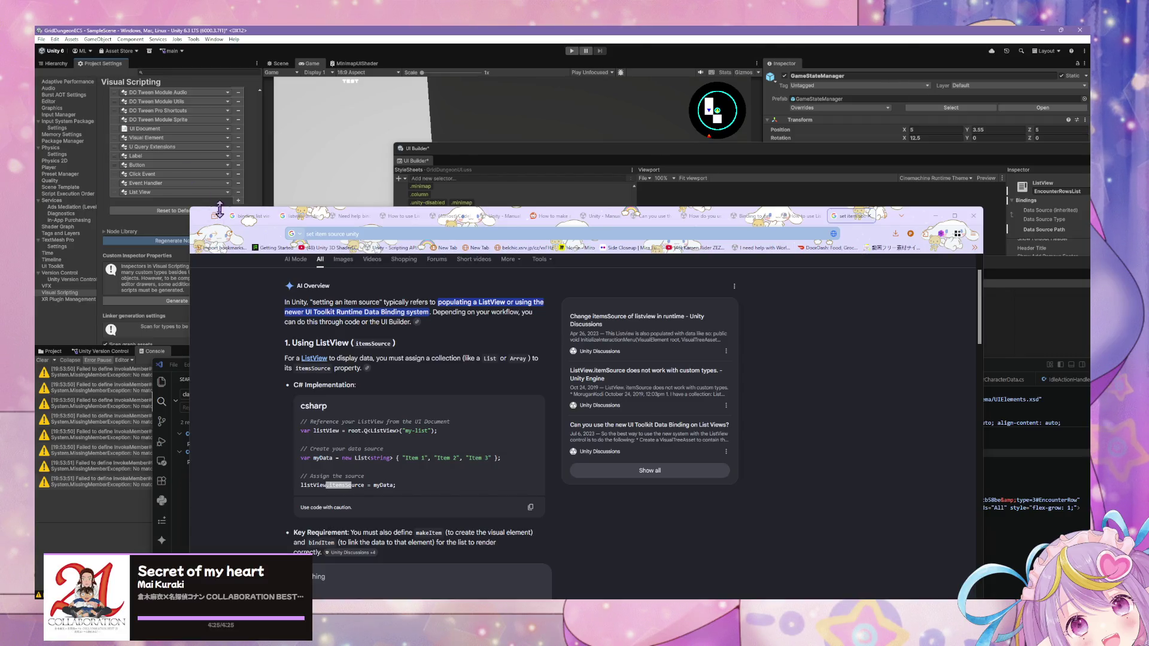
Step: Drag the Chrome window with the ListView itemsSource AI overview aside to reveal Unity
mouse_move(219, 209)
mouse_down()
mouse_move(315, 299)
mouse_move(478, 374)
mouse_move(487, 390)
mouse_up()
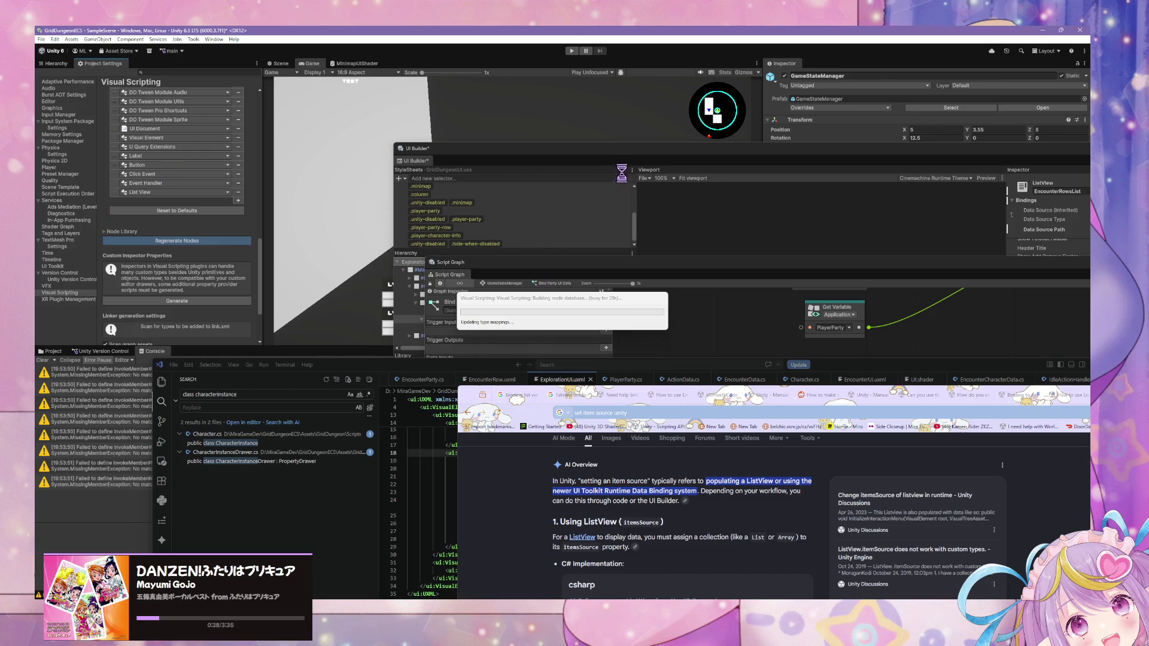
Step: Wait for the Visual Scripting node regeneration to finish, then dismiss its completion message
click(544, 305)
key(super+d)
key(super+d)
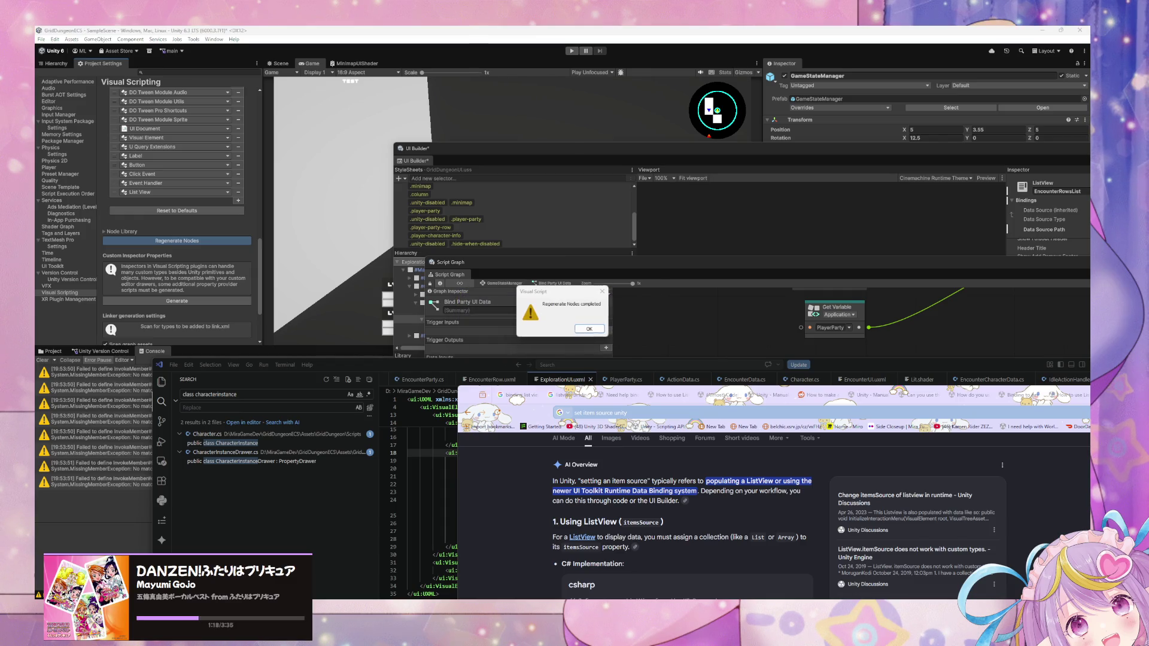
click(590, 330)
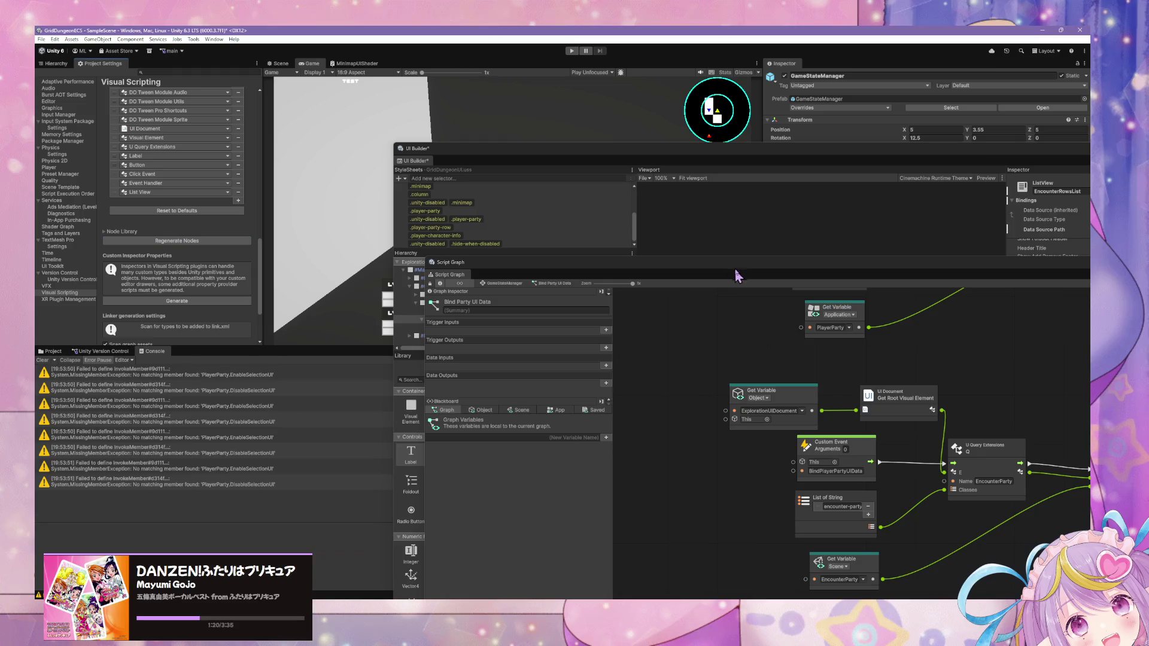
Step: Rearrange the Script Graph window and its nodes to clear space on the right
drag(703, 261, 520, 216)
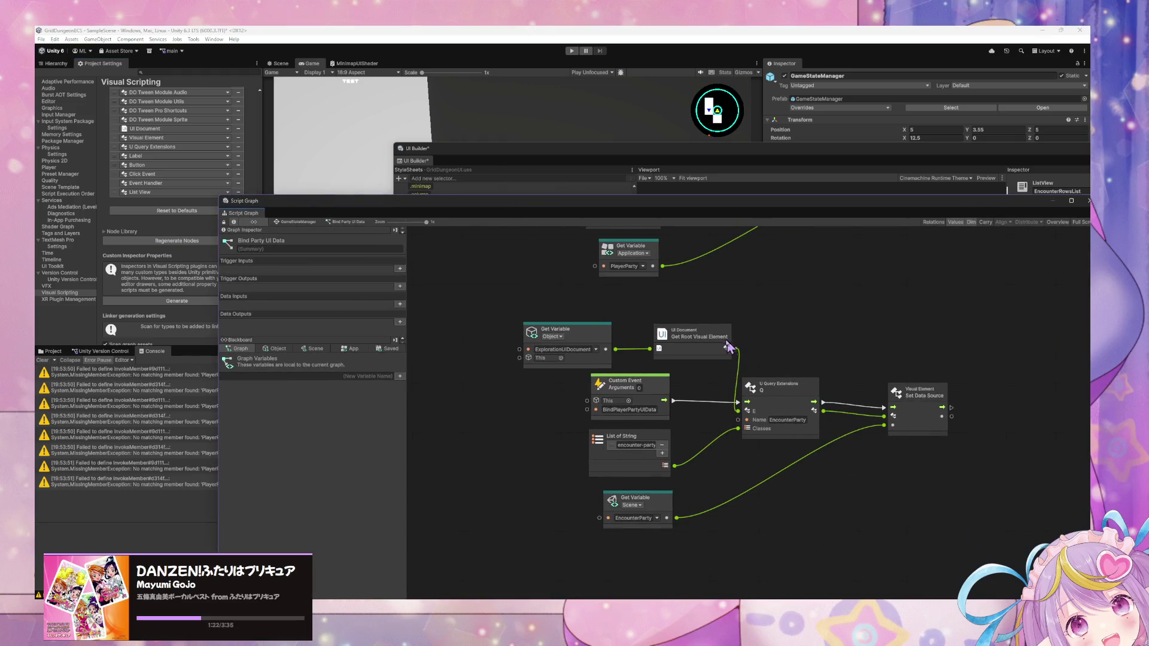
drag(696, 334, 678, 329)
drag(596, 331, 553, 318)
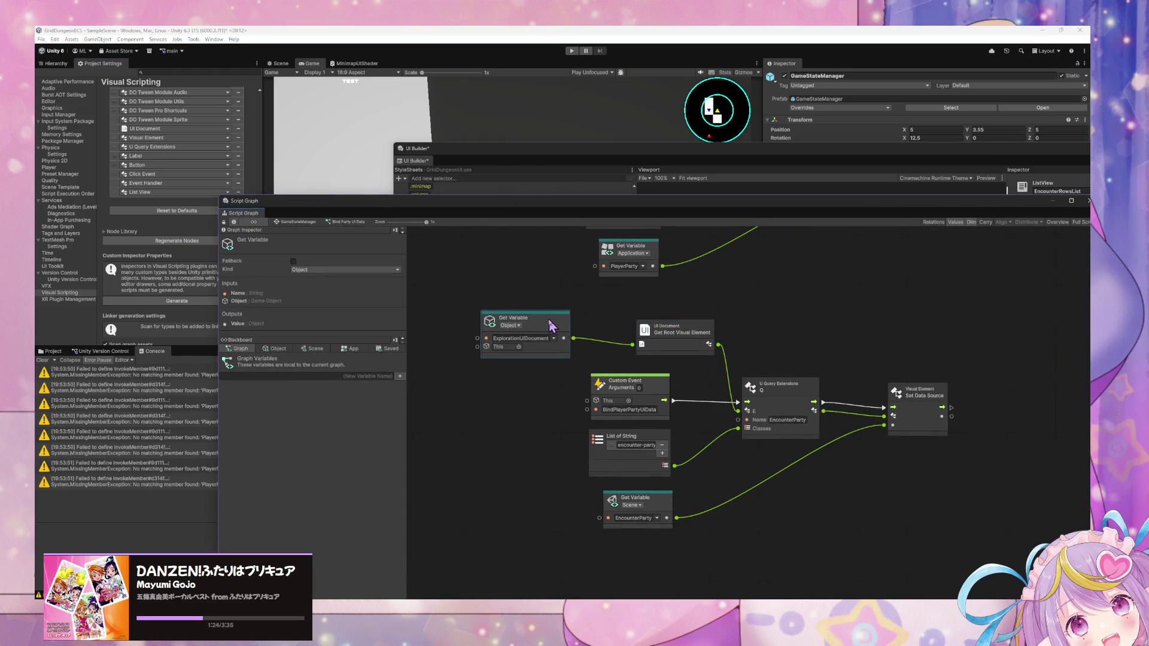
drag(923, 405, 944, 405)
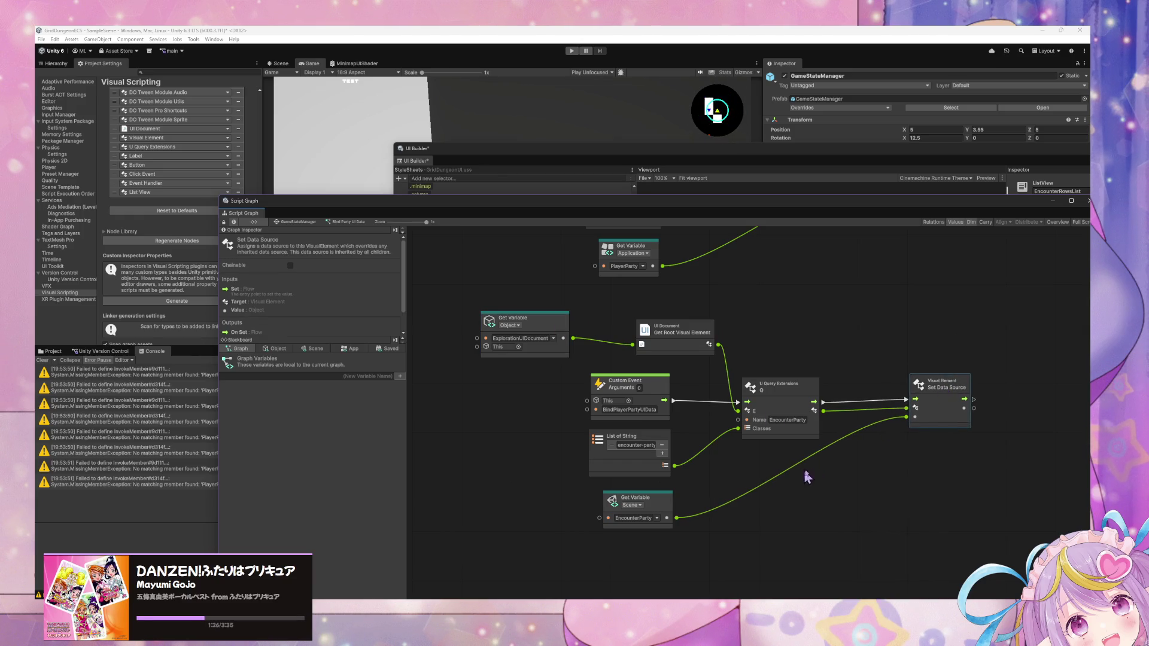
drag(808, 474, 696, 464)
Step: Duplicate the EncounterParty Q node and place the copy beside Set Data Source
click(672, 377)
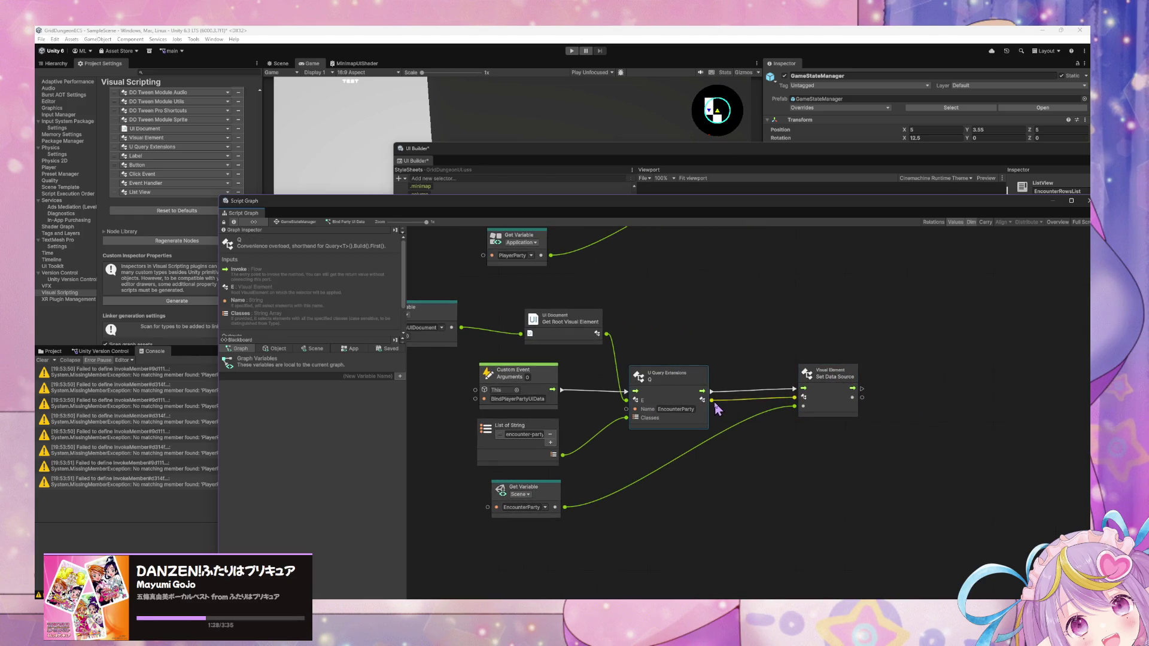
key(ctrl+d)
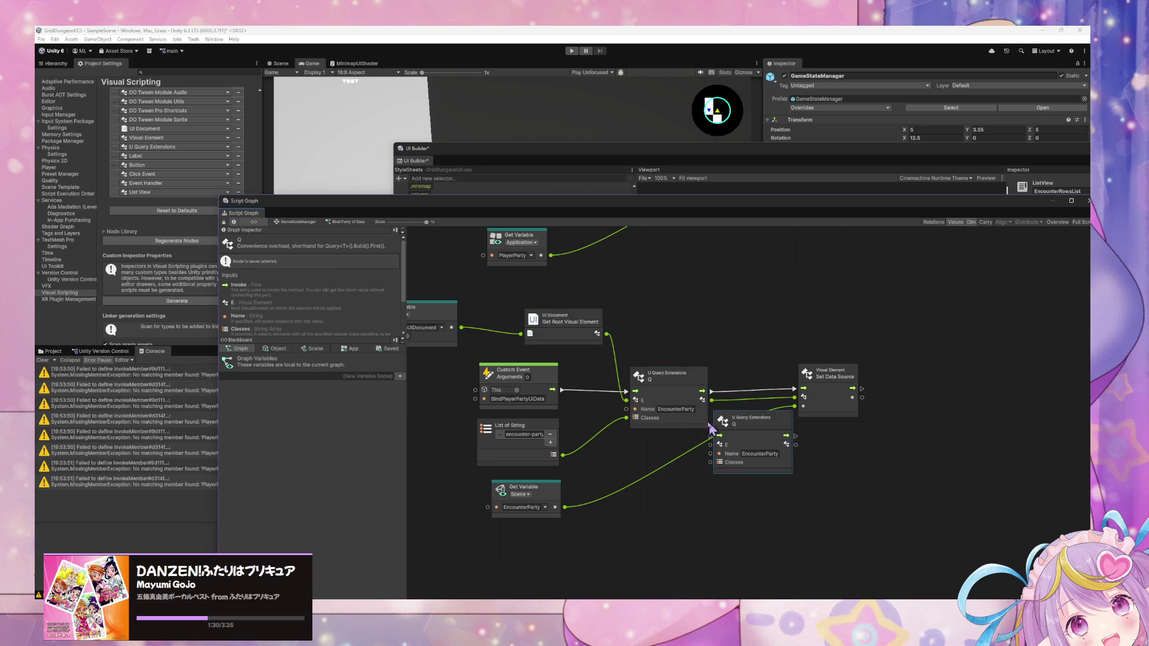
drag(823, 377, 859, 378)
drag(773, 416, 989, 366)
scroll(690, 427, right, 5)
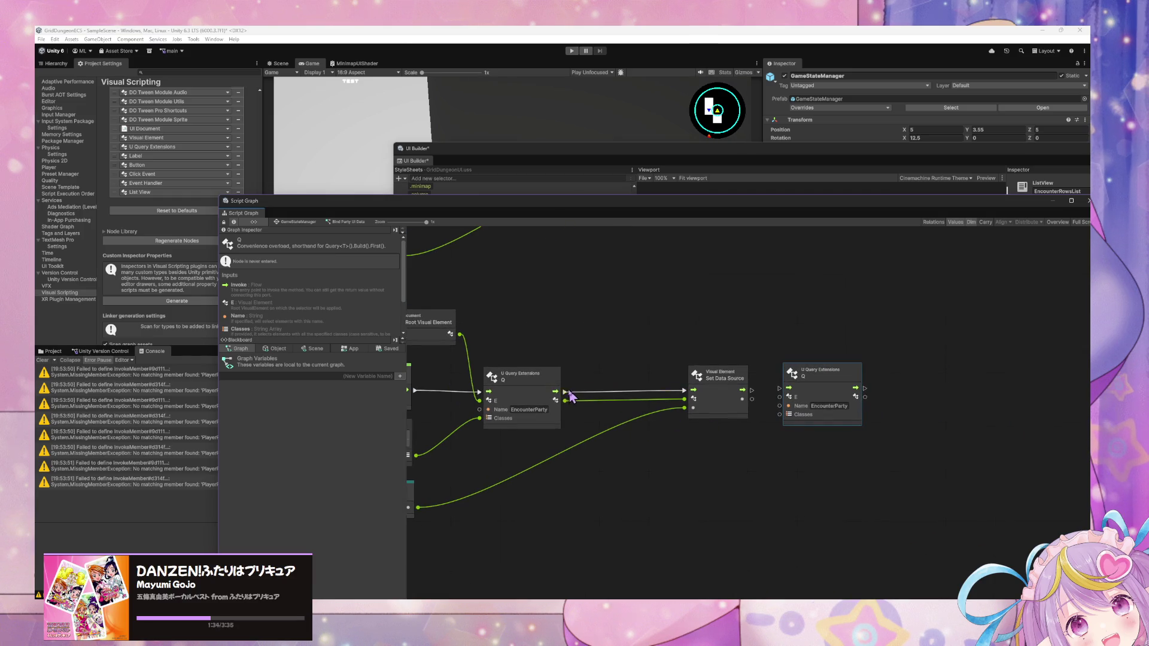
Step: Wire Q → Set Data Source → new Q, with the first Q's result as the new Q's element
mouse_move(569, 393)
mouse_down()
mouse_move(776, 398)
mouse_move(779, 388)
mouse_up()
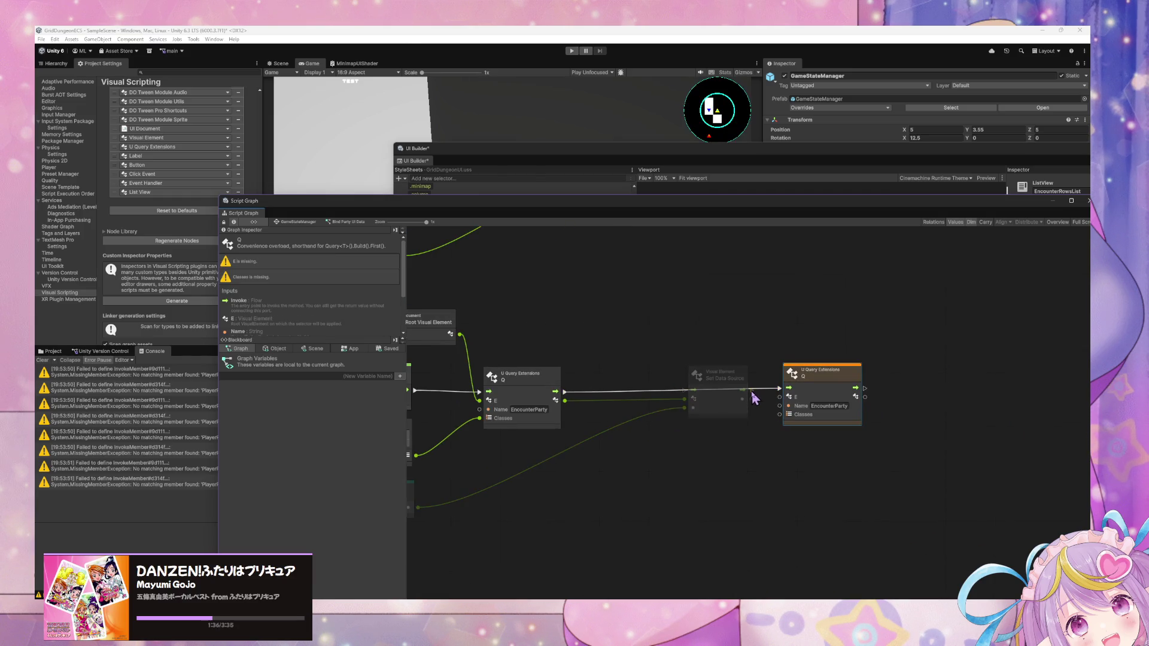
mouse_move(691, 386)
mouse_down()
mouse_move(653, 375)
mouse_move(649, 423)
mouse_up()
drag(832, 368, 845, 368)
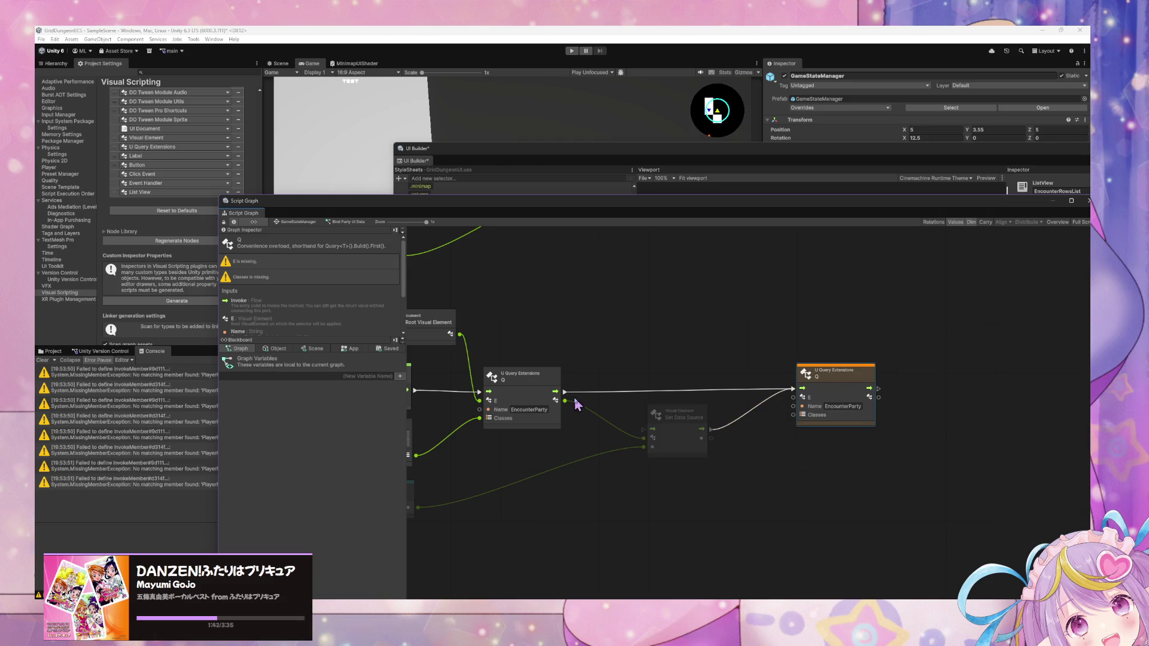
drag(565, 392, 658, 433)
drag(663, 436, 662, 398)
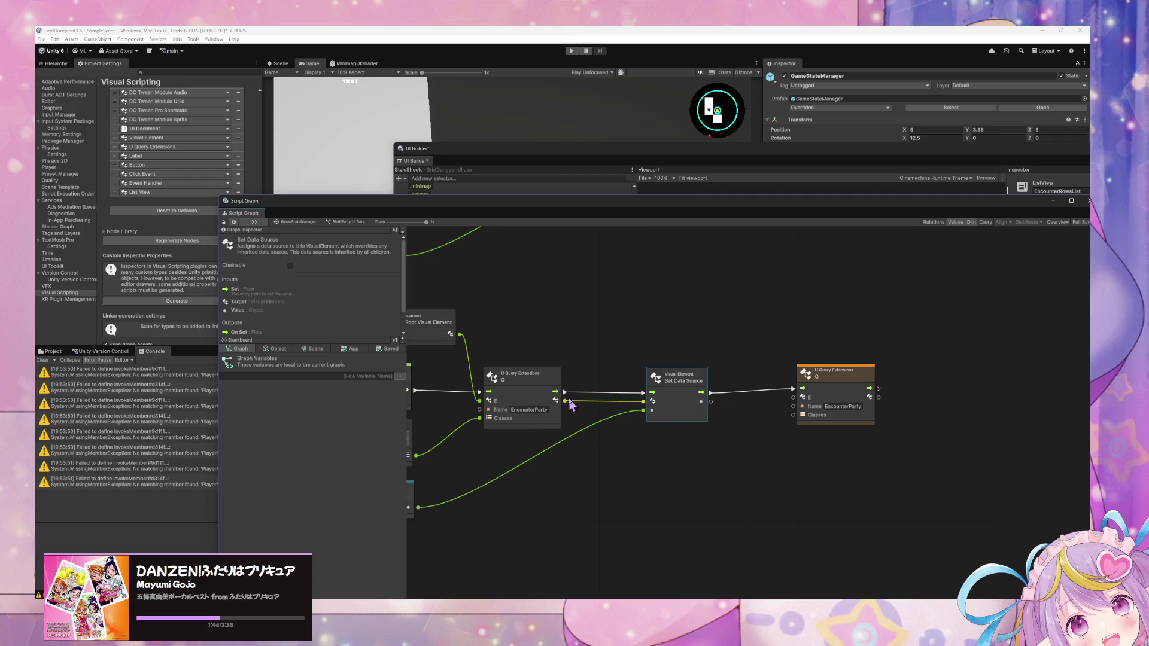
drag(565, 400, 793, 397)
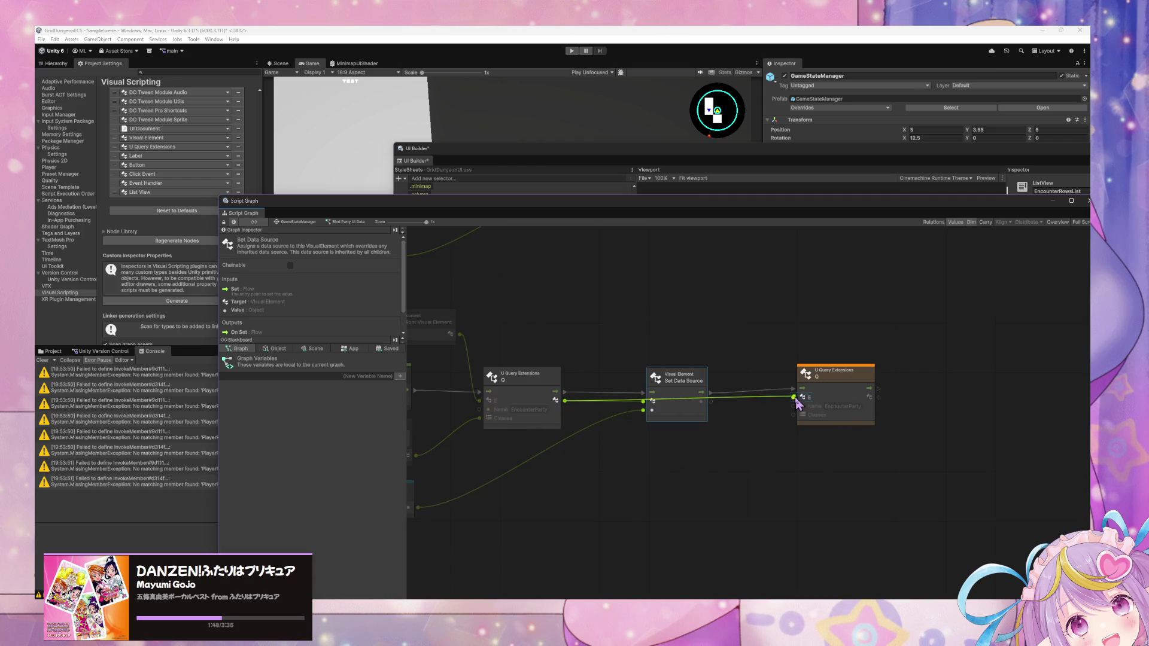
scroll(484, 478, left, 4)
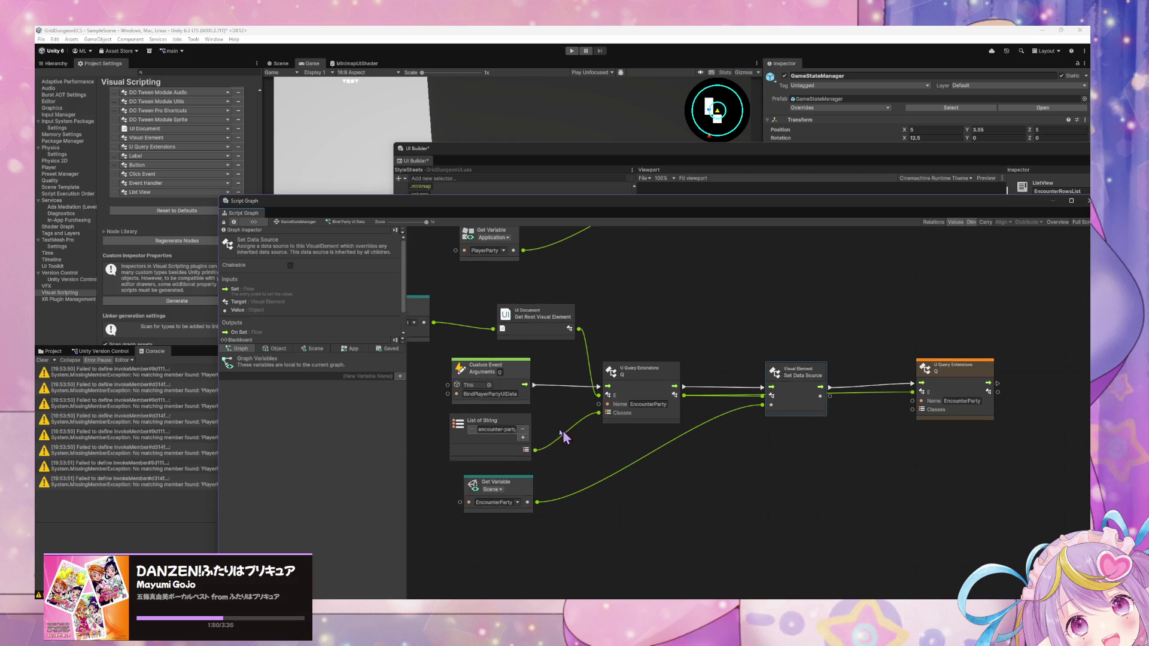
Step: Duplicate the List of String node and change its entry to encounter-rows-list
click(488, 428)
key(ctrl+d)
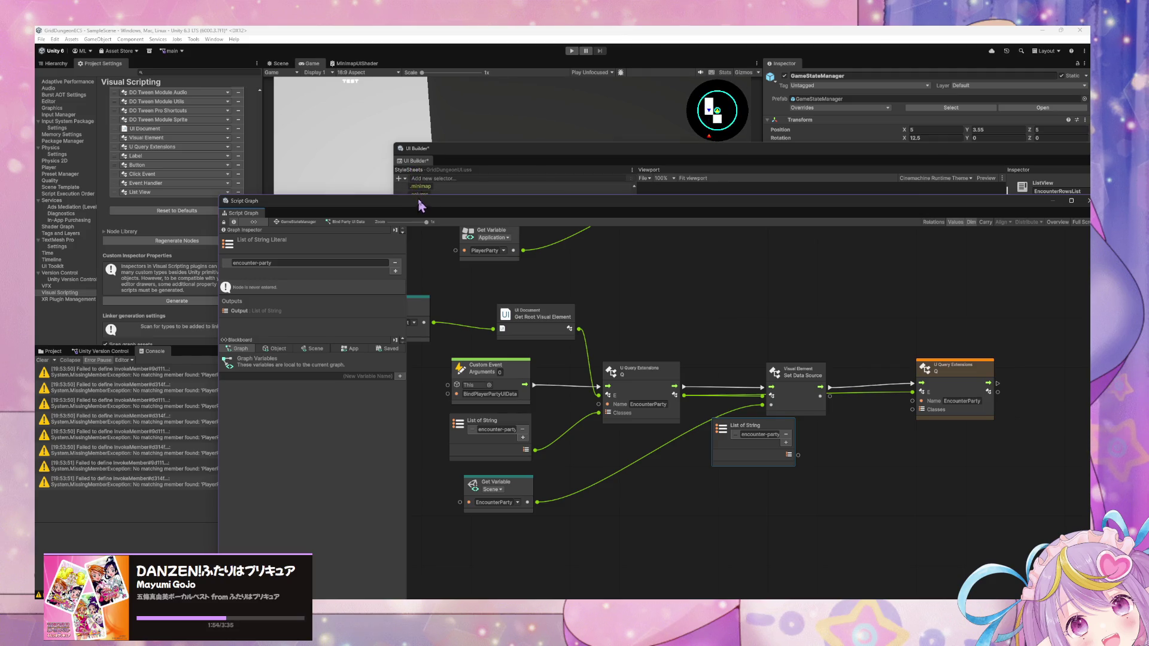
mouse_move(419, 205)
mouse_down()
mouse_move(590, 402)
mouse_move(587, 520)
mouse_move(495, 347)
mouse_move(376, 258)
mouse_up()
key(BackSpace)
key(BackSpace)
key(BackSpace)
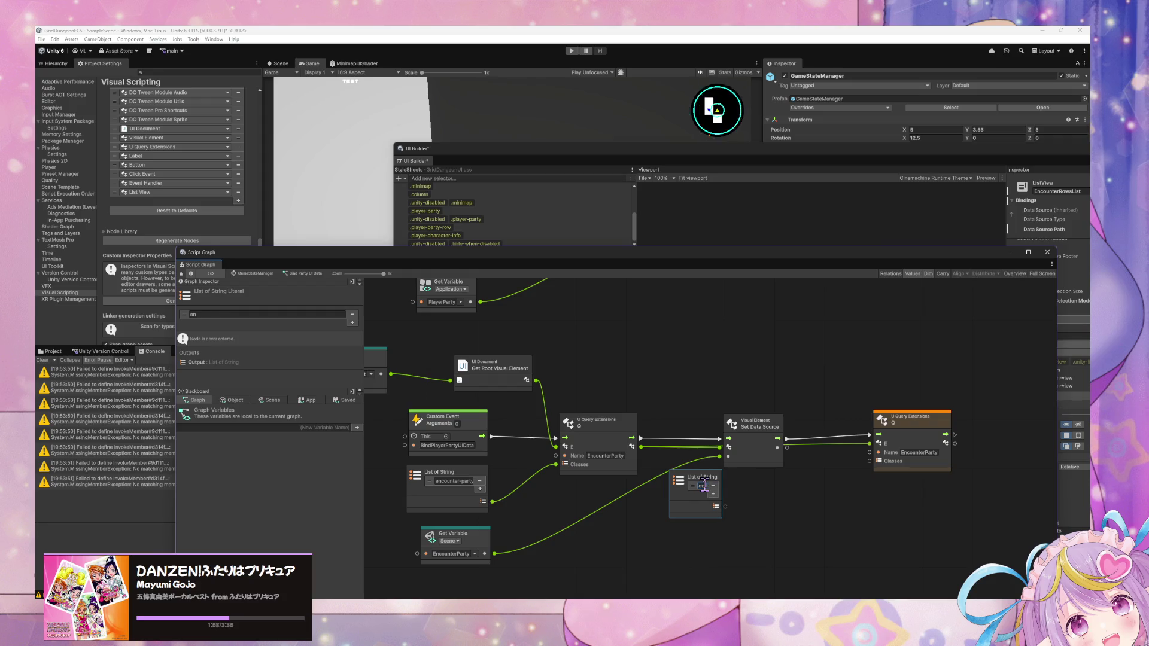
text(0)
key(BackSpace)
text(r)
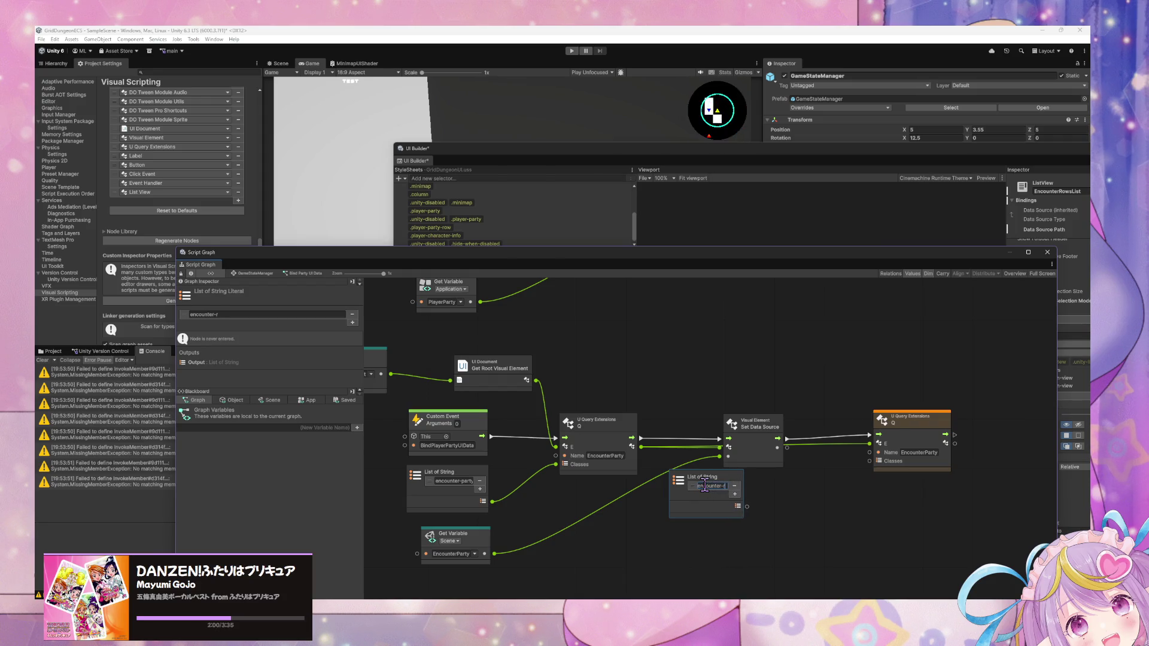
text(ows-list)
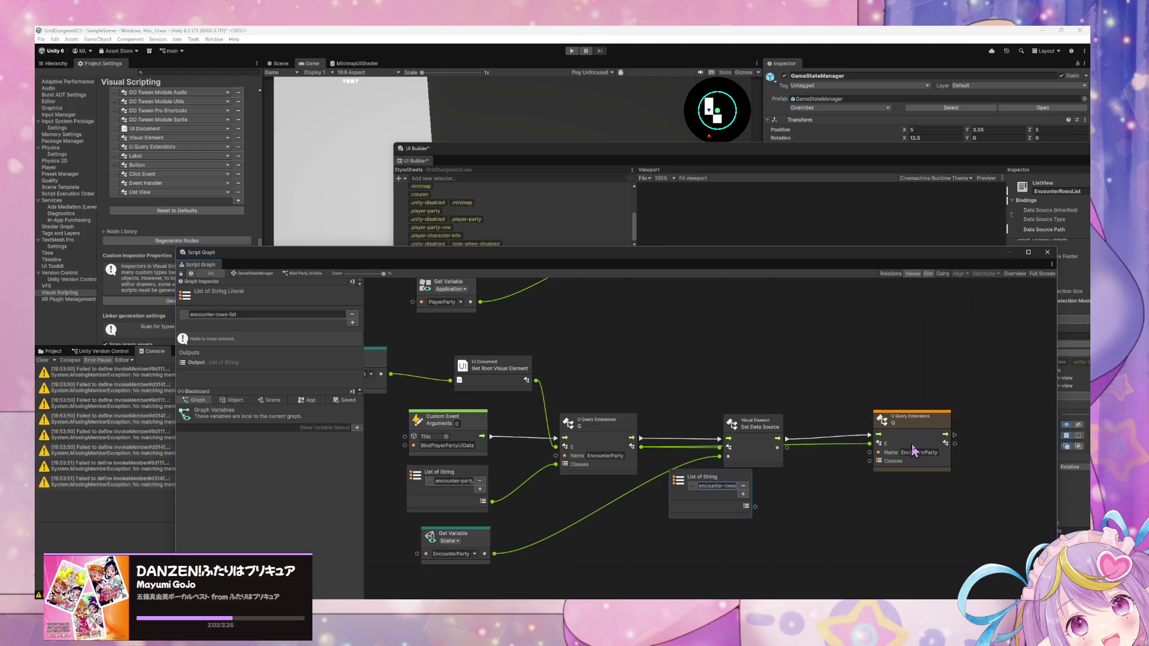
Step: Feed encounter-rows-list into the second Q's Classes and set its Name to EncounterRowsList
mouse_move(755, 506)
mouse_down()
mouse_move(801, 500)
mouse_move(869, 461)
mouse_up()
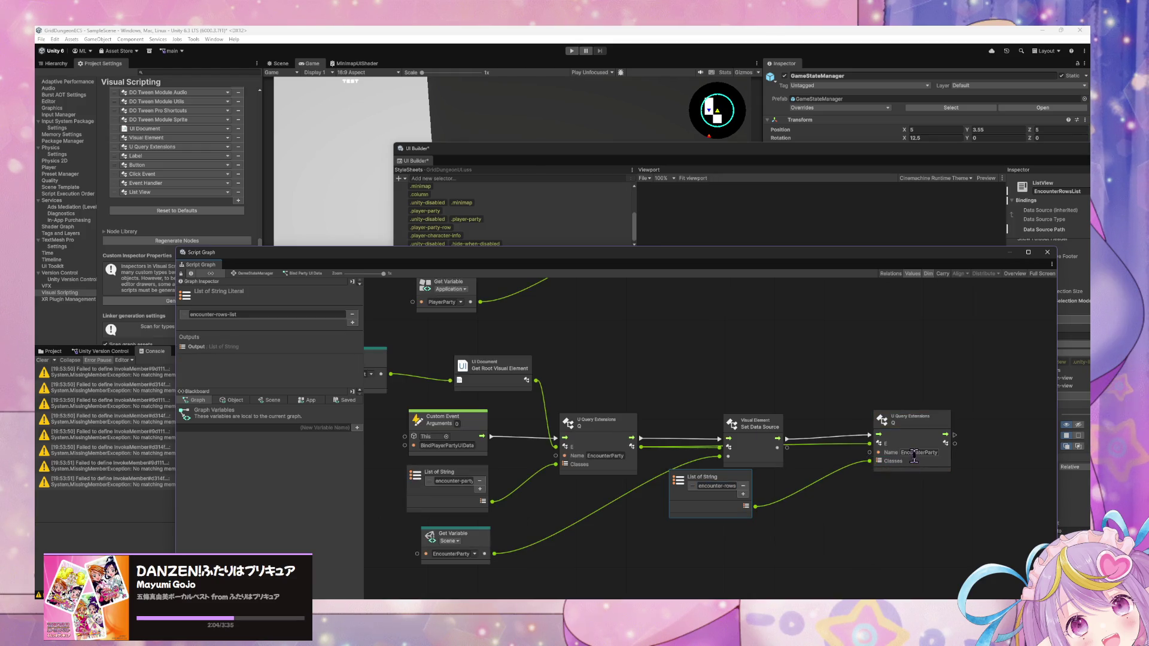
click(904, 453)
text(Encoun)
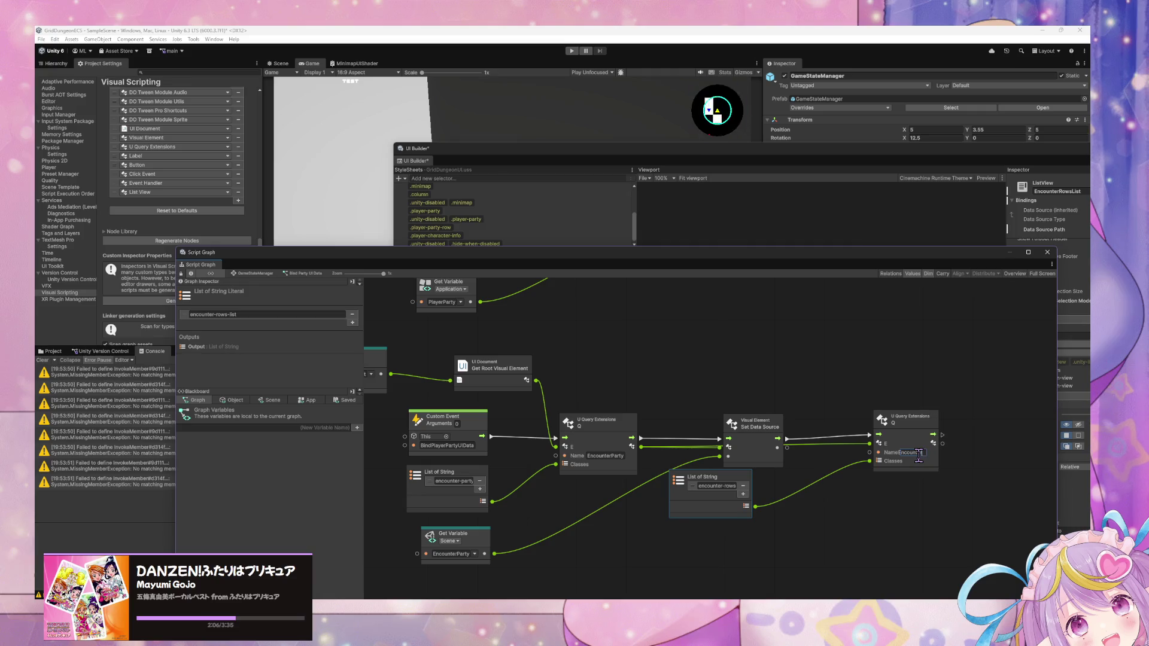
text(terRowsList)
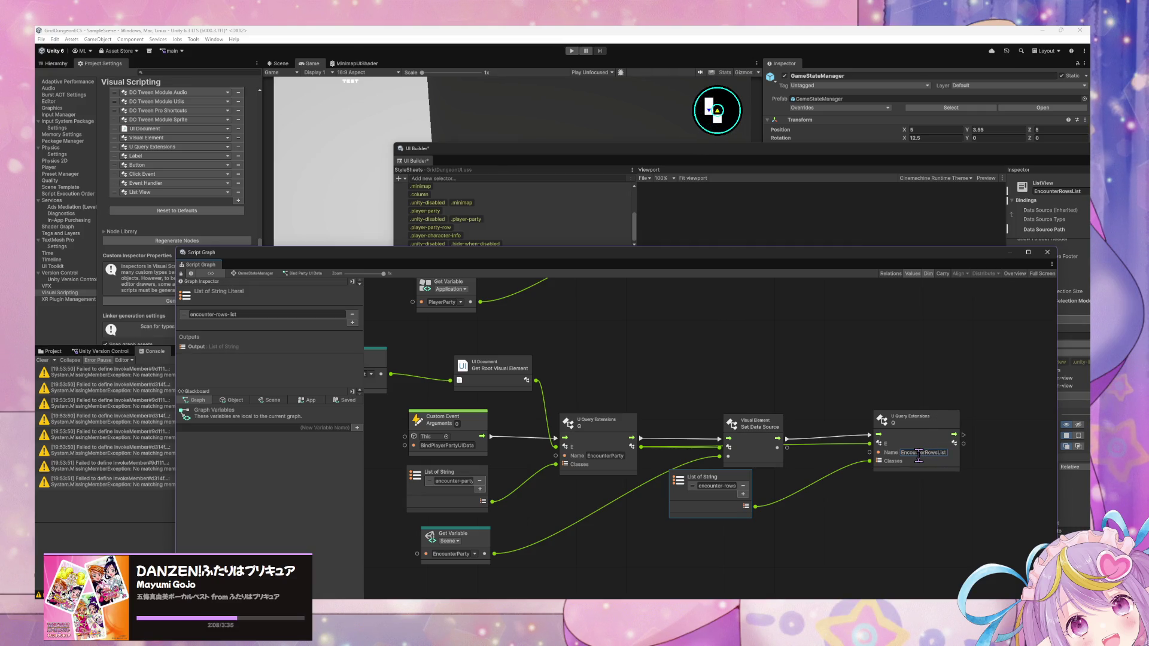
drag(752, 481, 830, 491)
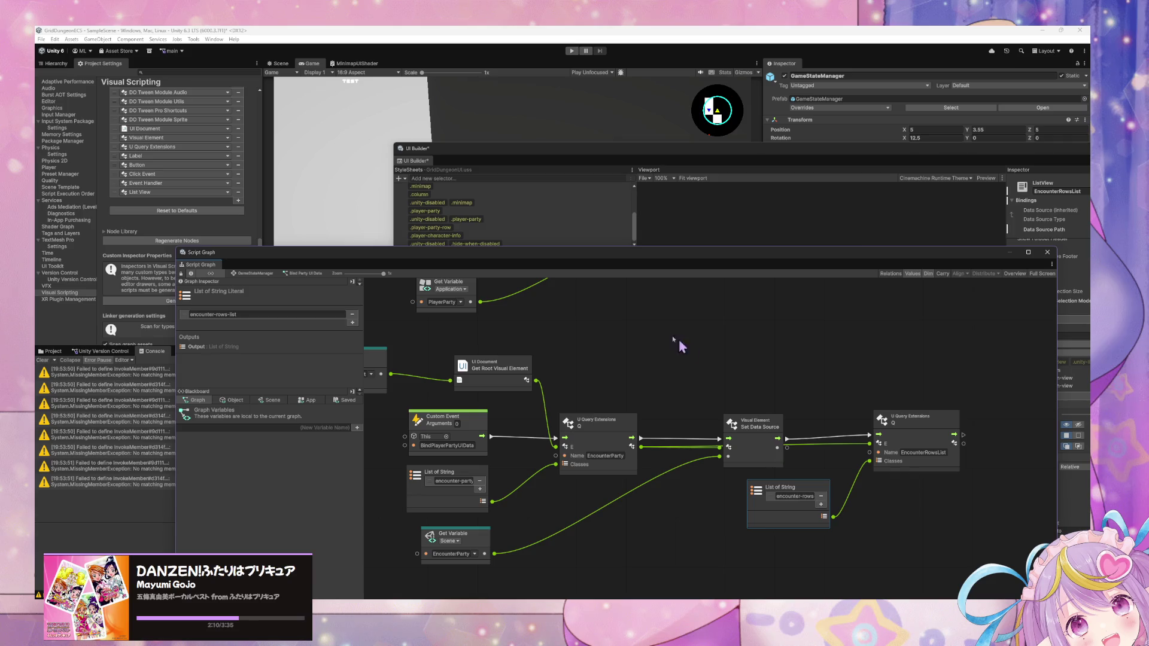
click(533, 159)
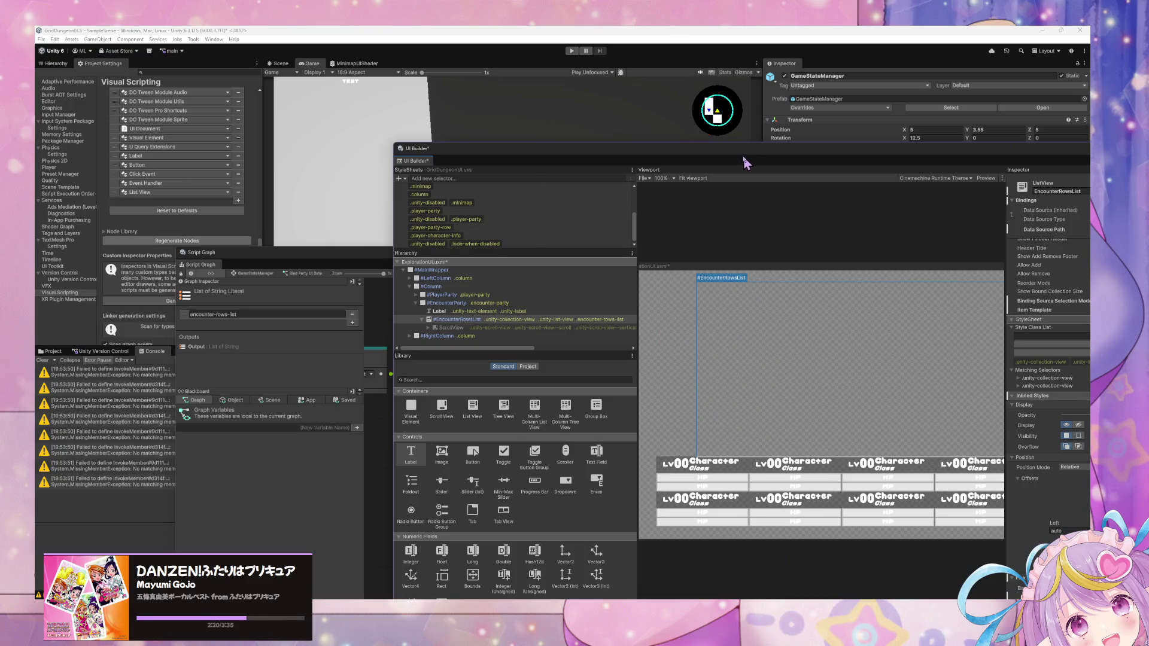
Step: Move UI Builder aside, return to the Script Graph, and open the node finder on empty space
mouse_move(745, 163)
mouse_down()
mouse_move(402, 96)
mouse_move(256, 83)
mouse_up()
click(670, 389)
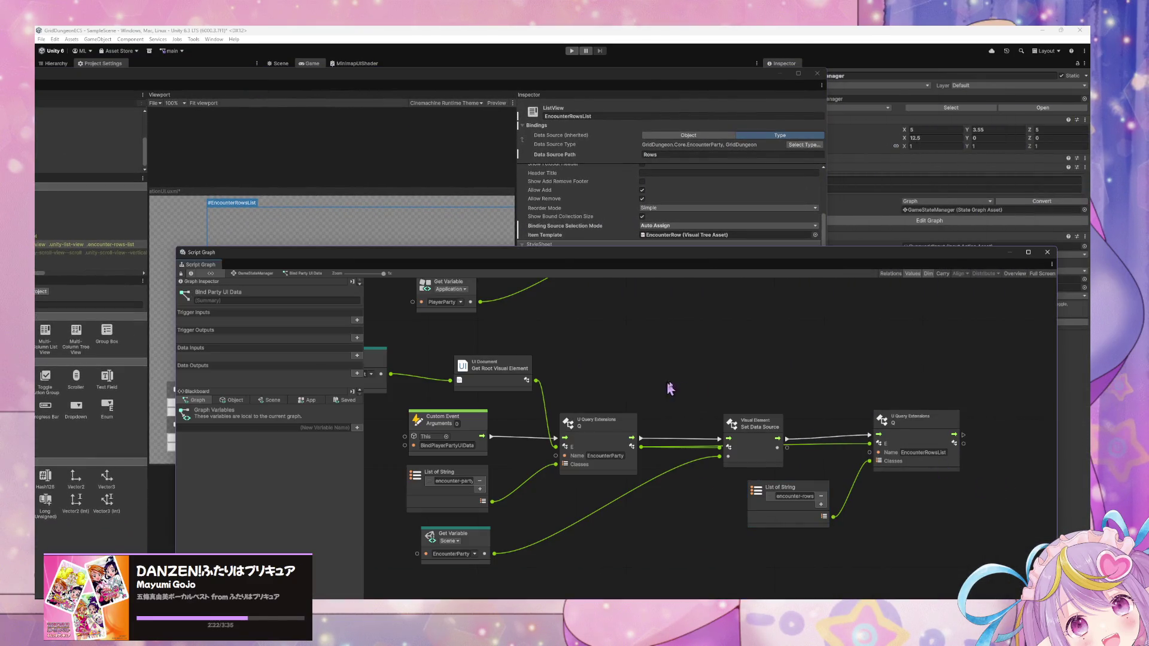
right_click(1006, 458)
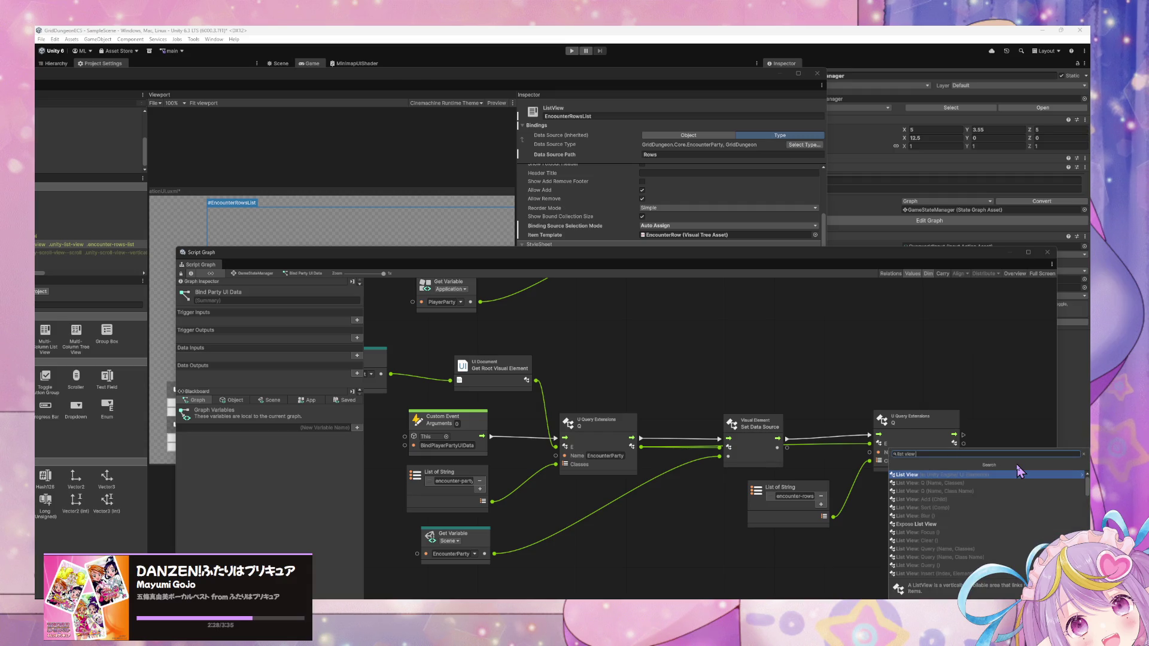
Step: Browse the List View functions in the finder and add a Set Items Source node
key(Left)
key(Left)
key(Left)
click(1019, 473)
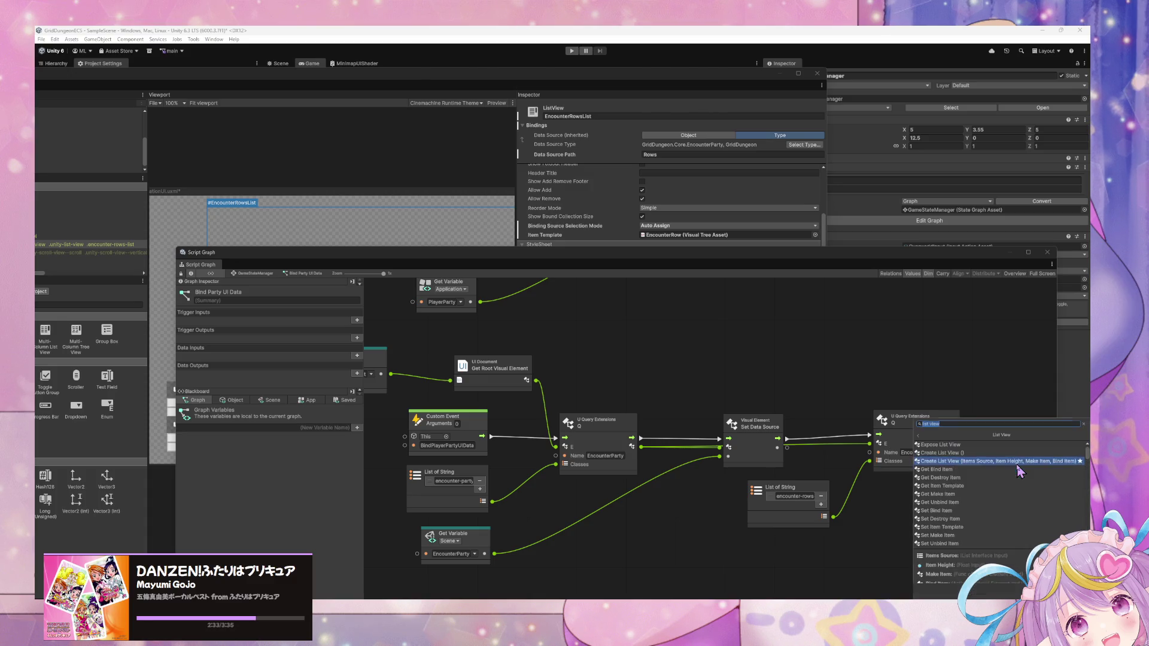
key(Down)
key(Down)
key(Down)
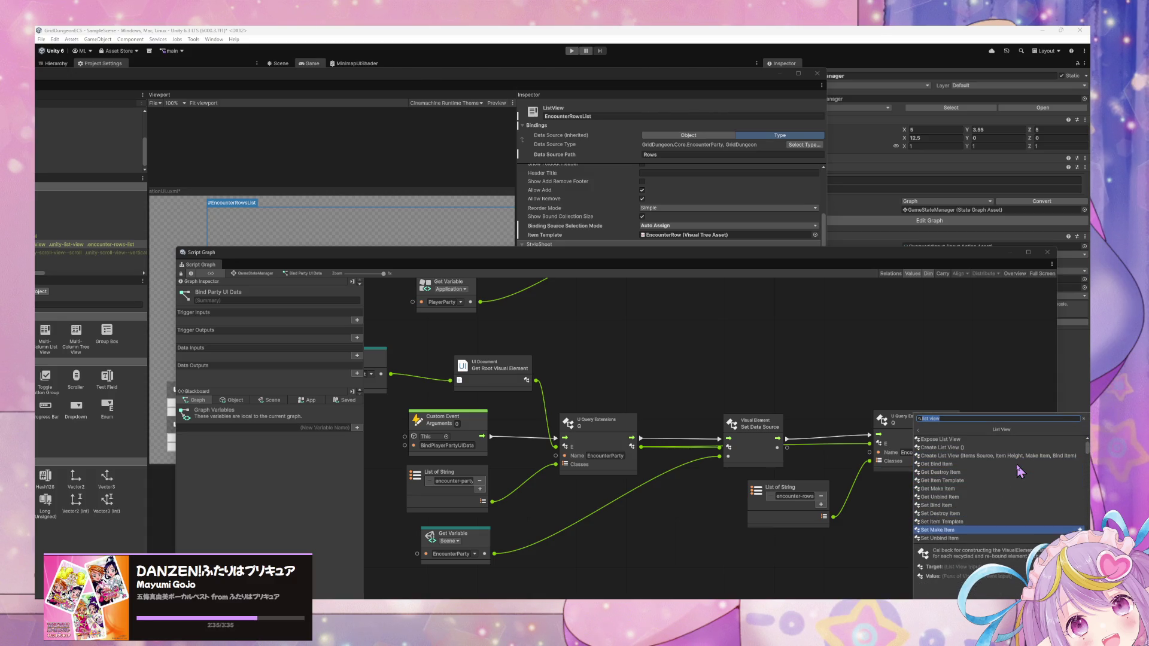
key(Down)
key(Down)
key(Down)
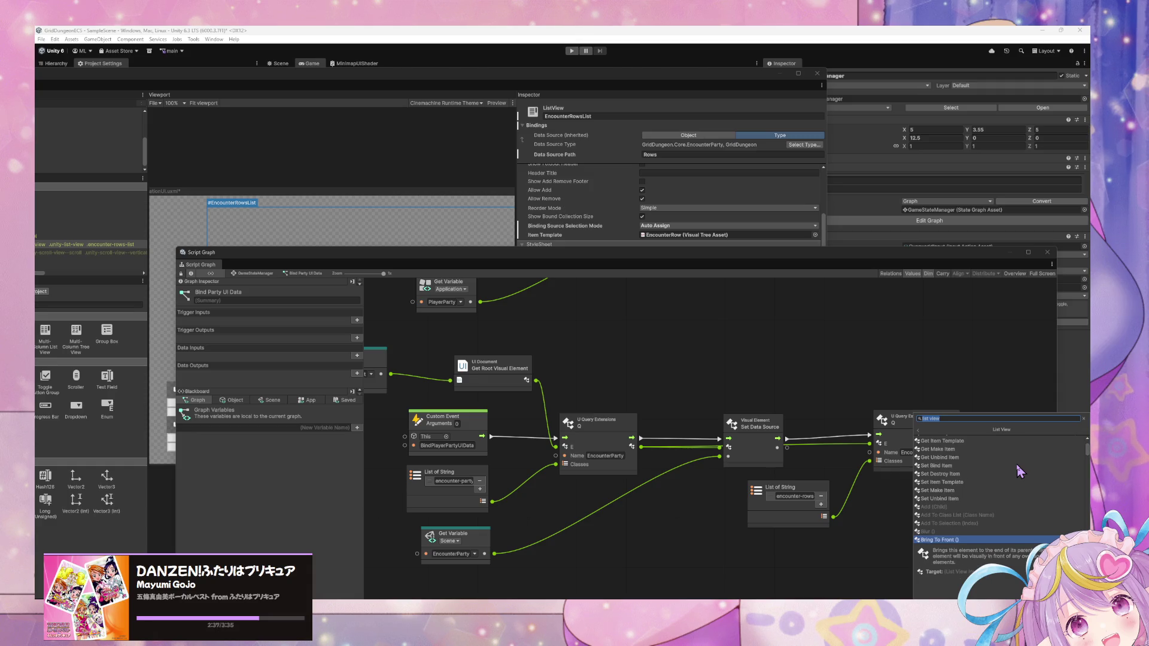
key(Up)
key(Up)
key(Up)
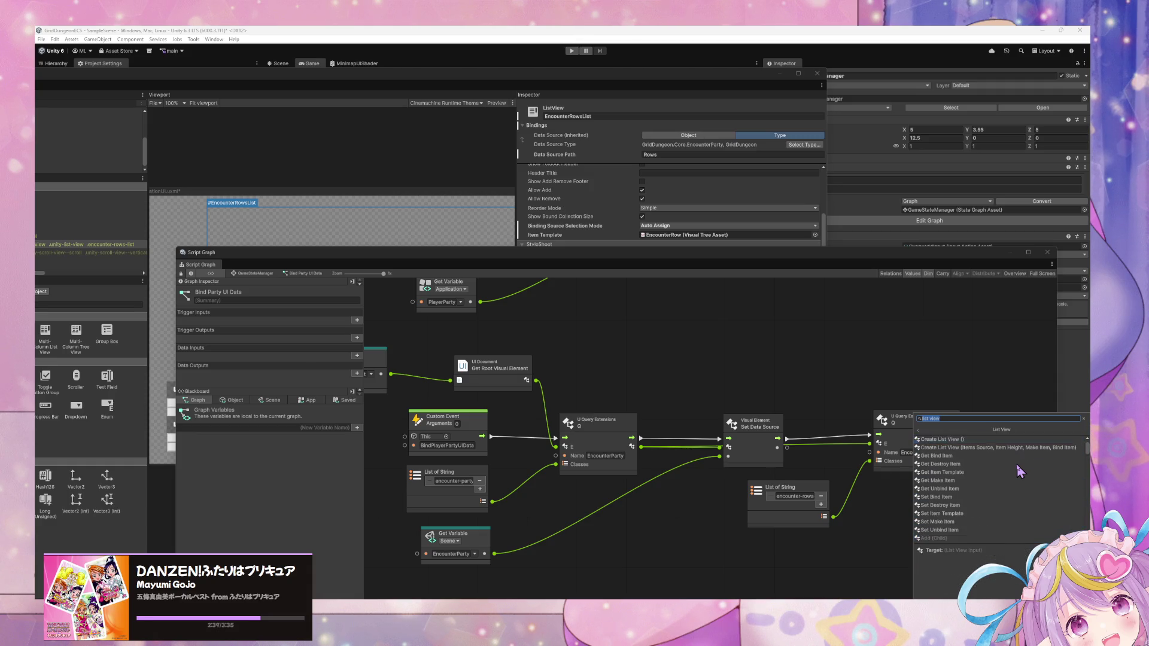
key(Down)
key(Down)
key(Down)
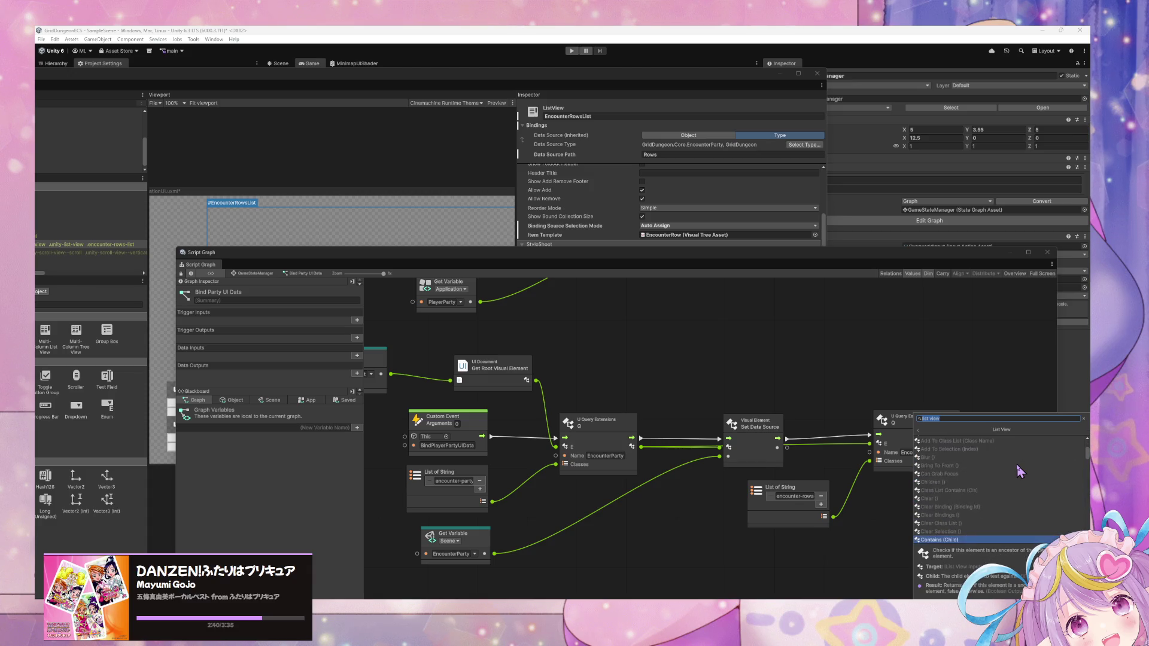
key(Down)
key(Down)
key(Down)
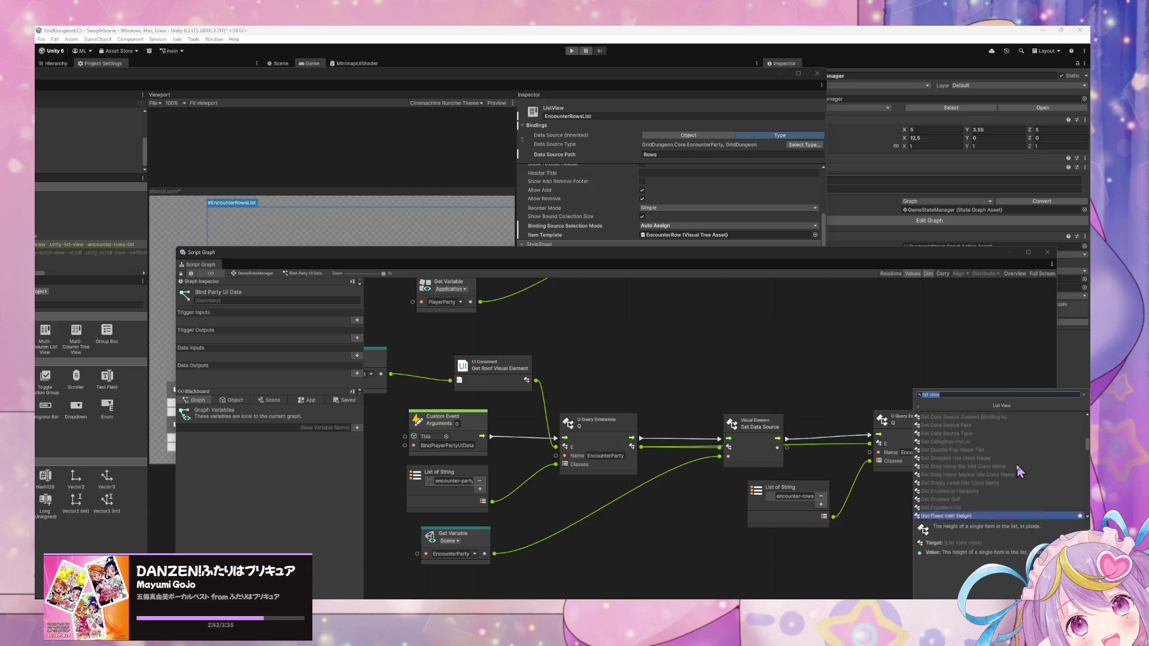
key(Down)
key(Down)
key(Down)
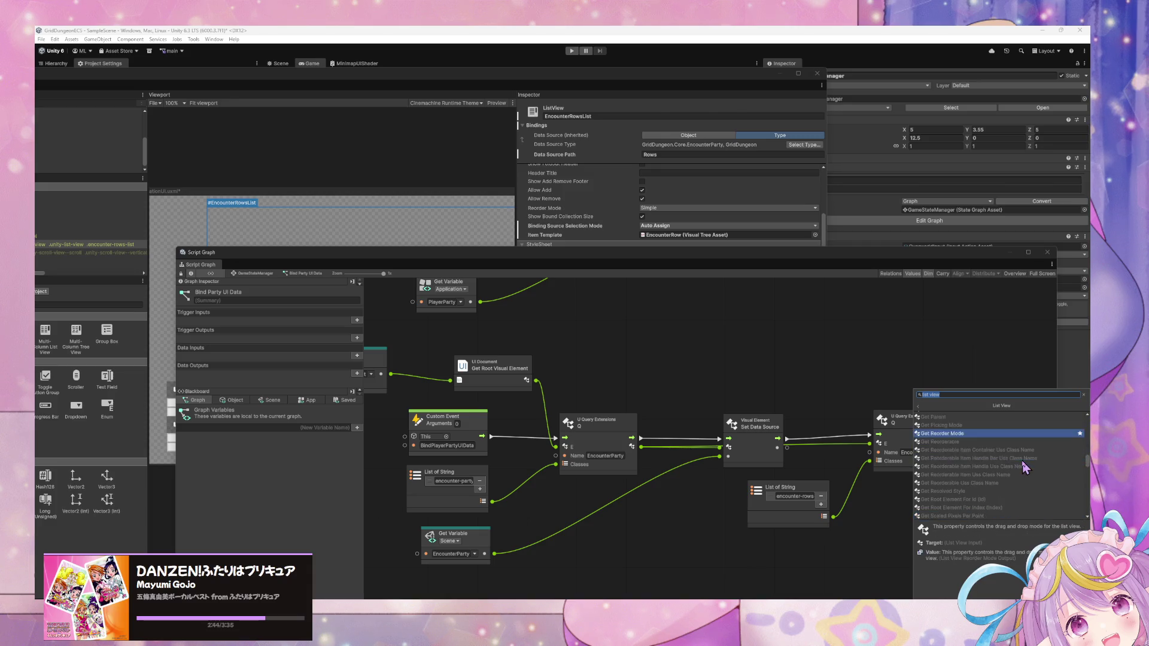
key(Down)
key(Down)
key(Down)
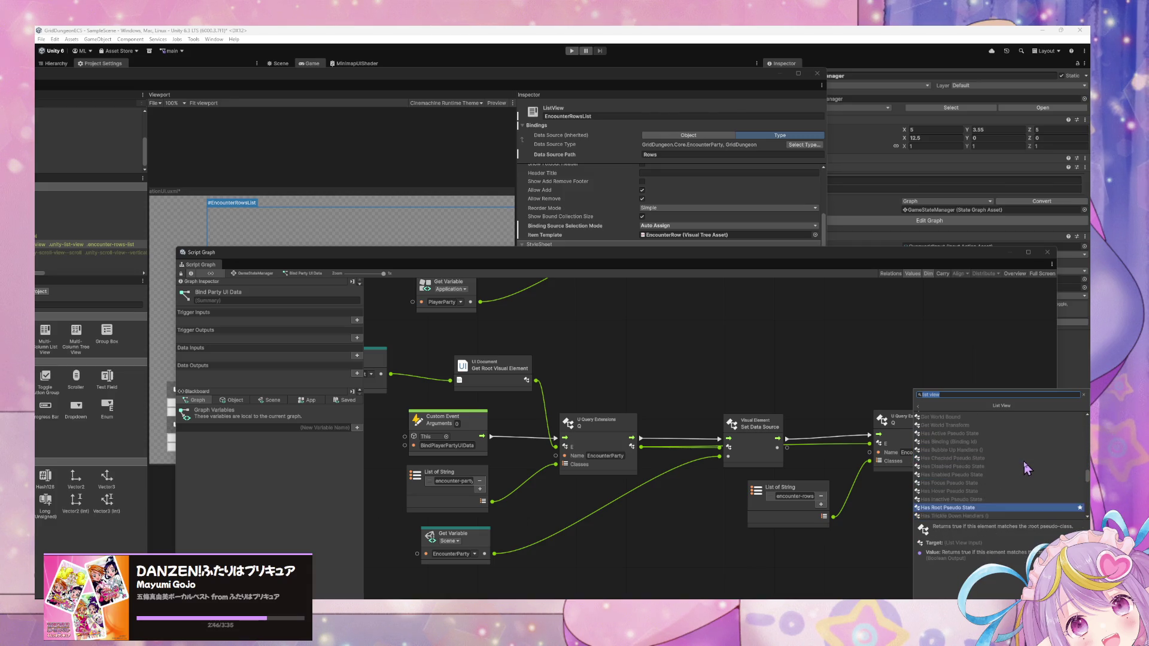
key(Down)
key(Down)
key(Down)
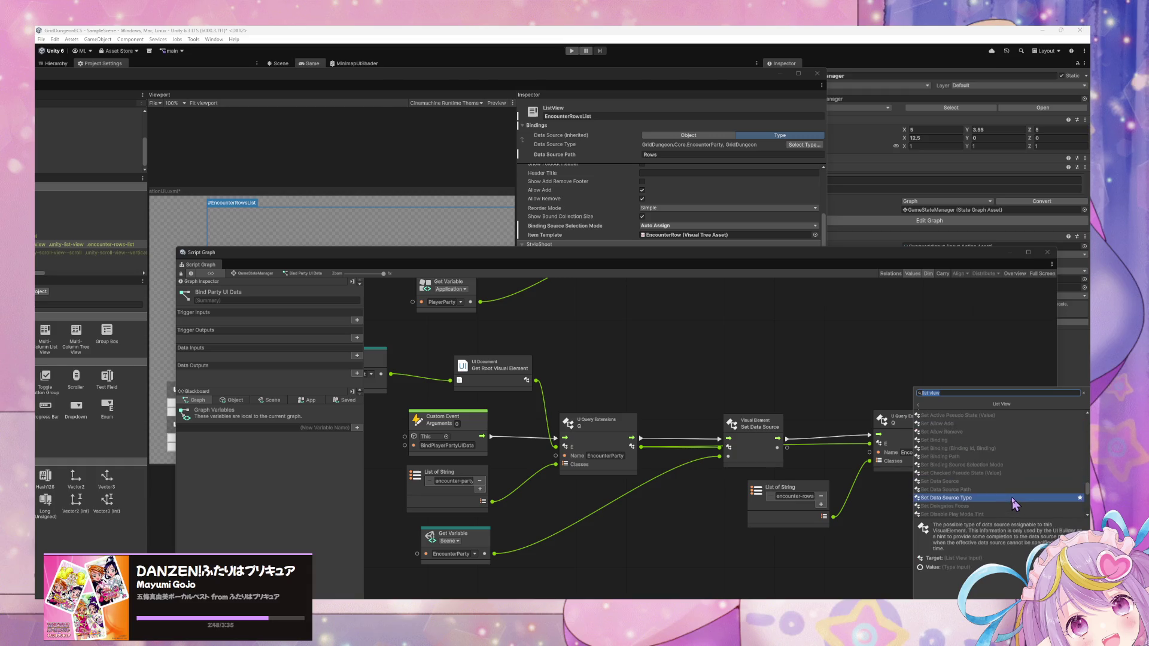
key(Down)
key(Down)
key(Down)
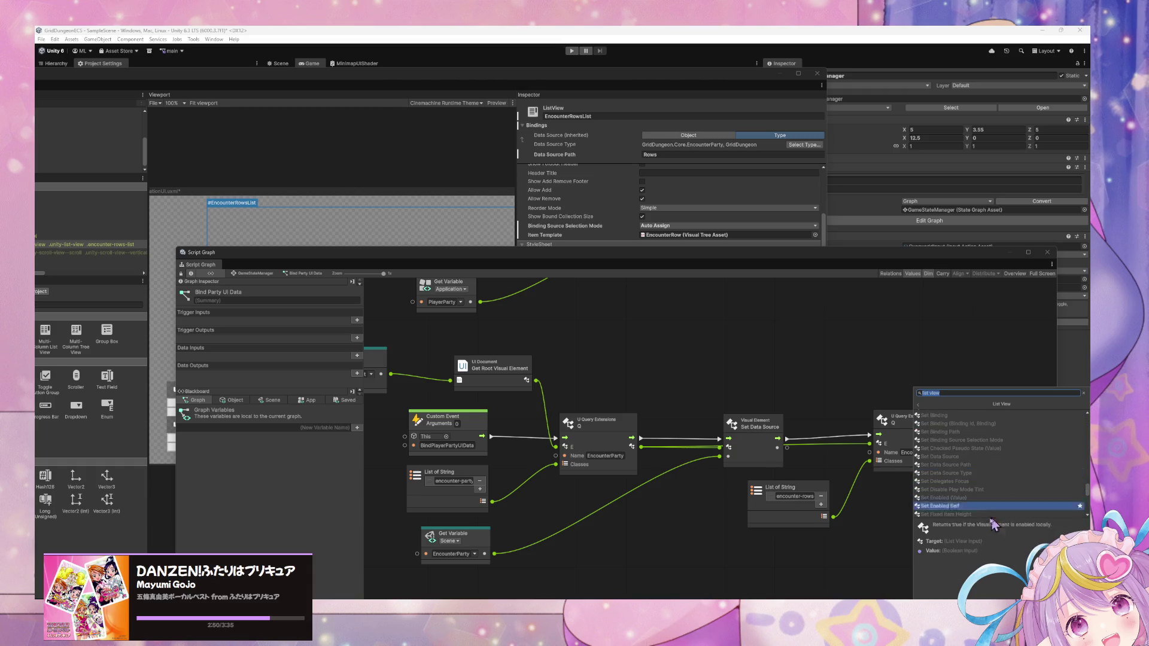
key(Down)
key(Down)
key(Down)
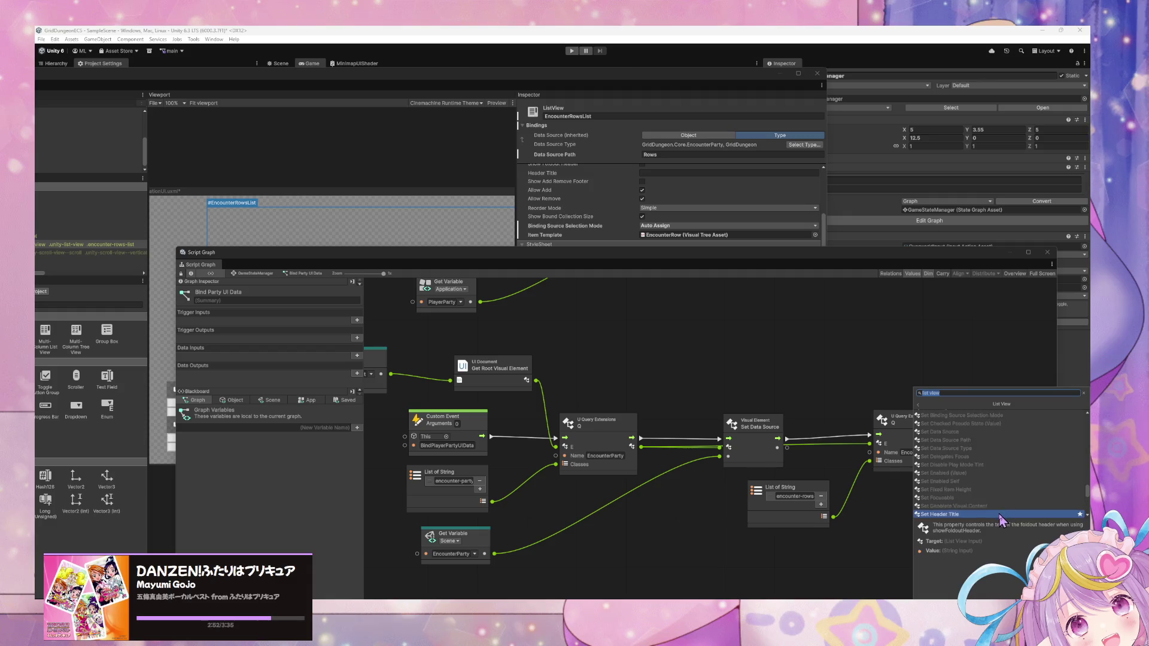
key(Down)
key(Down)
key(Down)
key(Return)
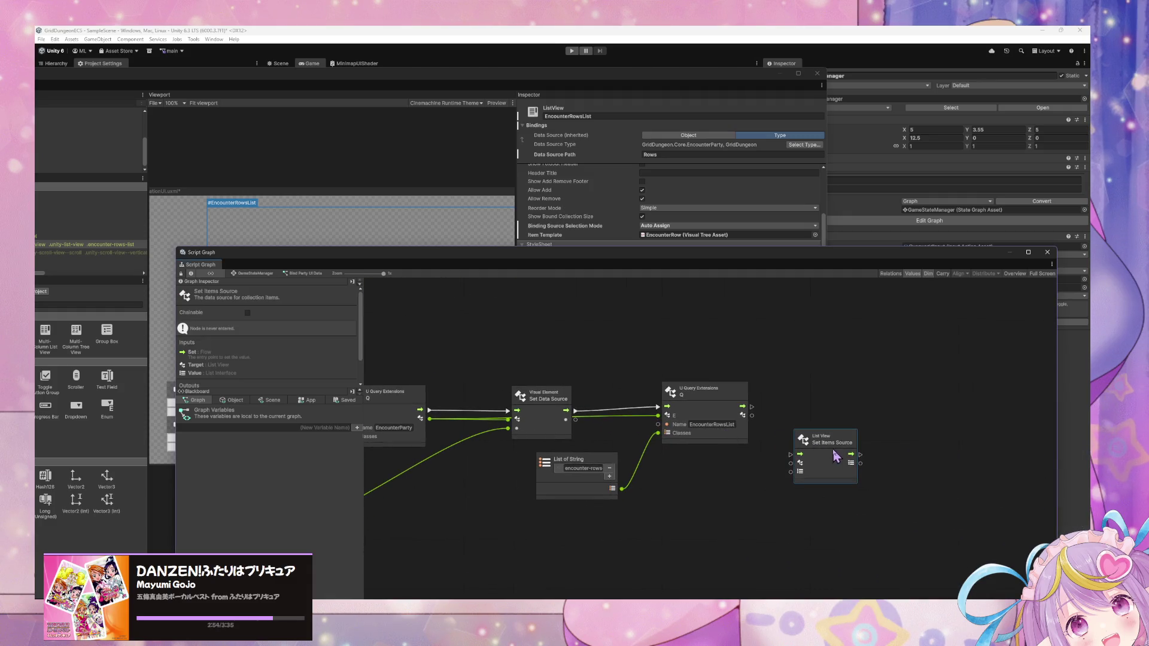
Step: Chain Set Items Source after the EncounterRowsList query and use its result as Target
mouse_move(836, 456)
mouse_down()
mouse_move(818, 412)
mouse_move(772, 410)
mouse_move(781, 410)
mouse_up()
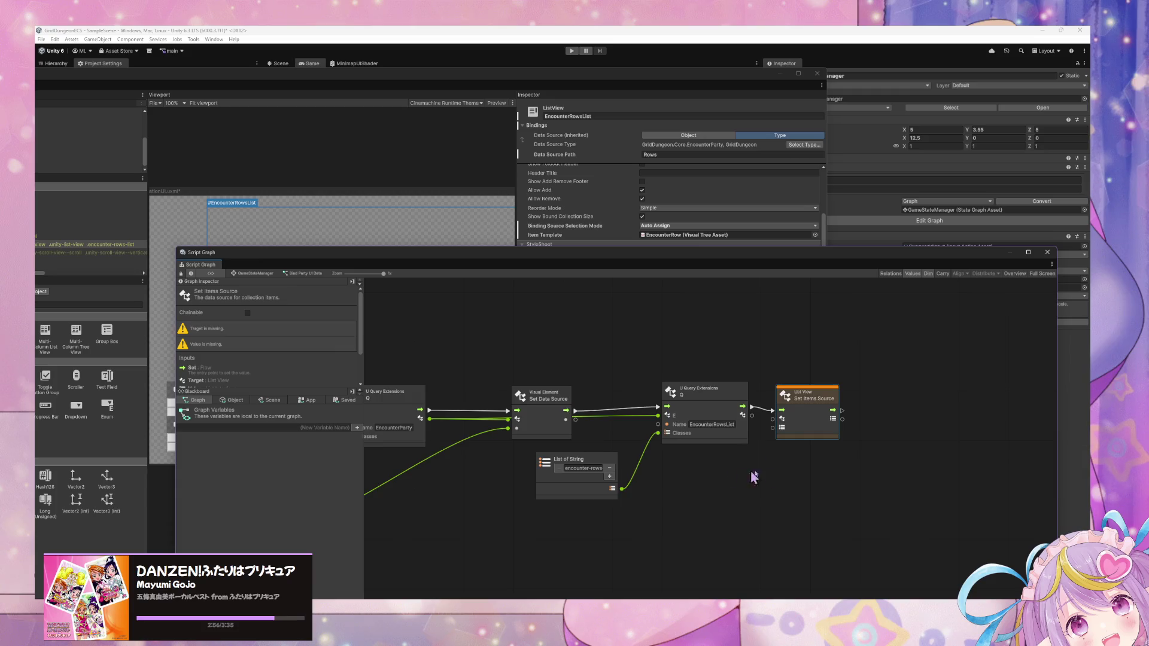
drag(754, 477, 833, 472)
drag(822, 411, 861, 414)
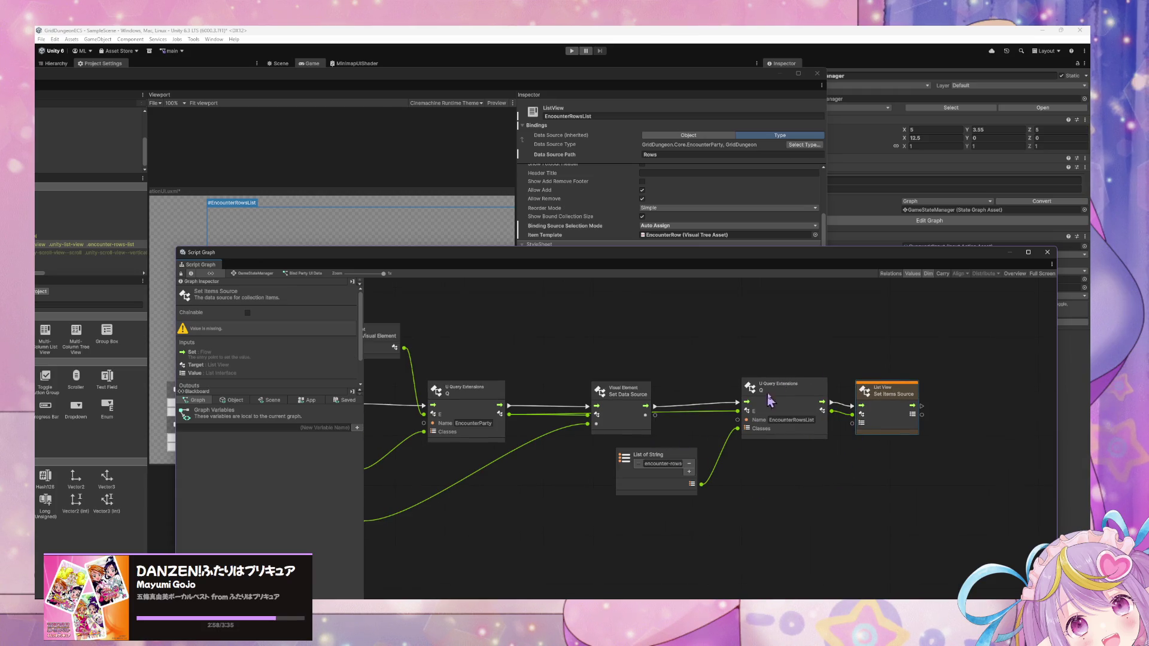
Step: Duplicate Set Data Source and chain the copy after Set Items Source
drag(911, 386, 915, 383)
click(622, 390)
key(ctrl+d)
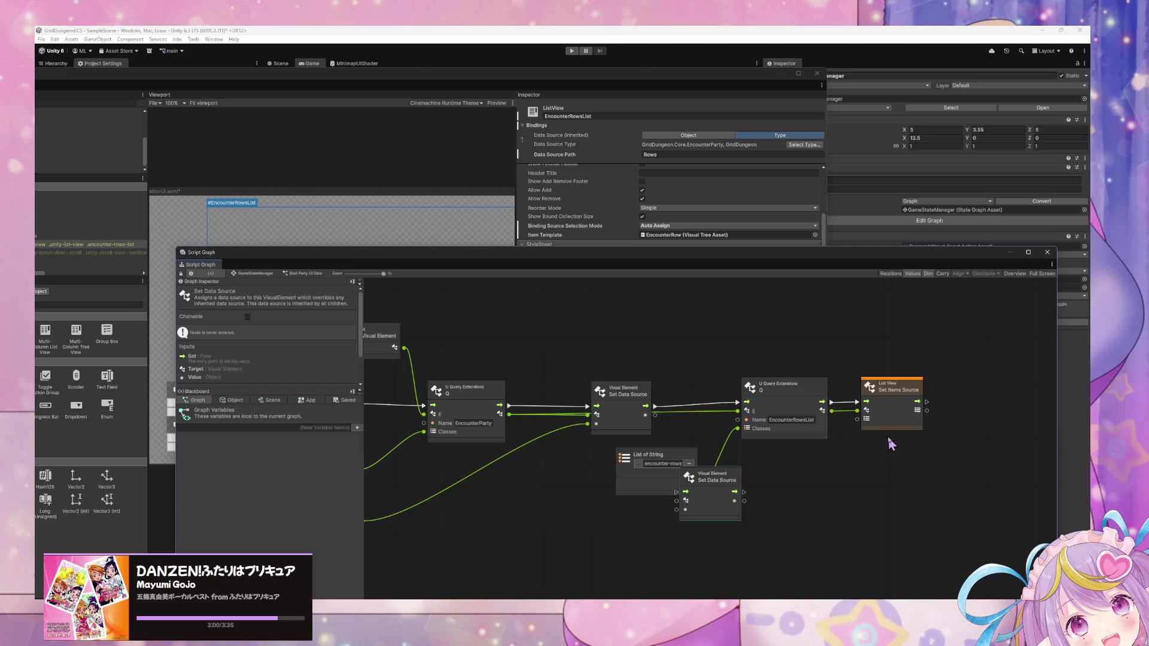
mouse_move(712, 475)
mouse_down()
mouse_move(994, 361)
mouse_move(989, 377)
mouse_up()
mouse_move(926, 401)
mouse_down()
mouse_move(962, 395)
mouse_move(943, 407)
mouse_move(990, 407)
mouse_move(985, 442)
mouse_move(955, 486)
mouse_move(900, 493)
mouse_move(1005, 478)
mouse_move(915, 465)
mouse_up()
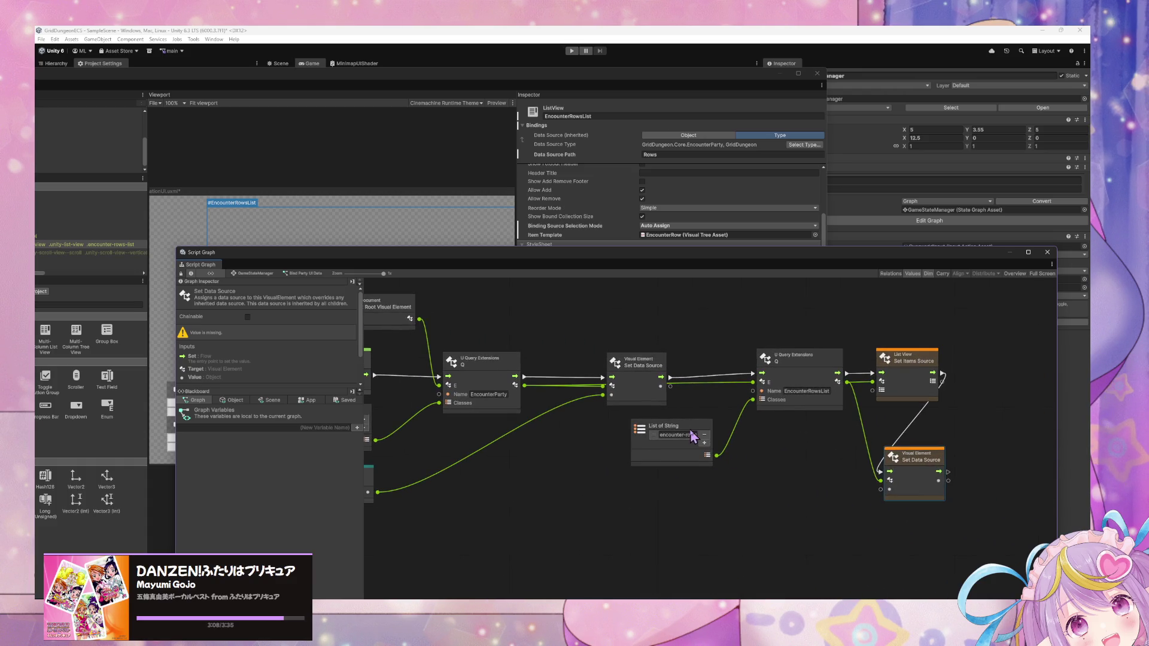
drag(693, 437, 895, 430)
drag(574, 488, 721, 497)
Step: Search 'encoun' and add an Encounter Row Get Positions node fed by EncounterParty
text(encou)
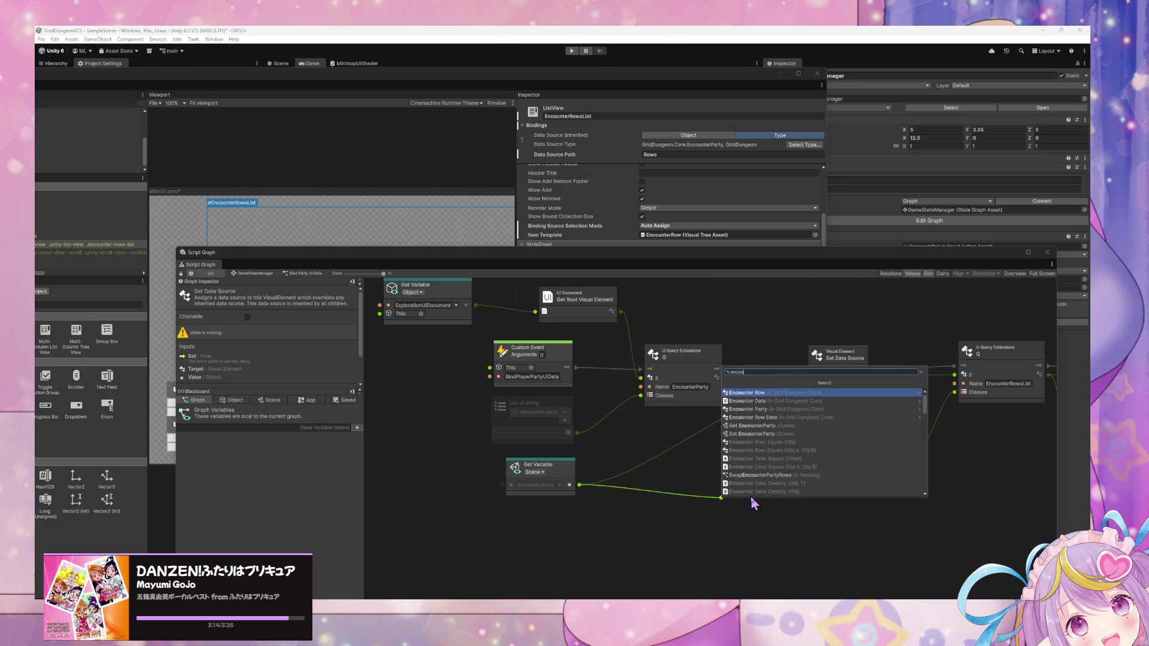
text(nter)
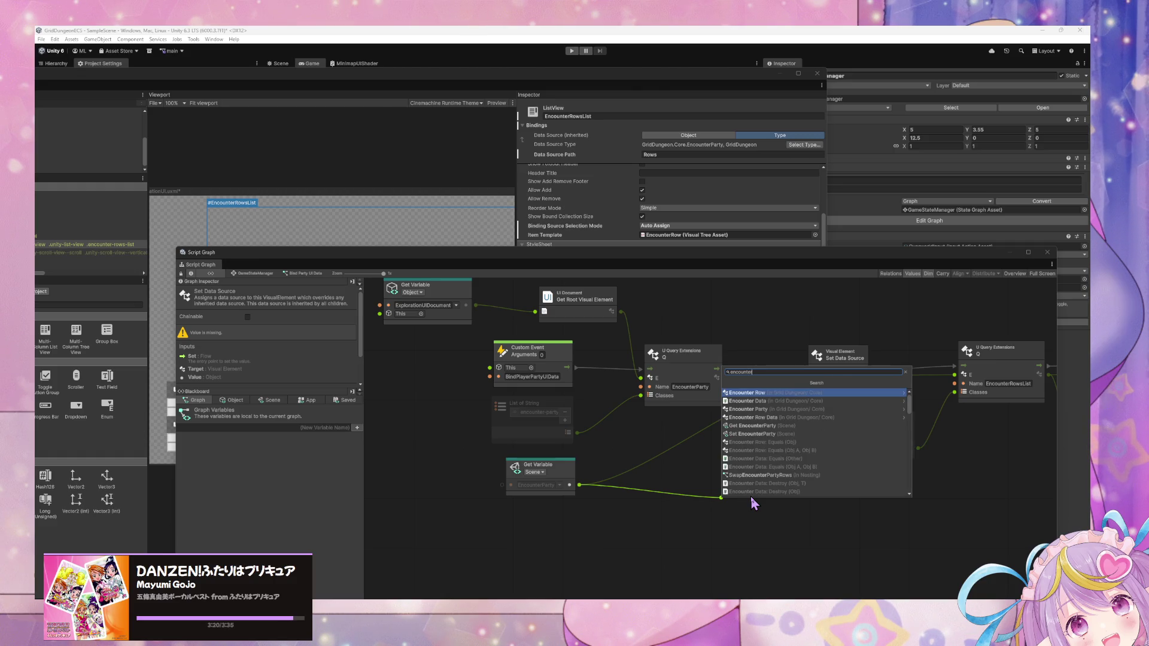
key(Down)
key(Down)
key(Down)
key(Up)
key(Up)
key(Up)
key(Down)
key(Return)
key(Down)
key(Down)
key(Down)
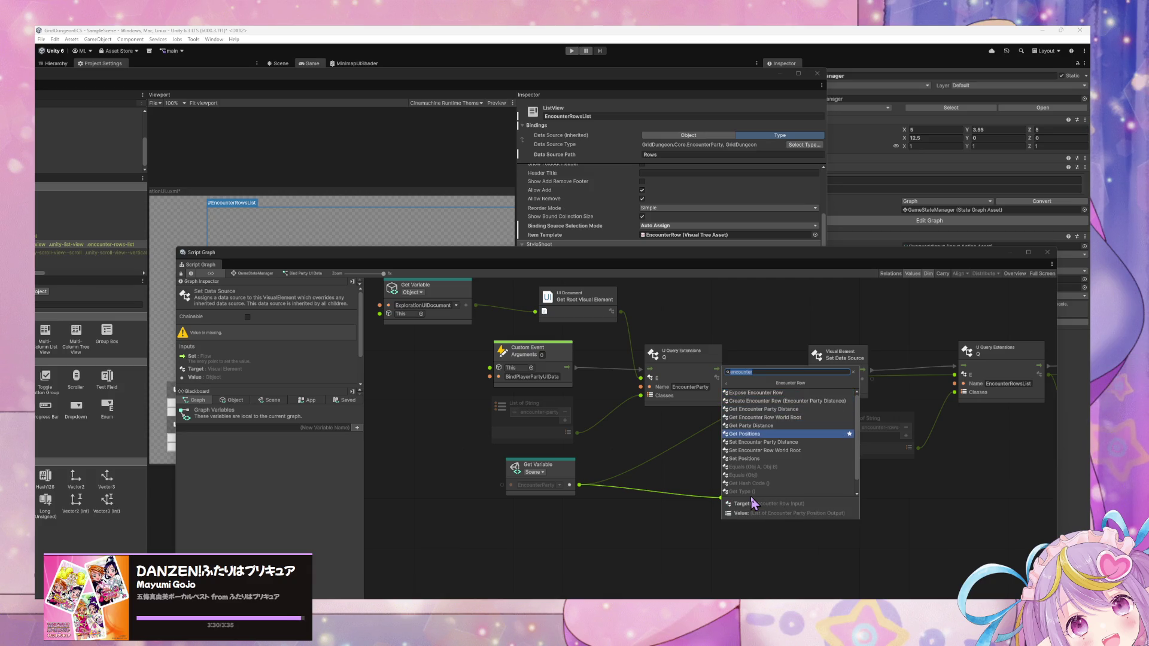
key(Return)
mouse_move(754, 479)
mouse_down()
mouse_move(1002, 456)
mouse_move(813, 441)
mouse_move(850, 371)
mouse_up()
Step: Connect Get Positions' output into Set Items Source and Set Data Source
mouse_move(802, 462)
mouse_down()
mouse_move(866, 469)
mouse_move(856, 470)
mouse_up()
click(793, 556)
drag(574, 464, 966, 520)
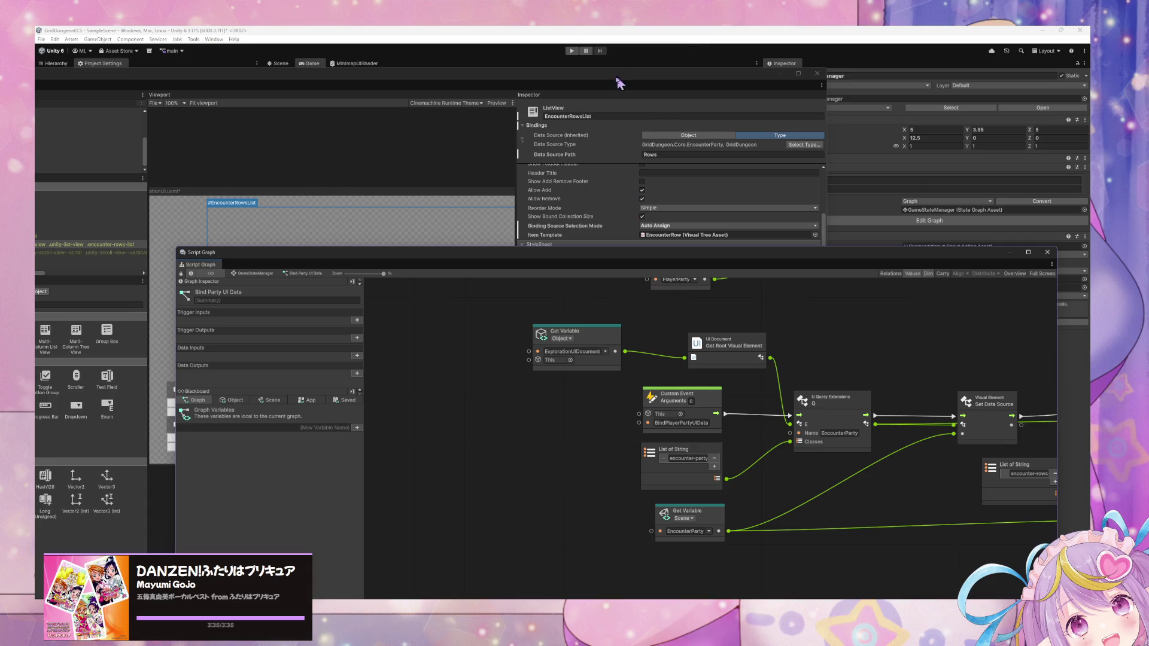
Step: Move the Script Graph and UI Builder windows aside to show the Game view, then start Play mode
click(278, 63)
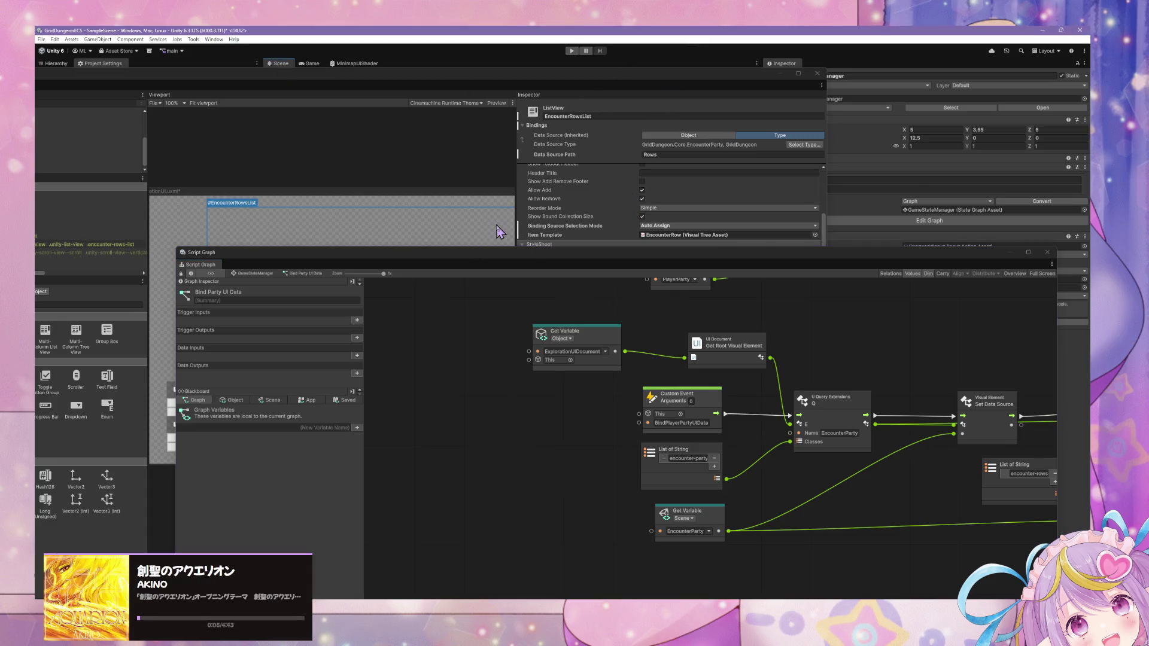
click(311, 63)
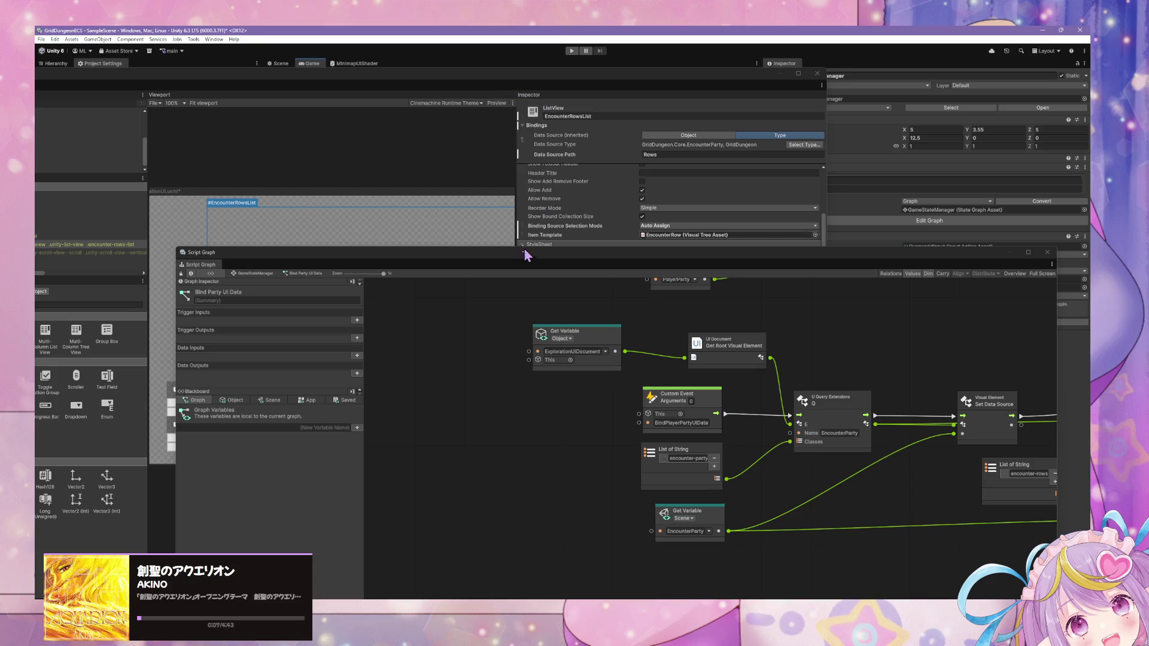
mouse_move(529, 266)
mouse_down()
mouse_move(644, 372)
mouse_move(579, 421)
mouse_up()
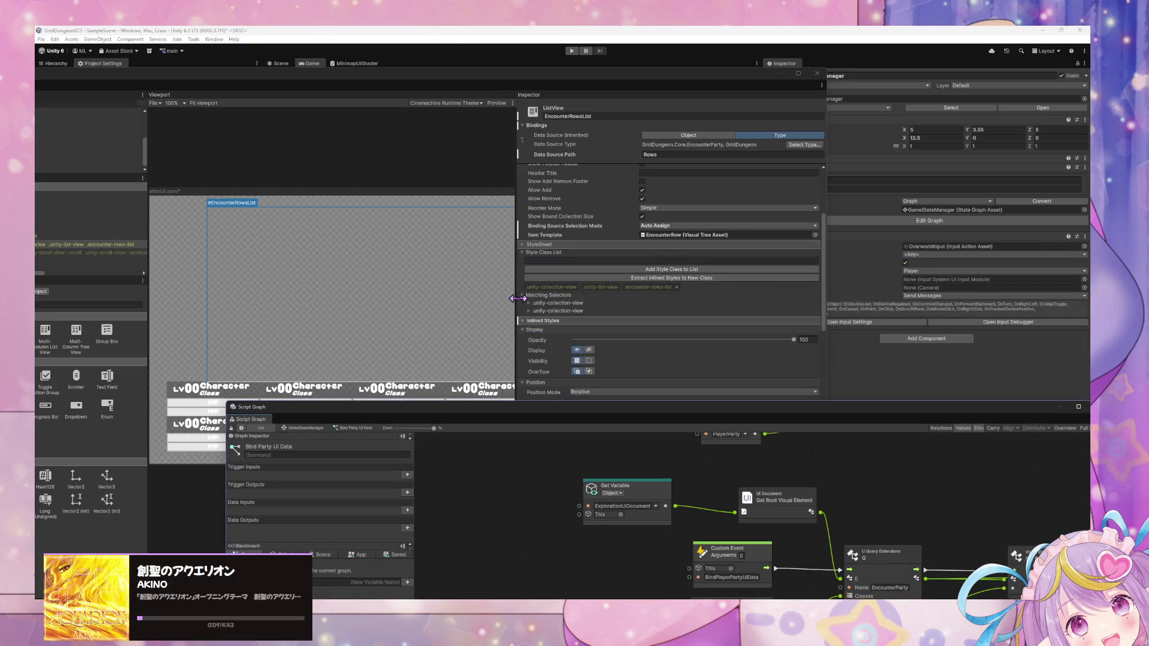
mouse_move(713, 80)
mouse_down()
mouse_move(794, 141)
mouse_move(962, 227)
mouse_up()
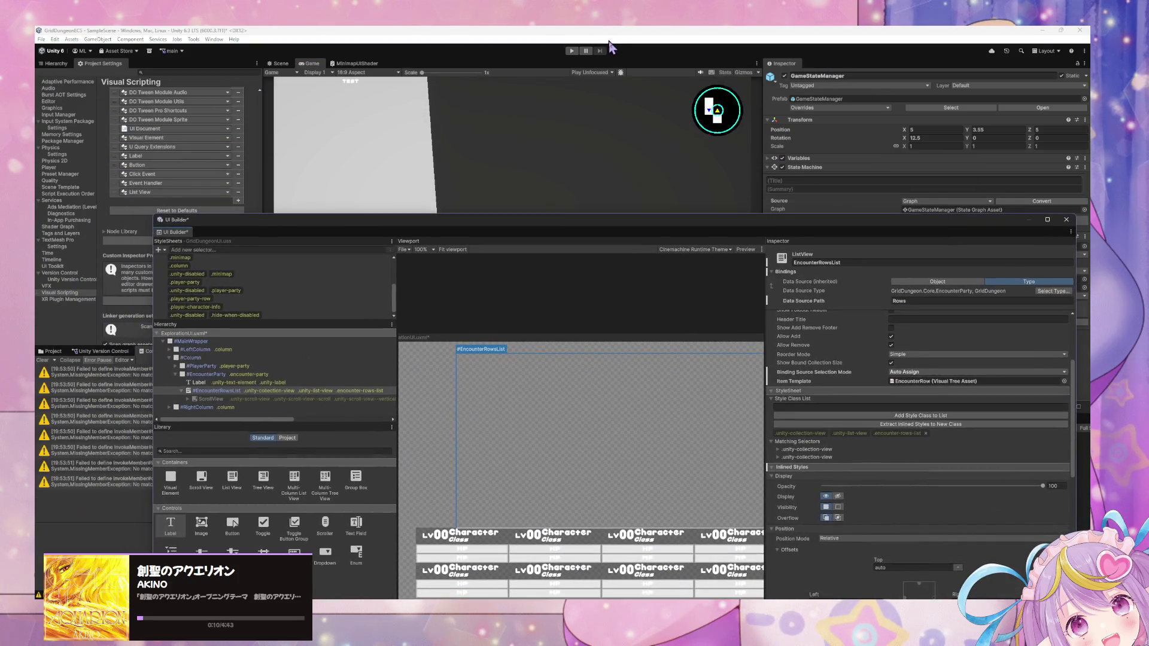
click(571, 51)
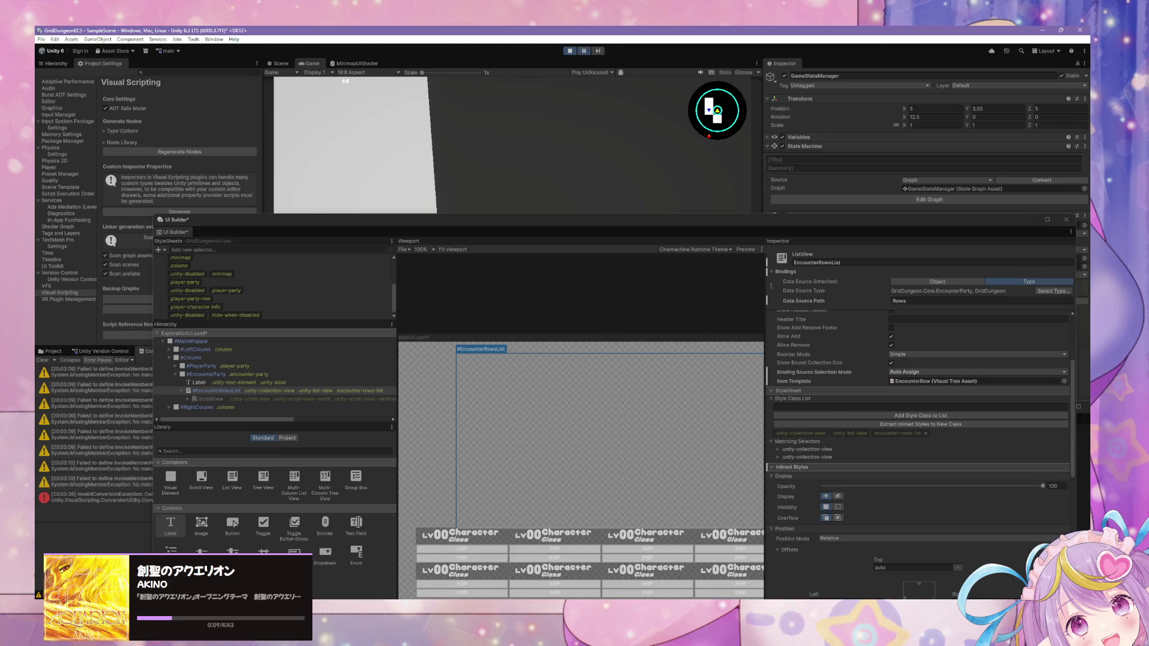
Step: Scroll the UI Builder Inspector through the ListView's flex and size settings, then move UI Builder aside
scroll(919, 419, down, 5)
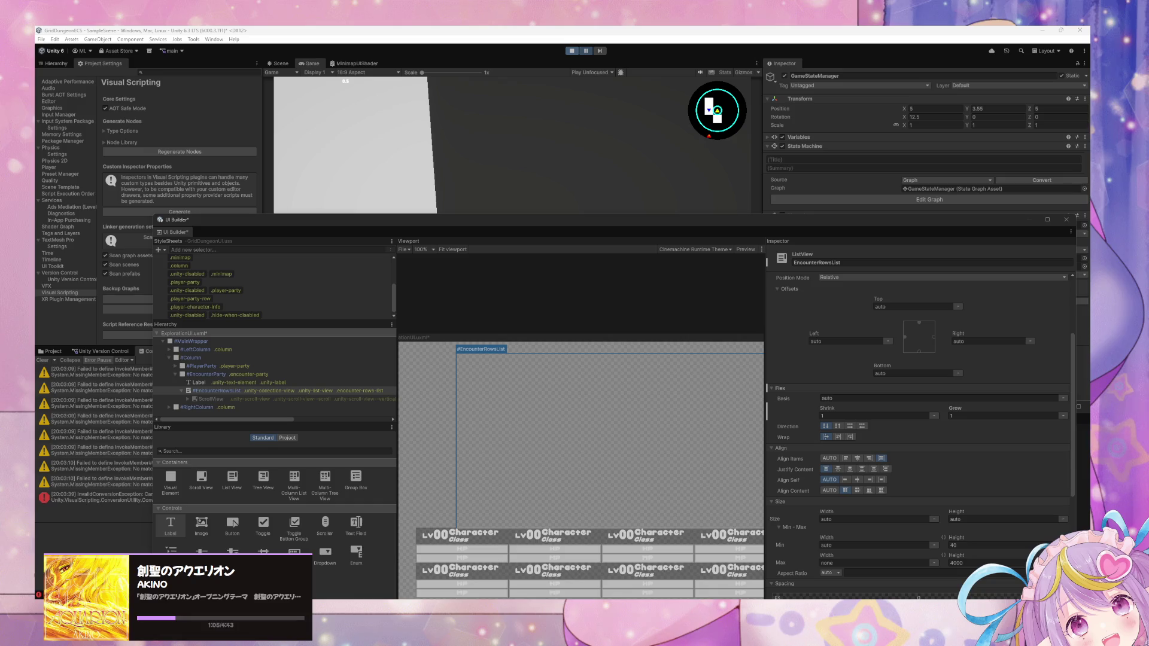
scroll(771, 286, up, 5)
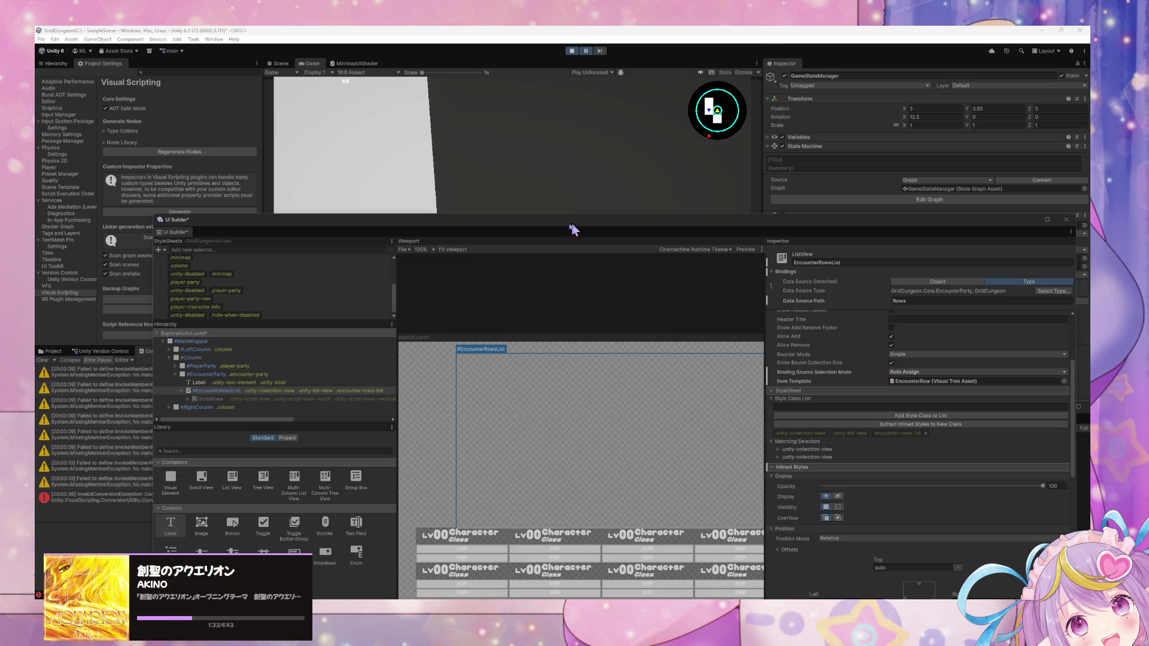
mouse_move(564, 220)
mouse_down()
mouse_move(578, 250)
mouse_move(796, 138)
mouse_up()
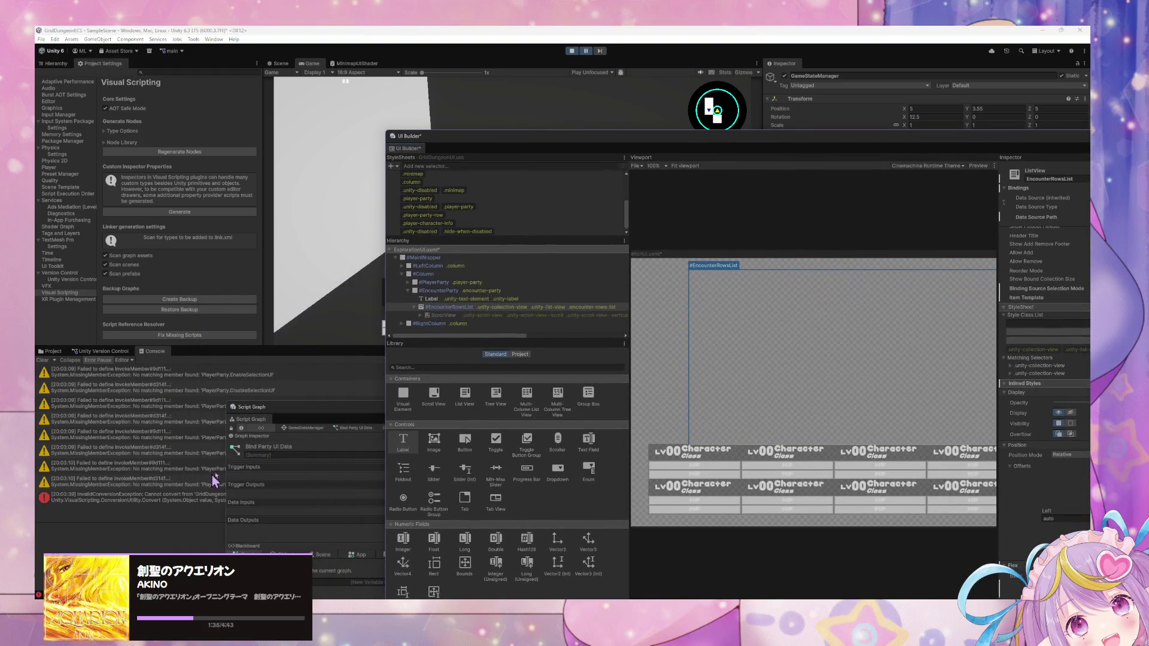
Step: Bring the Script Graph forward and check the Get Positions node's EncounterParty-to-EncounterRow conversion error
mouse_move(310, 419)
mouse_down()
mouse_move(585, 359)
mouse_move(584, 258)
mouse_move(538, 179)
mouse_move(397, 149)
mouse_move(288, 165)
mouse_up()
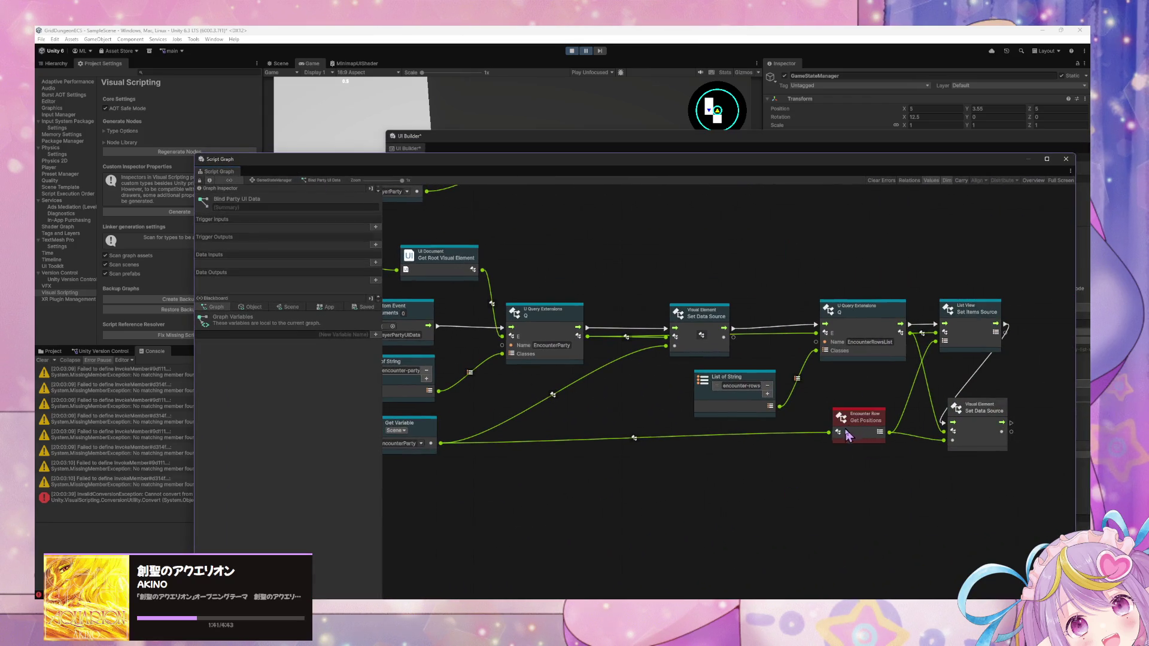
click(844, 439)
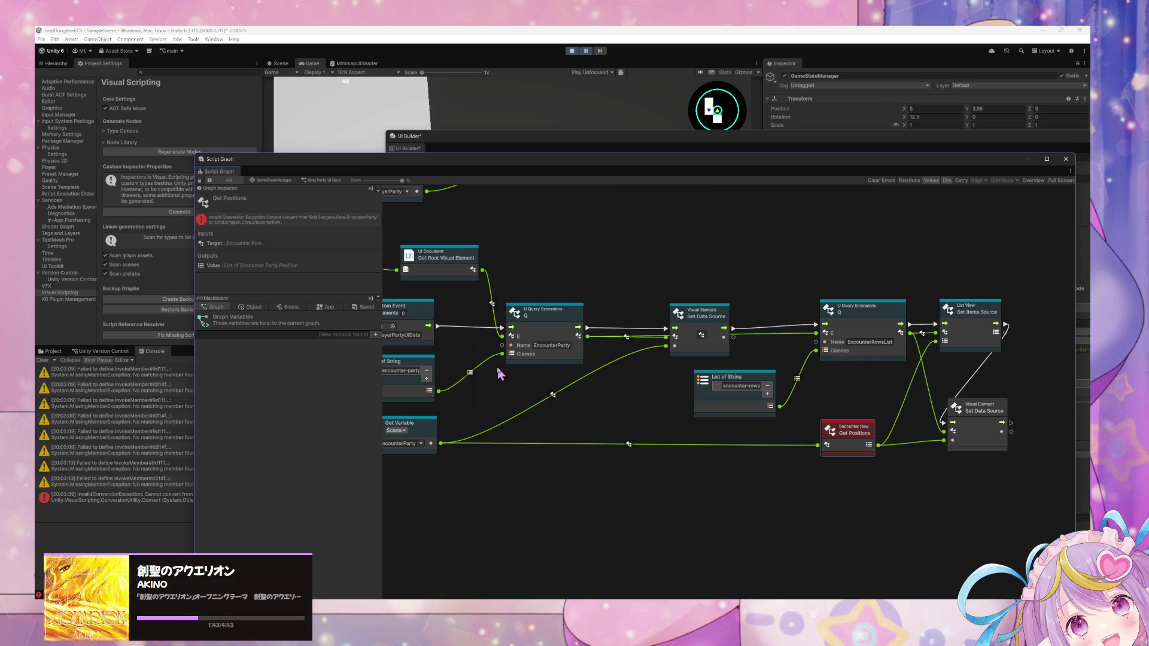
mouse_move(501, 372)
mouse_down()
mouse_move(784, 471)
mouse_move(733, 473)
mouse_move(687, 590)
mouse_up()
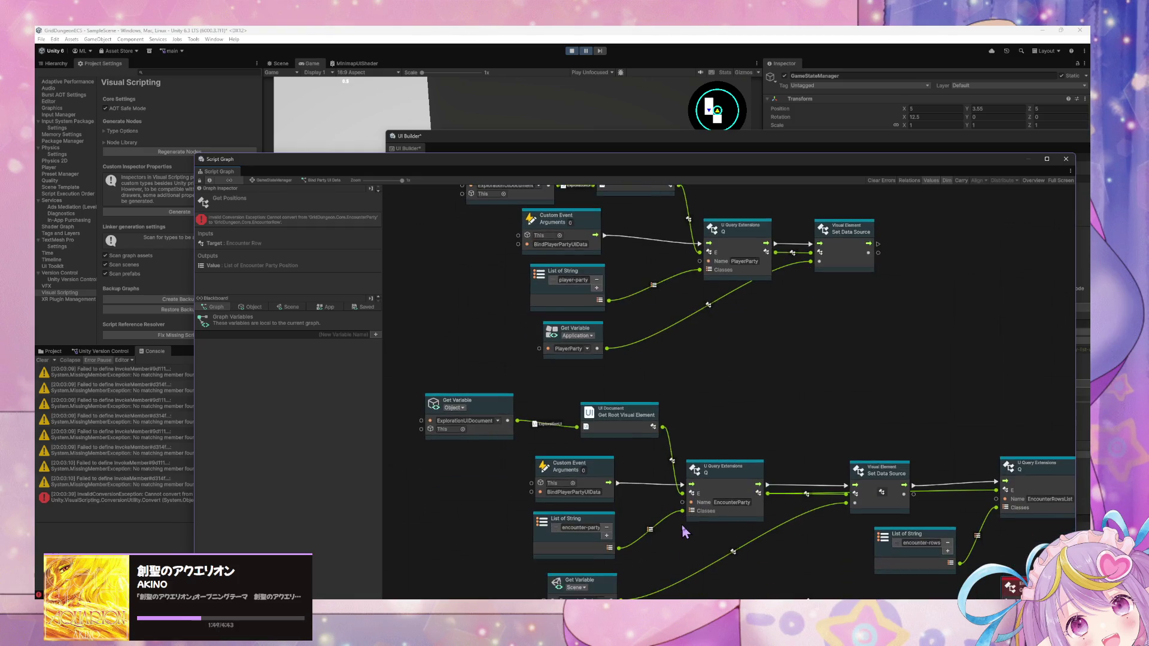
Step: Rename the lower custom event to BindEncounterPartyUIData
scroll(687, 591, down, 2)
click(569, 492)
click(596, 499)
key(BackSpace)
key(BackSpace)
key(BackSpace)
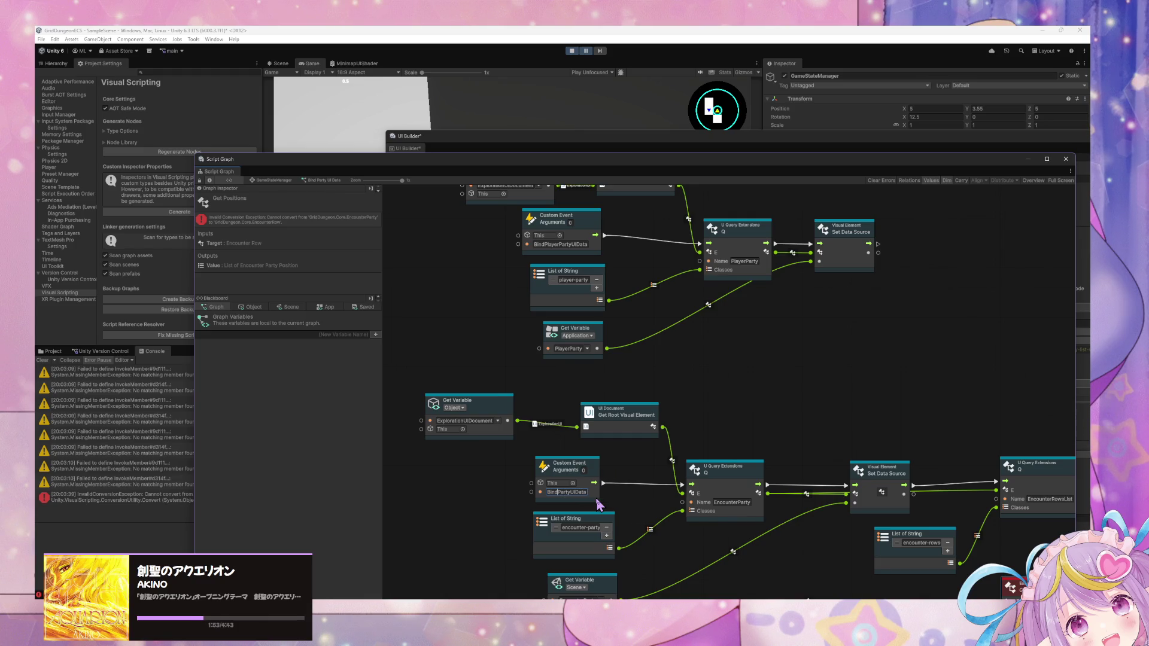
text(Encounter)
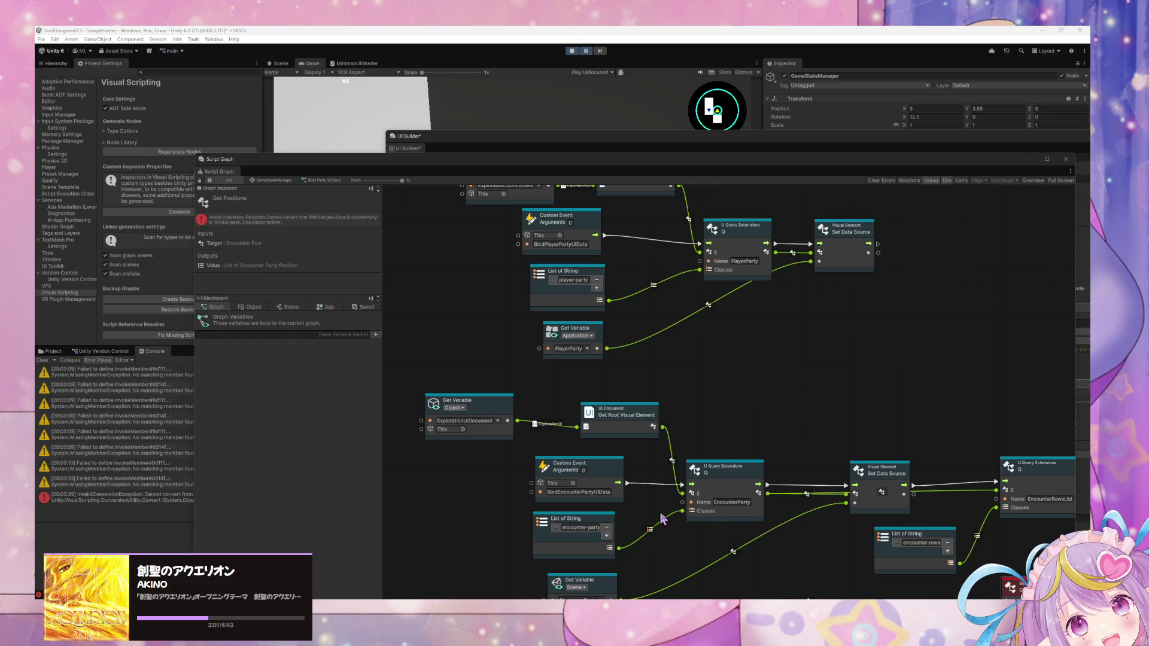
Step: Append '-list' to the encounter-rows class name value so it reads encounter-rows-list
drag(802, 531, 612, 416)
drag(691, 500, 738, 496)
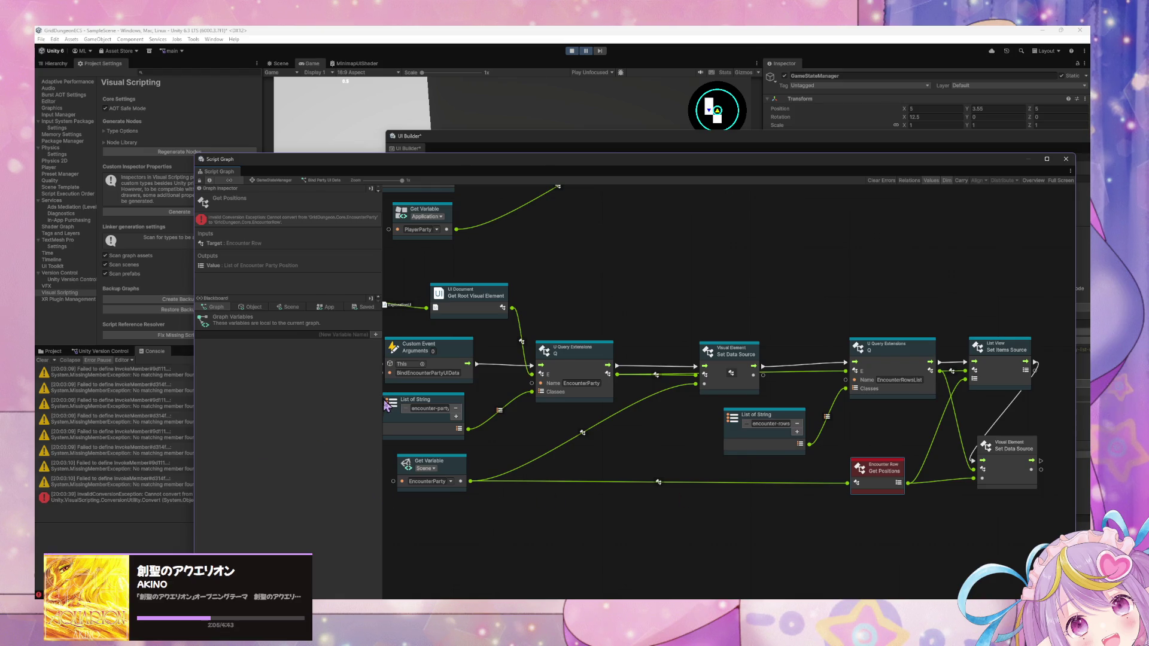
drag(572, 472, 733, 514)
drag(559, 349, 567, 418)
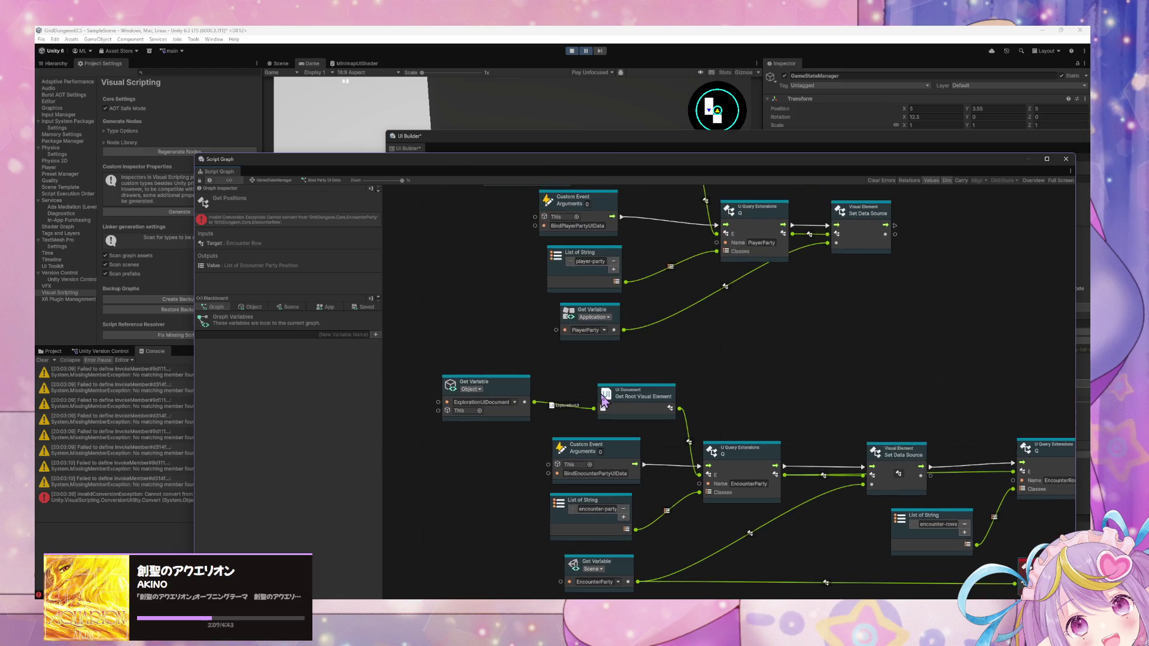
mouse_move(808, 510)
mouse_down()
mouse_move(694, 508)
mouse_move(655, 490)
mouse_move(659, 500)
mouse_move(629, 474)
mouse_move(623, 487)
mouse_move(785, 498)
mouse_up()
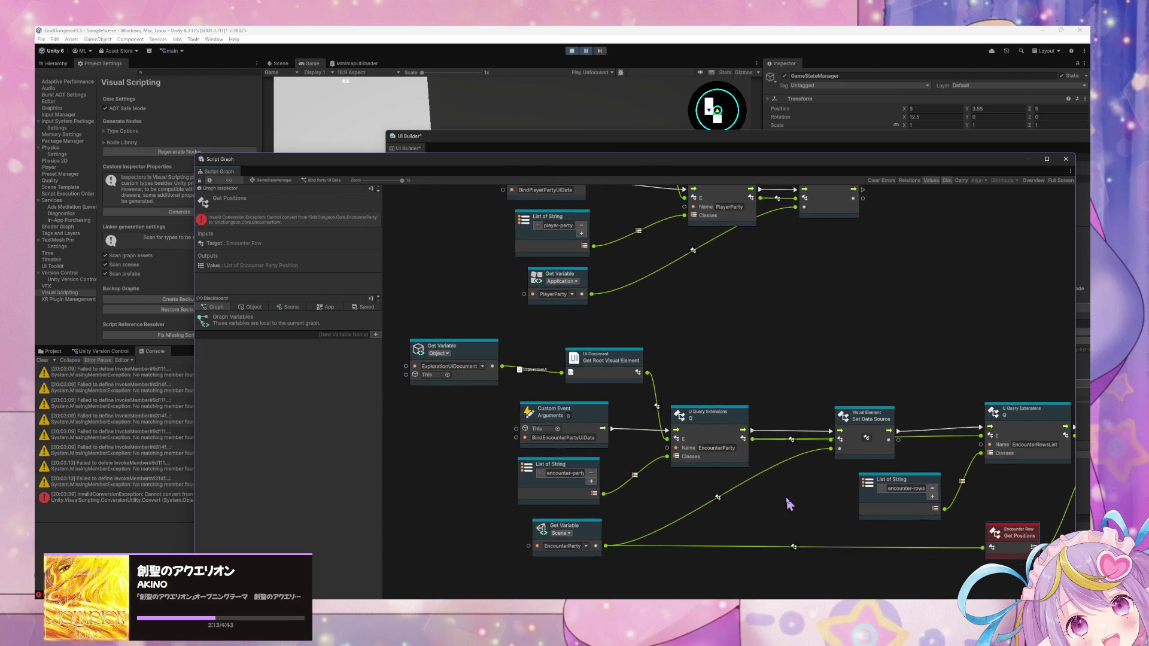
click(914, 488)
text(-list)
Step: Drag a wire off the EncounterParty variable's output to start a new node
drag(1013, 491, 817, 449)
drag(826, 492, 866, 483)
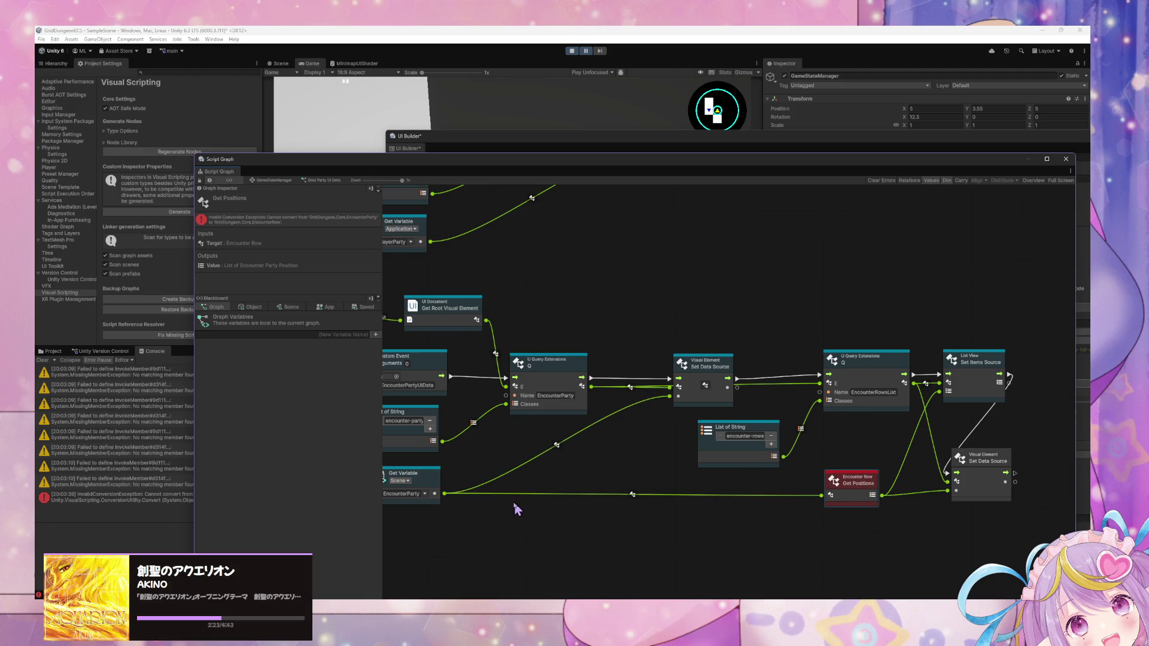
drag(434, 494, 747, 507)
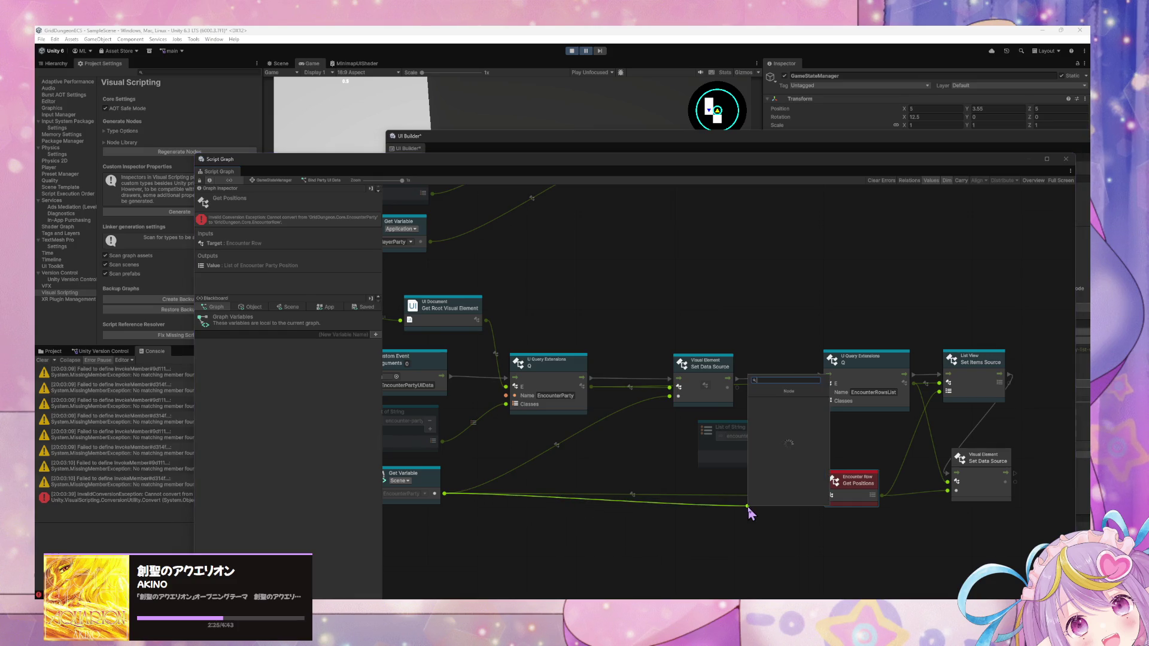
Step: Add an Encounter Party: Get Rows node and wire its output into Set Data Source
text(get rows)
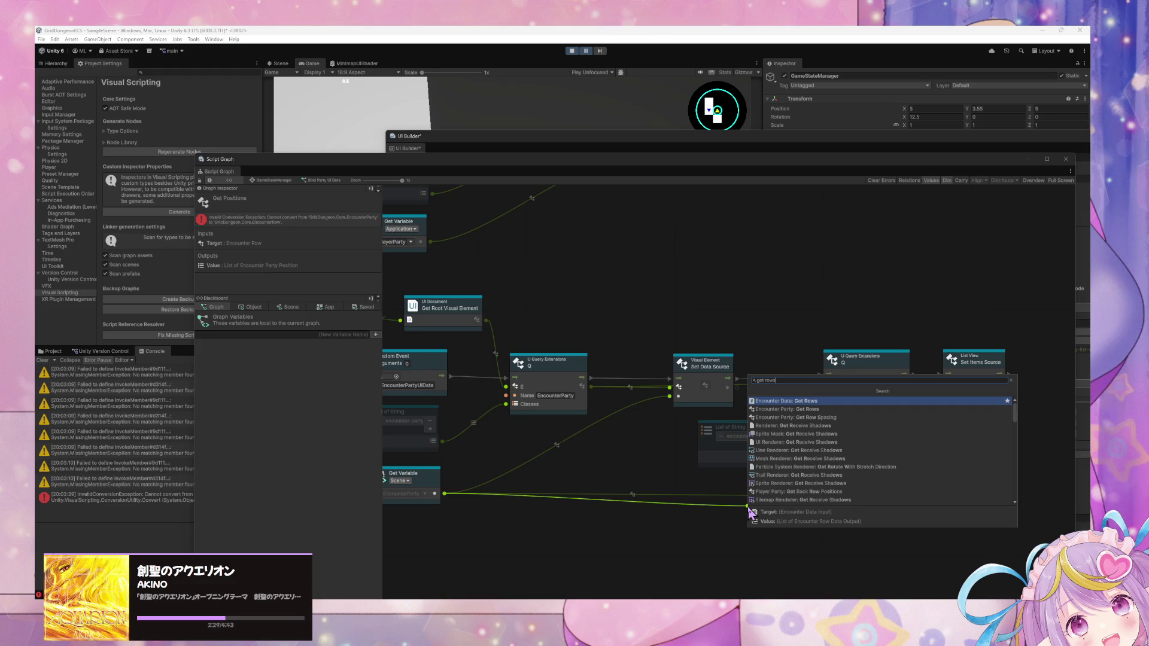
key(Down)
key(Return)
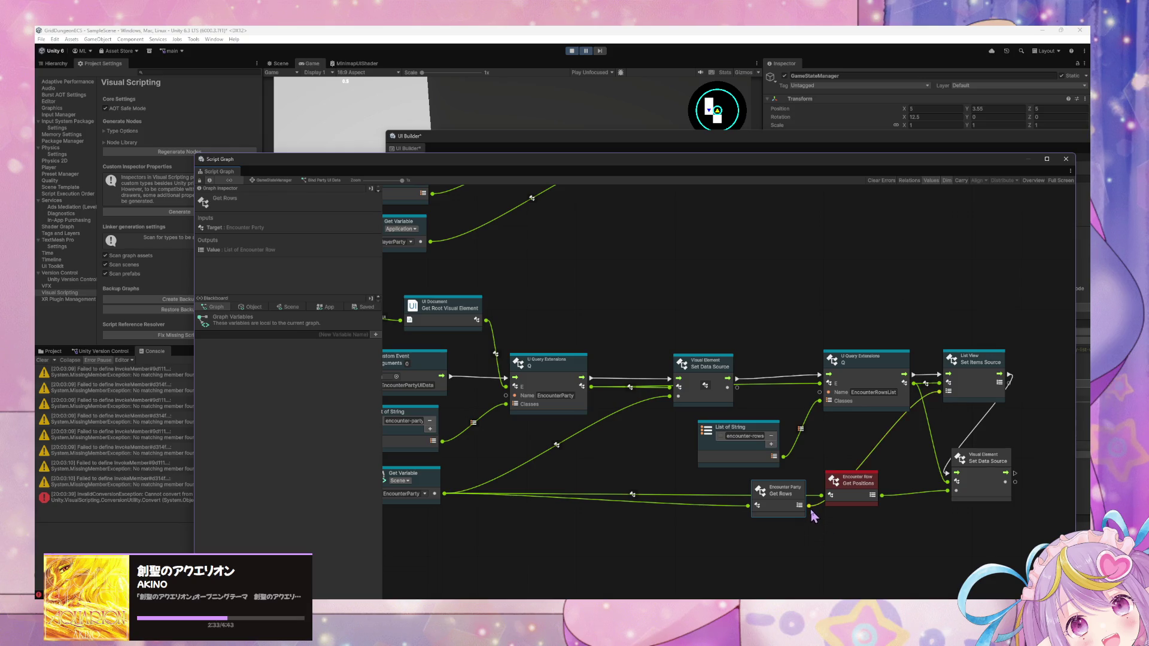
drag(809, 506, 947, 490)
Step: Delete the erroring Encounter Row Get Positions node and stop play mode
click(857, 497)
key(Delete)
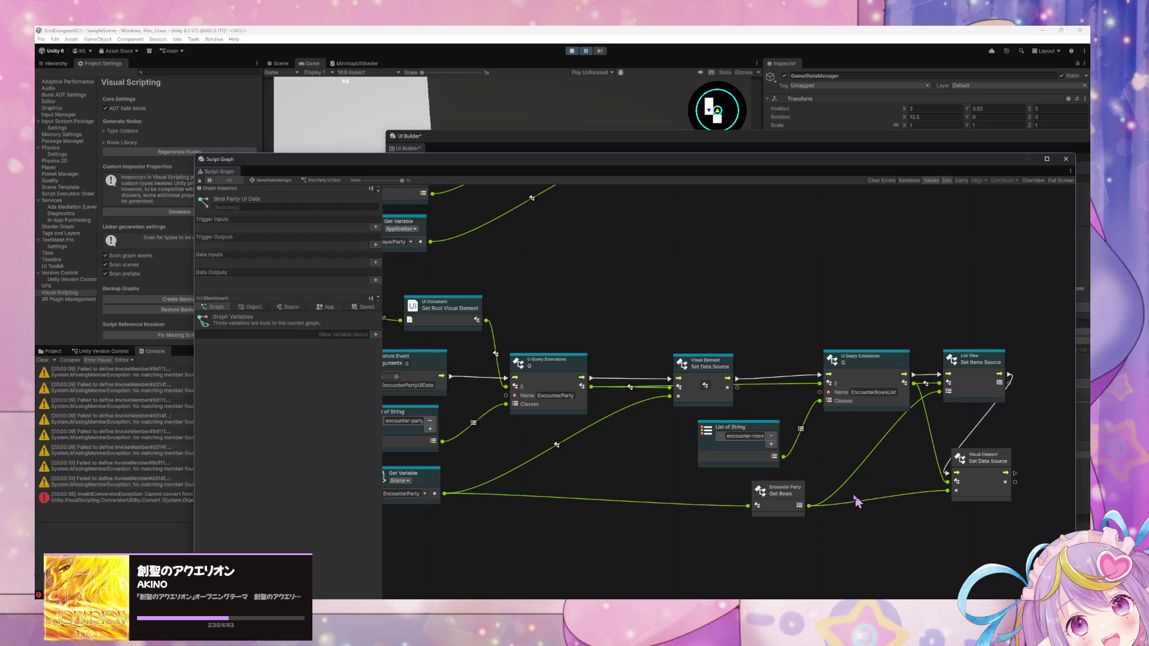
click(572, 51)
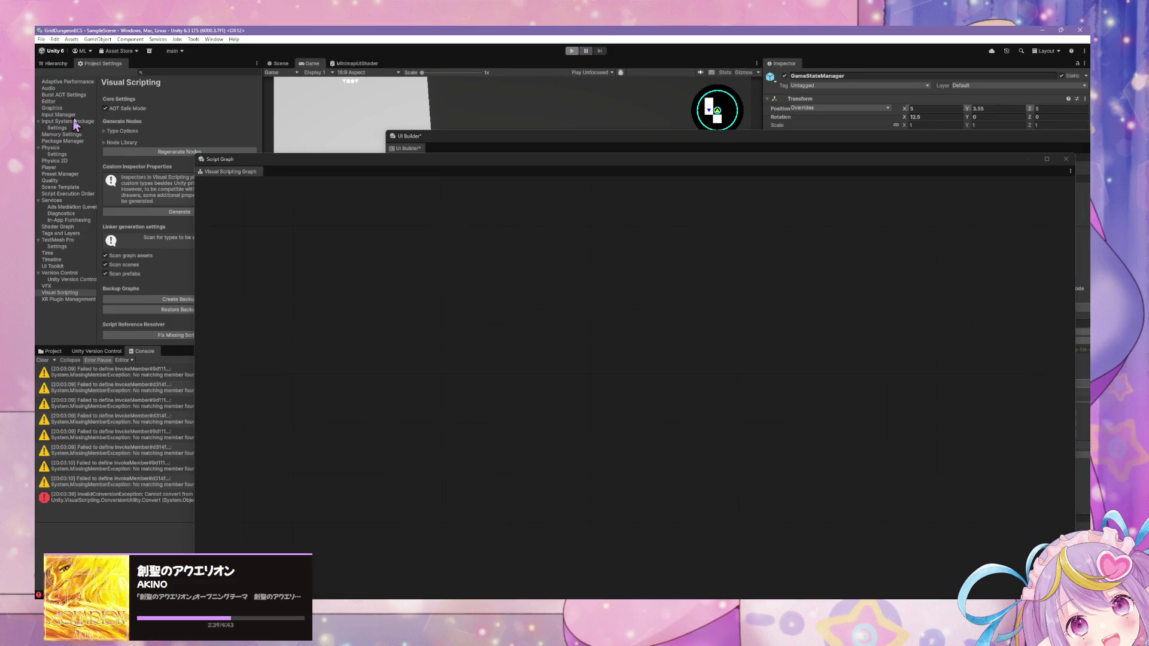
click(57, 63)
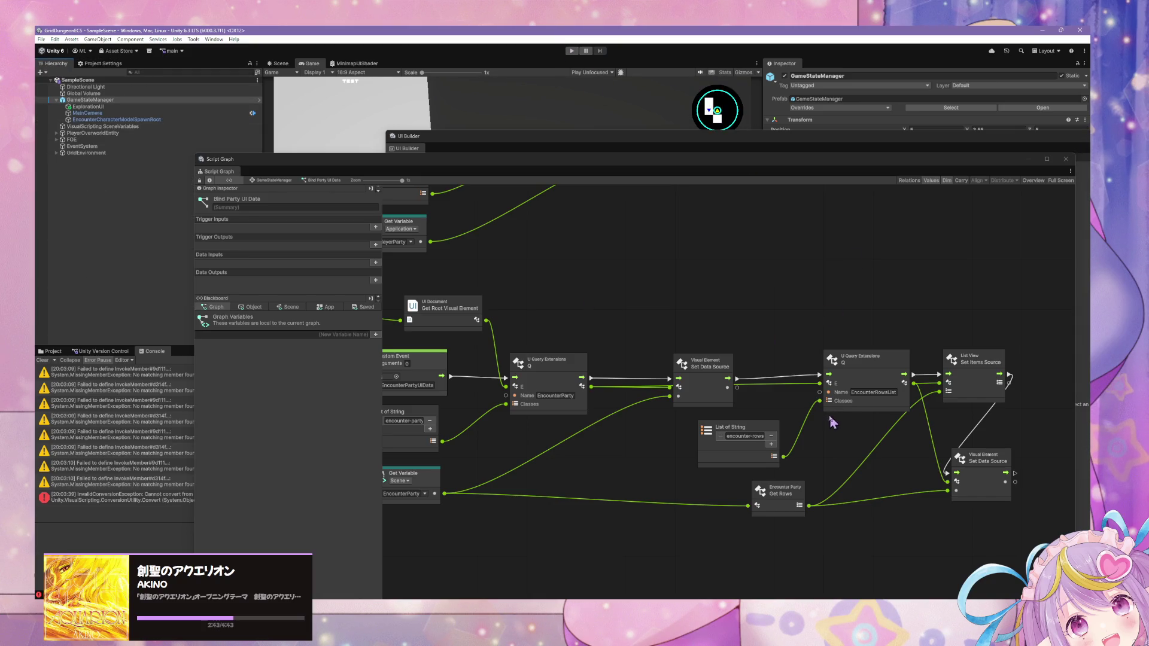
Step: Disconnect Set Data Source from the encounter-rows query and start Play mode with Ctrl+P
right_click(727, 379)
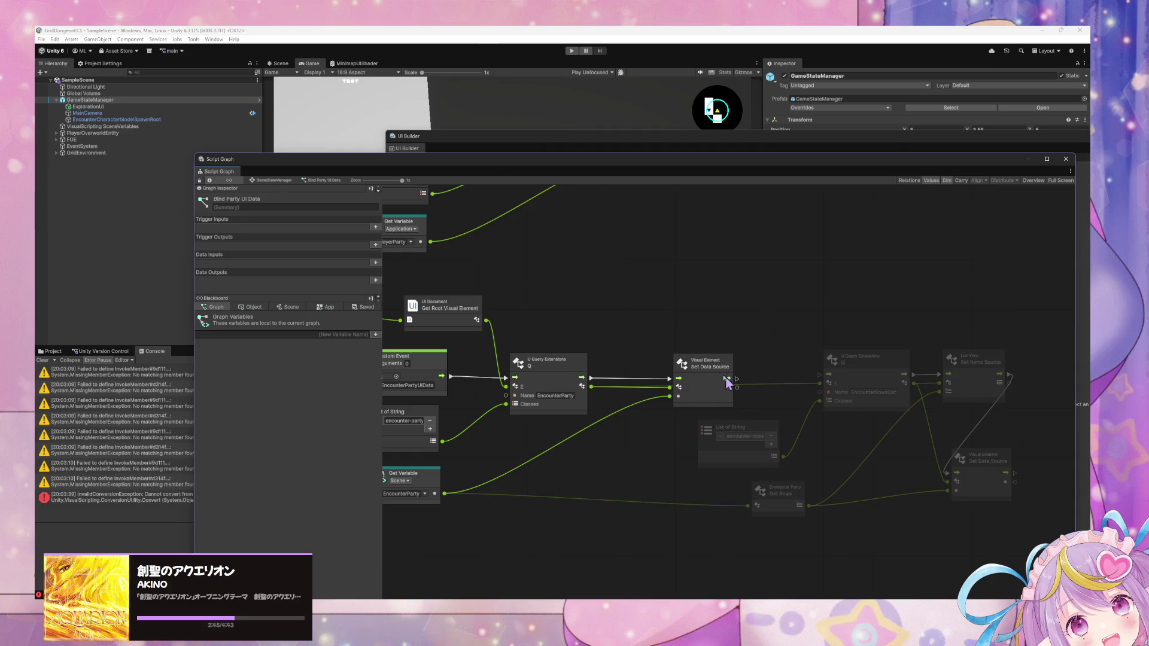
drag(727, 382, 891, 384)
key(ctrl+p)
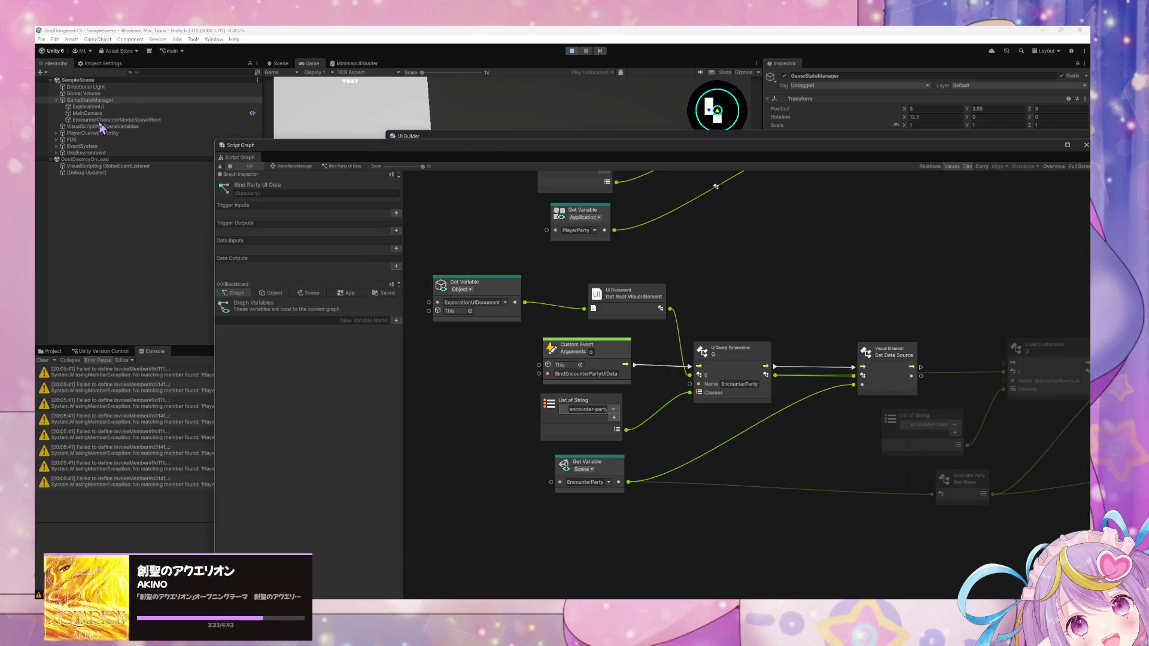
Step: In the GameStateManager state graph, Force Enter the Test Load/Clear Encounter Data state twice
click(290, 166)
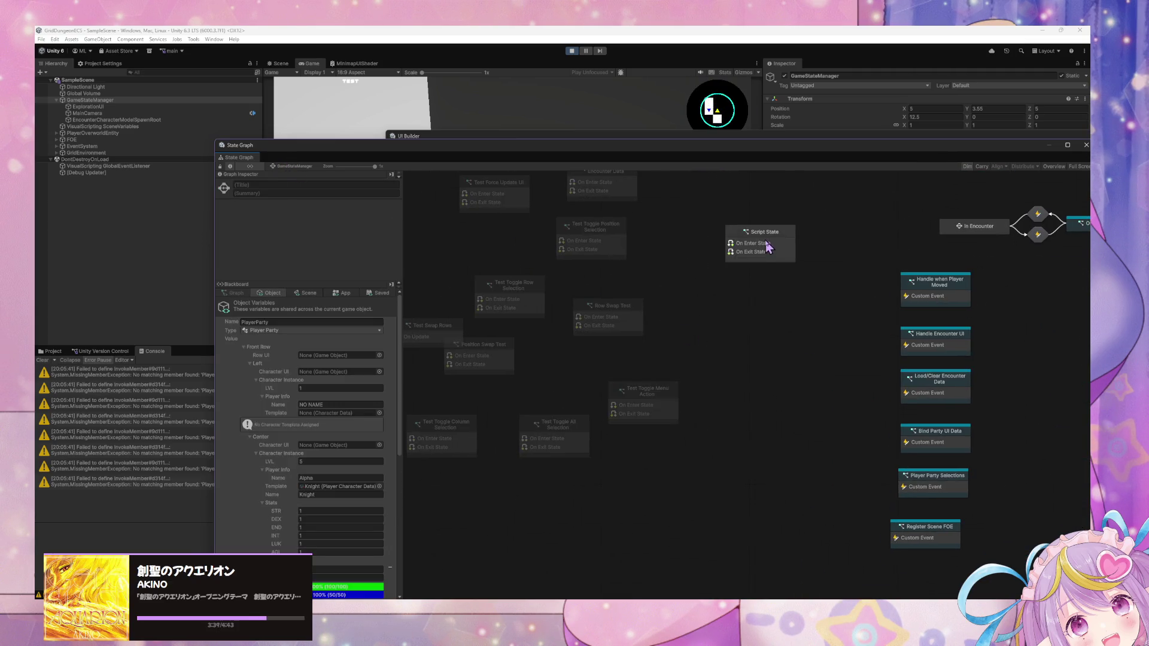
click(630, 274)
right_click(630, 274)
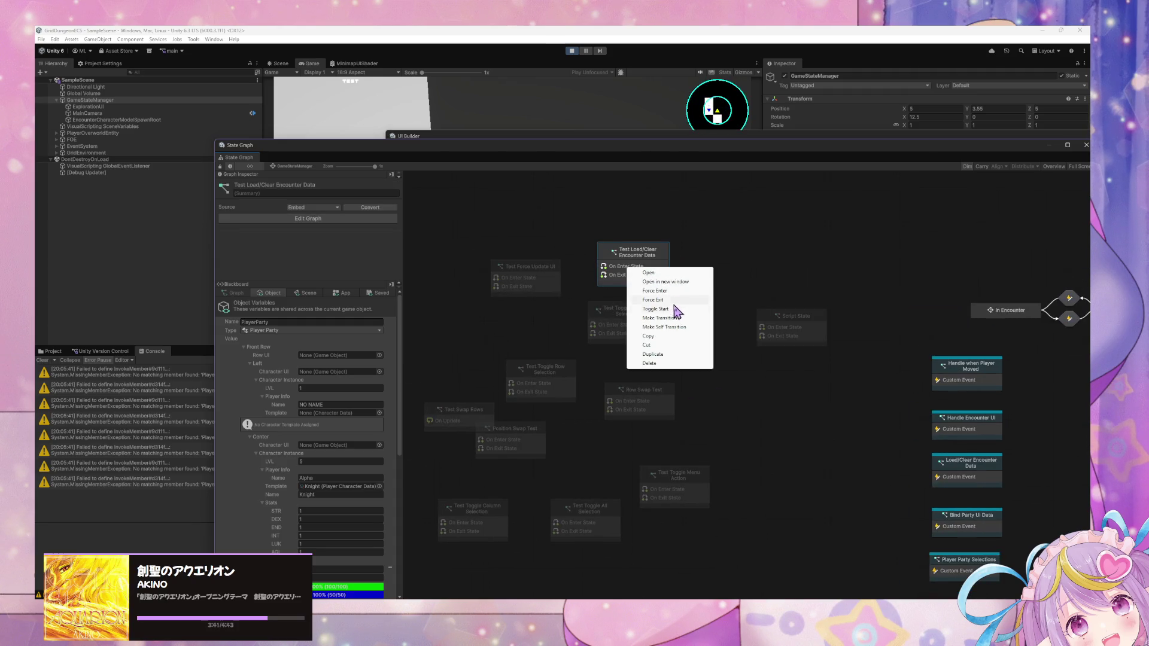
click(677, 307)
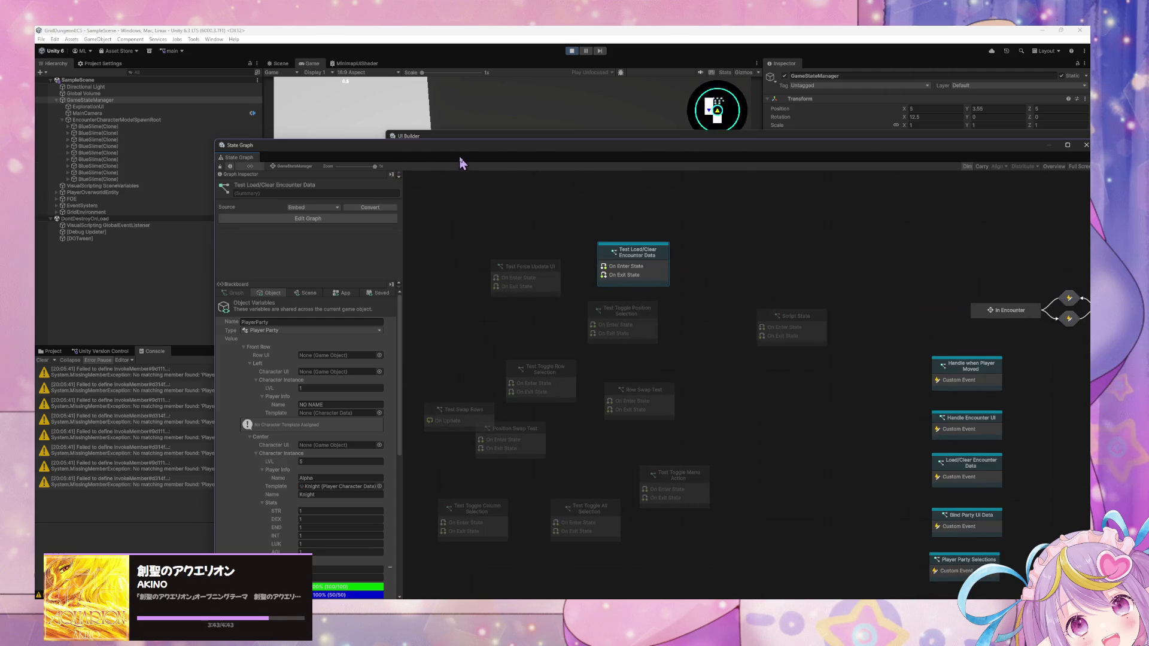
mouse_move(461, 161)
mouse_down()
mouse_move(597, 270)
mouse_move(508, 415)
mouse_move(526, 487)
mouse_move(486, 260)
mouse_up()
right_click(674, 384)
click(717, 412)
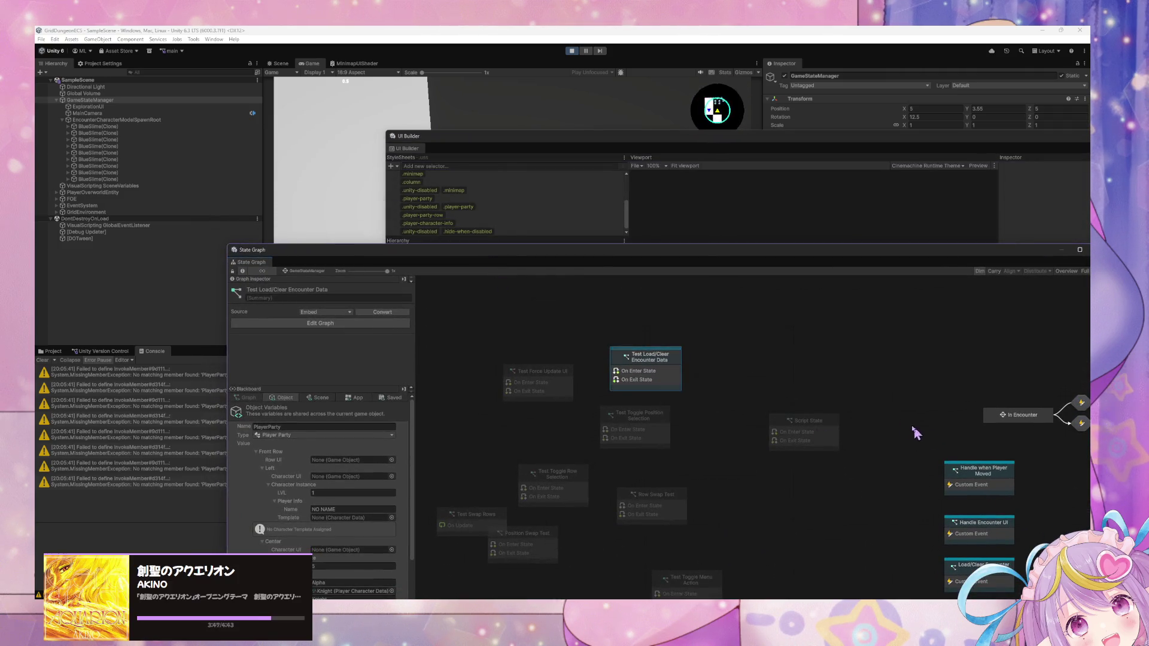
Step: Select the spawned BlueSlime clones, then select GameStateManager in the Hierarchy
drag(915, 433, 769, 336)
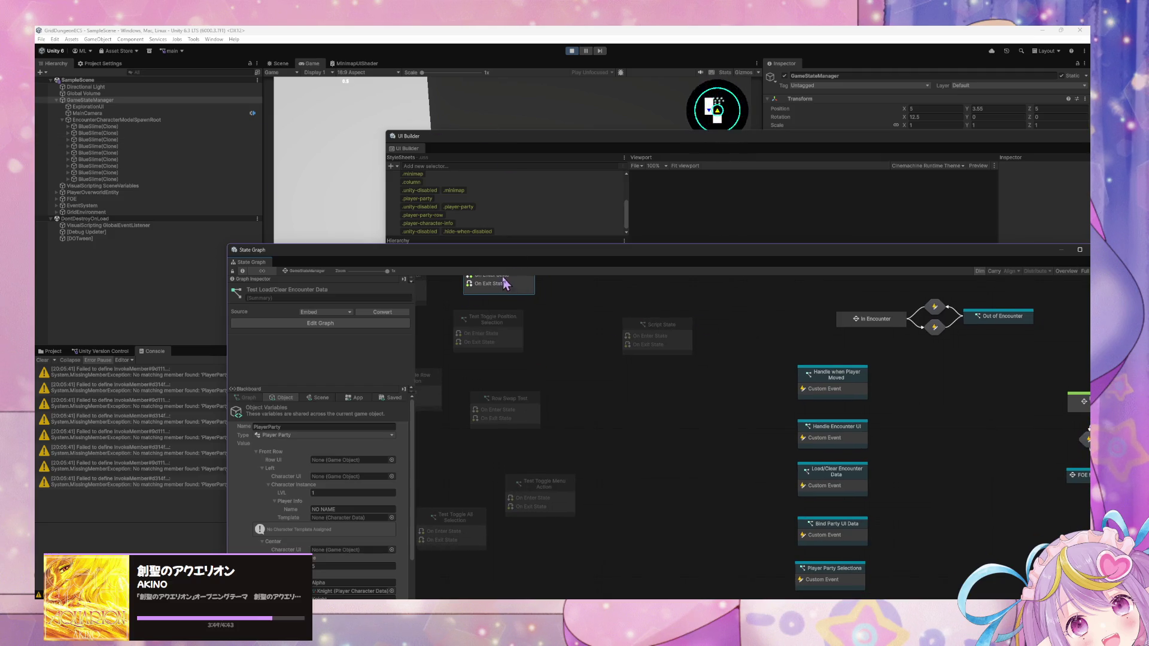
mouse_move(503, 295)
mouse_down()
mouse_move(606, 366)
mouse_move(661, 367)
mouse_up()
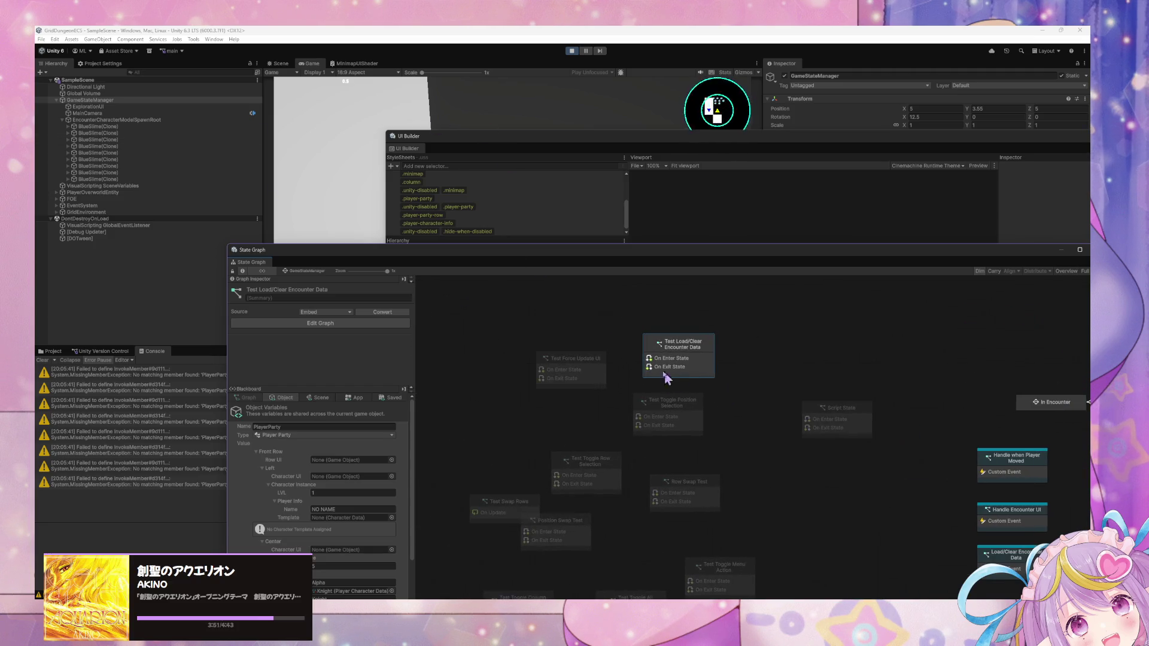
click(120, 127)
shift+click(239, 178)
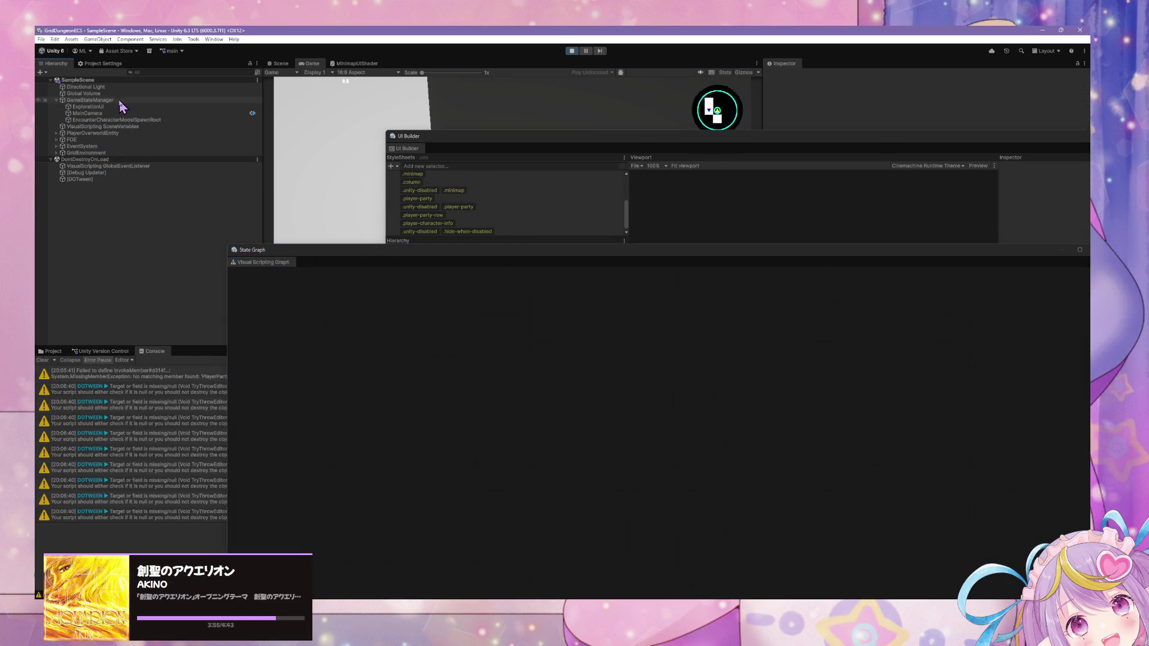
click(118, 99)
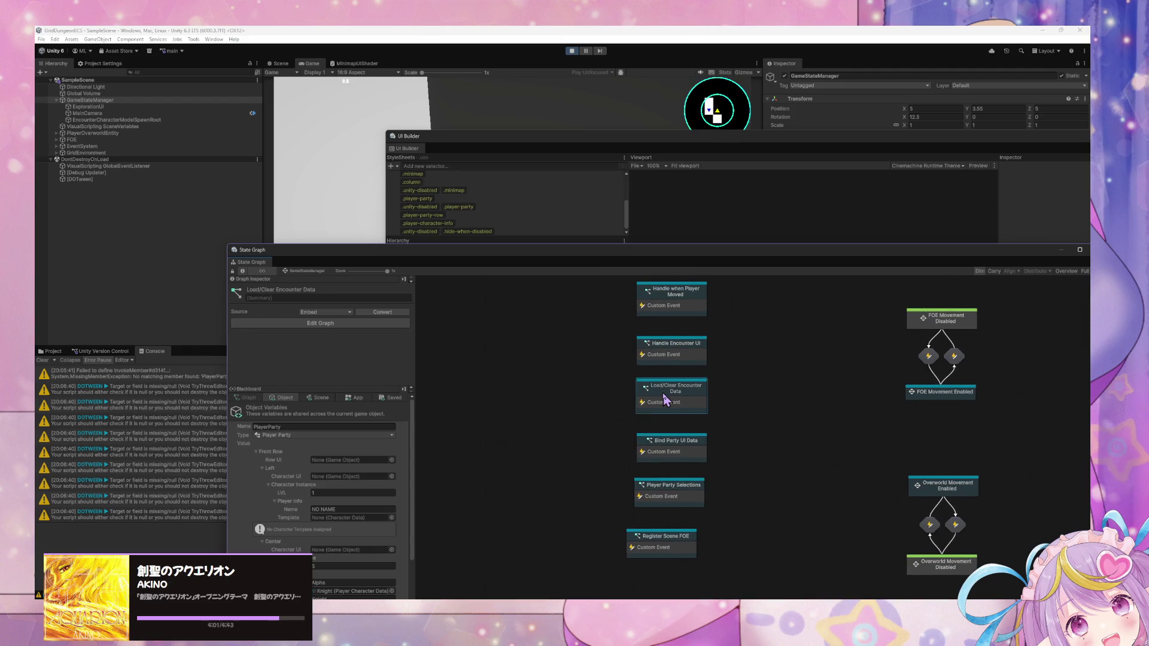
Step: Open the Load/Clear Encounter Data graph and inspect its For Loop, Get Child Count and GameObjectsToDestroy nodes
double_click(662, 393)
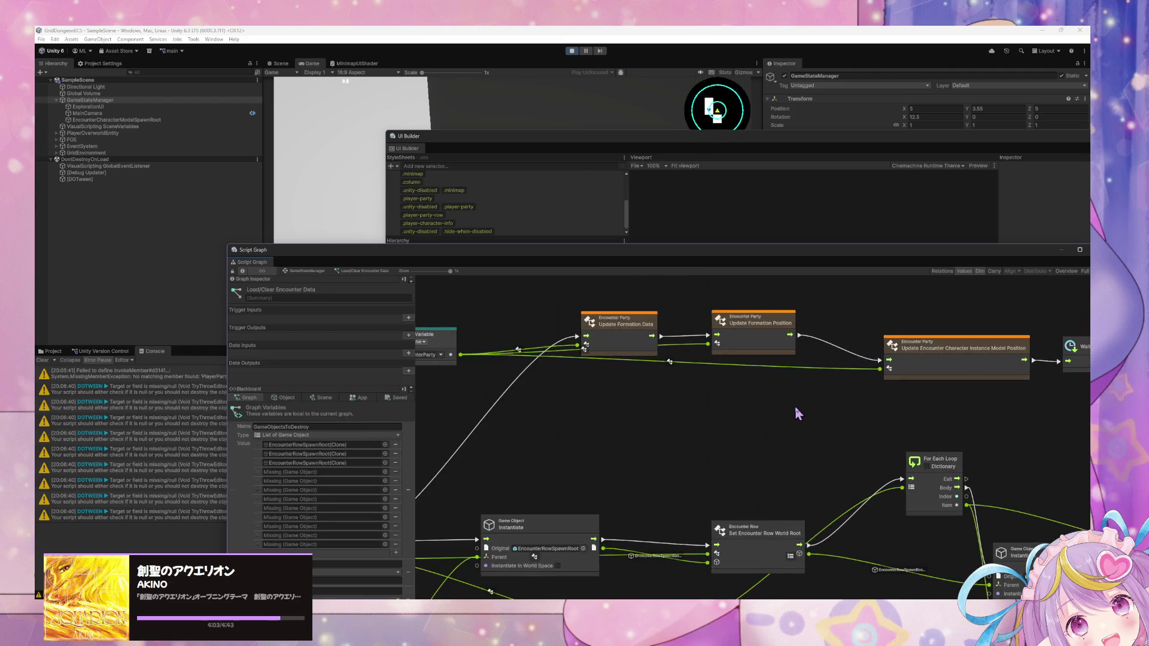
scroll(853, 426, up, 4)
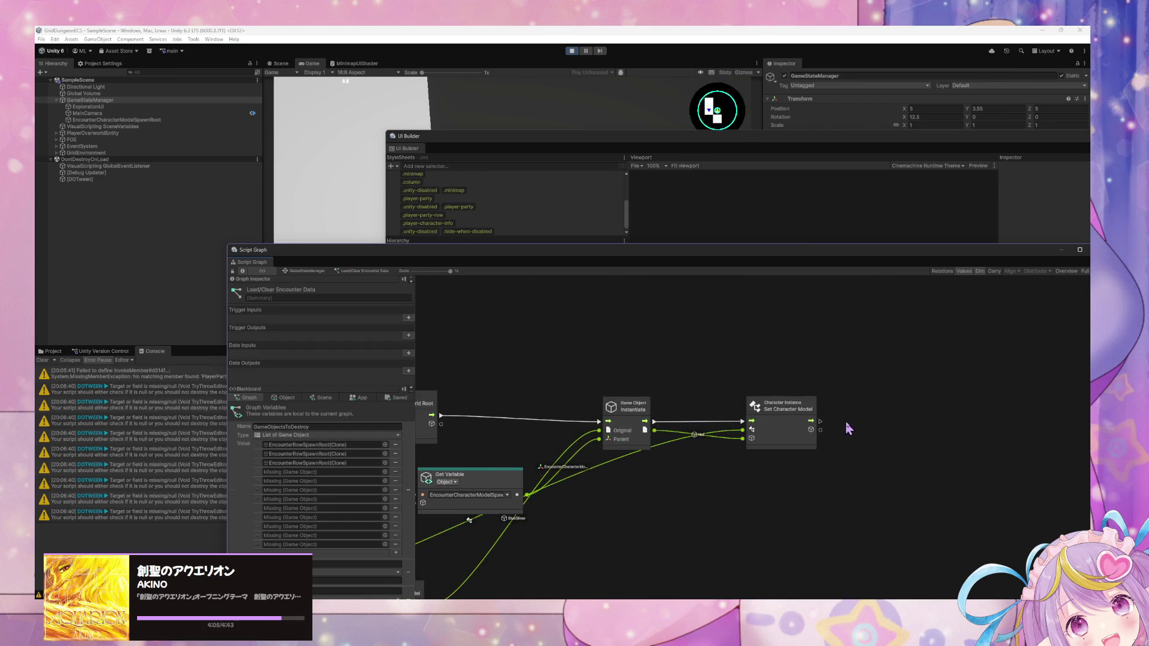
scroll(687, 408, down, 6)
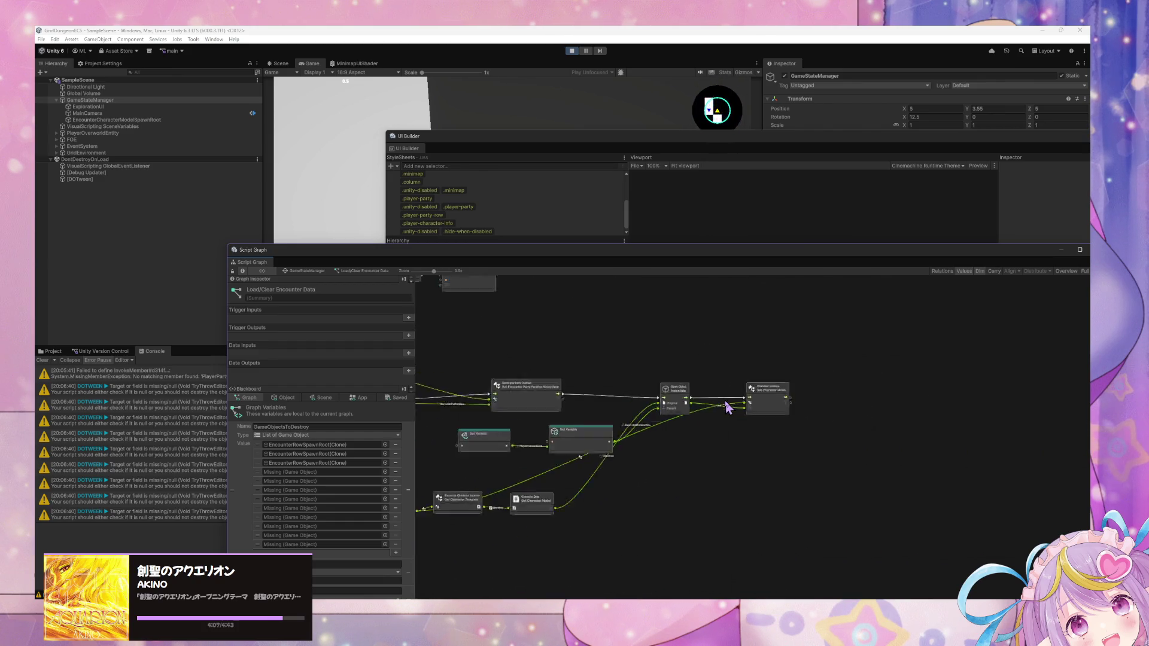
scroll(680, 393, up, 3)
scroll(785, 467, down, 4)
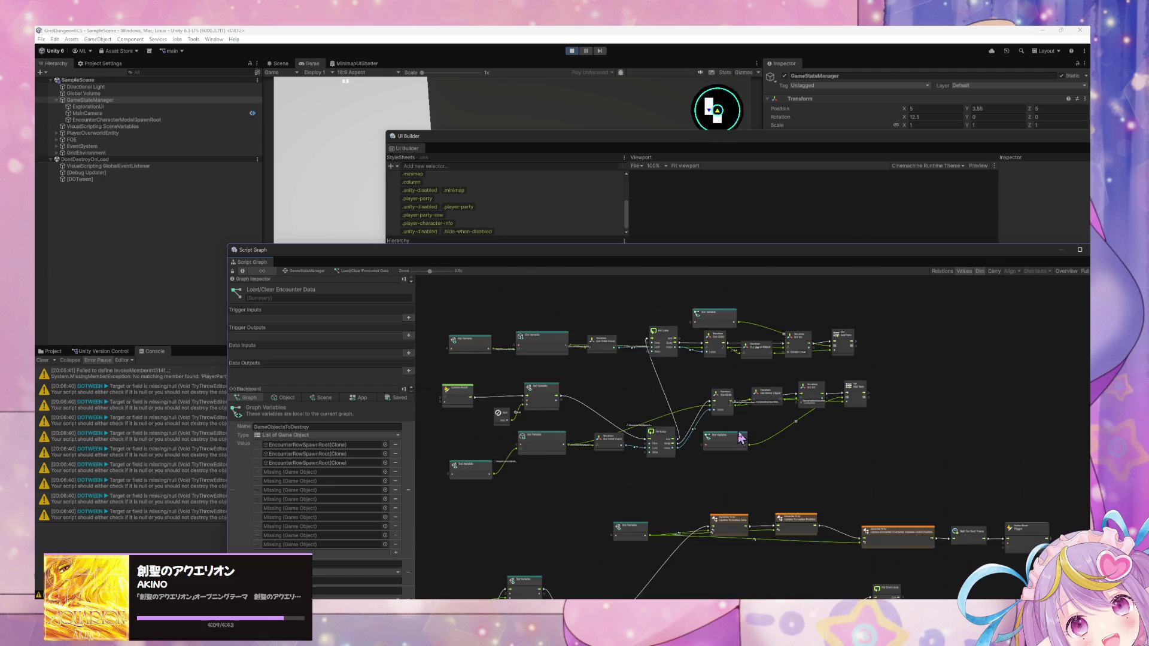
scroll(731, 489, up, 1)
scroll(731, 489, up, 1)
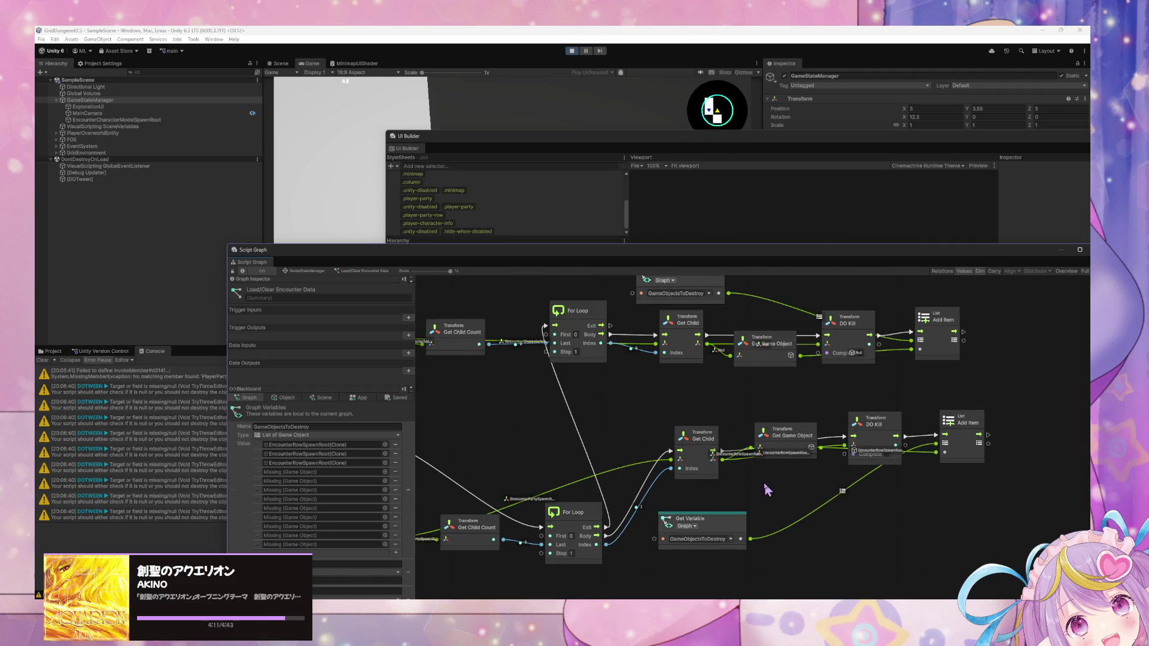
drag(767, 490, 950, 482)
drag(710, 352, 714, 345)
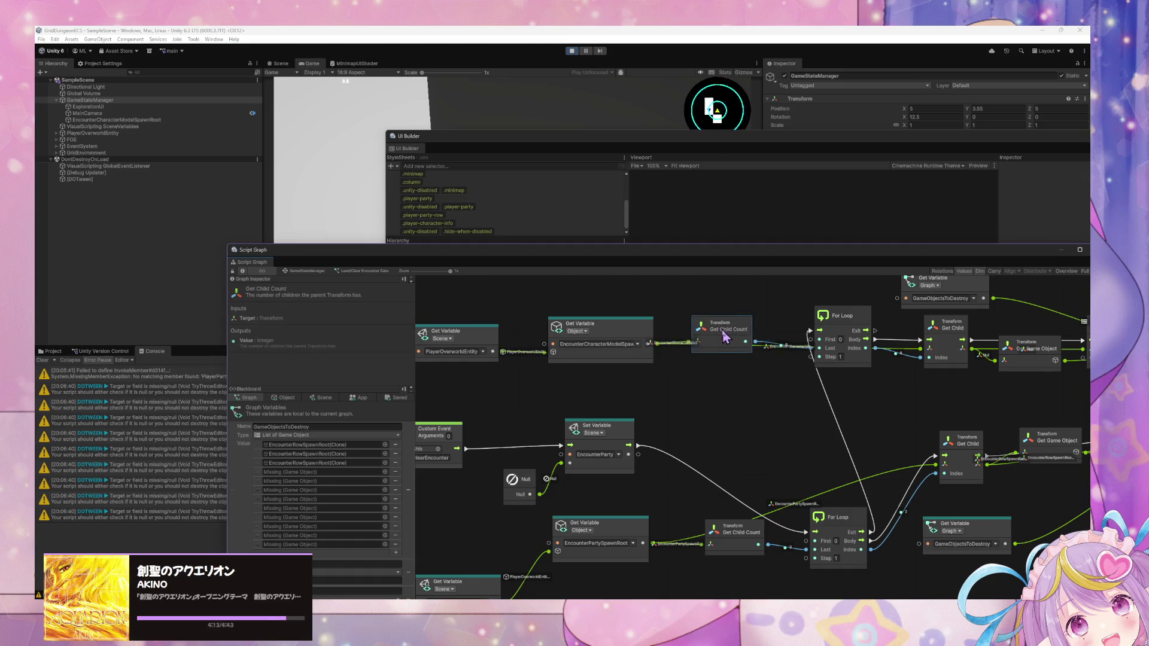
mouse_move(722, 441)
mouse_down()
mouse_move(795, 389)
mouse_move(825, 389)
mouse_move(675, 430)
mouse_up()
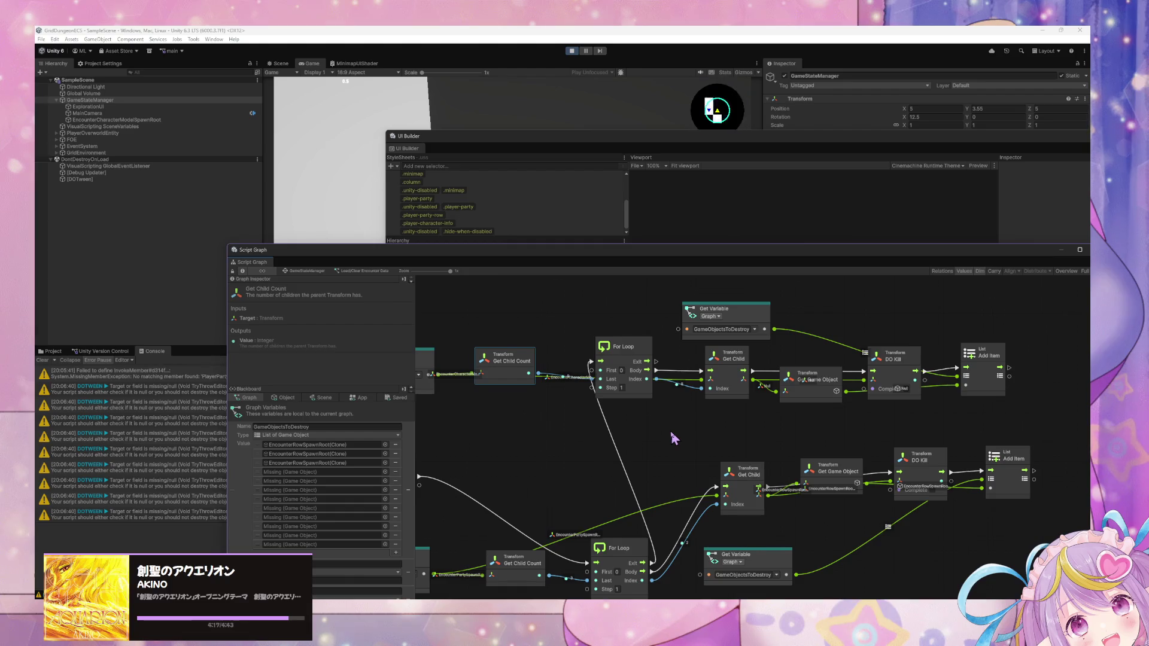
scroll(675, 432, down, 3)
scroll(675, 432, right, 3)
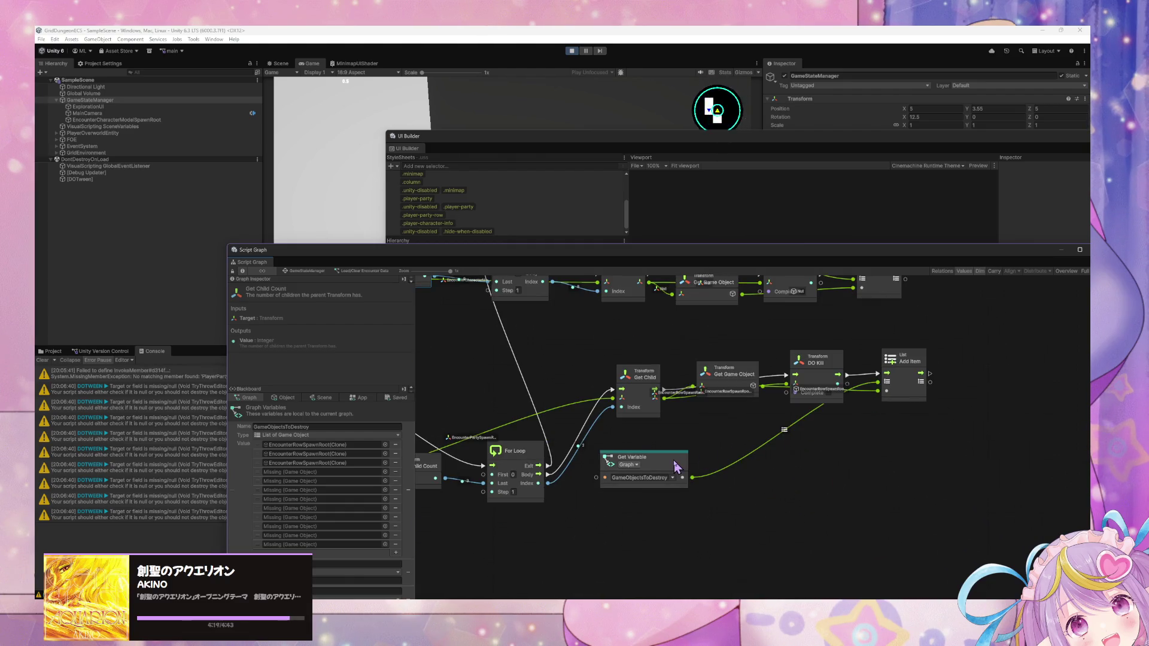
mouse_move(673, 464)
mouse_down()
mouse_move(664, 467)
mouse_move(677, 468)
mouse_up()
scroll(664, 453, left, 10)
scroll(664, 453, up, 1)
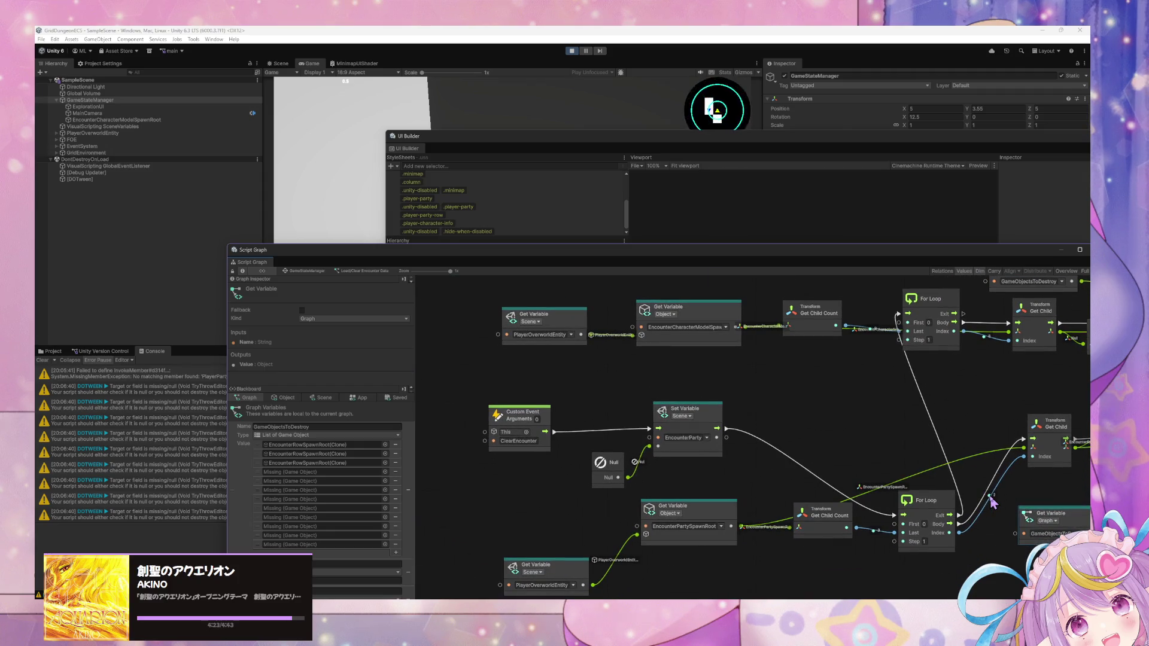
drag(990, 502, 1015, 492)
Step: Clear the console, return to GameStateManager, and open another state's script graph
click(42, 359)
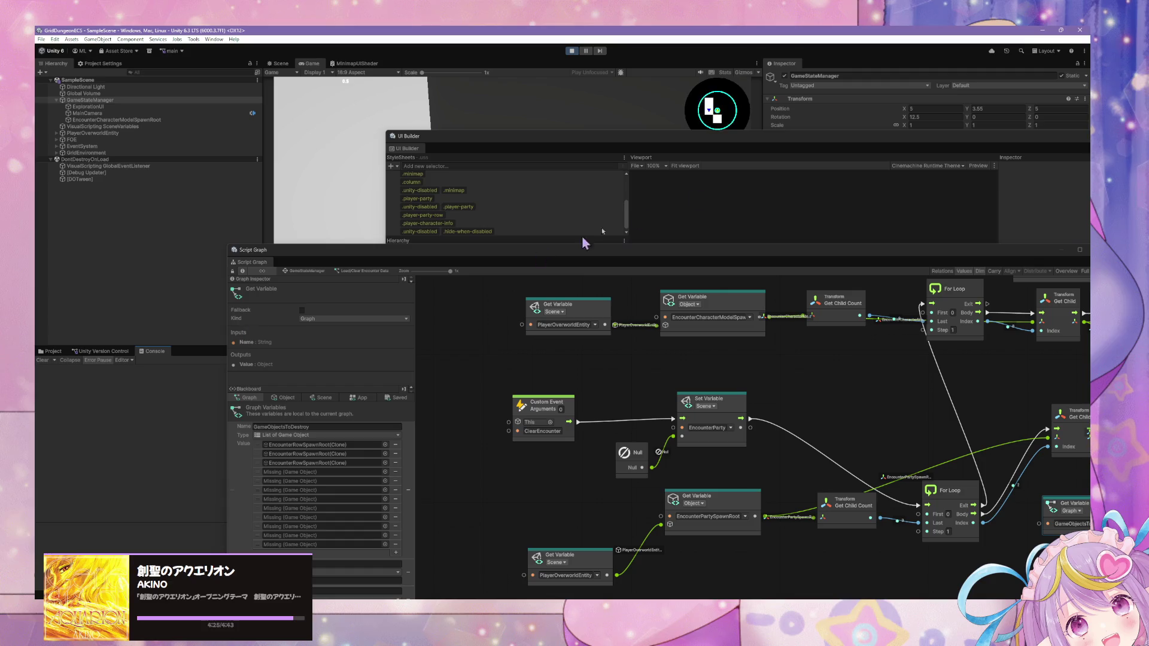
click(321, 273)
drag(824, 333, 751, 462)
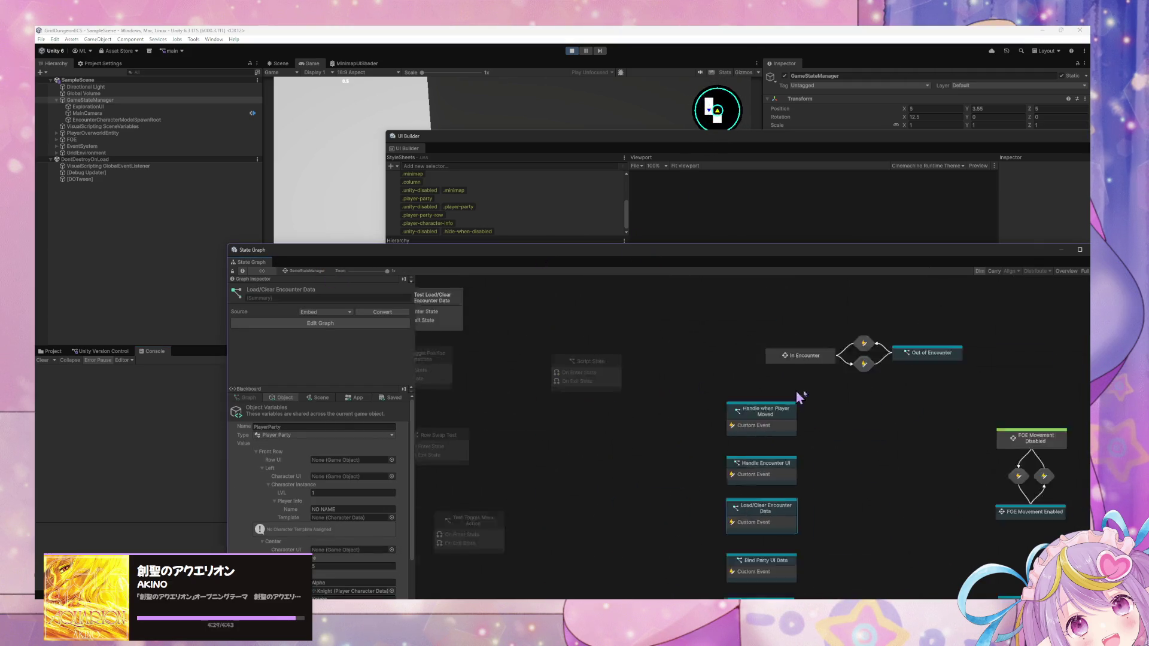
double_click(706, 377)
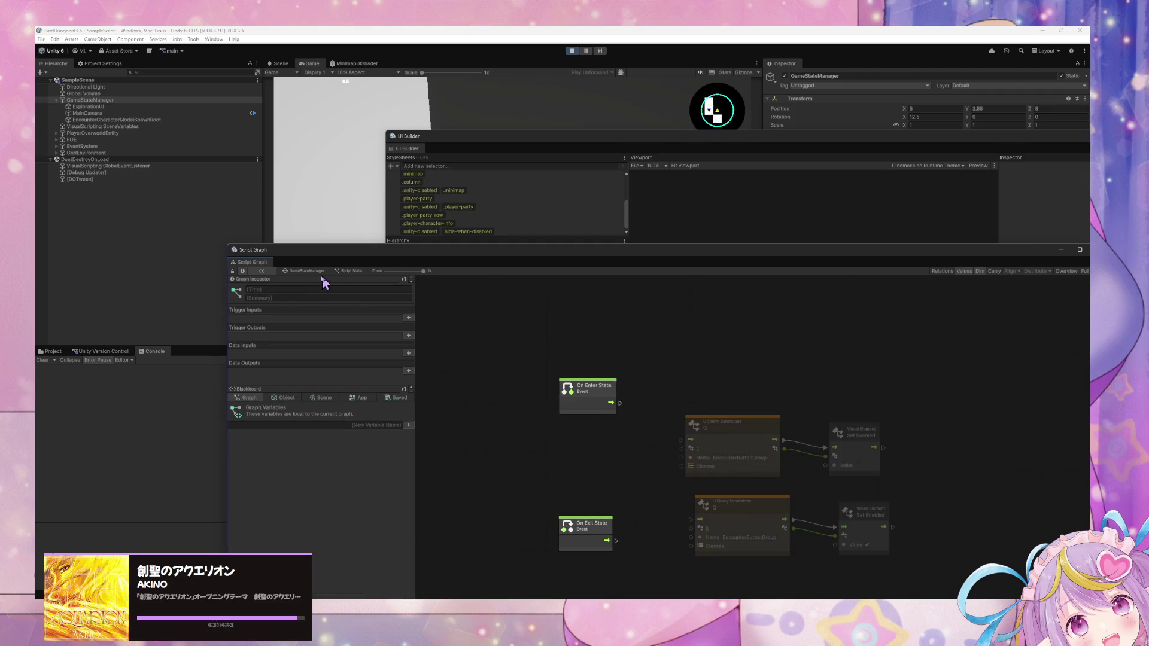
Step: Return to the GameStateManager state graph and open the Bind Party UI Data script graph
click(307, 272)
click(534, 325)
scroll(707, 365, down, 5)
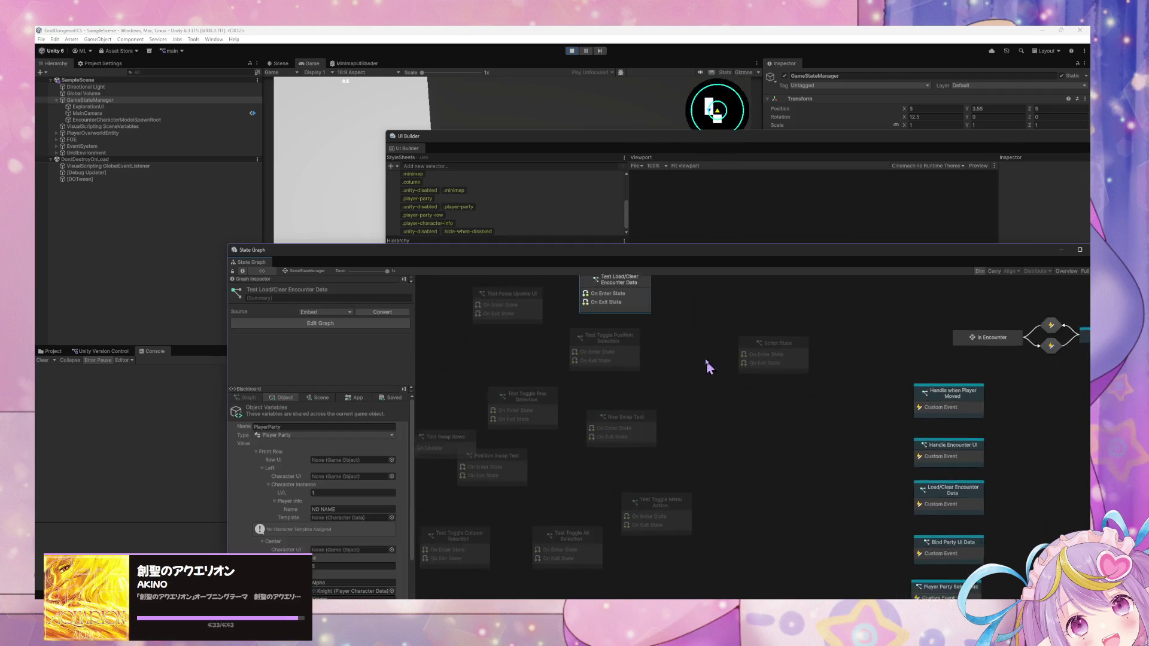
scroll(730, 405, right, 3)
double_click(754, 386)
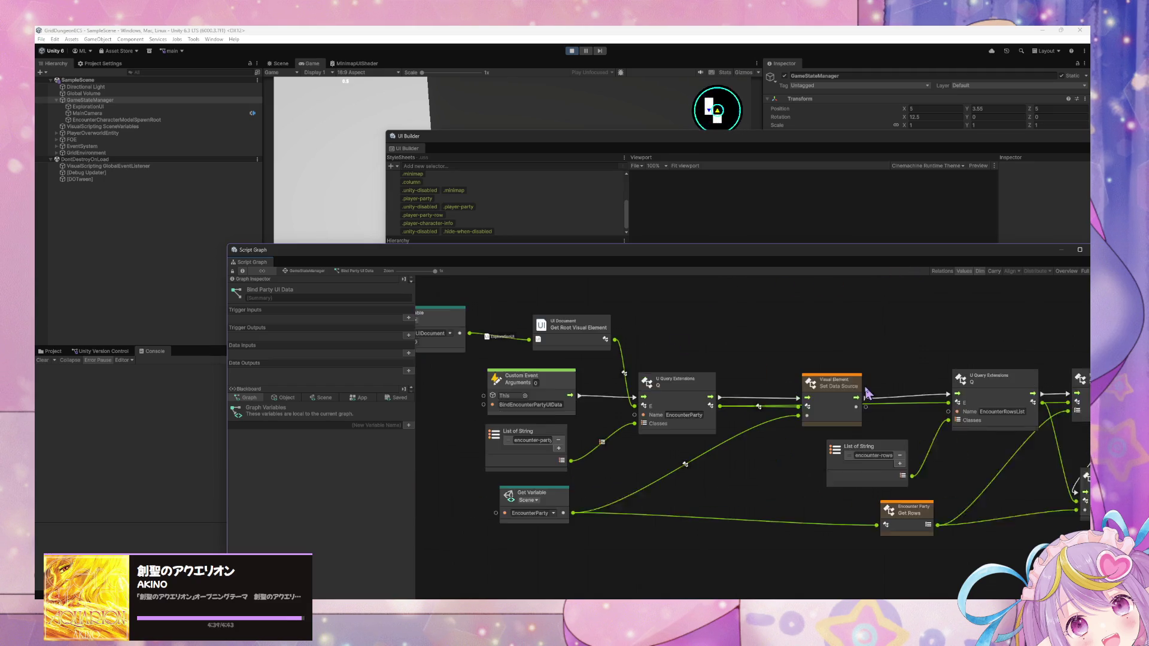
Step: Go back to the parent graph and Force Enter Test Load/Clear Encounter Data
click(311, 271)
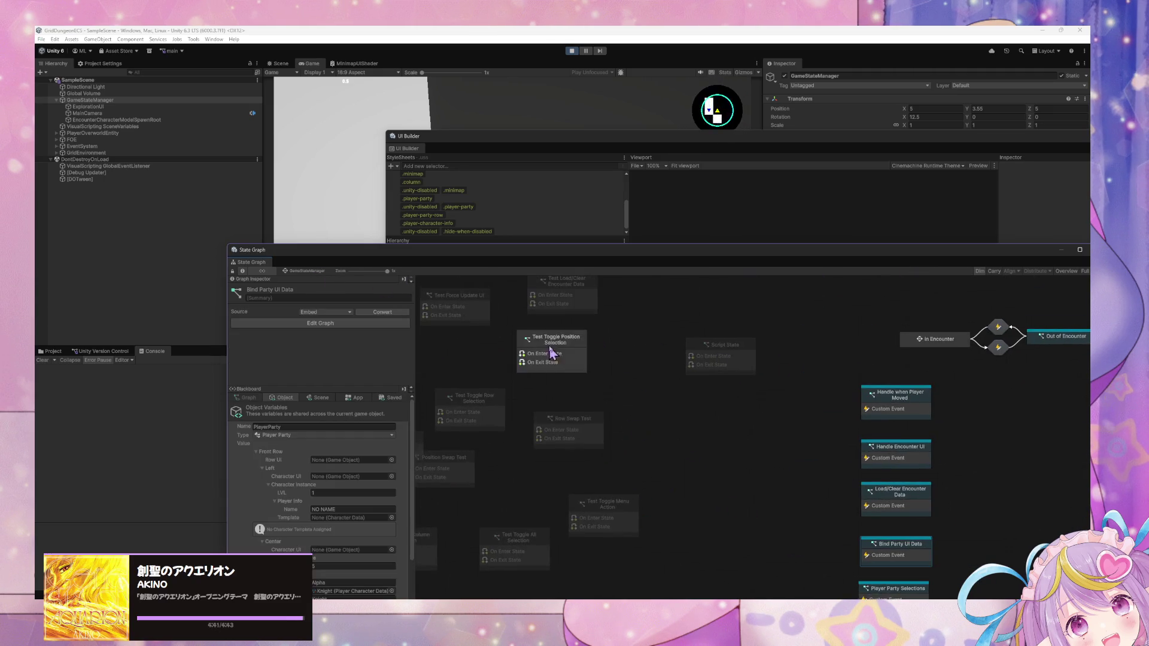
right_click(605, 371)
click(652, 395)
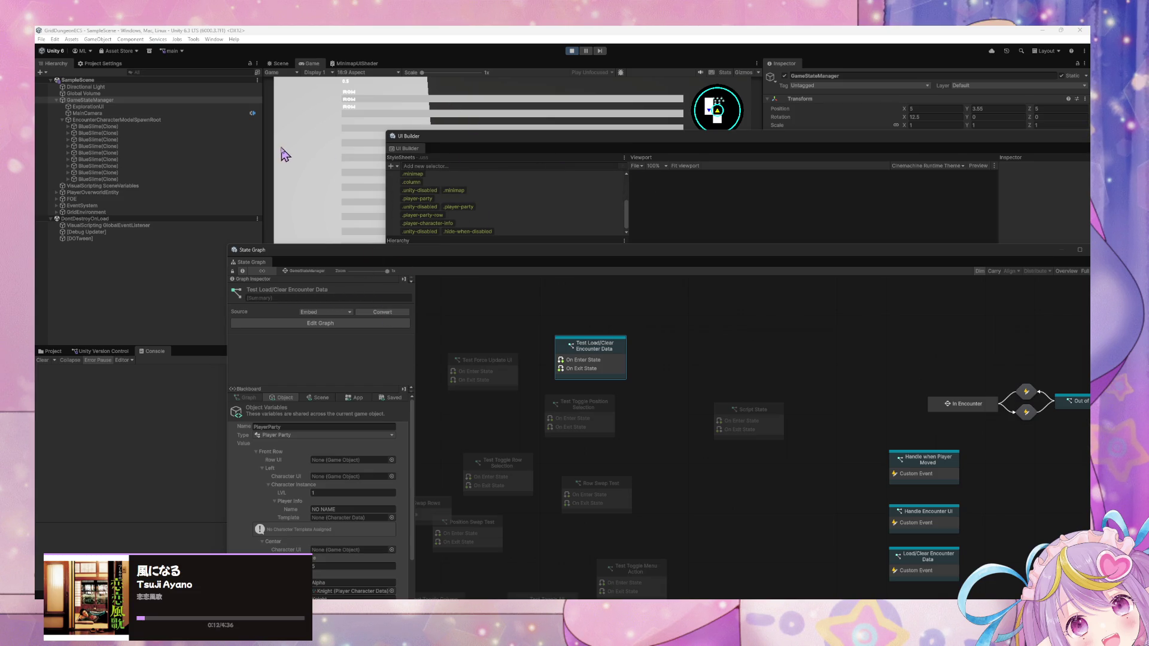
Step: Rearrange the UI Builder and State Graph windows to reveal the Game view and Inspector
drag(456, 142, 671, 161)
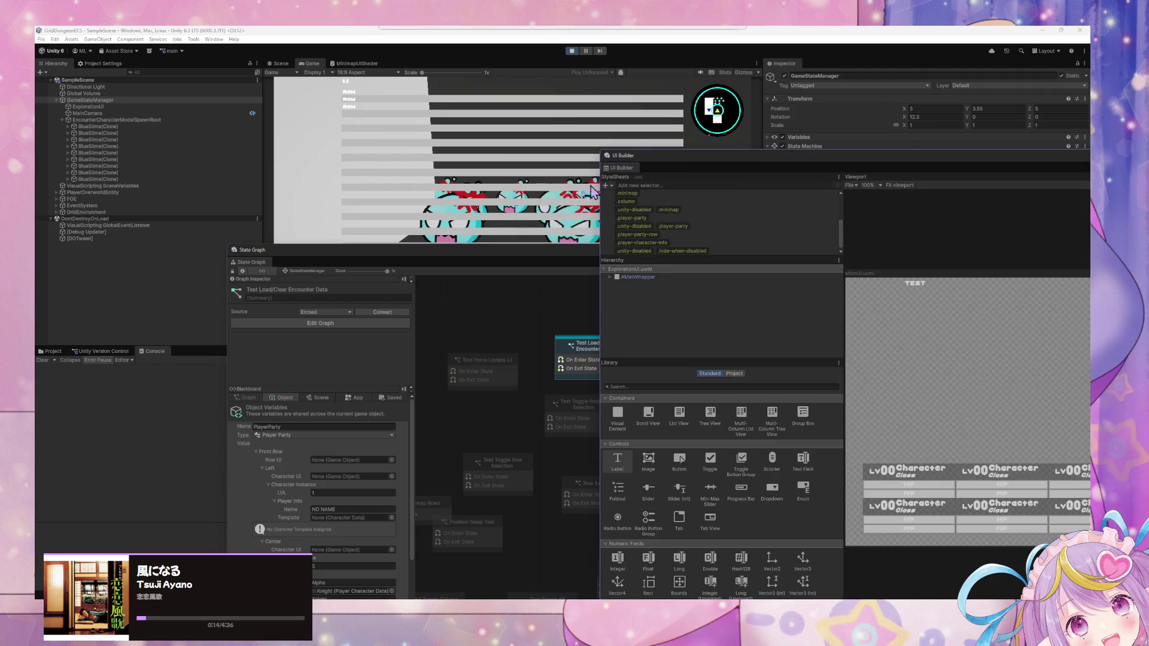
mouse_move(516, 254)
mouse_down()
mouse_move(435, 423)
mouse_move(499, 364)
mouse_up()
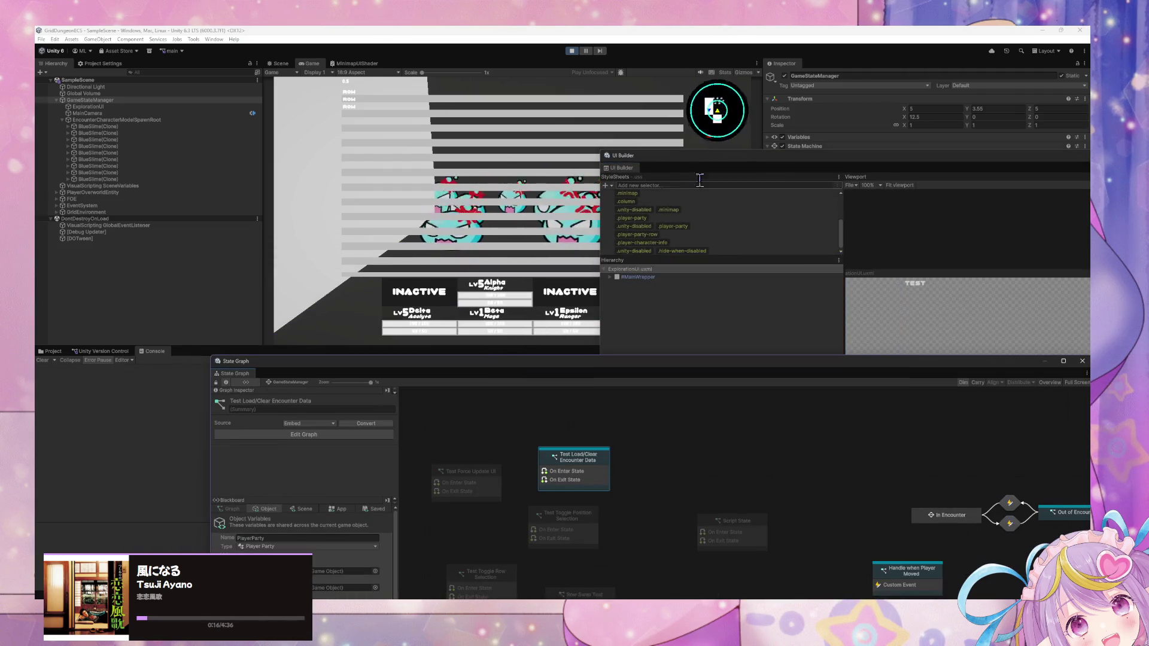
drag(702, 156, 622, 228)
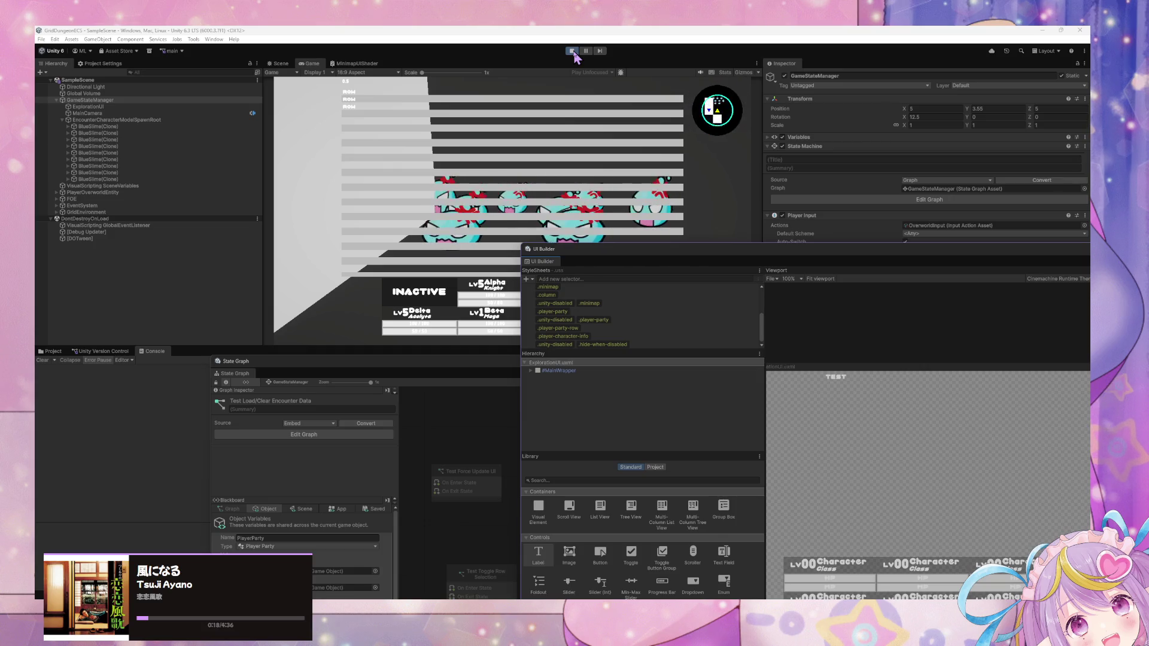
mouse_move(359, 362)
mouse_down()
mouse_move(367, 377)
mouse_move(379, 166)
mouse_move(281, 115)
mouse_up()
mouse_move(419, 111)
mouse_down()
mouse_move(423, 126)
mouse_move(559, 189)
mouse_up()
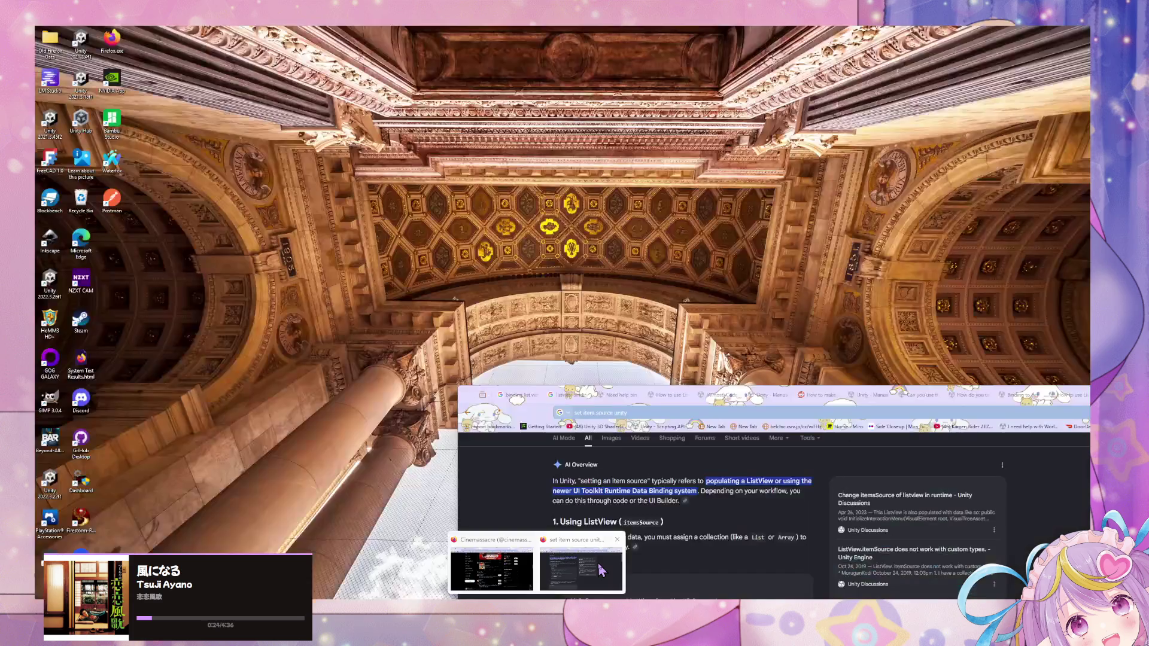
click(575, 574)
Step: Search Google for 'list in list unity ui binding'
click(599, 412)
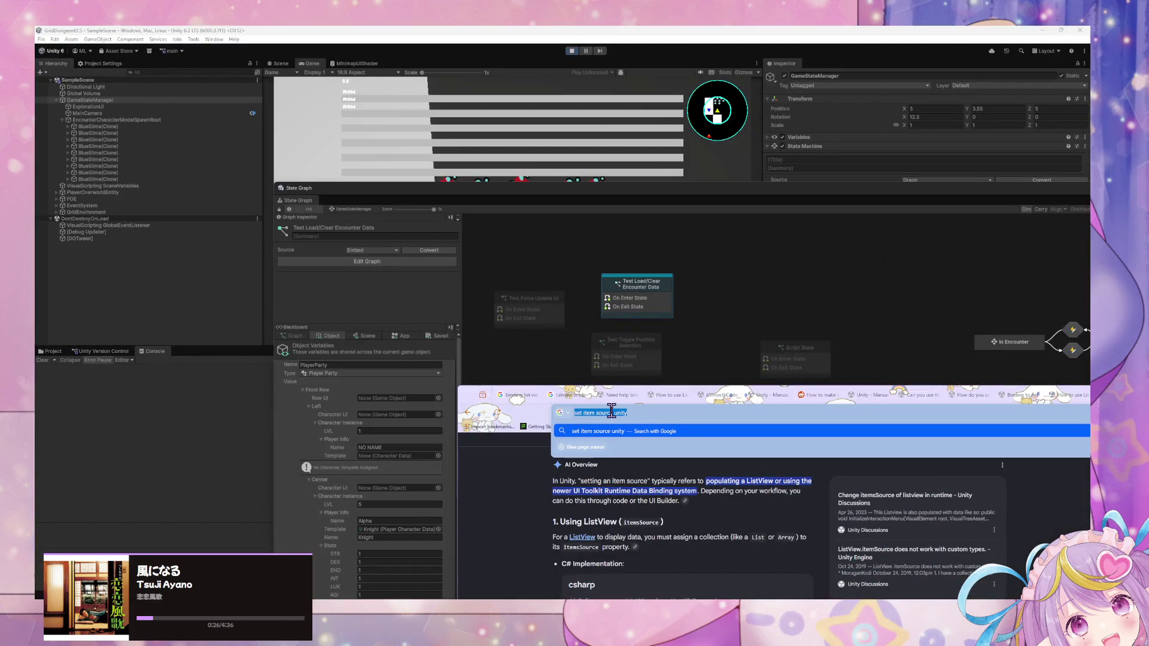
text(list in l)
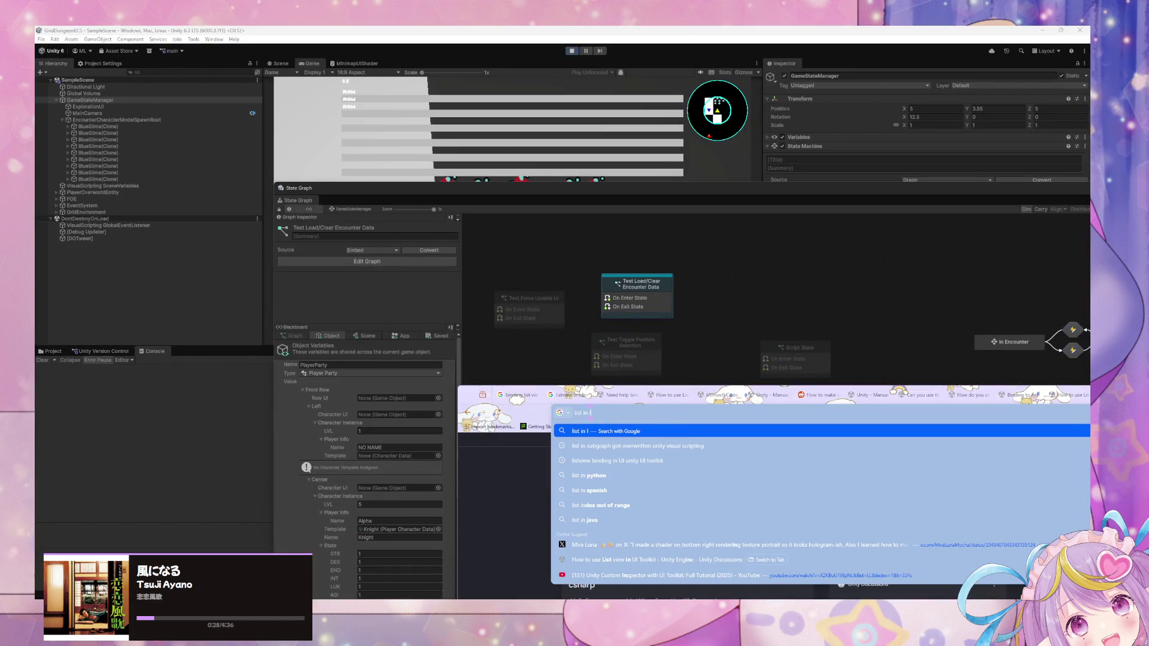
text(ist row)
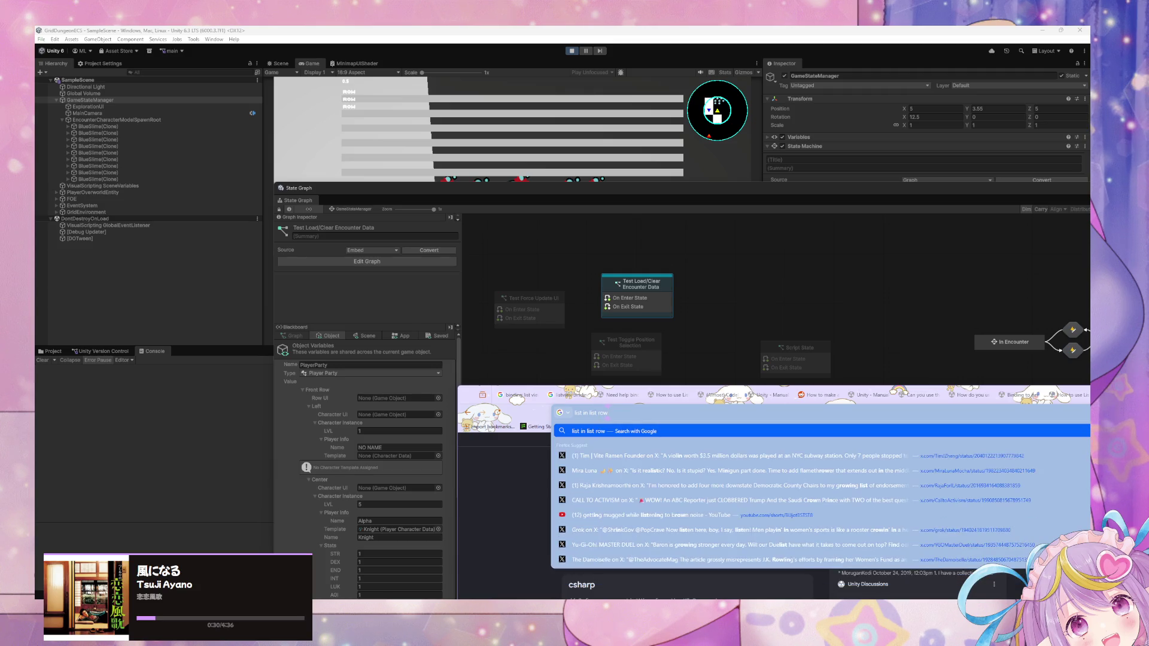
key(BackSpace)
key(BackSpace)
key(BackSpace)
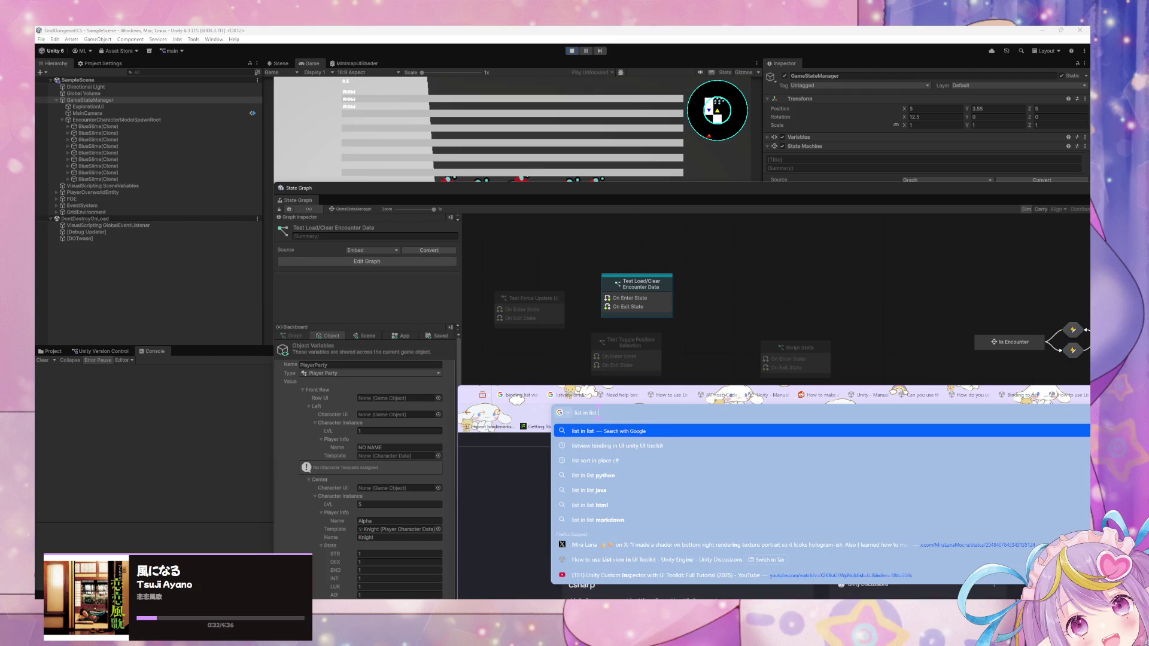
text(unity)
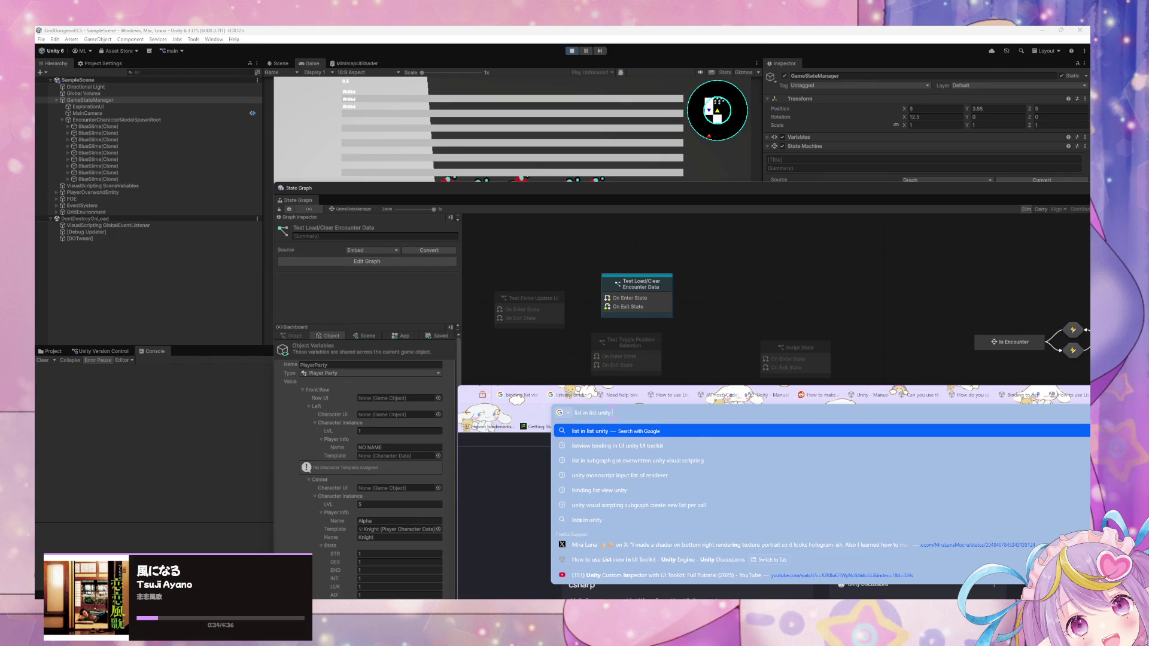
text( ui binding)
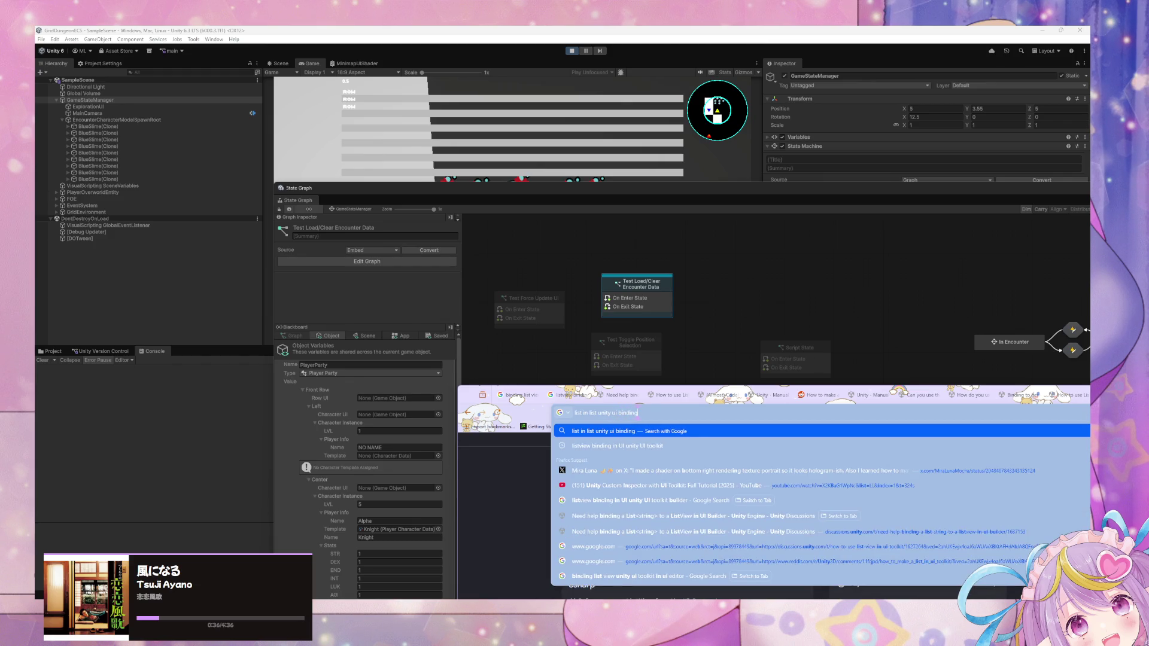
key(Return)
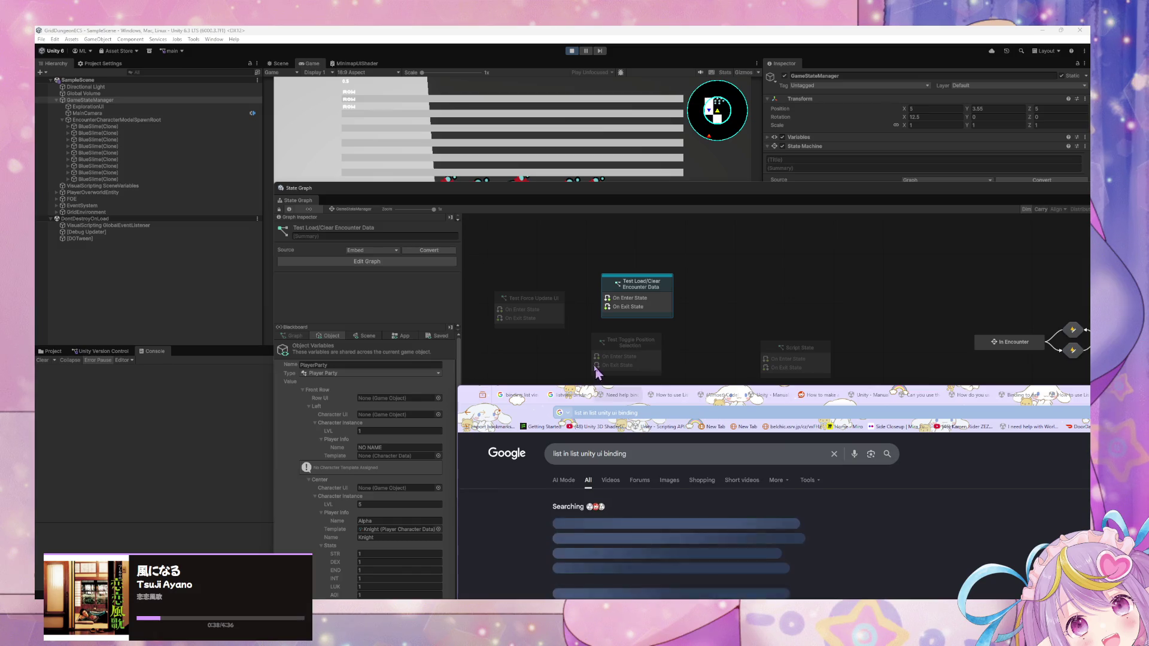
Step: Expand and read the AI Overview on nested ListViews, then bring Unity back in front
drag(530, 407, 468, 325)
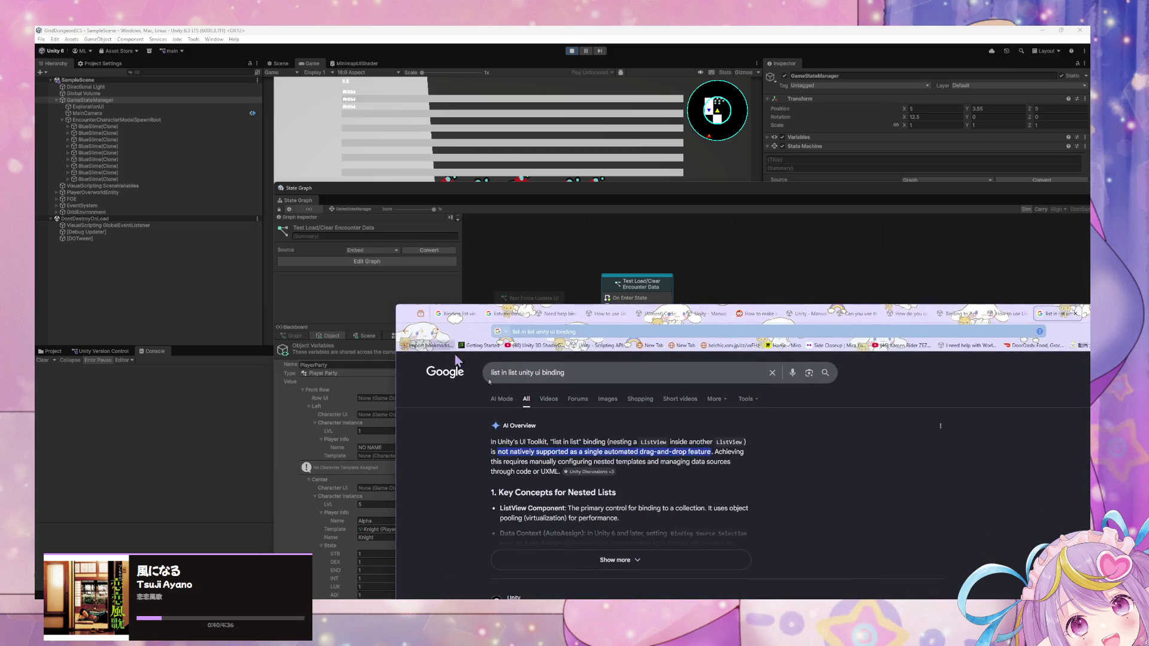
click(694, 558)
scroll(479, 419, down, 5)
scroll(479, 418, up, 3)
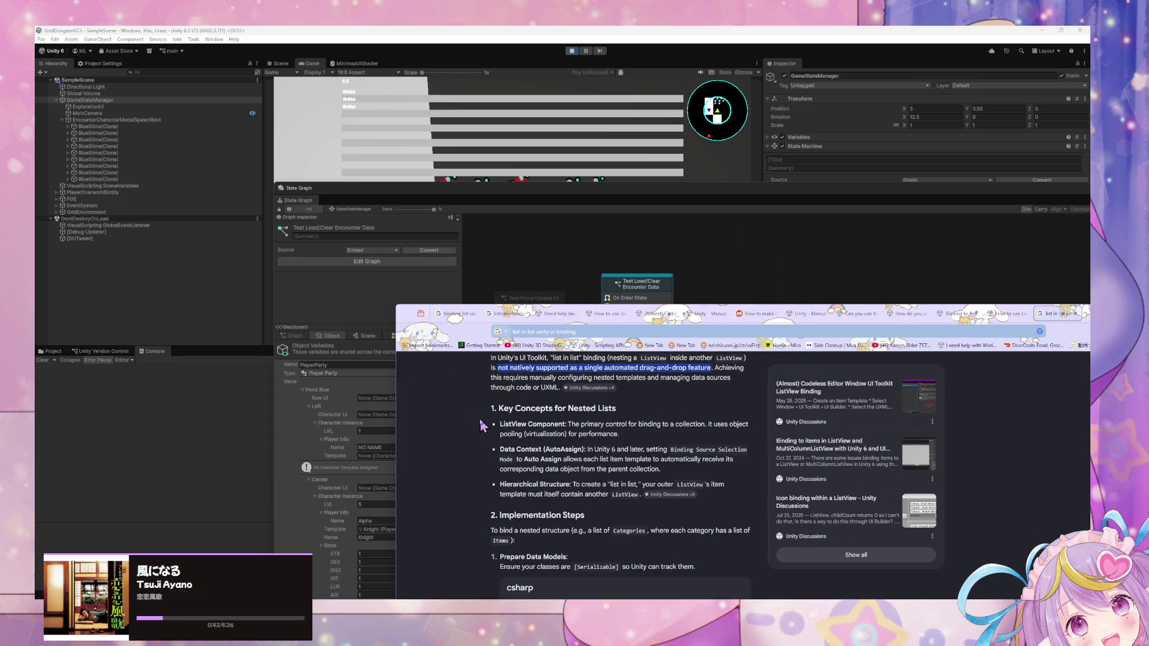
scroll(479, 418, down, 4)
scroll(480, 419, down, 4)
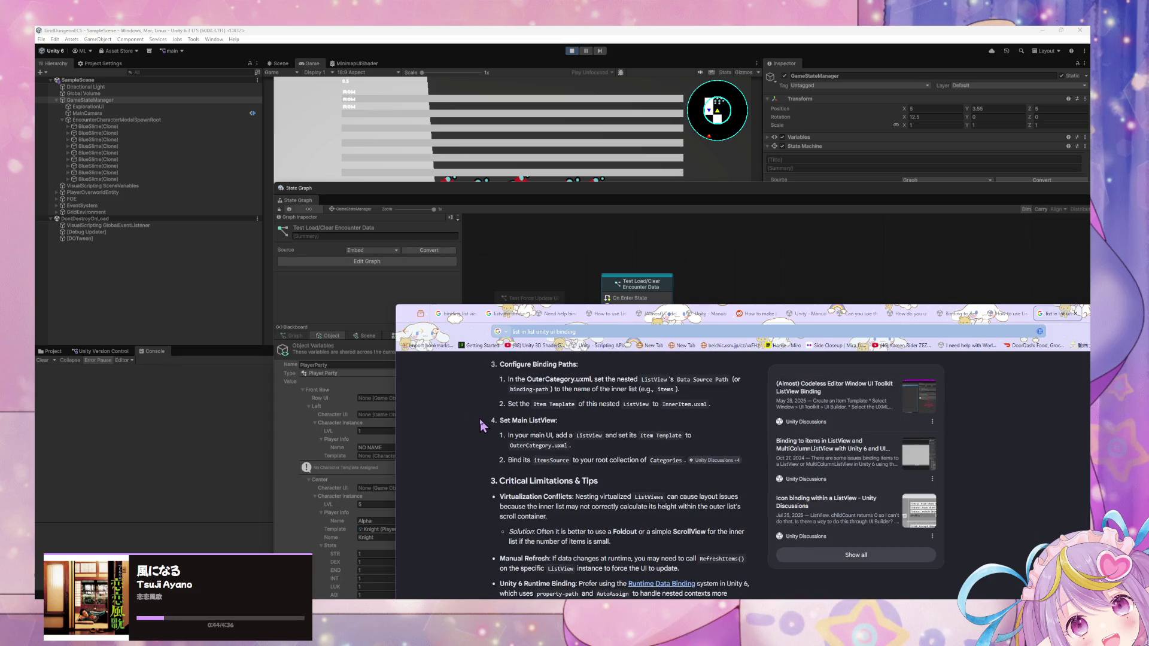
scroll(480, 426, up, 1)
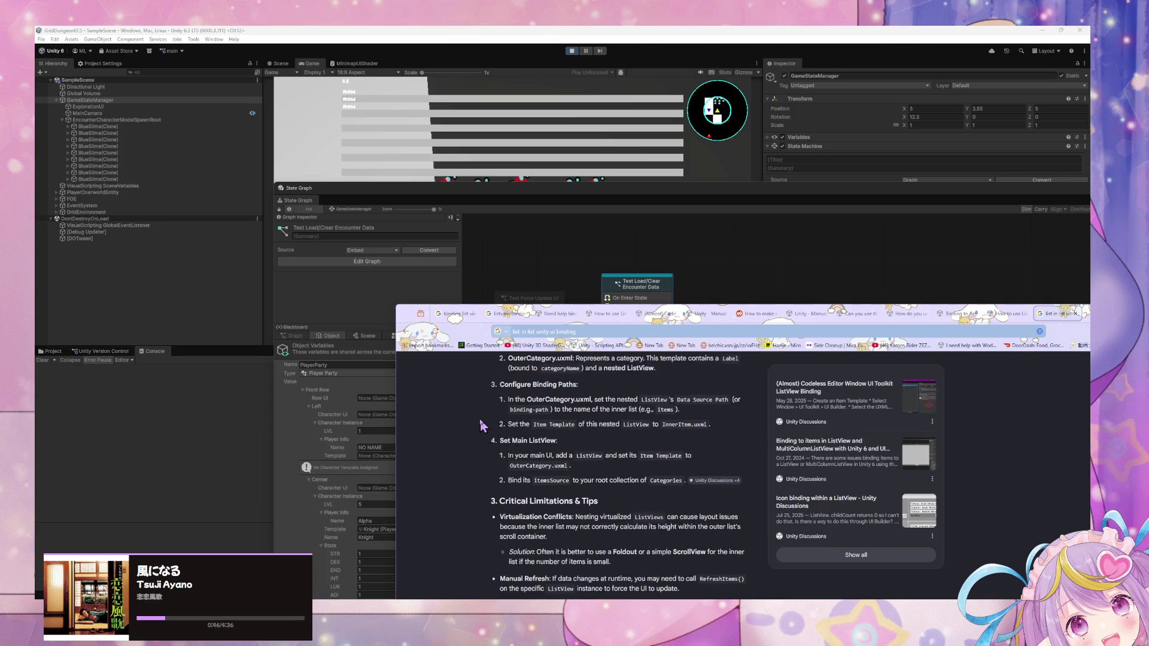
scroll(479, 425, down, 2)
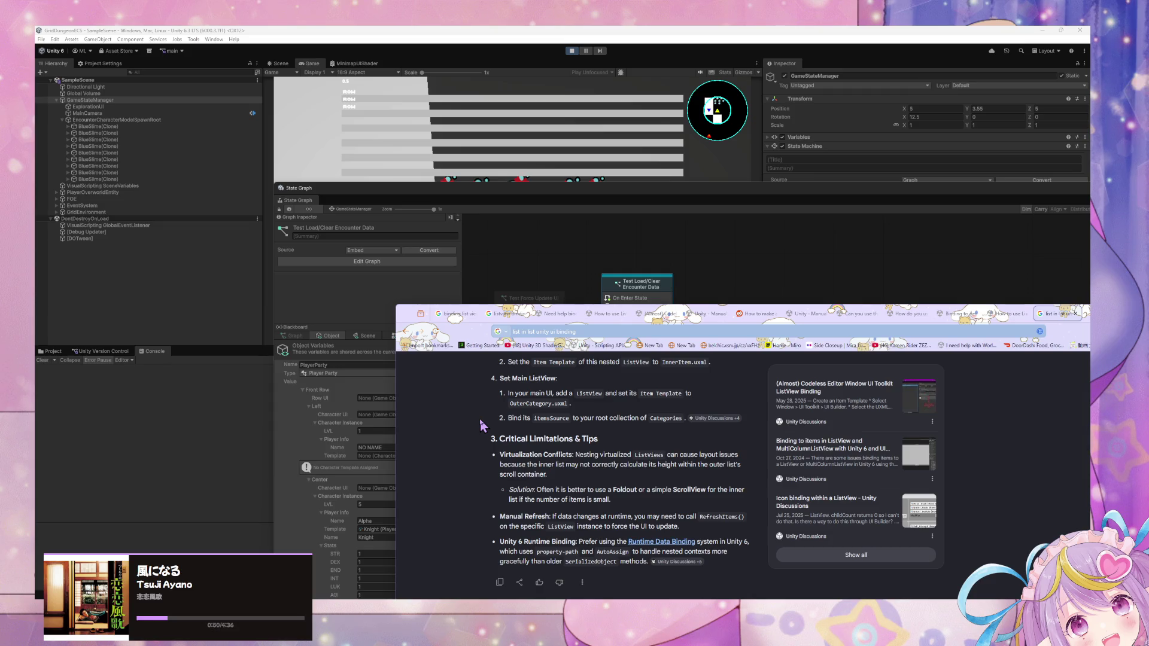
scroll(480, 425, up, 3)
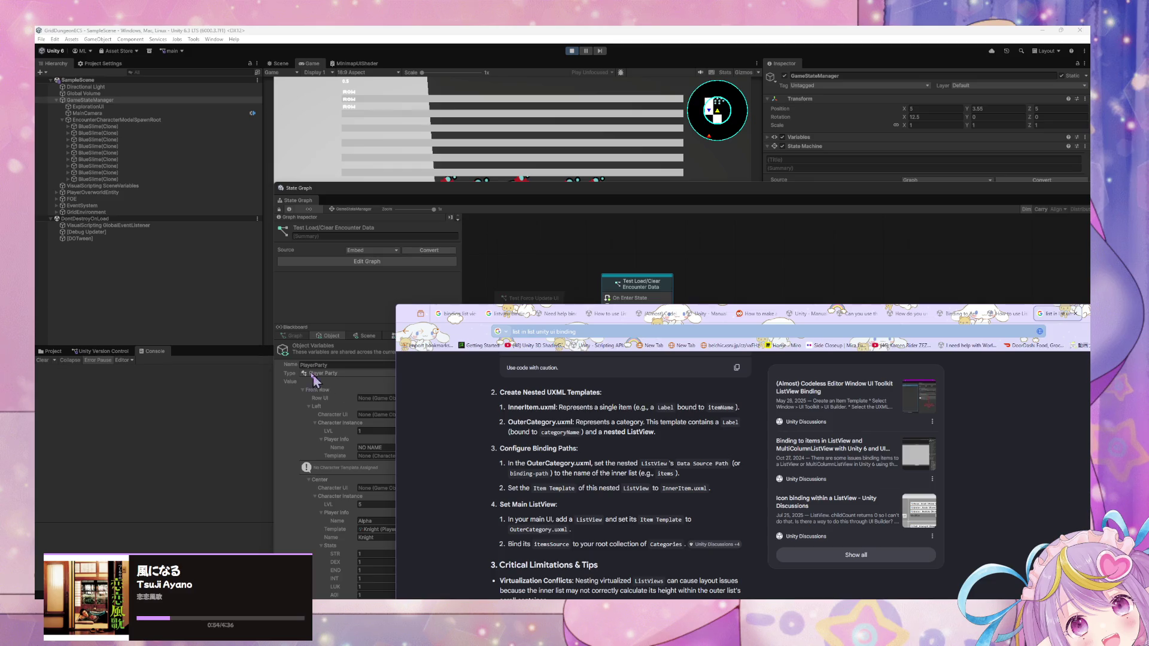
drag(319, 195, 118, 158)
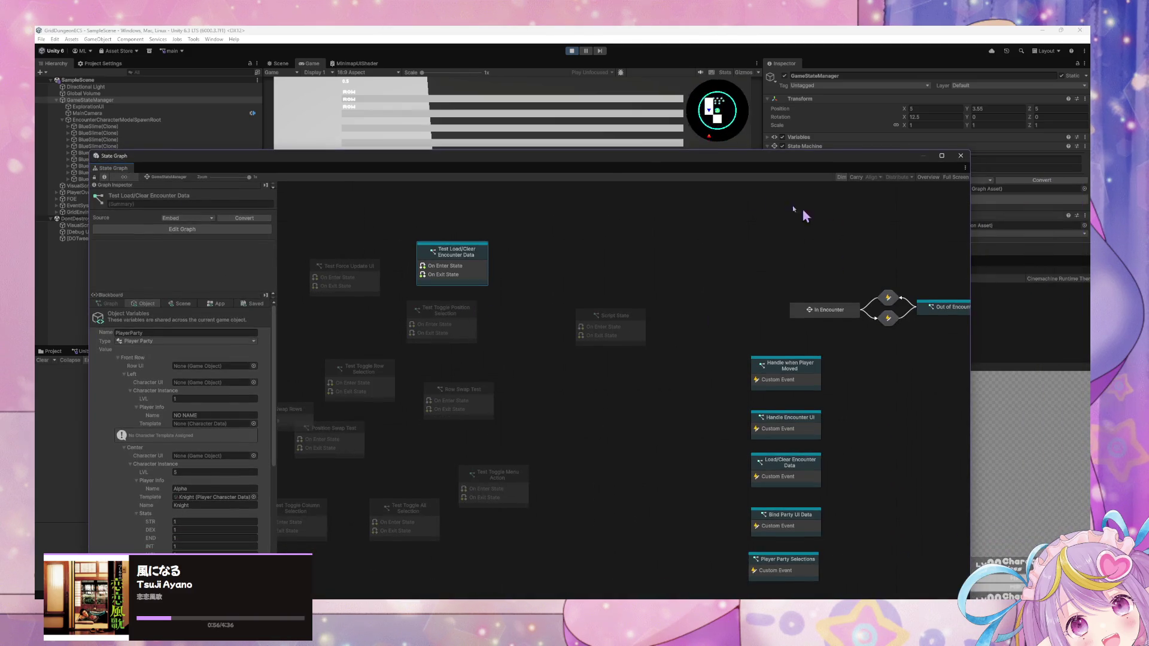
Step: In UI Builder, expand MainWrapper > Column > EncounterParty and select the EncounterRowsList ListView
mouse_move(610, 168)
mouse_down()
mouse_move(610, 312)
mouse_move(557, 357)
mouse_up()
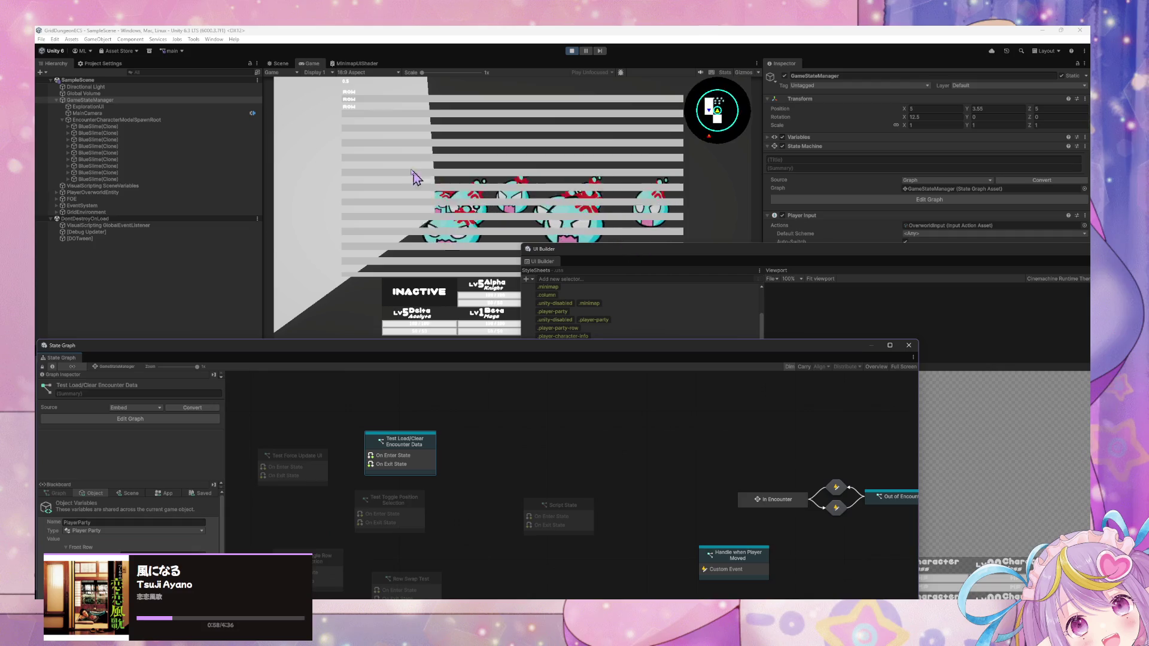
mouse_move(608, 251)
mouse_down()
mouse_move(329, 140)
mouse_move(329, 129)
mouse_up()
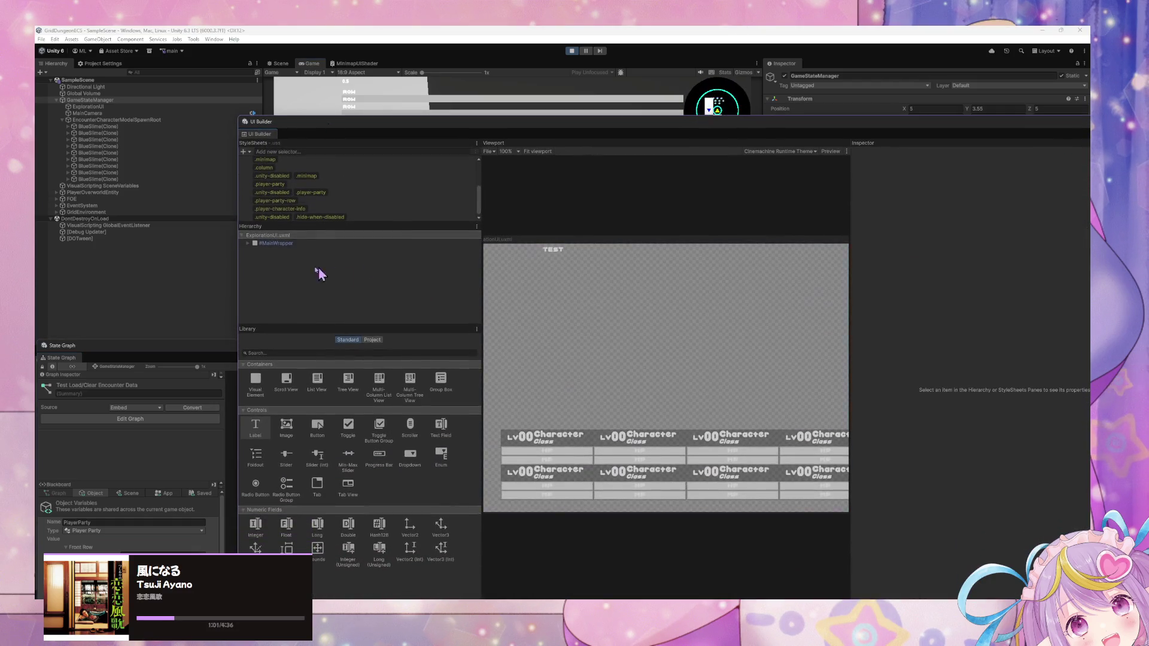
click(247, 243)
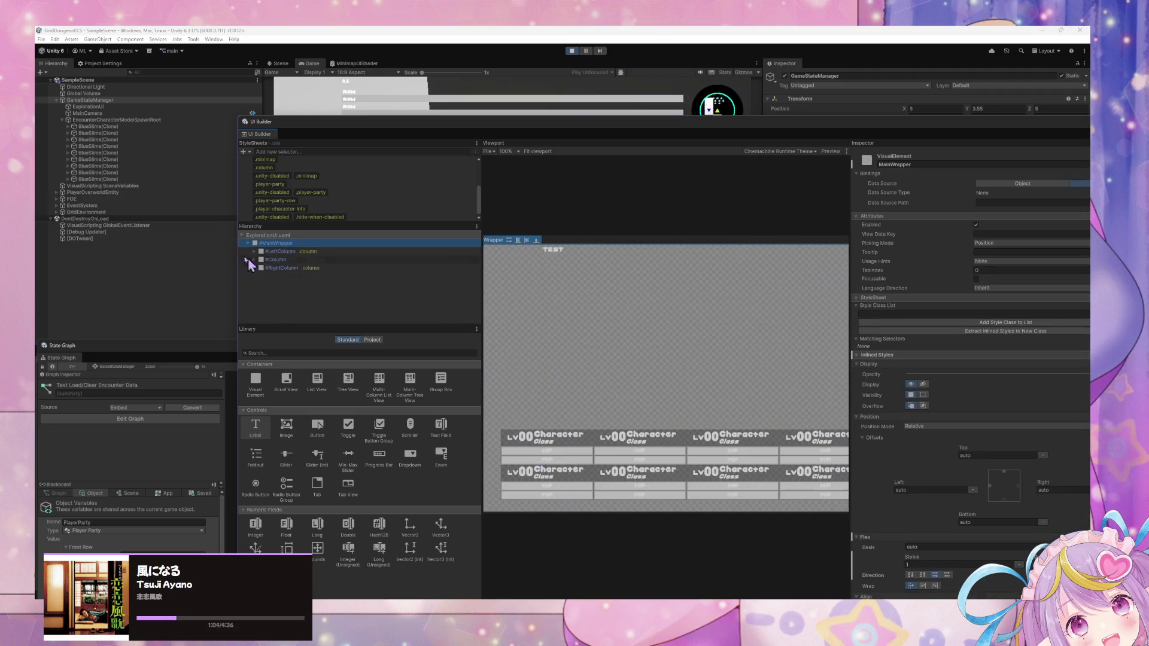
click(254, 260)
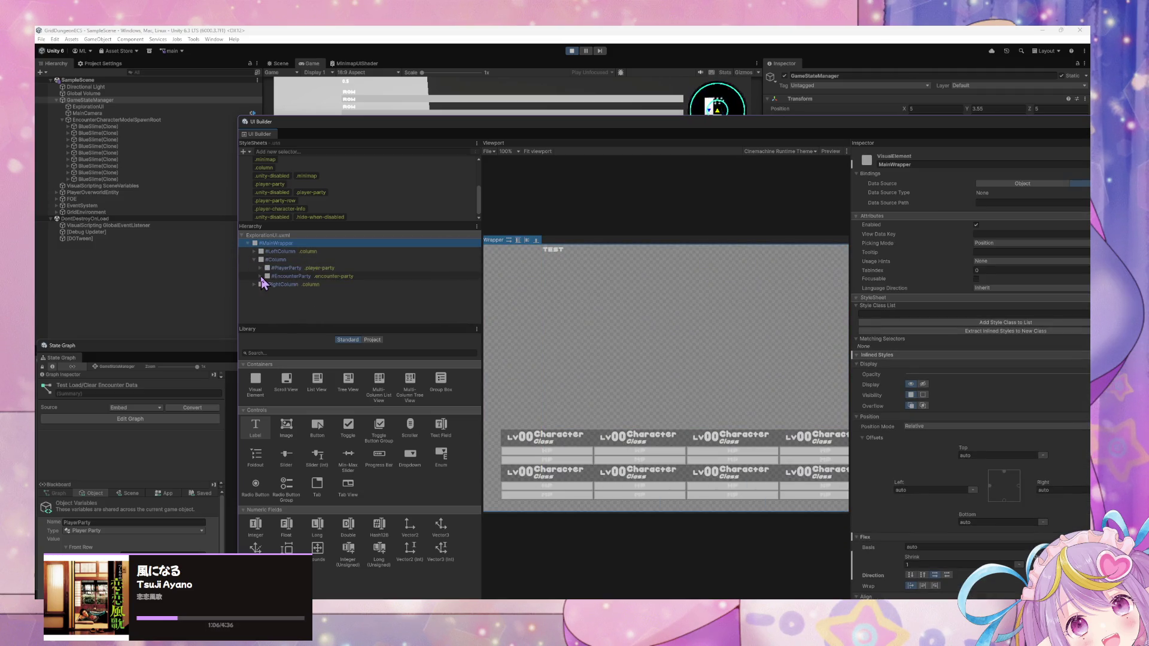
click(261, 277)
click(311, 293)
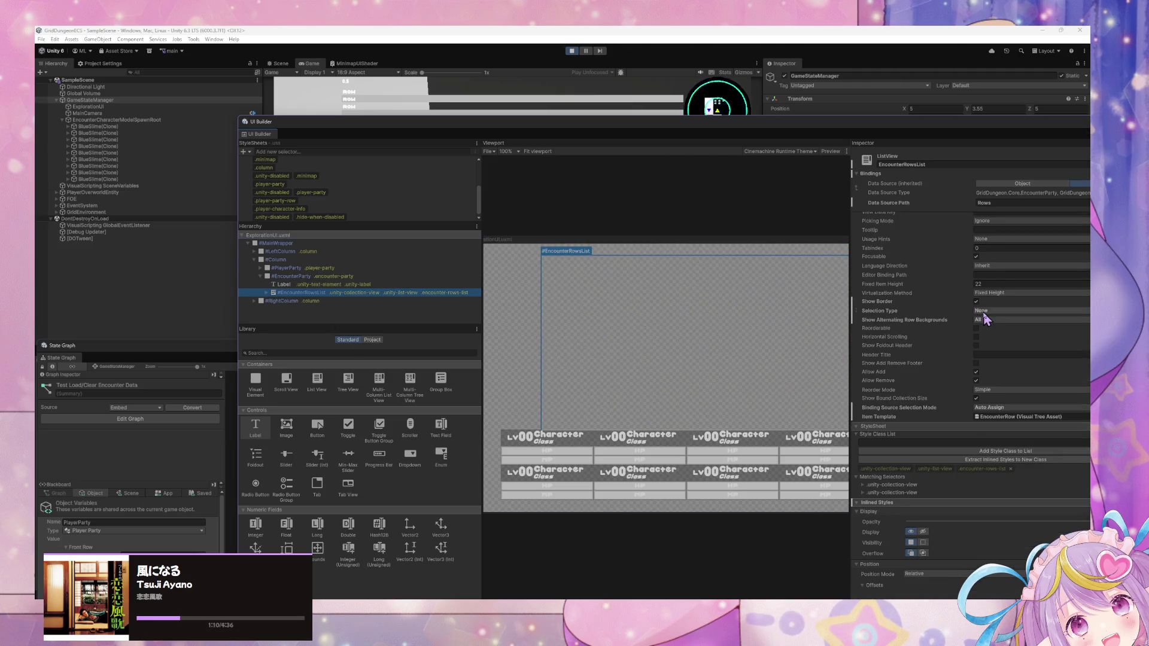
scroll(984, 319, up, 2)
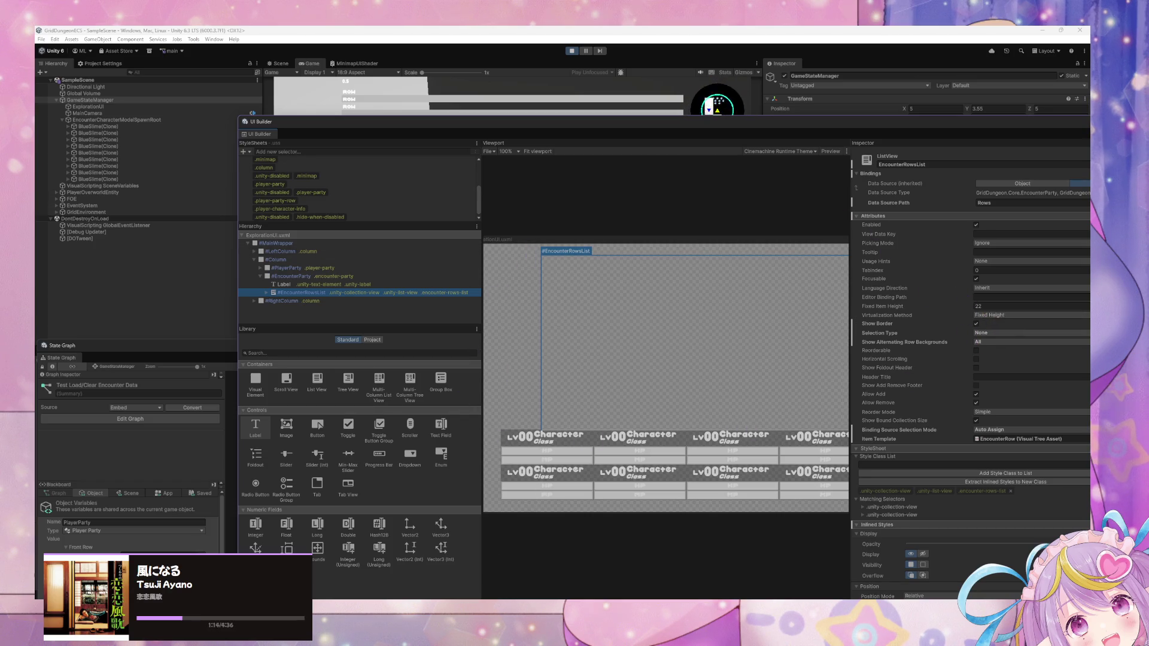
Step: Stop play mode and add a Multi-Column List View into #EncounterParty
mouse_move(500, 601)
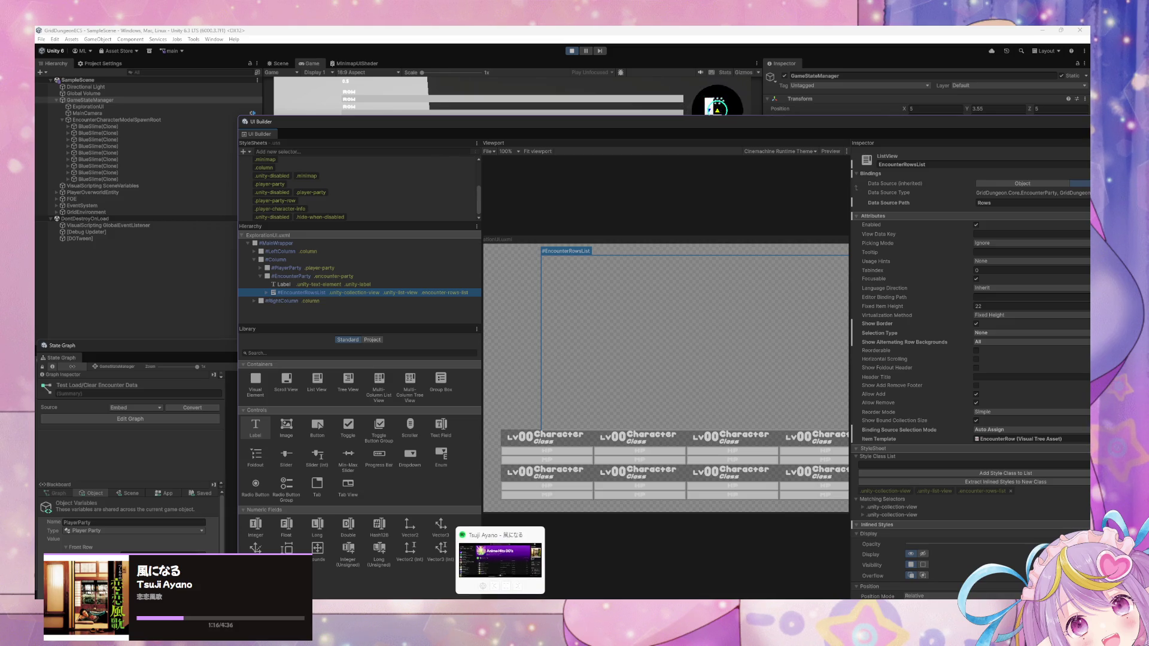
click(383, 402)
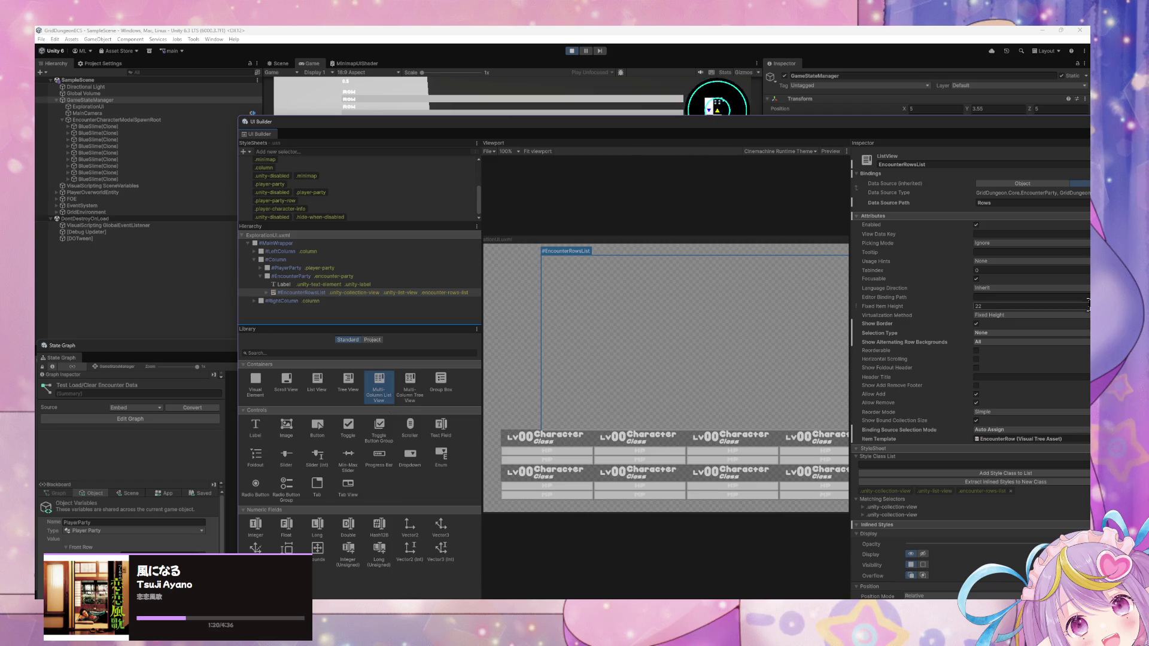
click(572, 52)
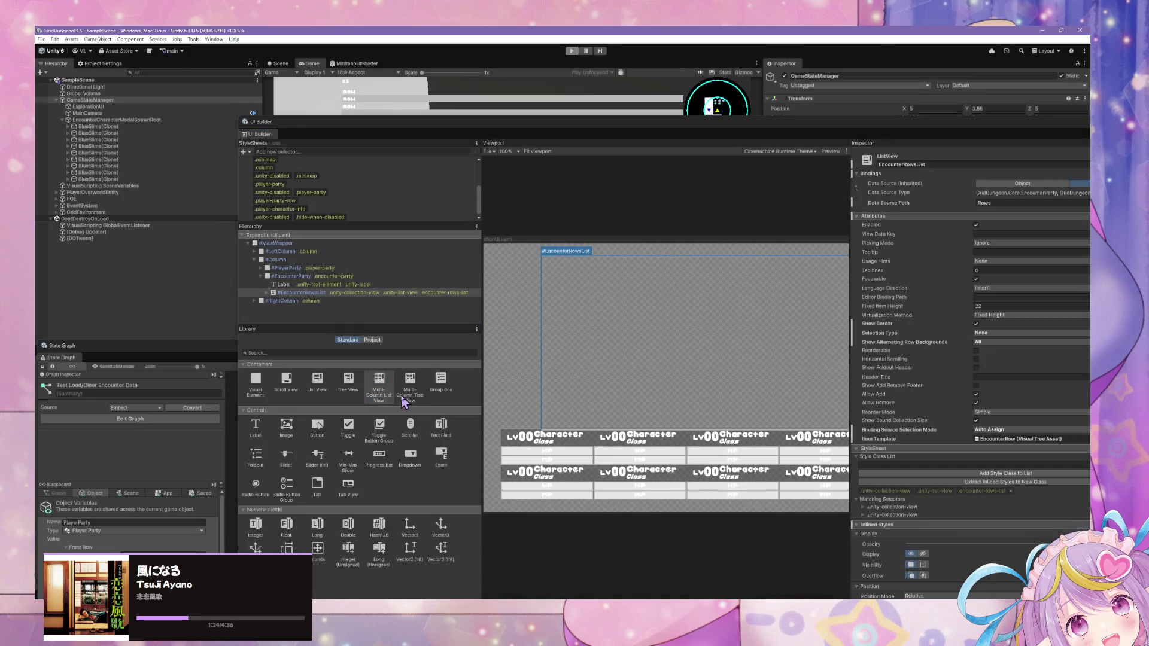
mouse_move(379, 398)
mouse_down()
mouse_move(497, 335)
mouse_move(491, 366)
mouse_up()
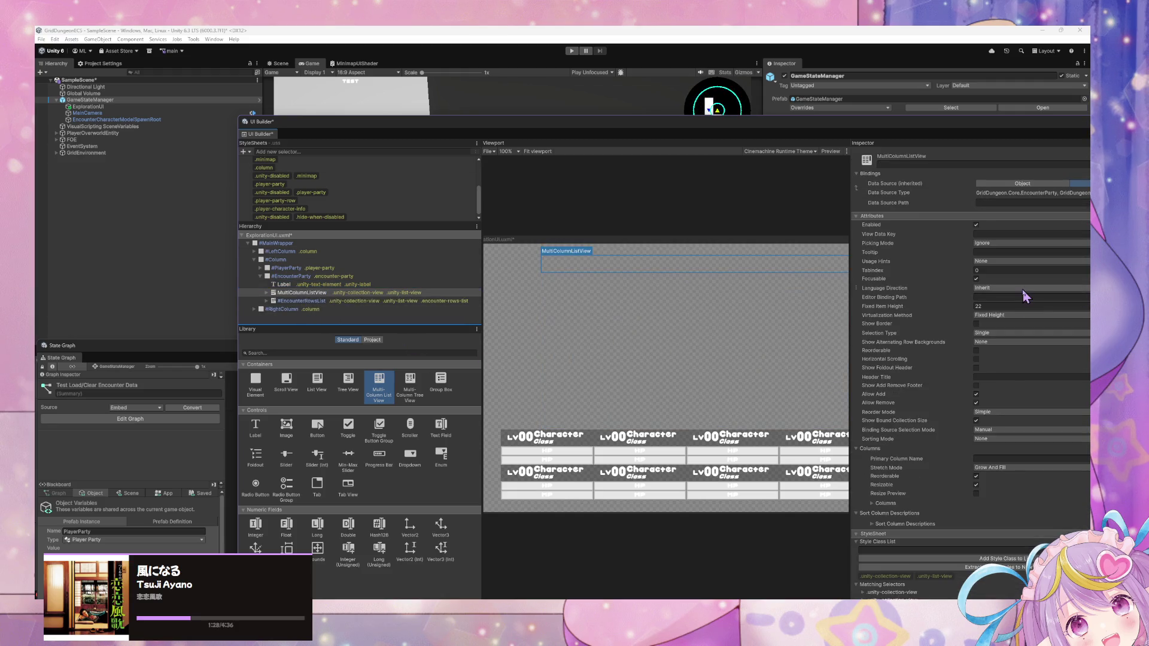
Step: Float the UI Builder window again and delete the MultiColumnListView from EncounterParty
double_click(803, 127)
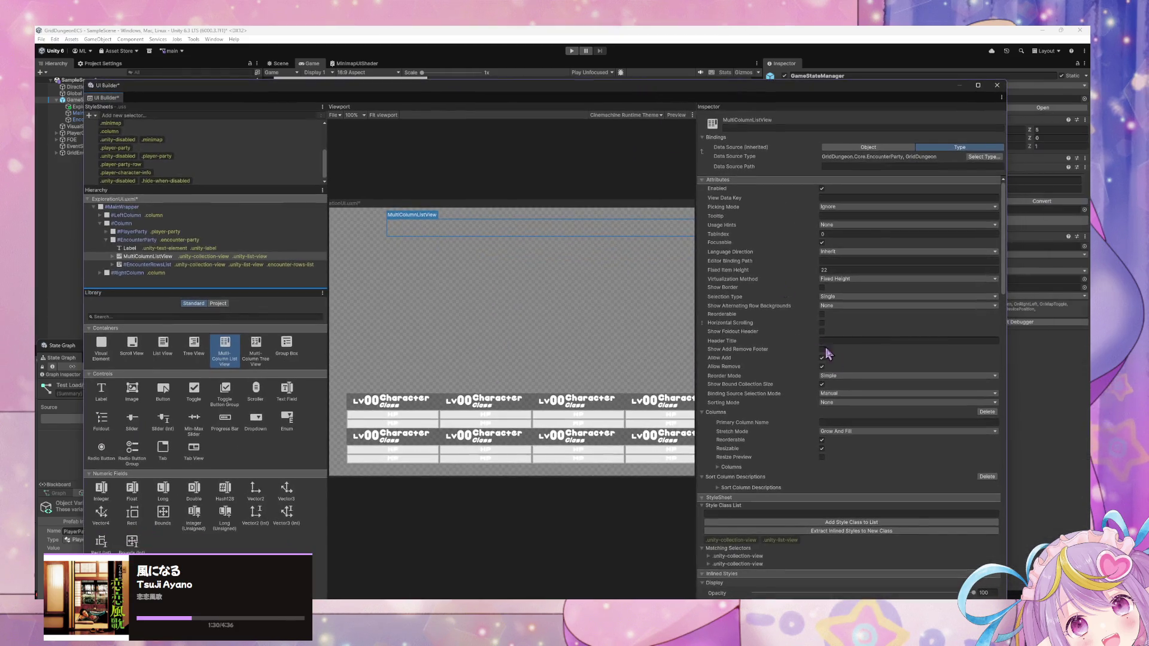
scroll(842, 365, down, 3)
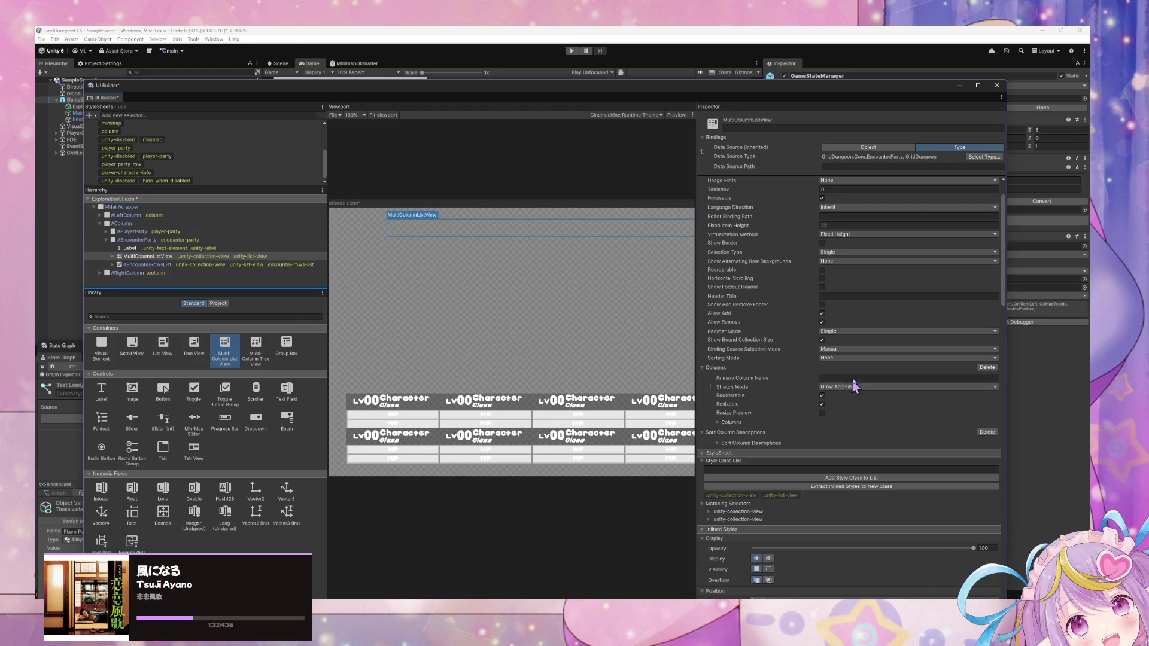
click(847, 421)
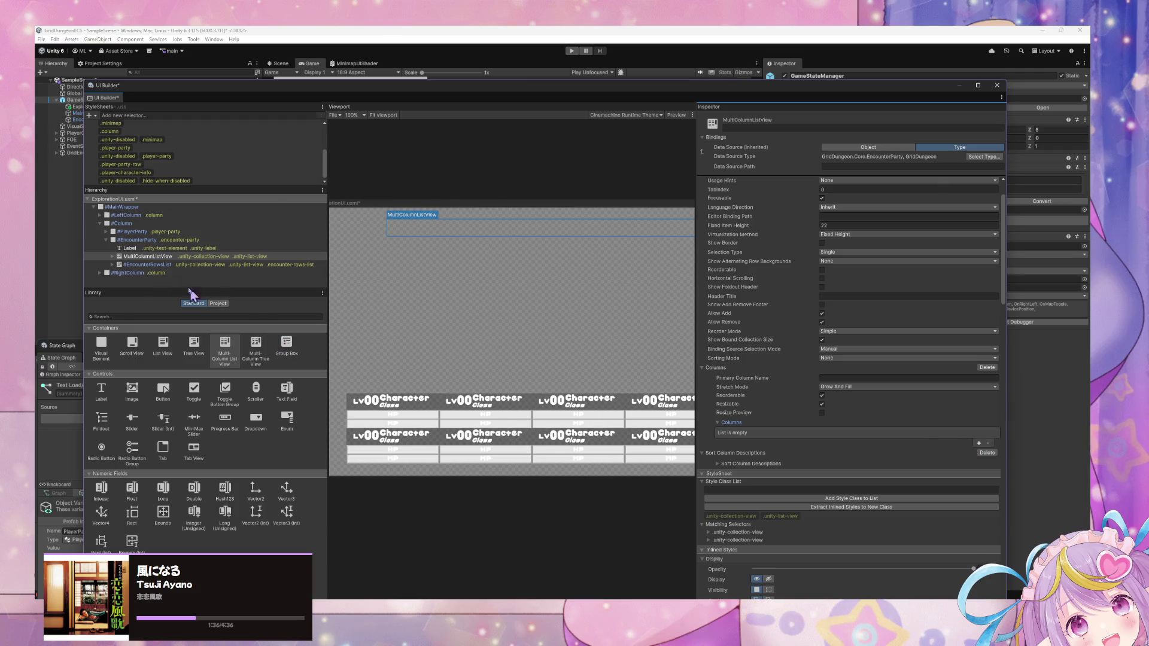
right_click(146, 256)
click(192, 312)
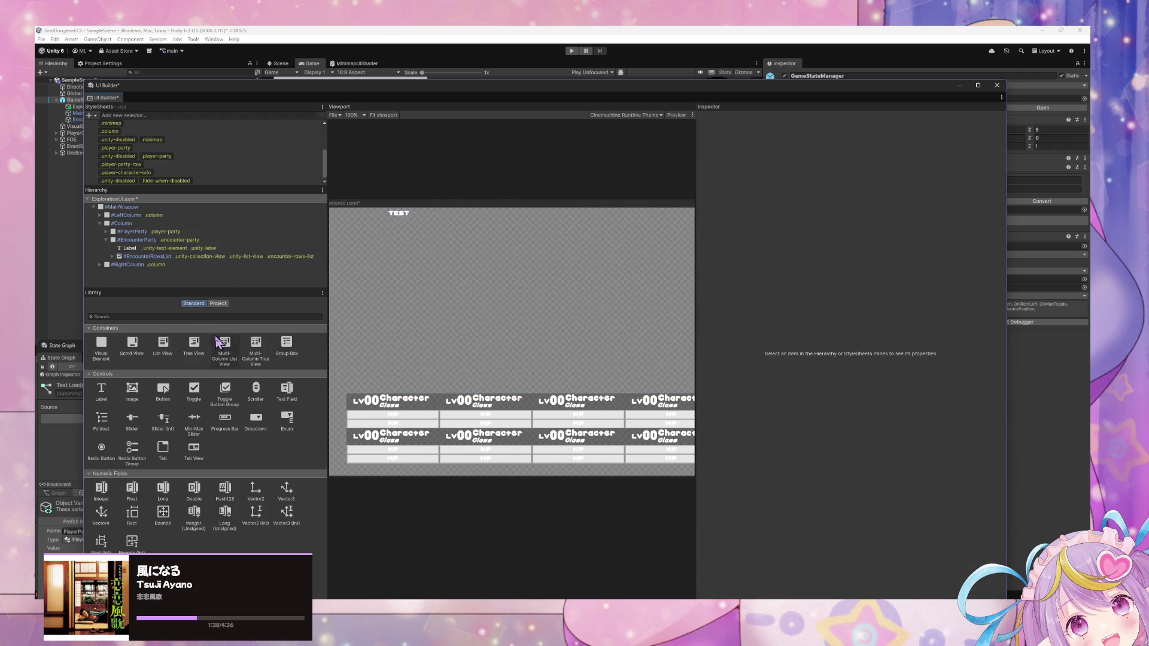
Step: Select and expand #EncounterRowsList to reveal its ScrollView child, then bring Chrome forward
click(180, 248)
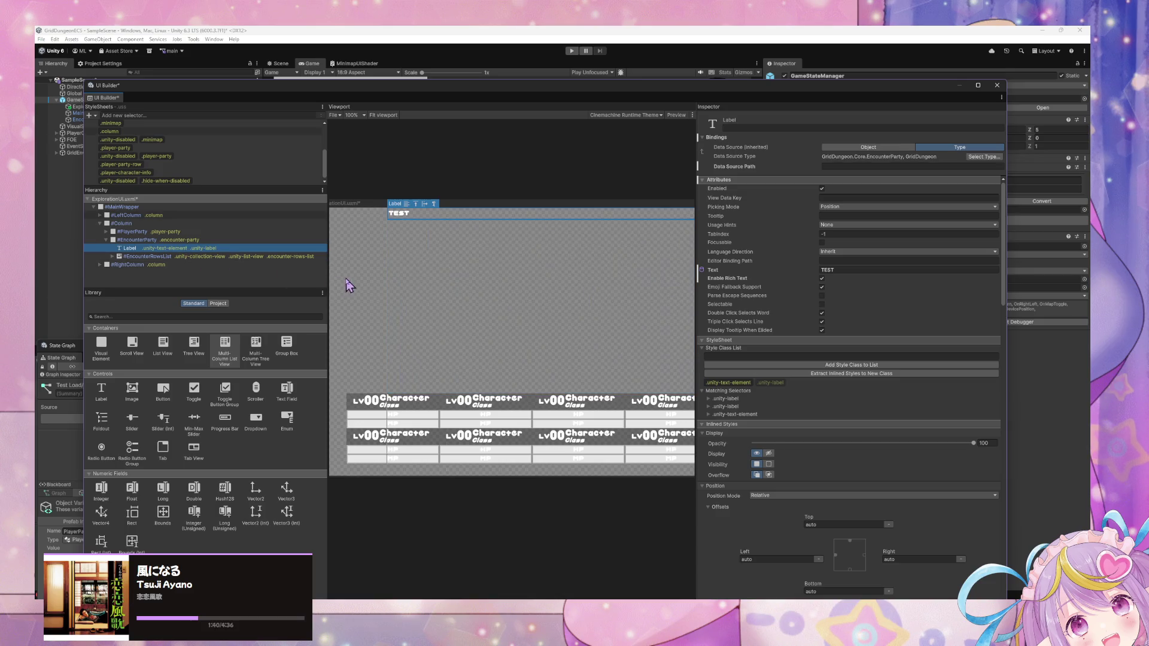
click(199, 258)
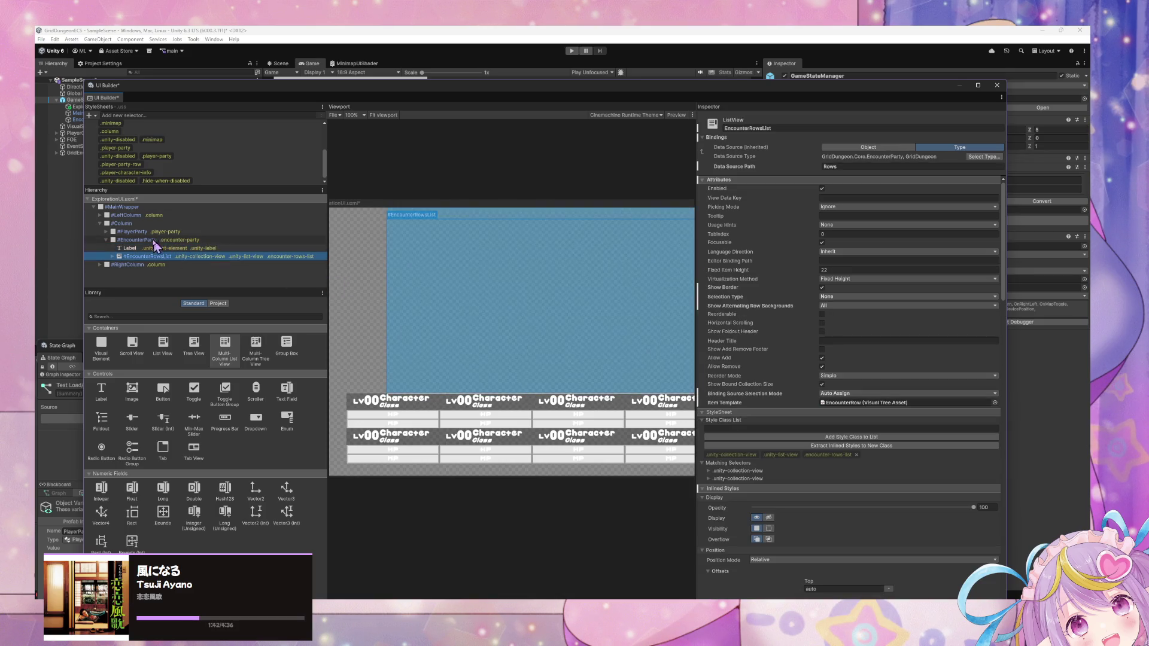
click(112, 256)
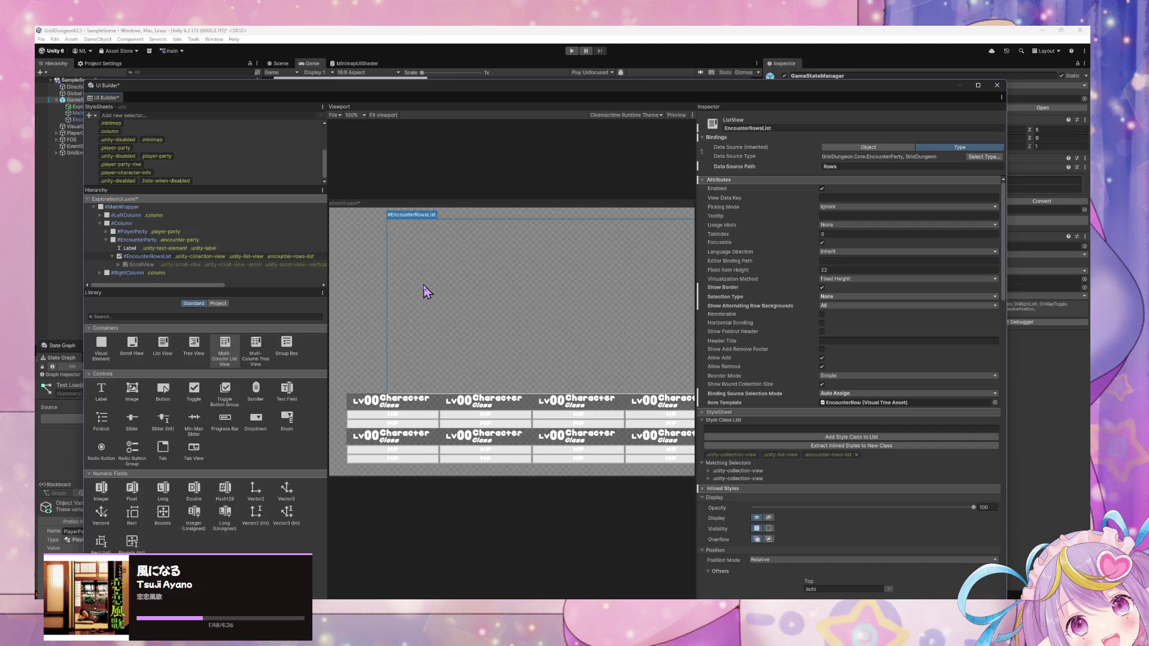
click(198, 285)
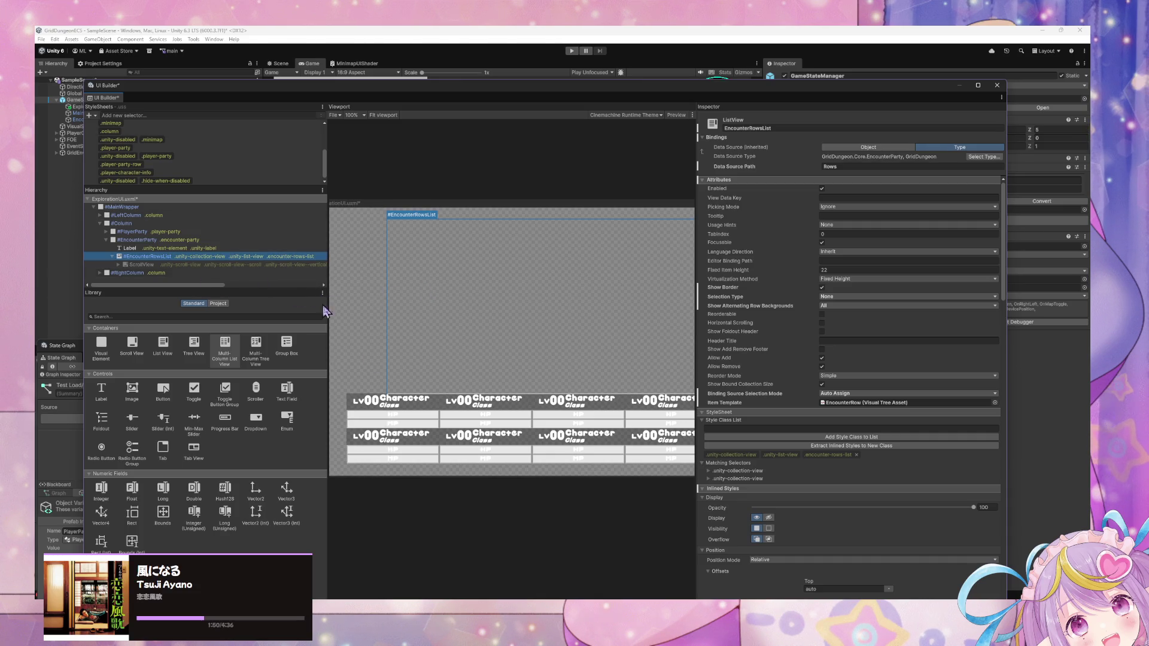
mouse_move(532, 598)
click(574, 566)
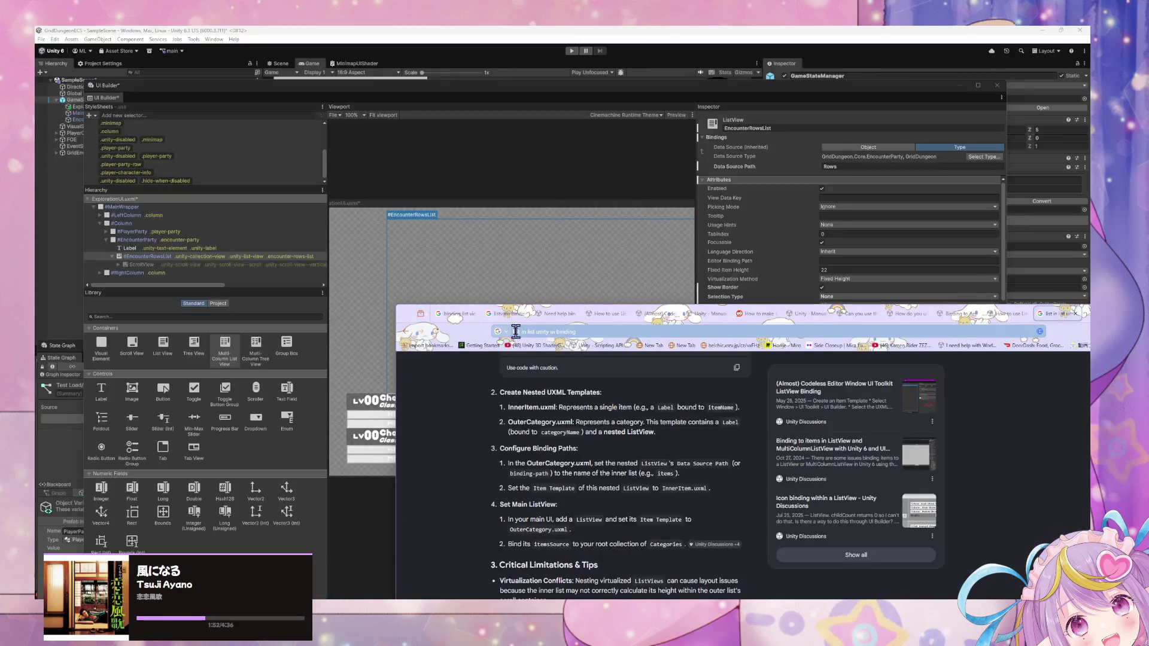
Step: Search 'unity ui toolkit instantiate template' and open the 'Instantiate UI Elements at Runtime' video
click(583, 339)
text(unity ui t)
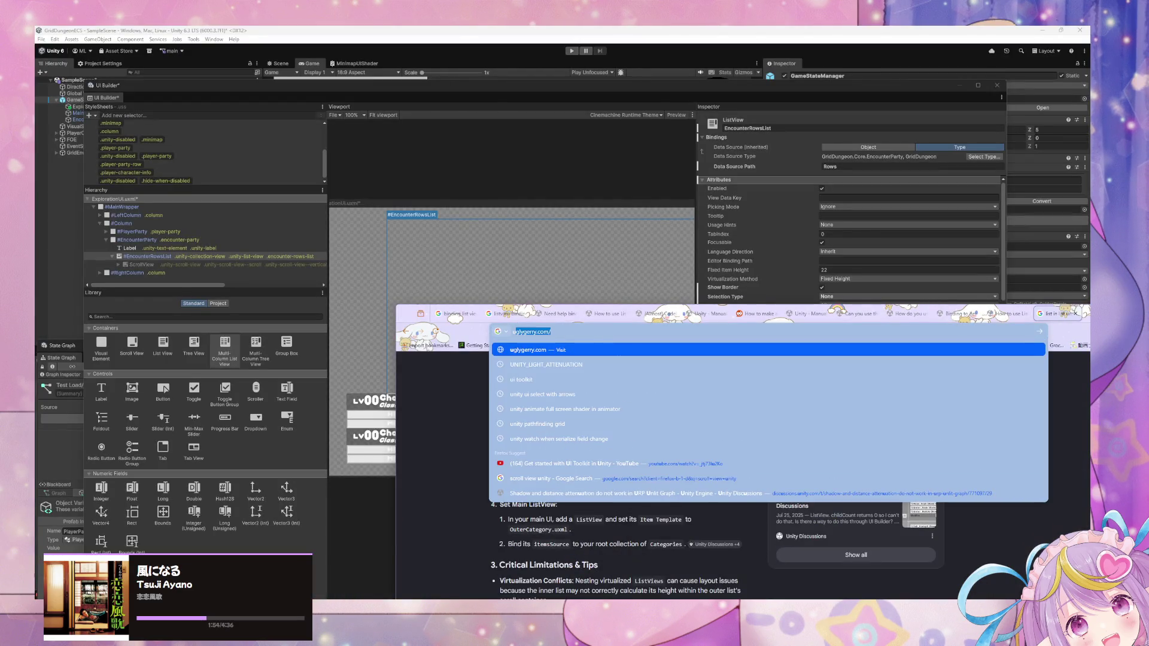
text(oolkit)
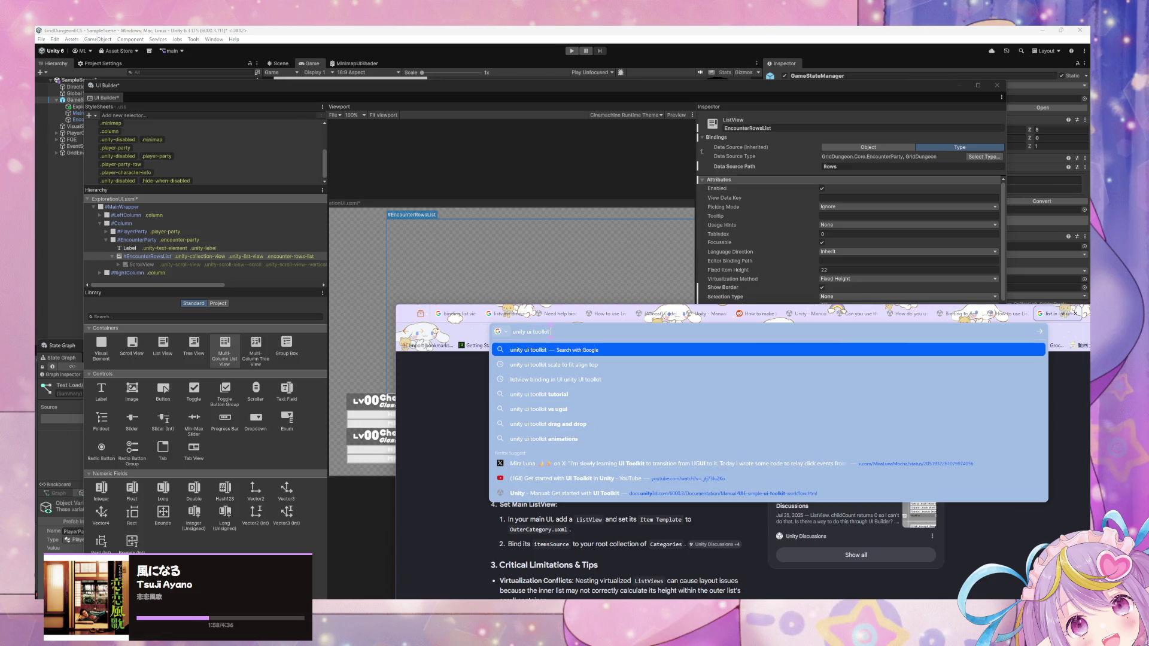
text( insta)
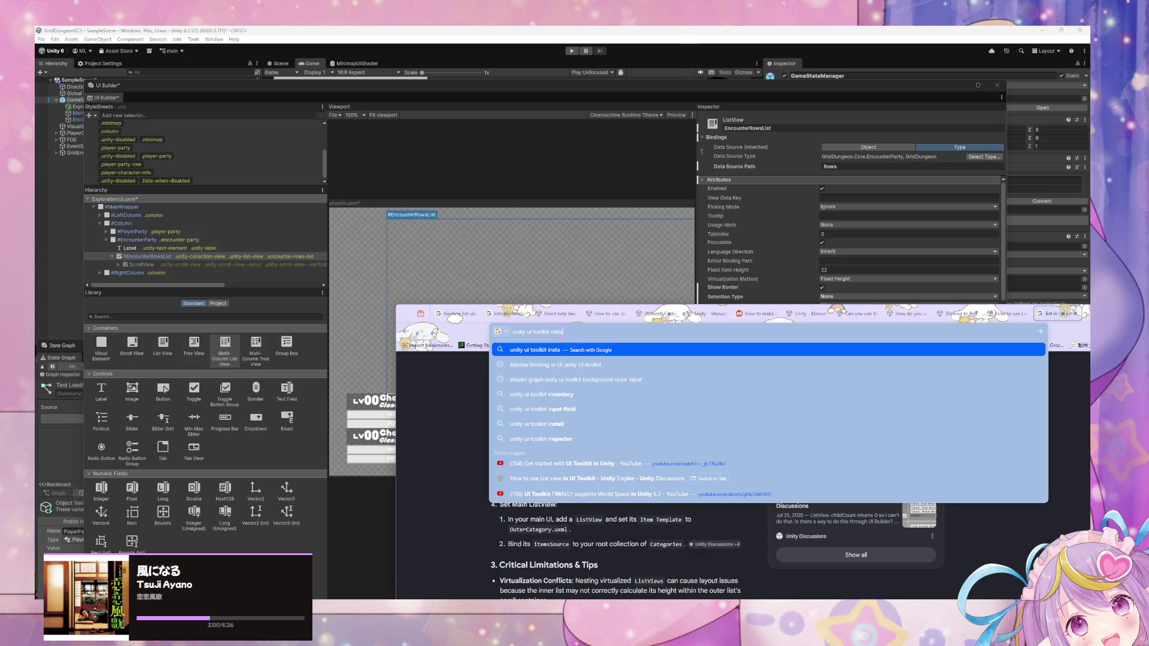
text(ntiate template)
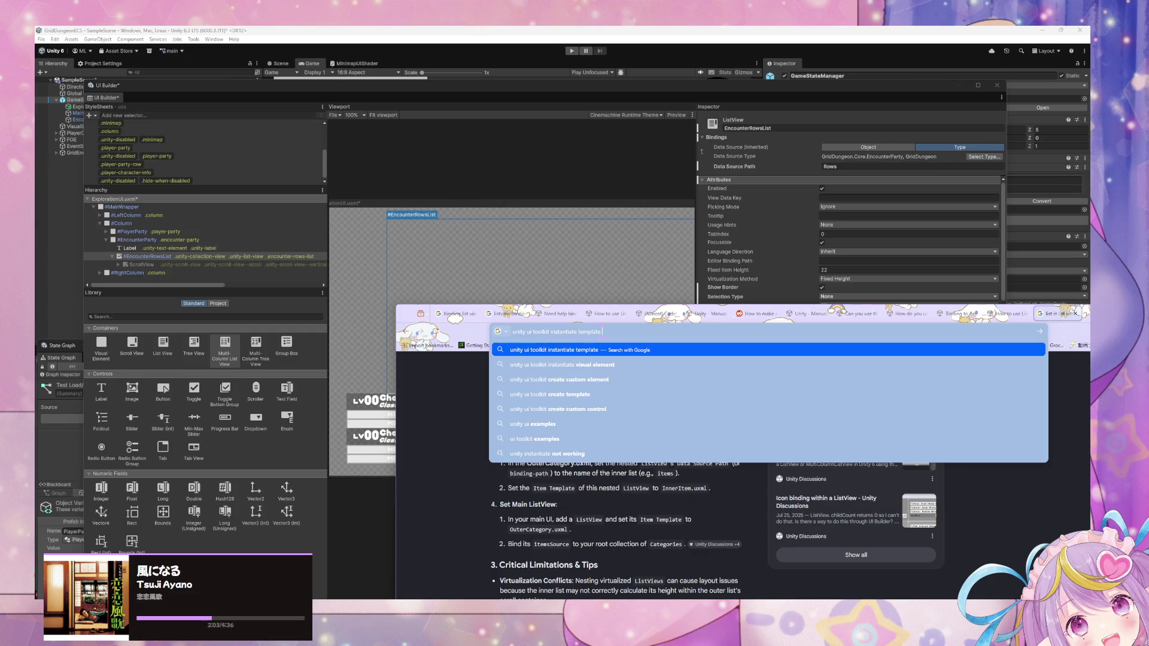
key(Return)
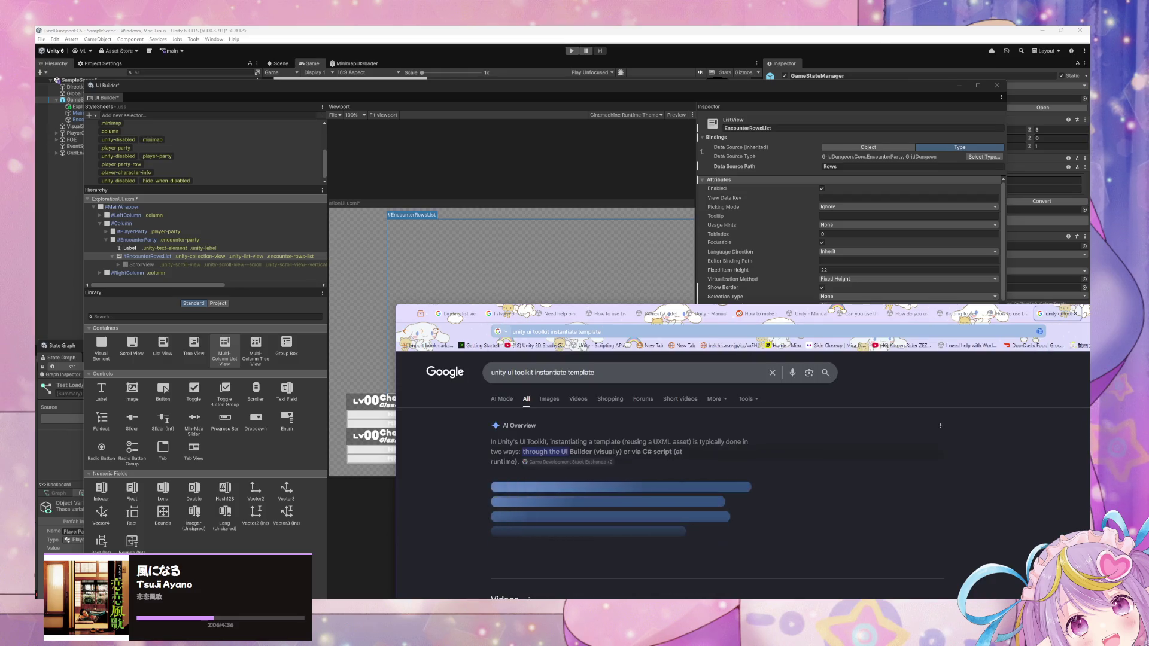
scroll(667, 429, down, 5)
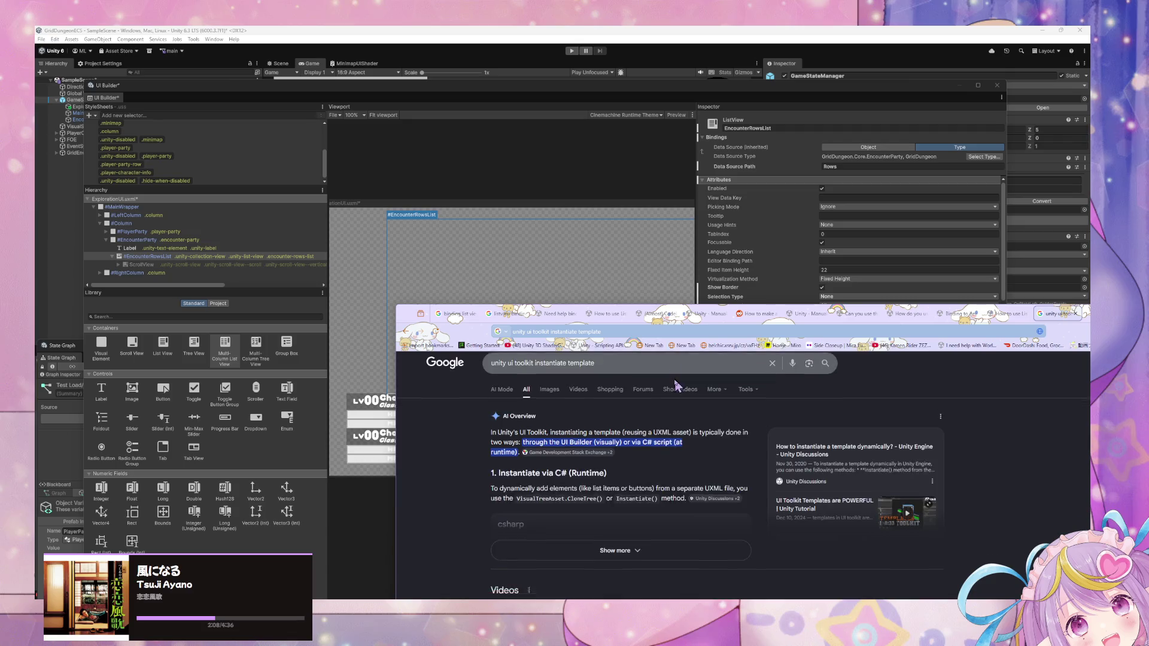
scroll(668, 430, up, 1)
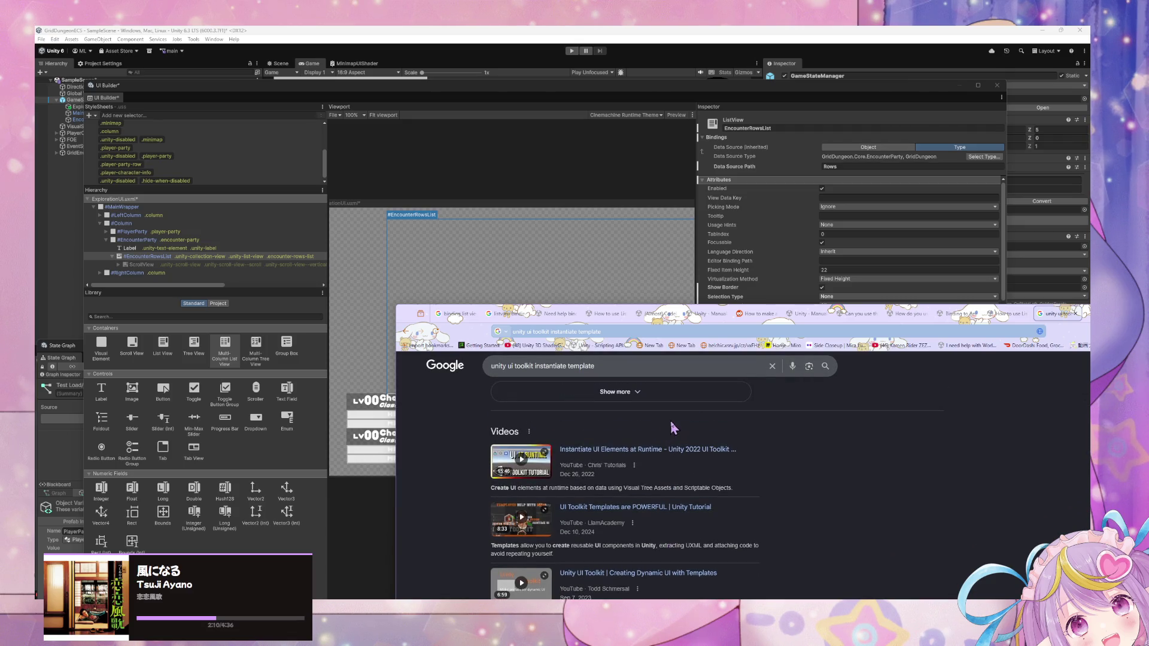
middle_click(654, 454)
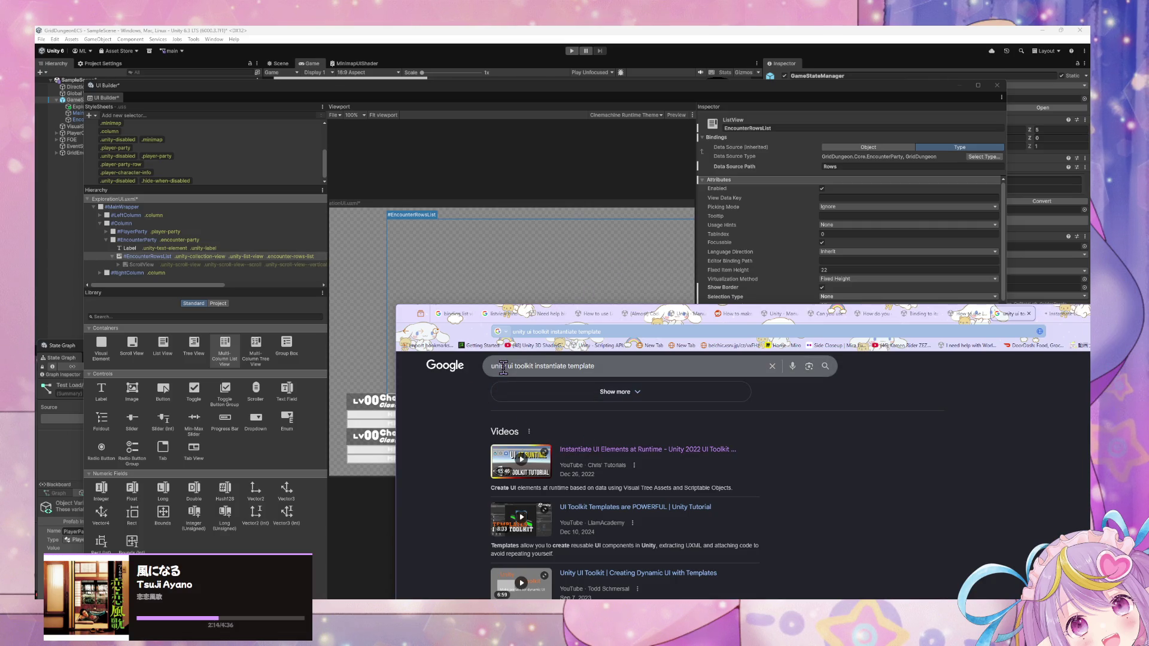
click(1064, 314)
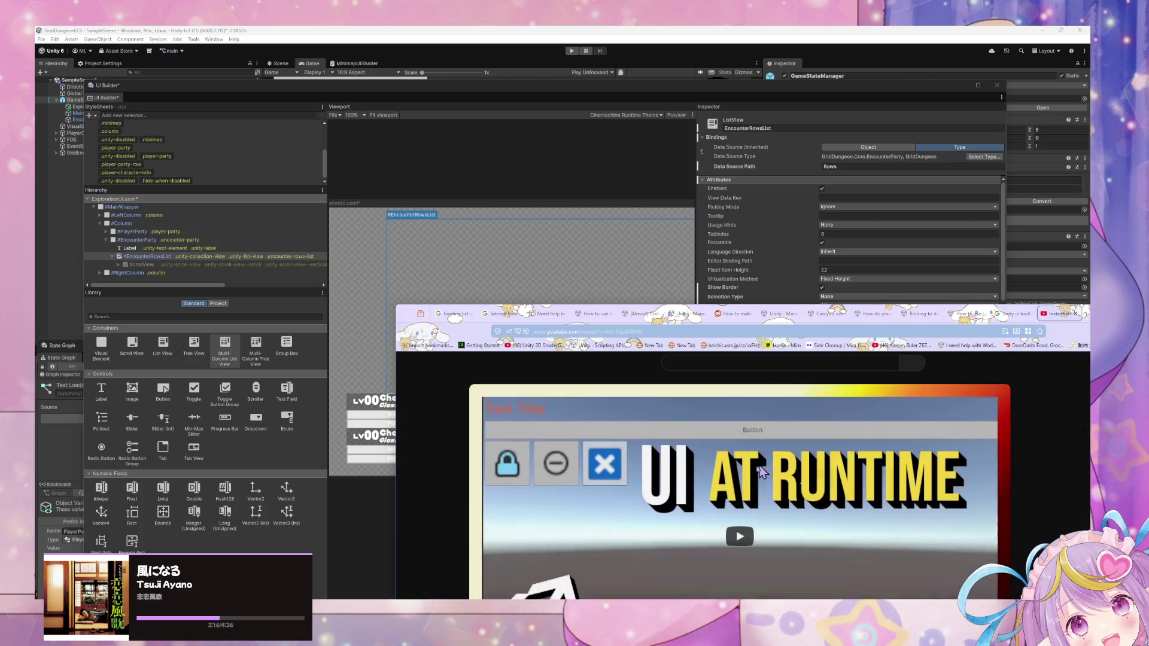
Step: Raise the browser window and skip the tutorial through its chapters to about 4:35
mouse_move(755, 307)
mouse_down()
mouse_move(719, 228)
mouse_move(720, 188)
mouse_up()
click(437, 541)
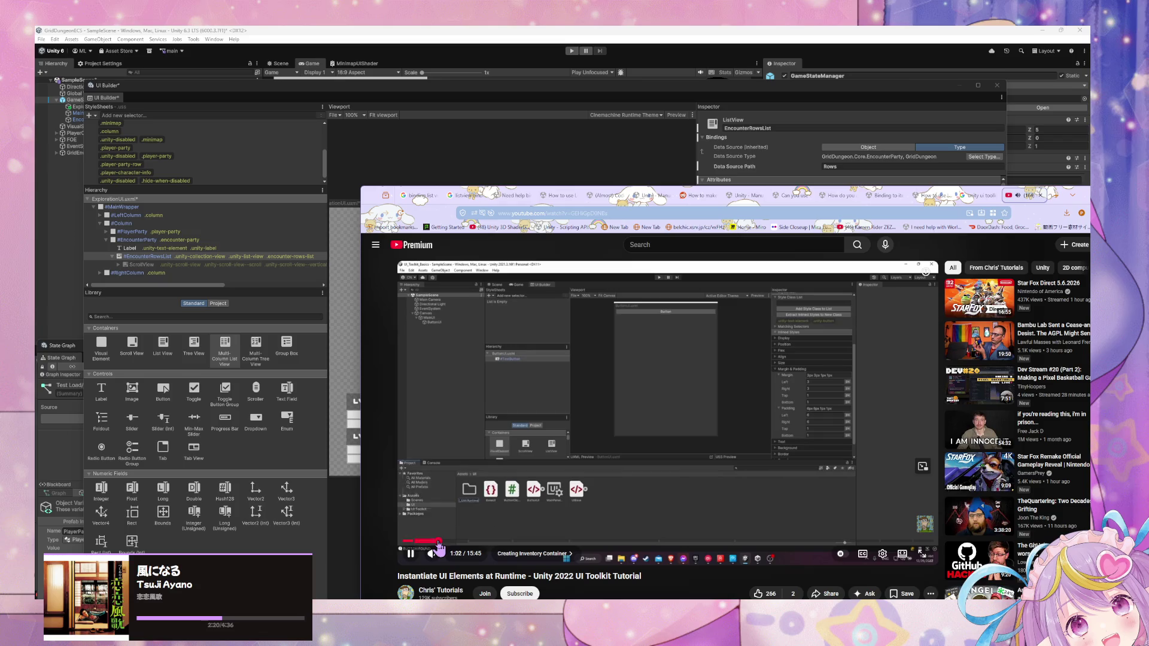
drag(437, 541, 467, 543)
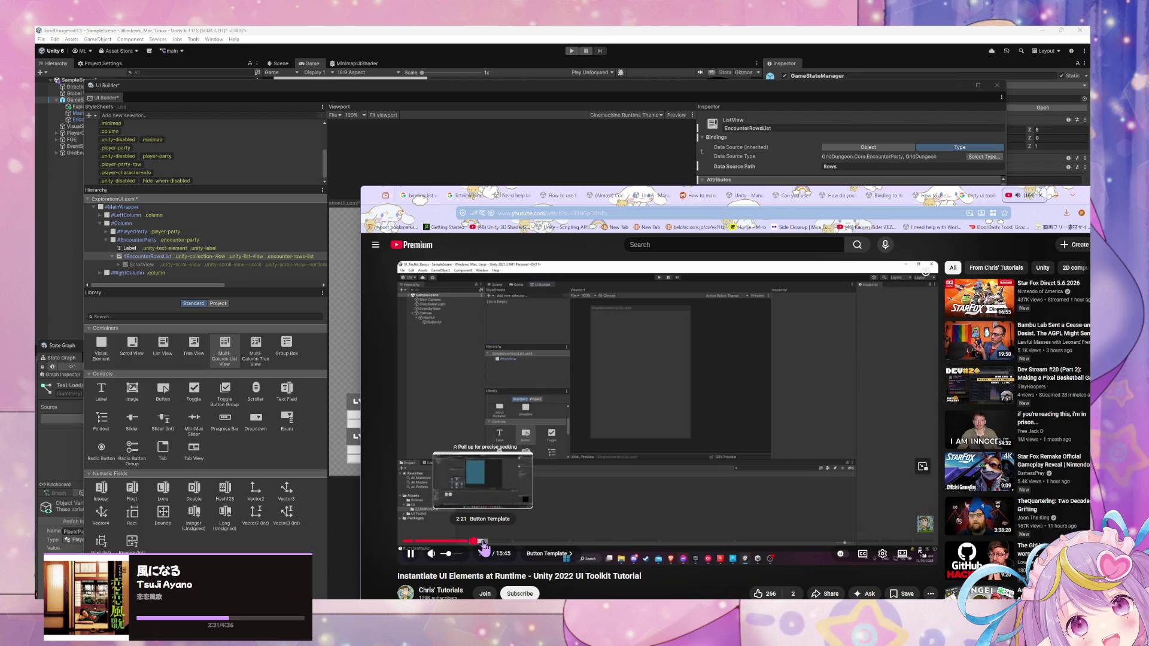
click(483, 542)
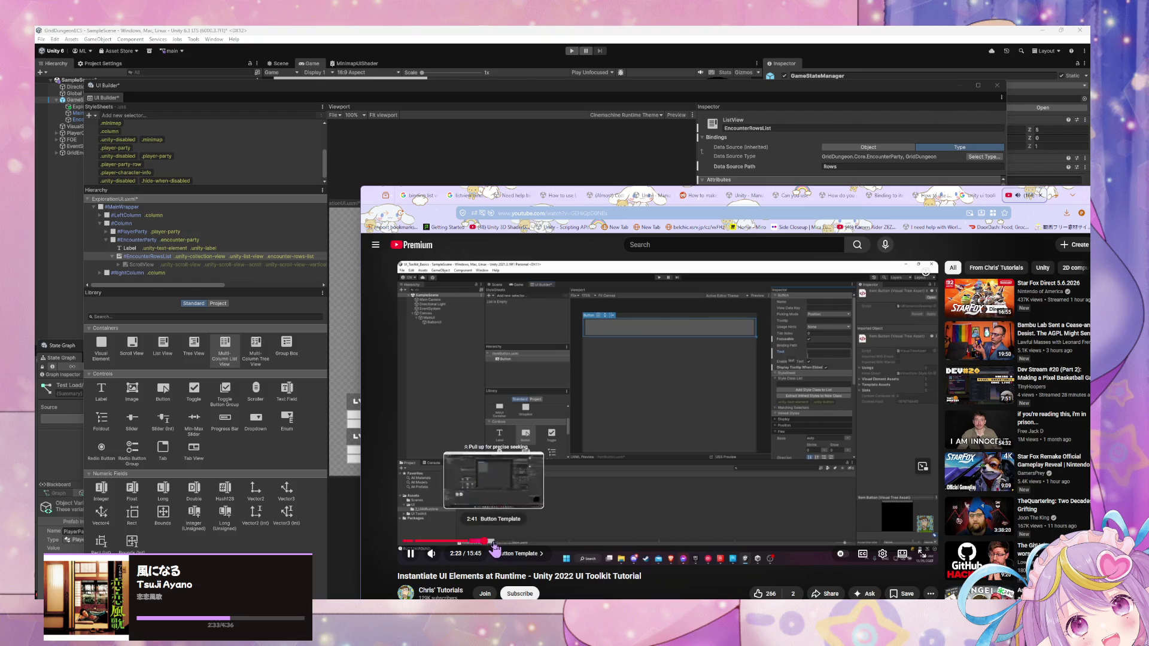
click(503, 542)
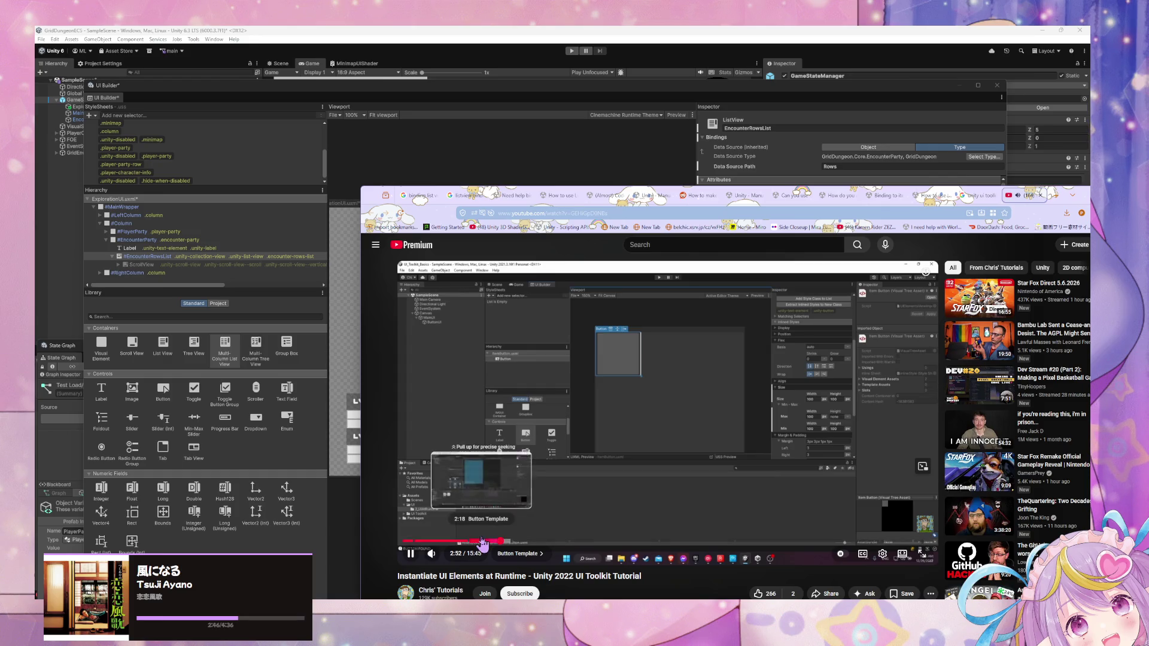
click(518, 541)
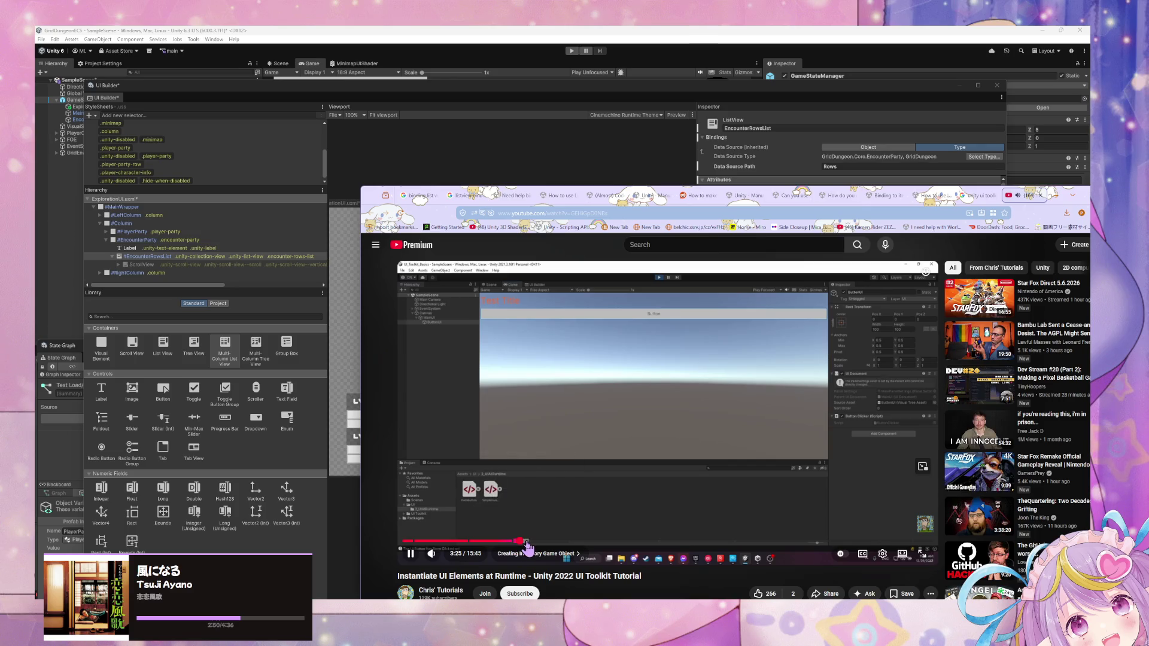
click(547, 542)
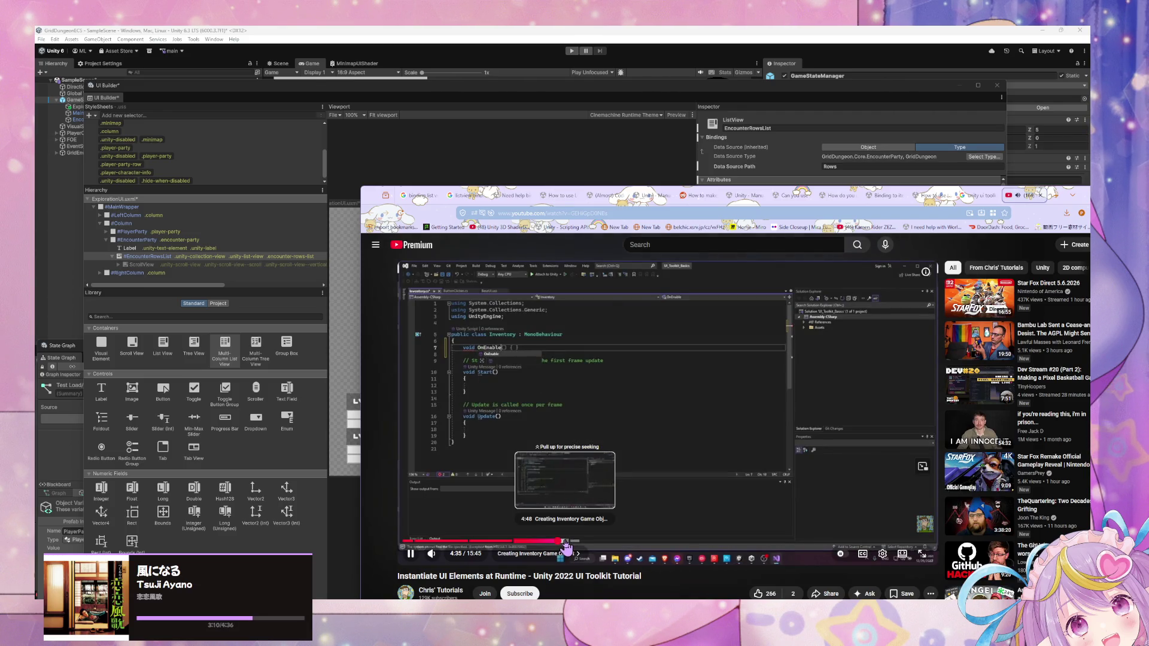
Step: Scrub the tutorial from about 3:49 through the code sections up to 7:34
scroll(689, 479, down, 3)
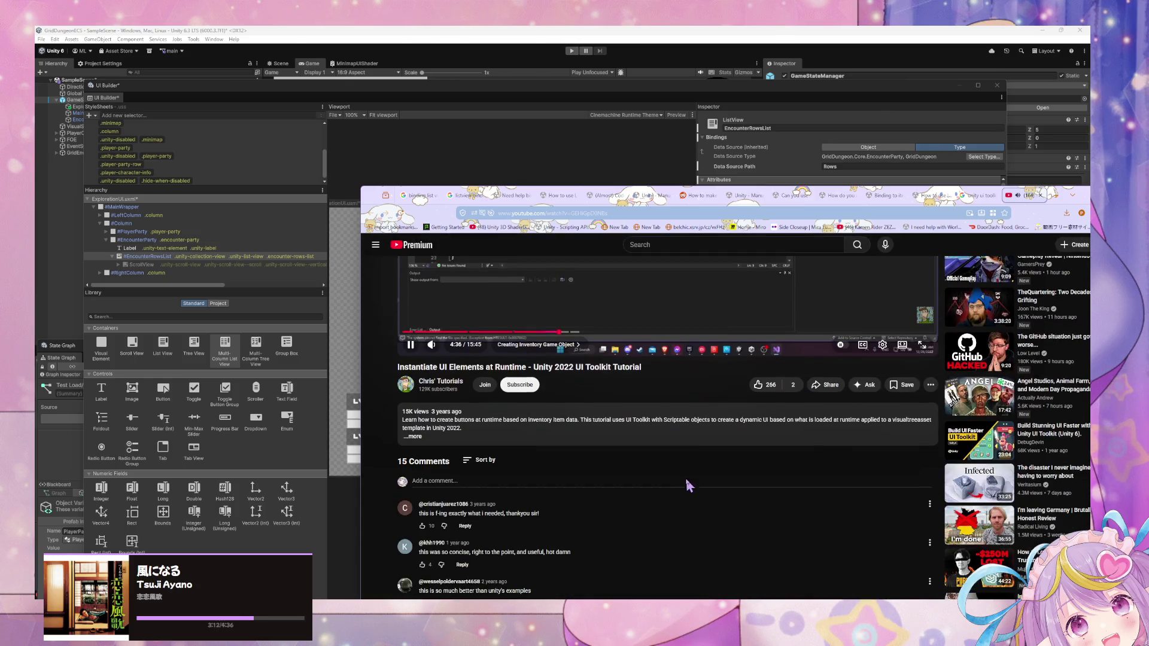
scroll(688, 484, up, 3)
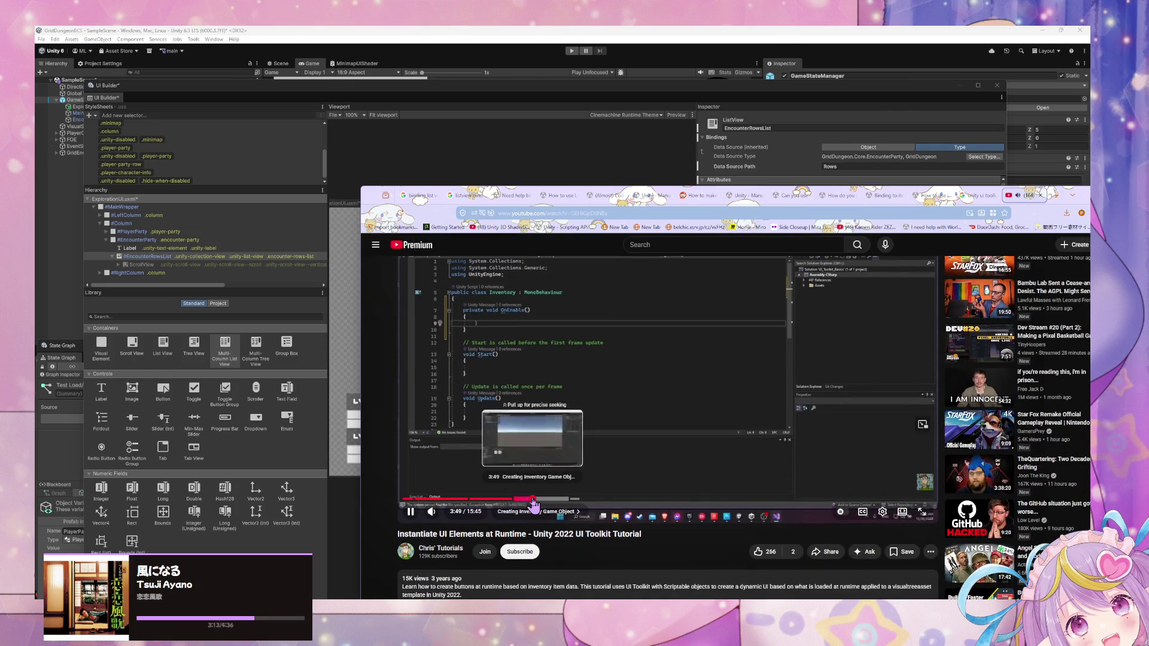
click(527, 499)
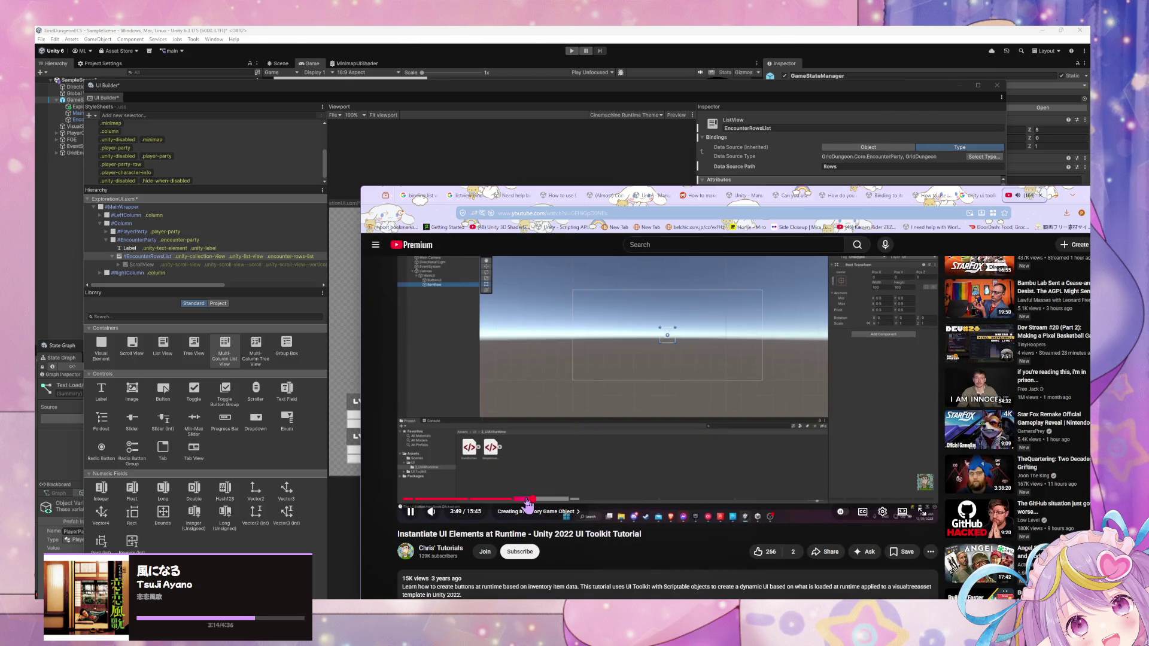
scroll(527, 501, up, 1)
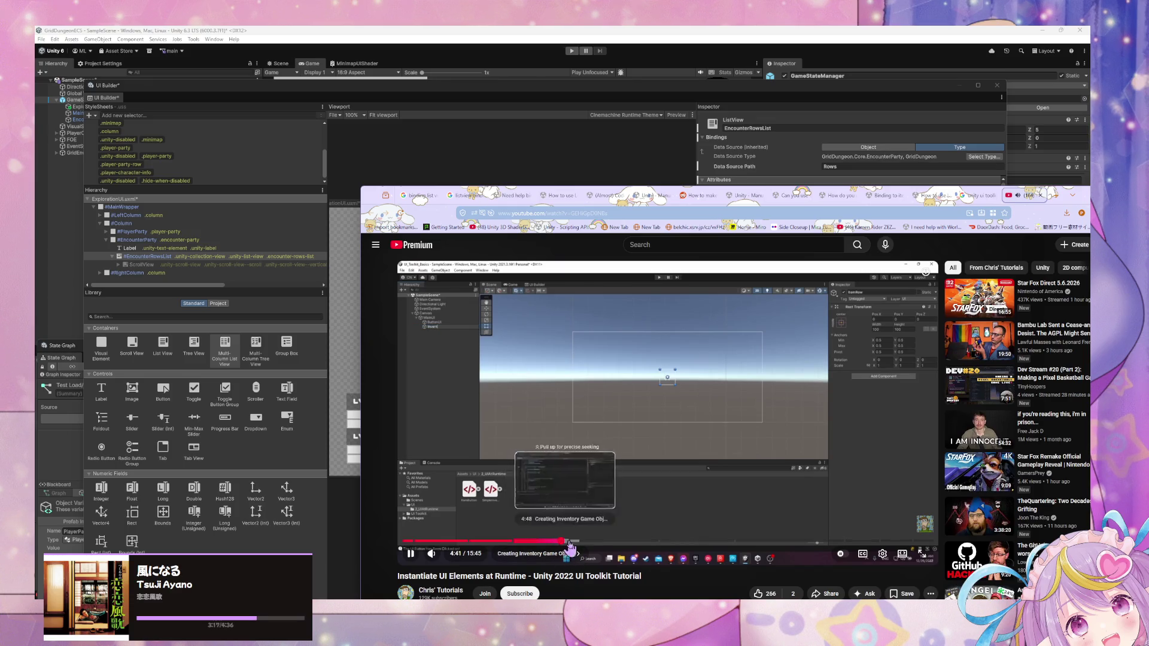
drag(565, 542, 584, 544)
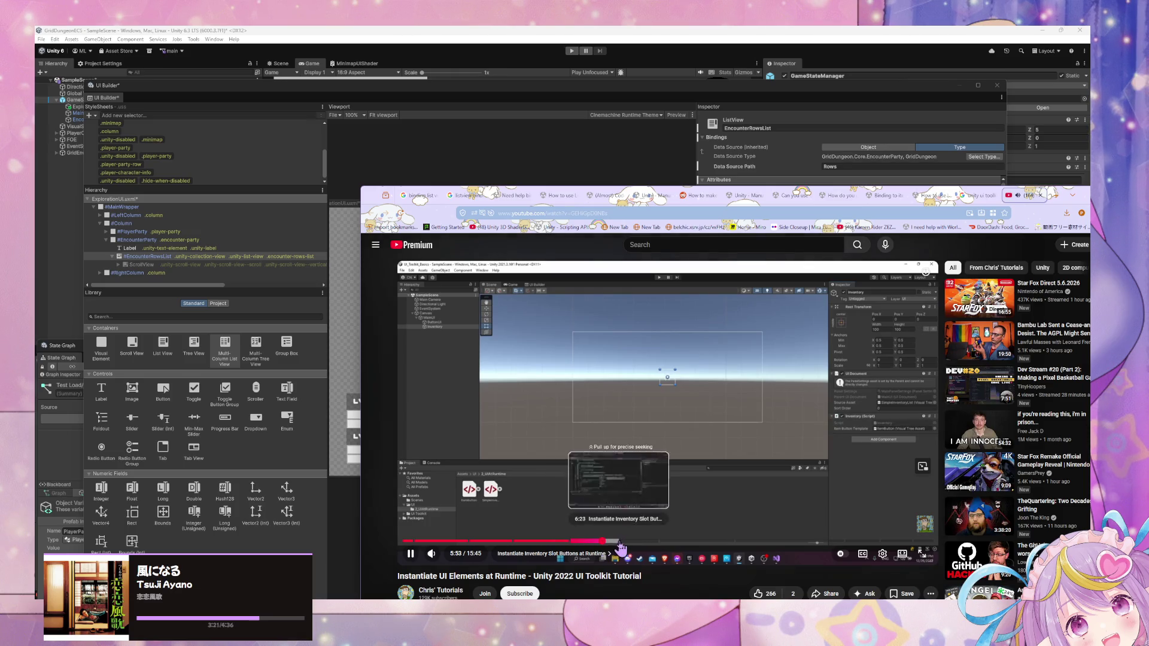
click(604, 542)
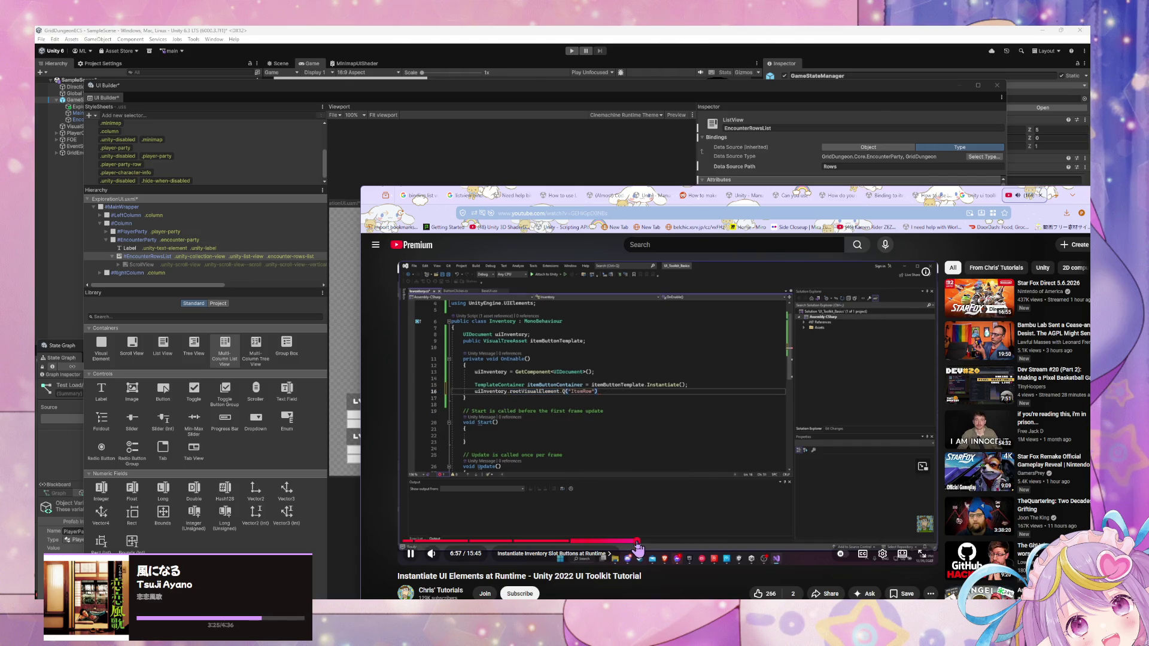
click(635, 543)
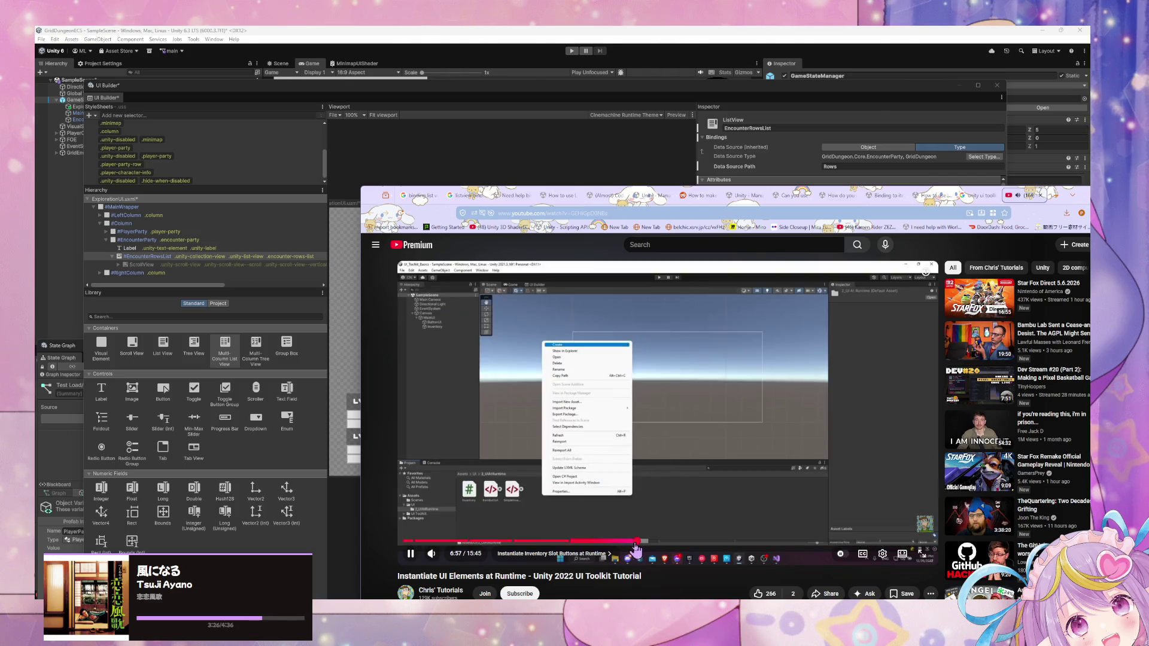
drag(635, 543, 646, 543)
click(657, 543)
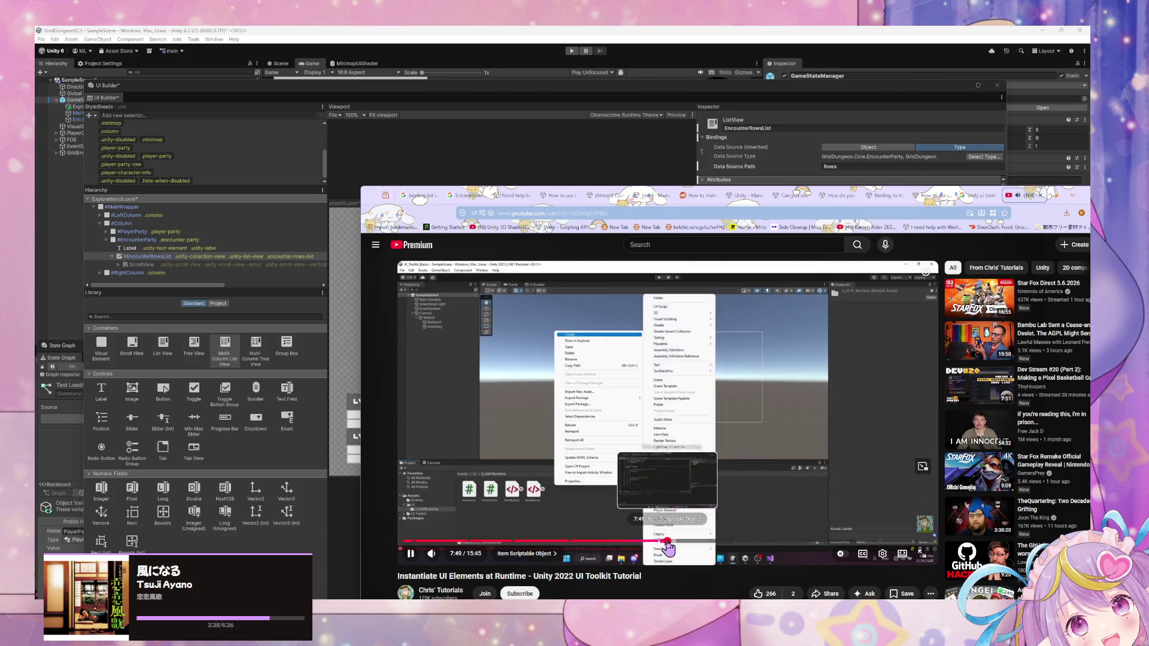
Step: Jump past the Item Scriptable Object code to the inventory slot generation section
click(668, 543)
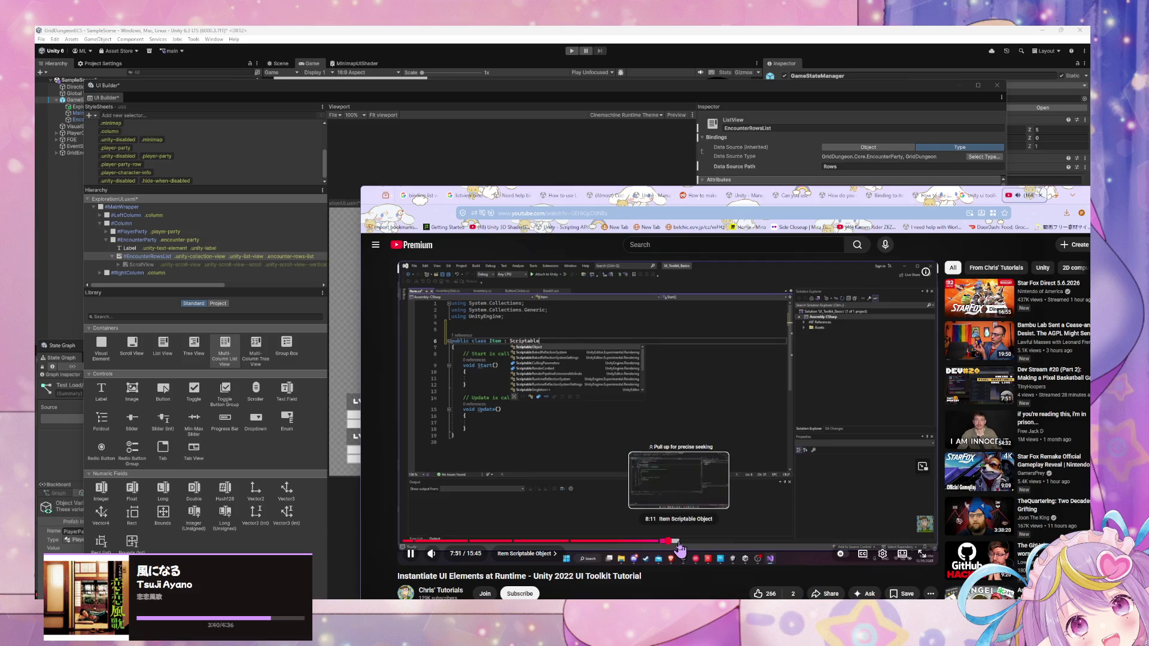
click(678, 544)
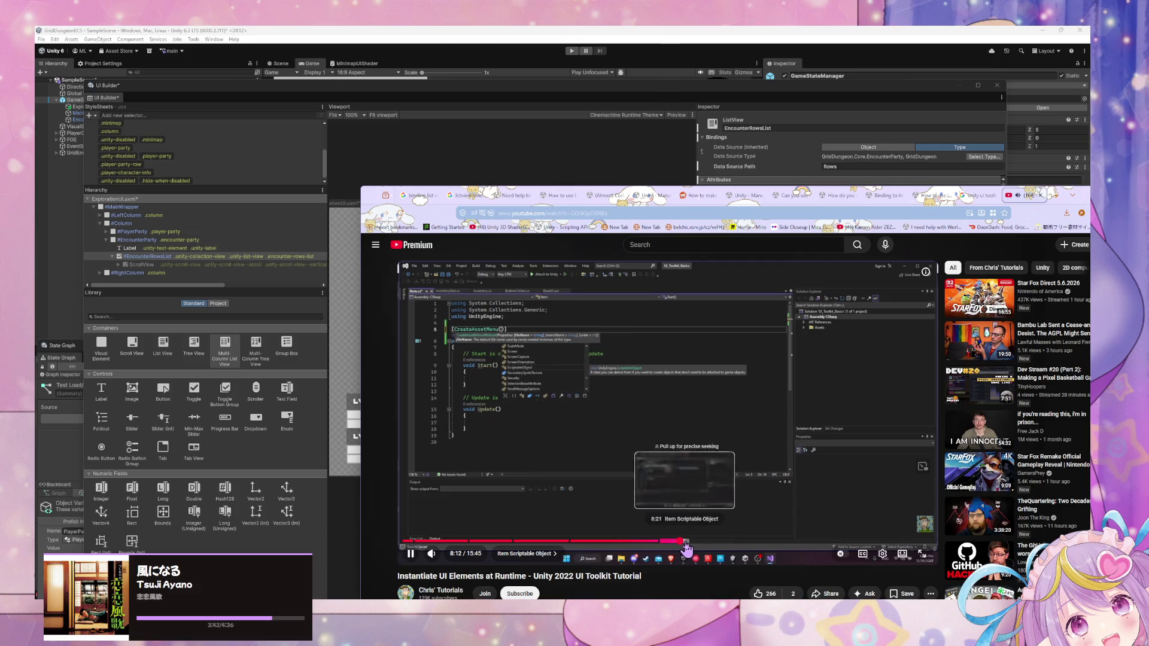
click(688, 544)
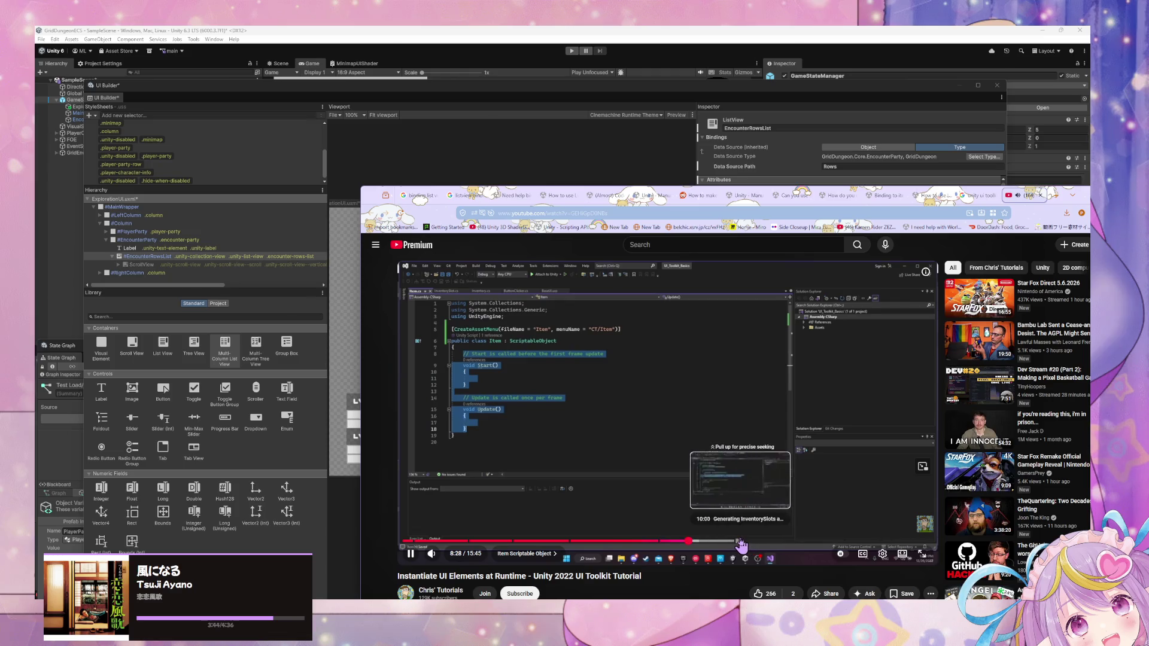
click(742, 542)
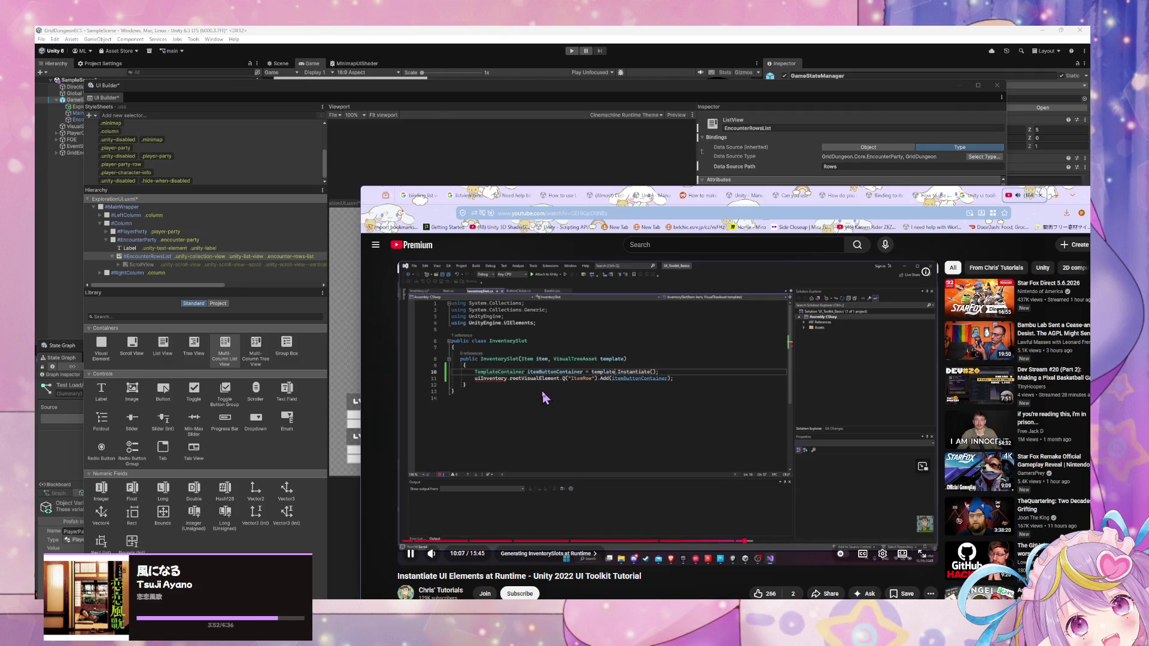
click(529, 409)
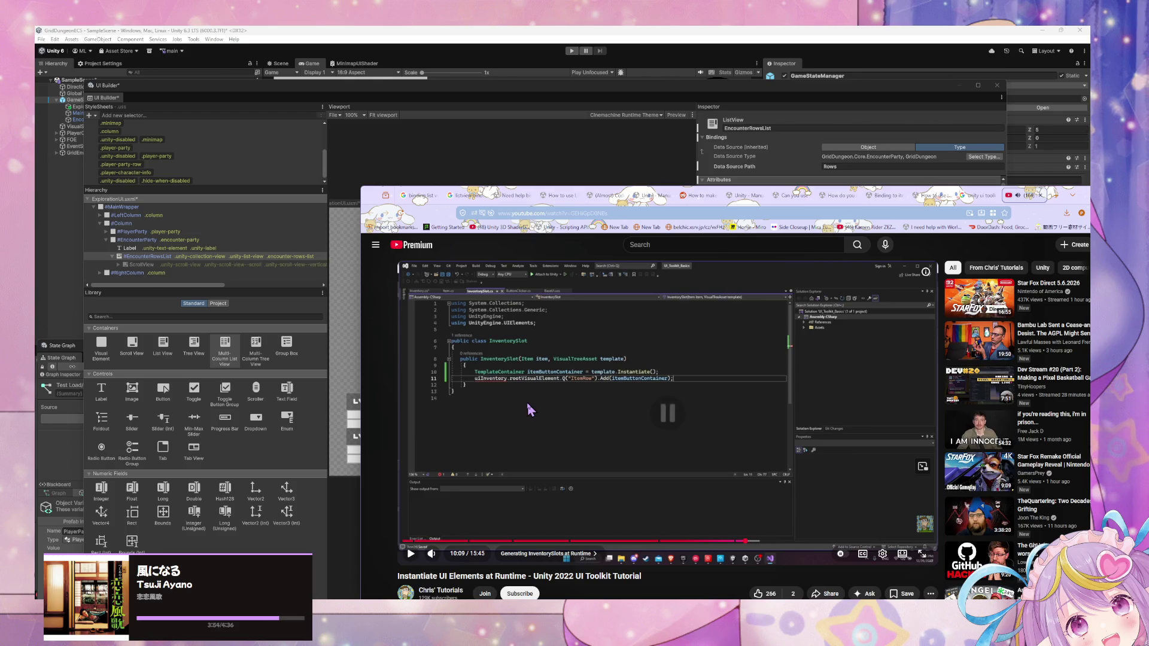
click(528, 406)
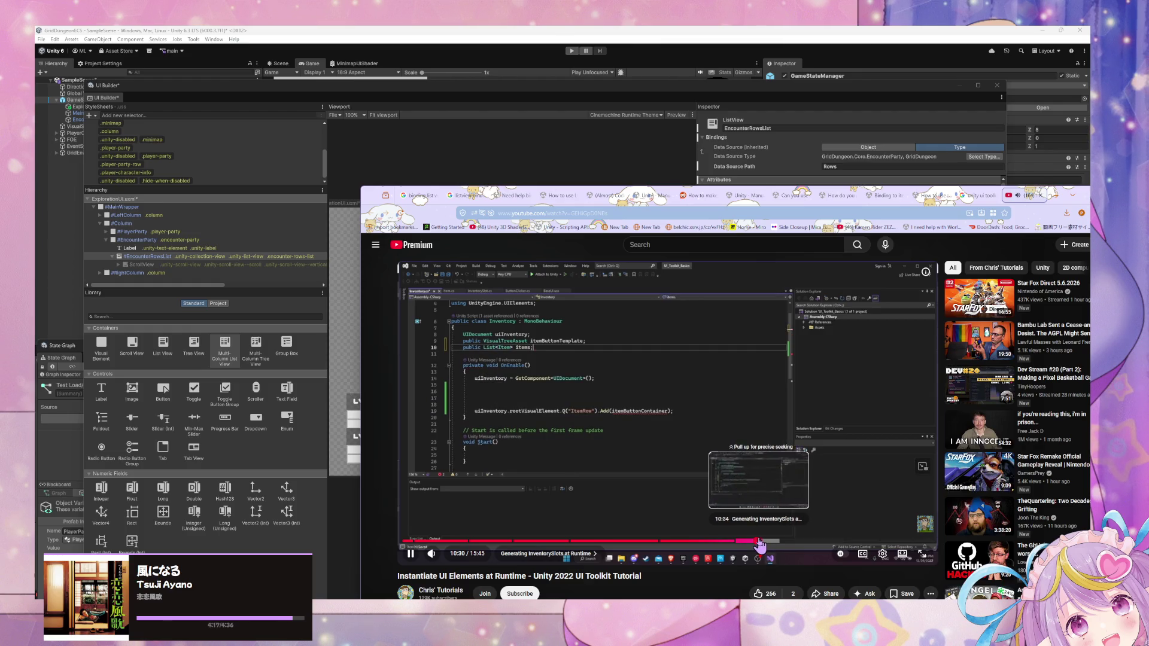
Step: Skip through the foreach code to 13:27, pause, and rewind to the 12:58 InventorySlot code
click(759, 542)
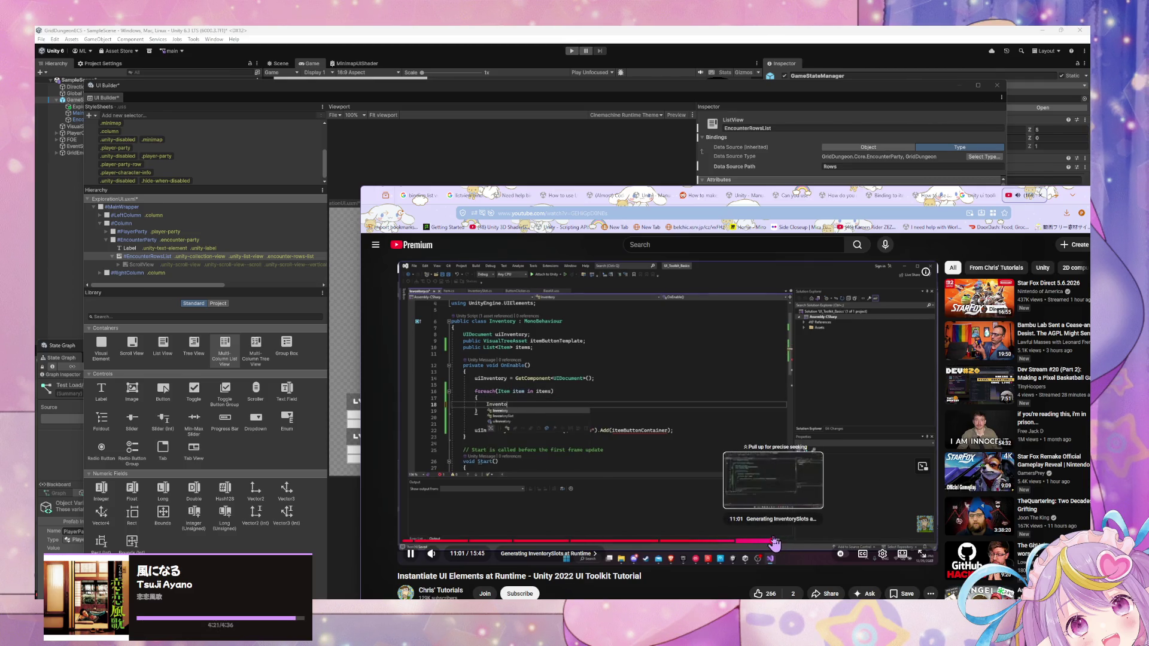
click(775, 542)
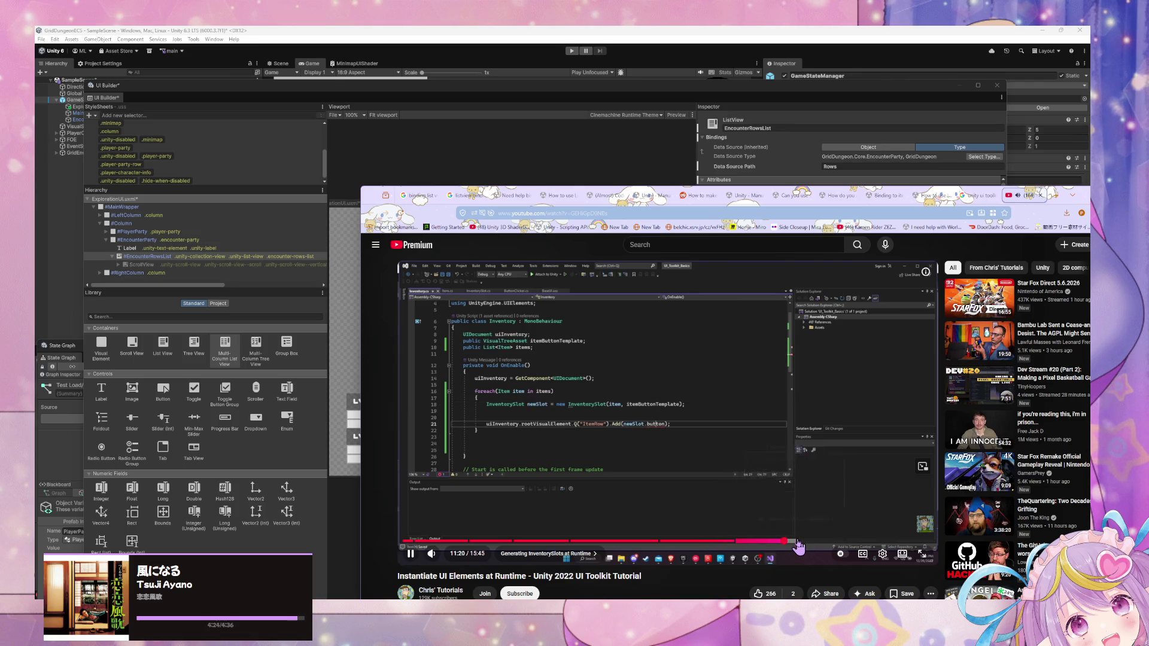
click(799, 542)
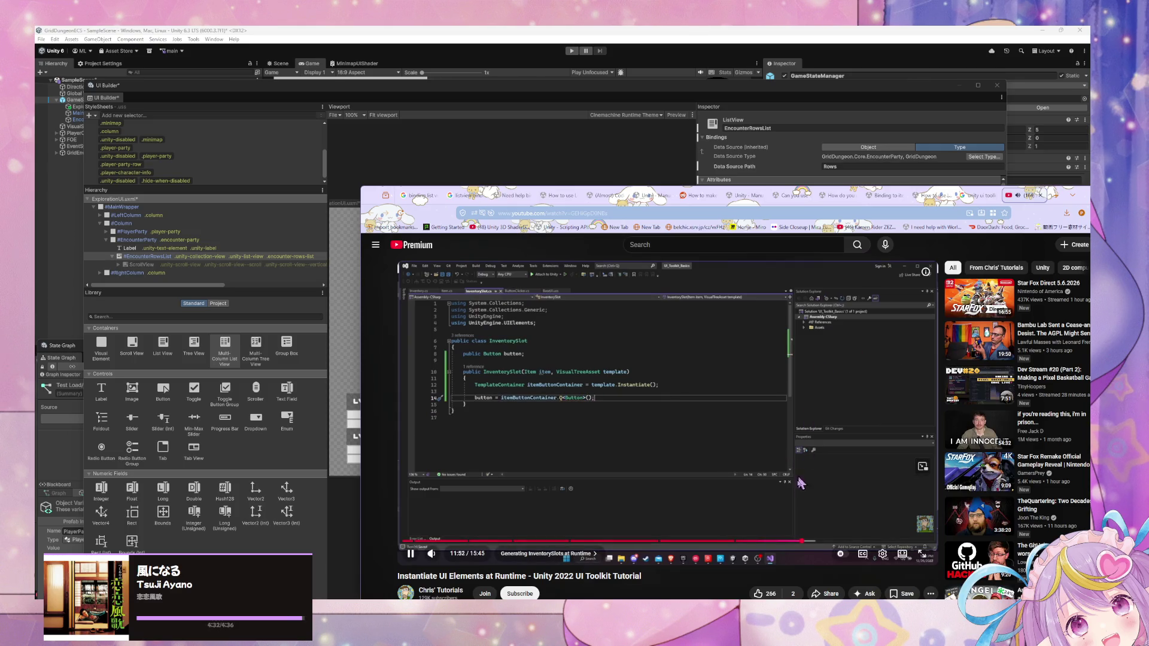
click(831, 541)
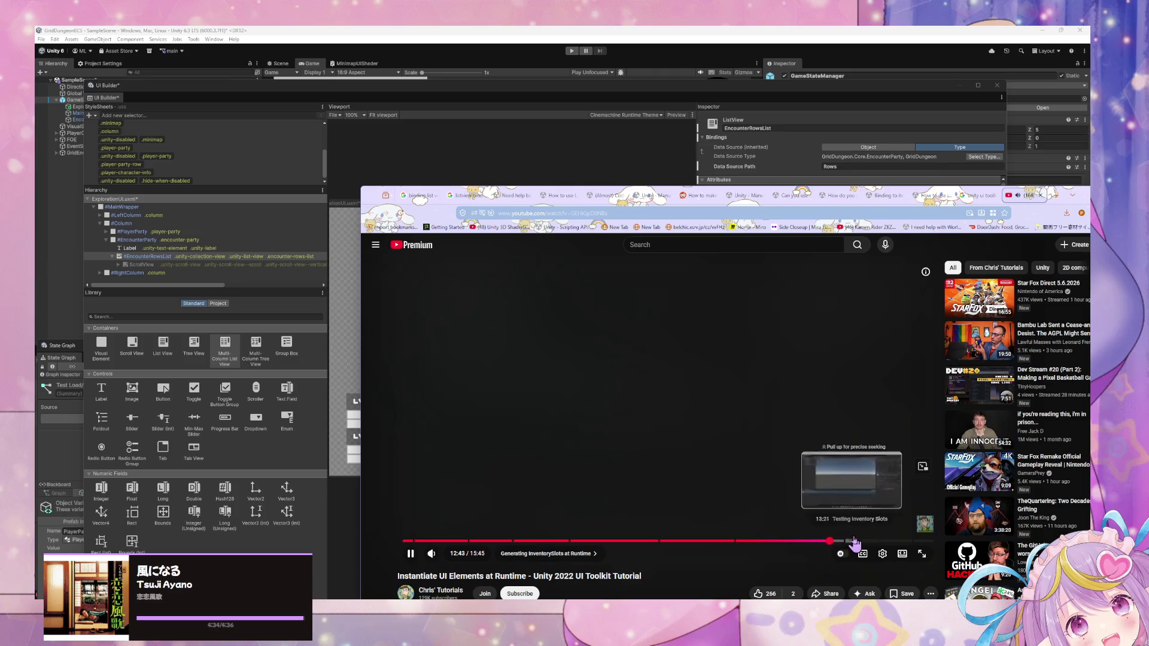
click(855, 540)
key(space)
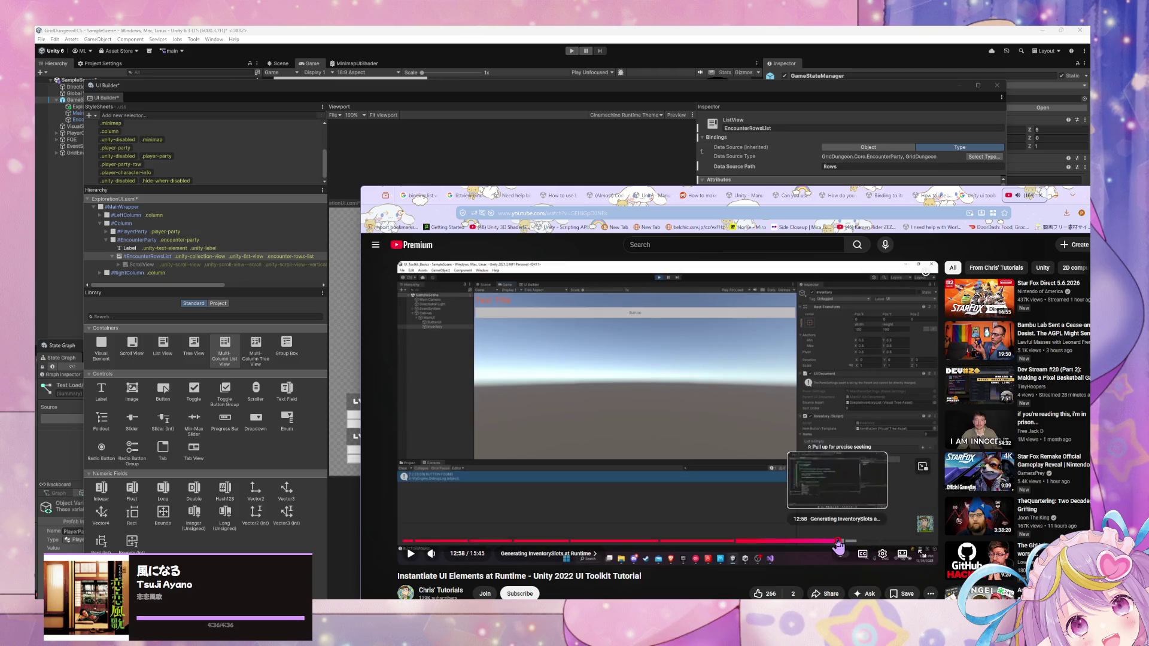
click(840, 542)
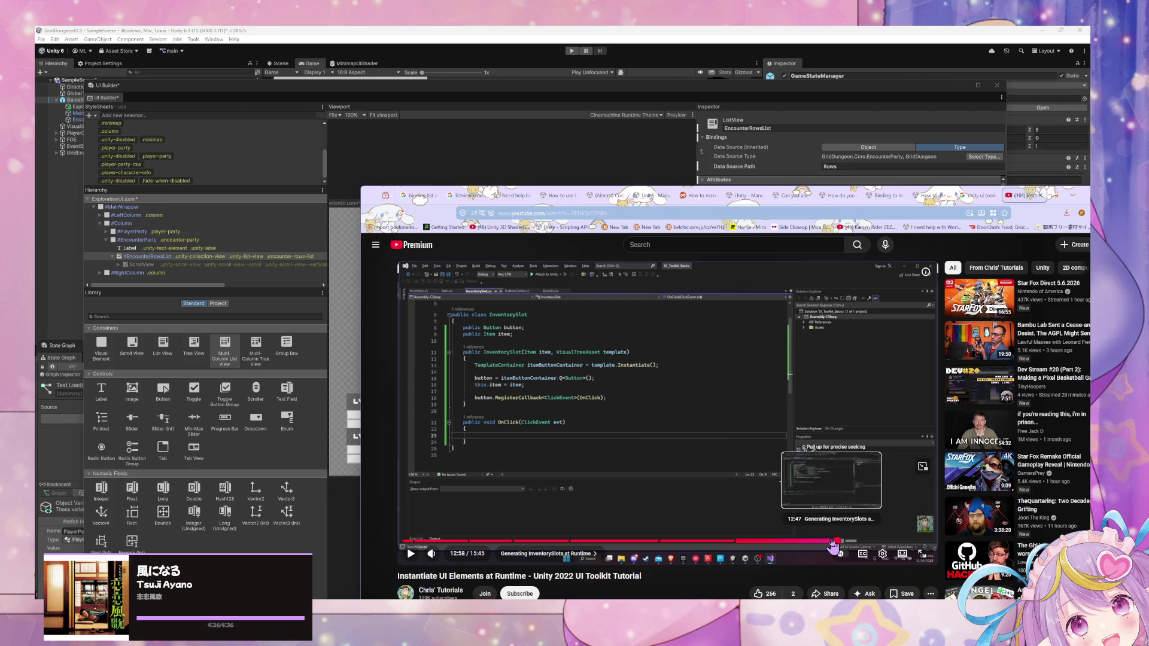
mouse_move(736, 632)
click(790, 578)
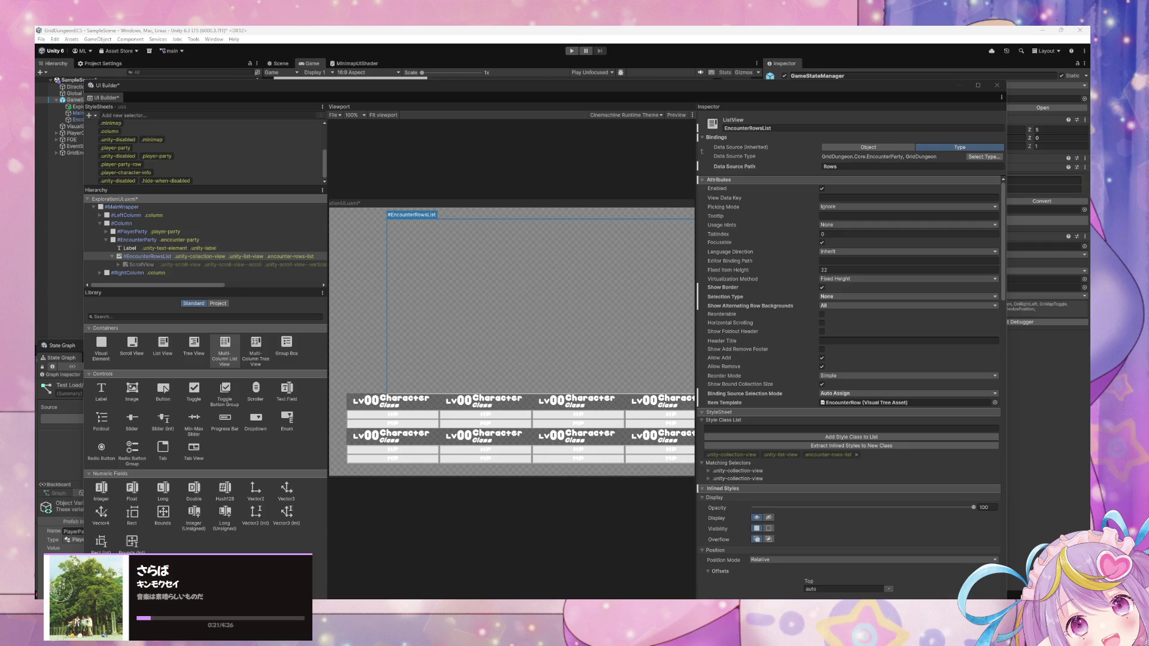
Step: Drag the main Unity window down to show SampleScene and the Game view beside UI Builder
mouse_move(402, 31)
mouse_down()
mouse_move(361, 46)
mouse_move(441, 113)
mouse_move(370, 76)
mouse_move(708, 326)
mouse_move(505, 96)
mouse_move(691, 402)
mouse_move(567, 159)
mouse_up()
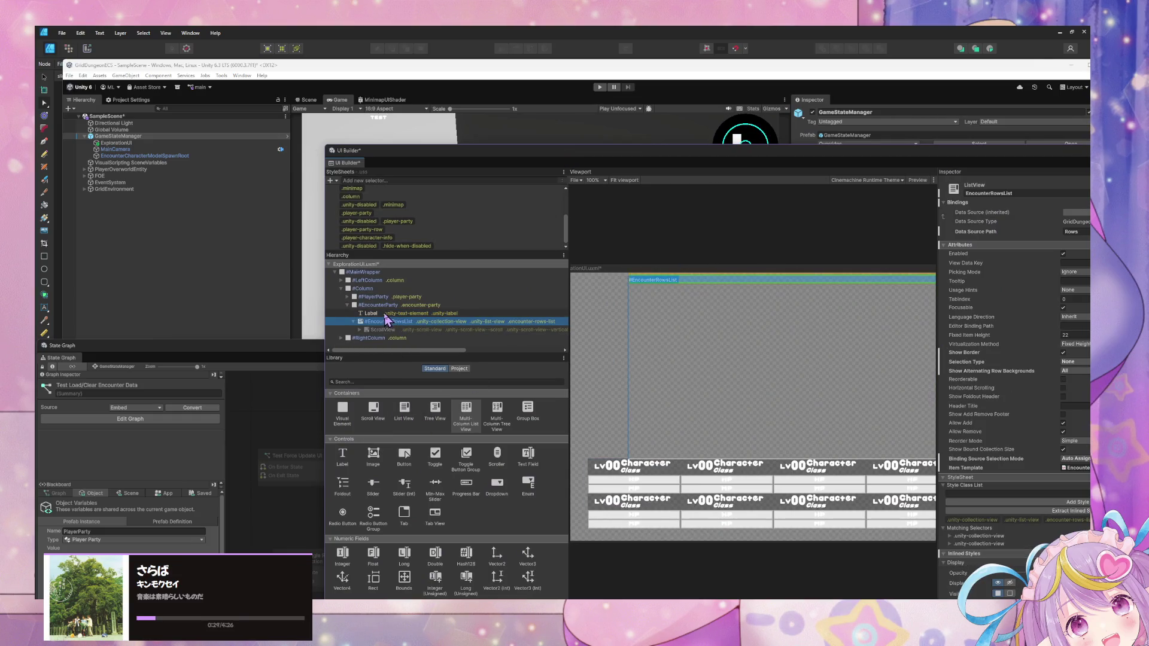
Step: Delete #EncounterRowsList and the Label from EncounterParty, leaving the container empty
click(386, 313)
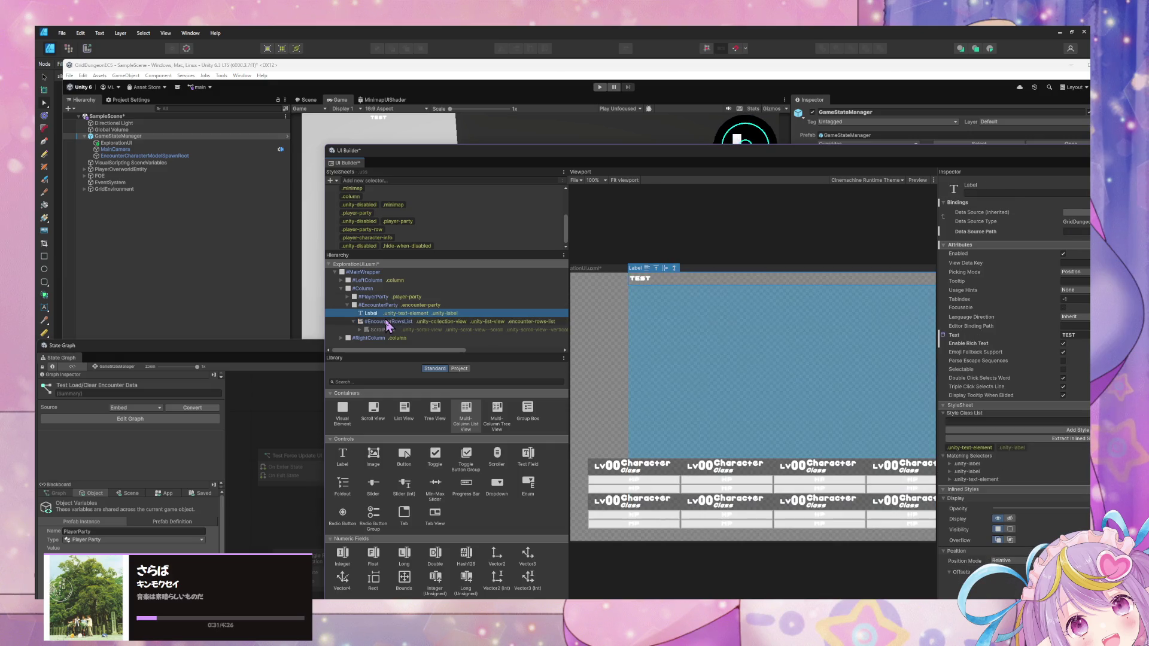
click(388, 322)
key(Delete)
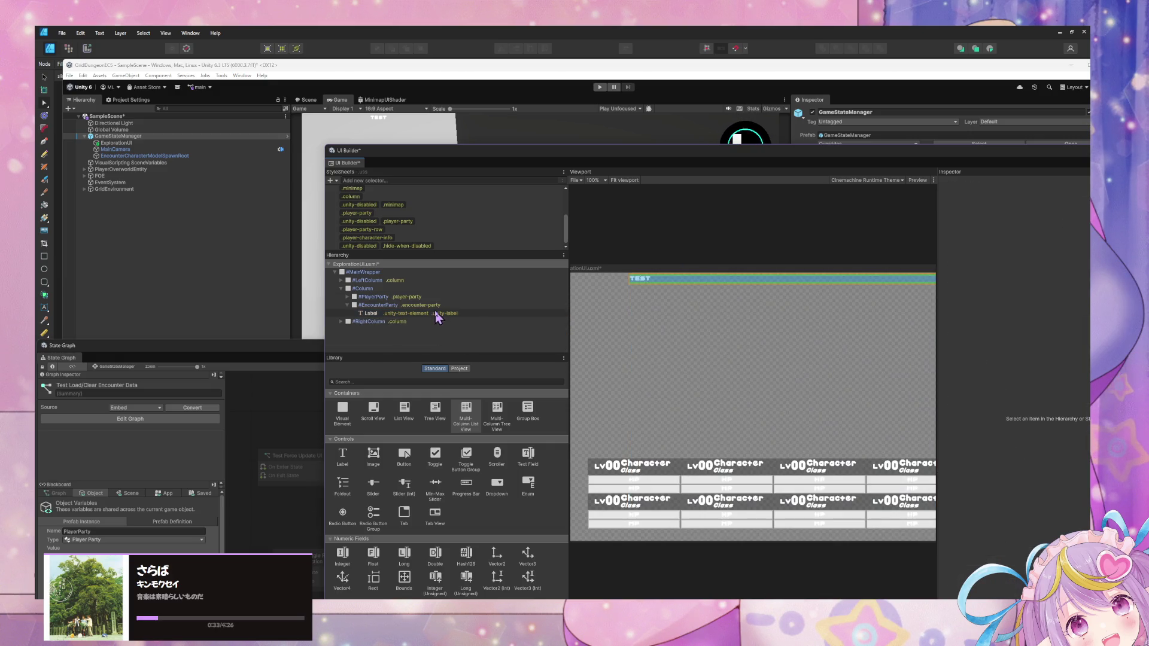
click(437, 313)
key(Delete)
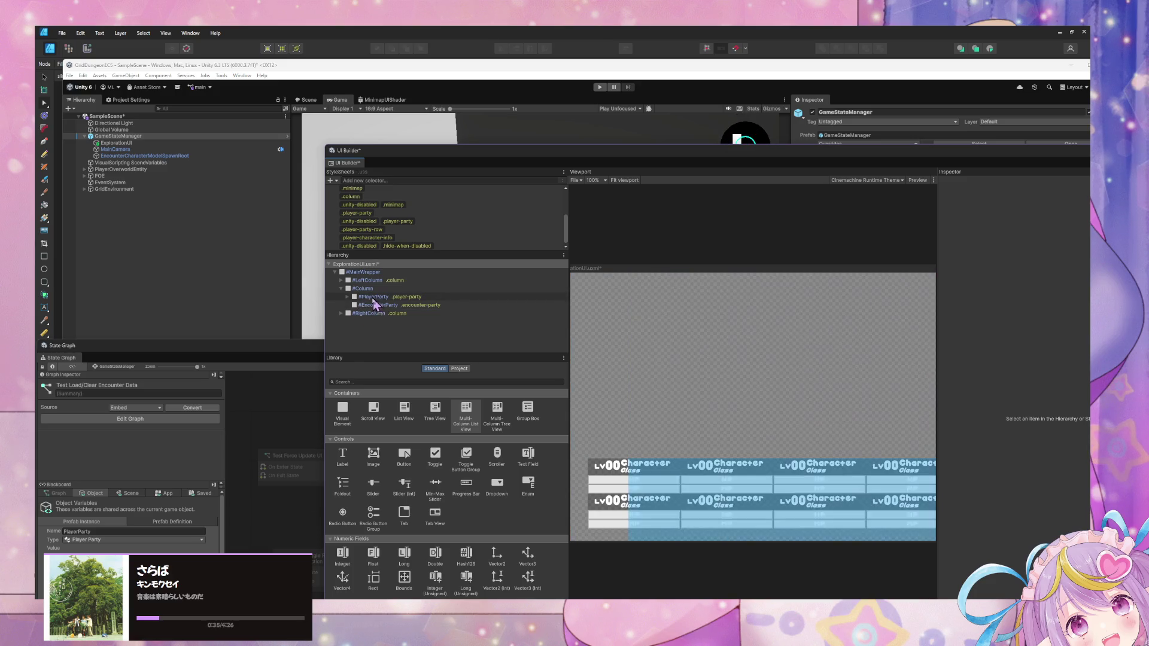
click(408, 306)
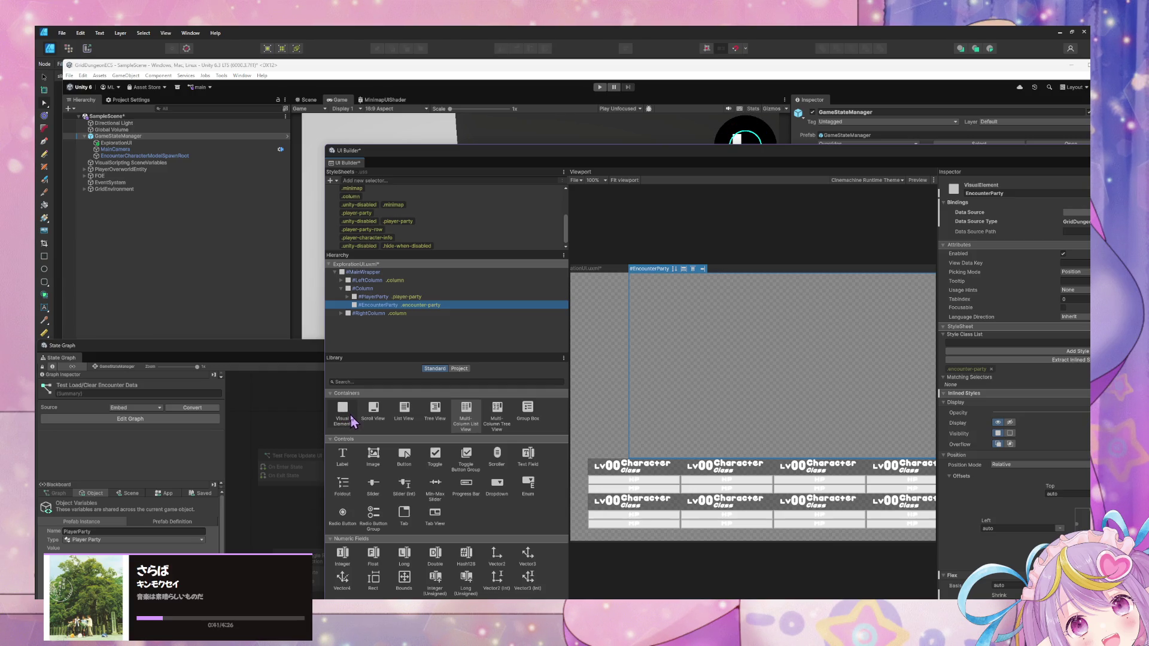
mouse_move(473, 152)
mouse_down()
mouse_move(300, 96)
mouse_move(302, 116)
mouse_up()
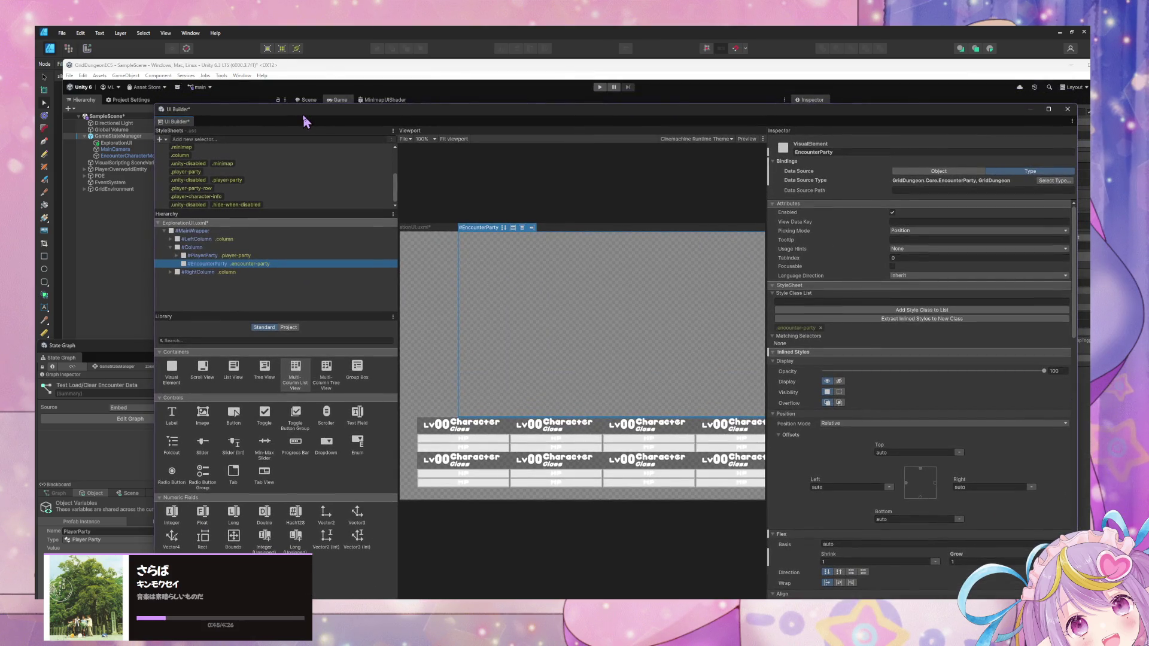
click(537, 607)
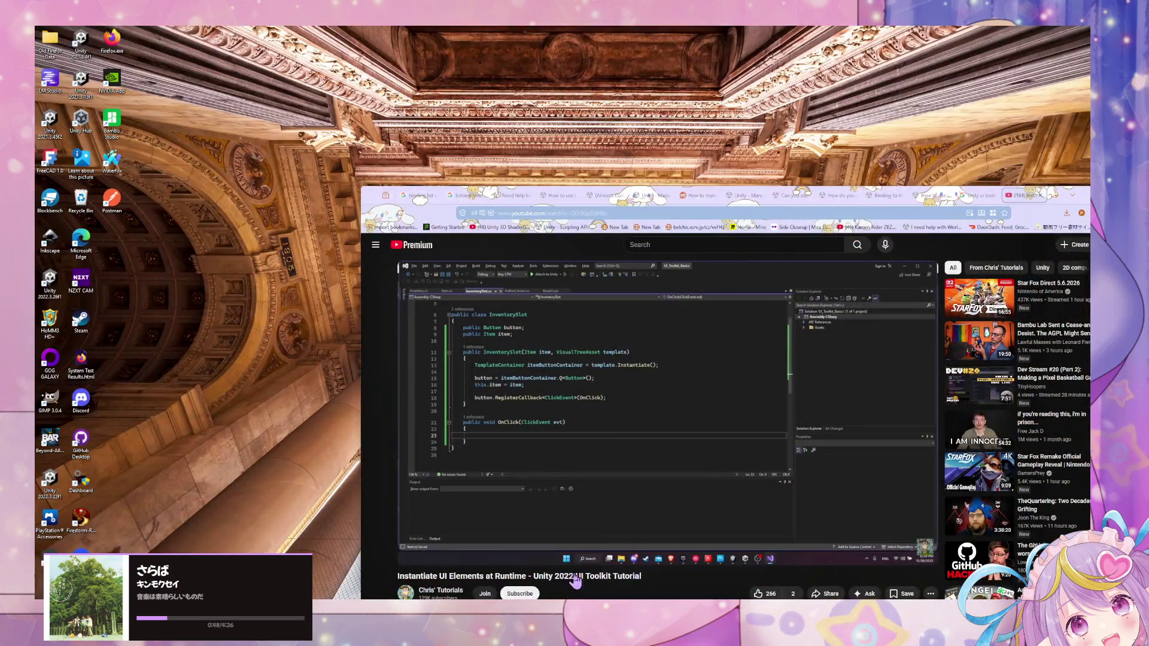
Step: Search 'horizontal list view unity', expand the AI Overview, and open the ListView Horizontal thread
click(581, 575)
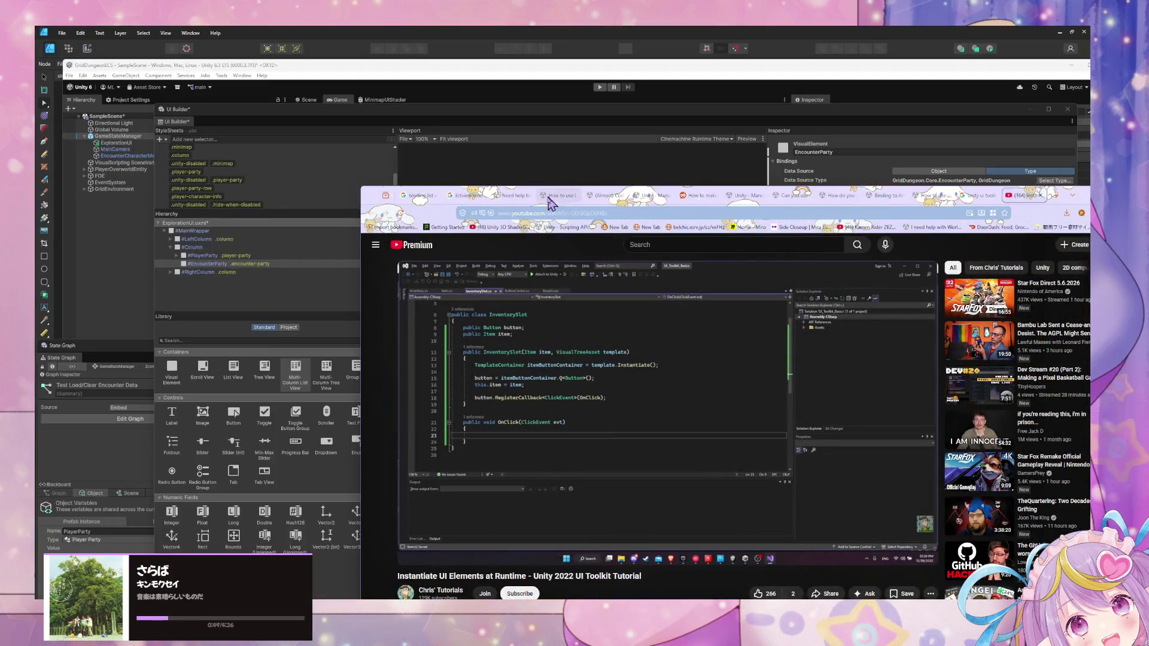
click(530, 212)
text(bi)
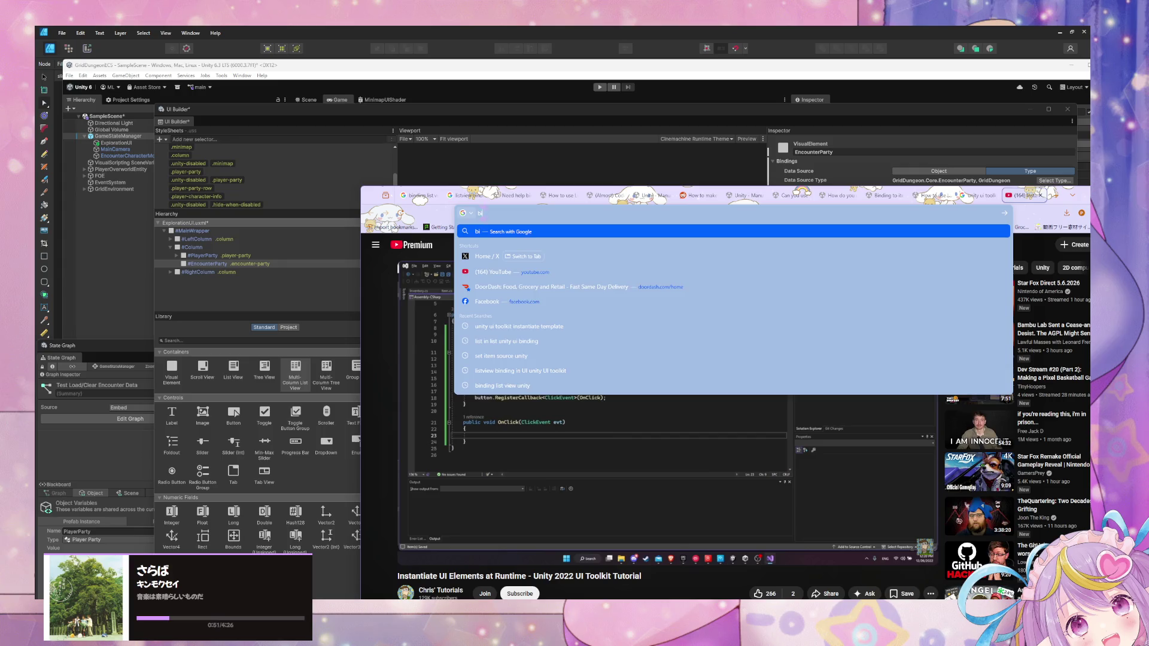
text(nd list of list)
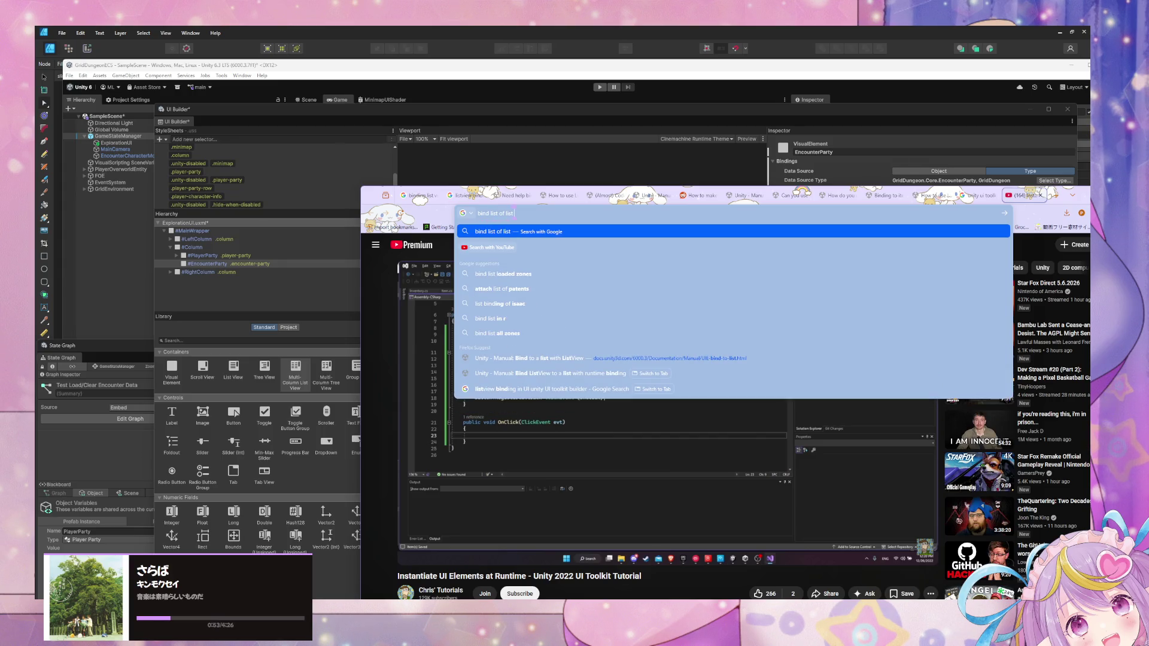
text( unity)
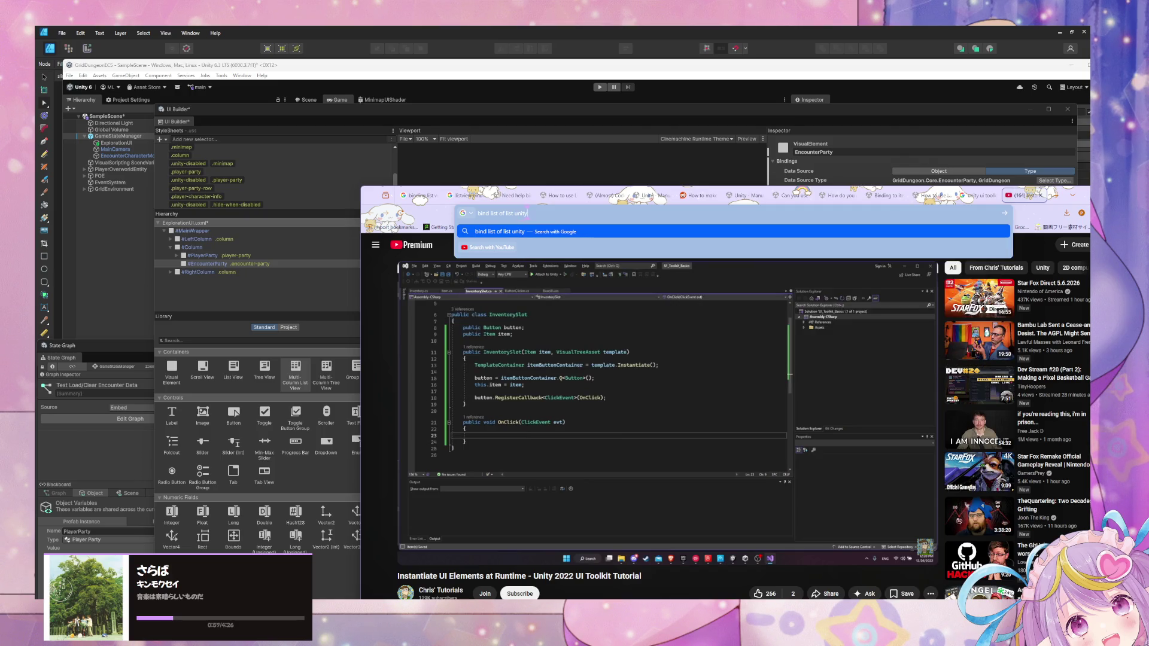
key(BackSpace)
key(BackSpace)
key(BackSpace)
text(horib)
key(BackSpace)
text(zonta)
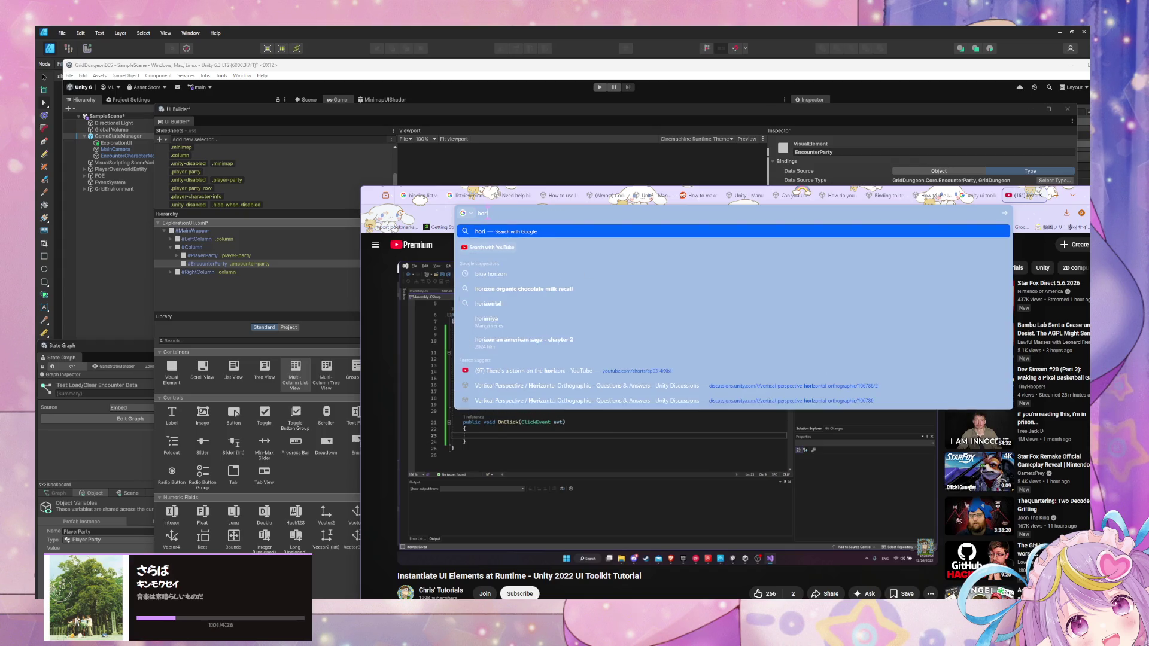
text(l )
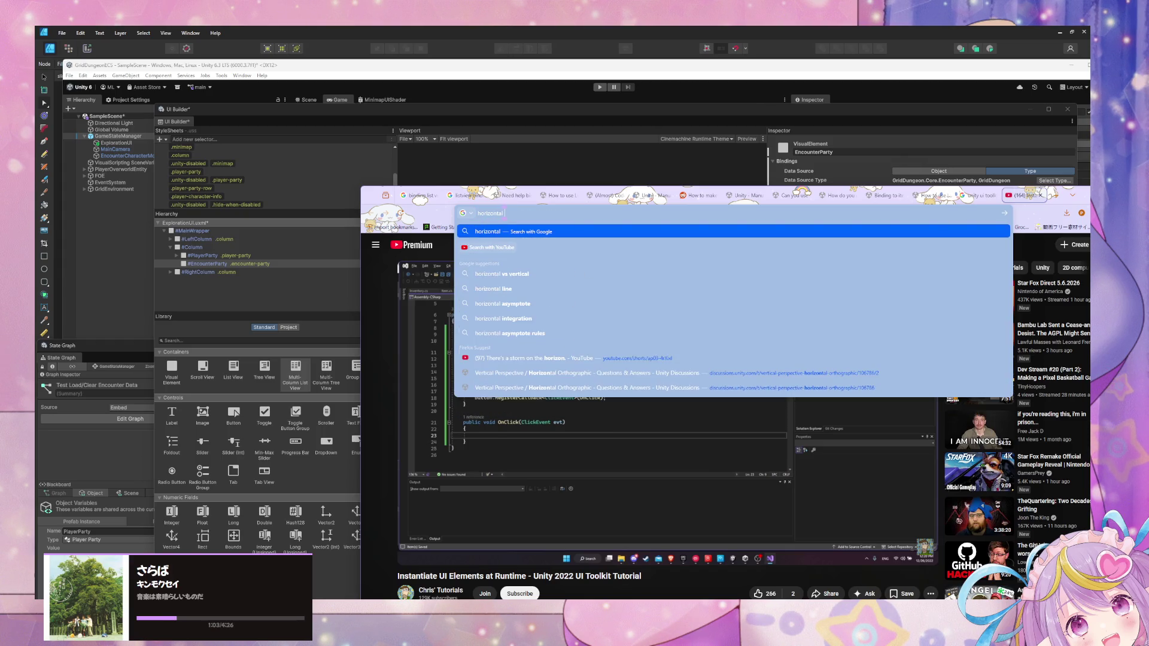
text(list view unity)
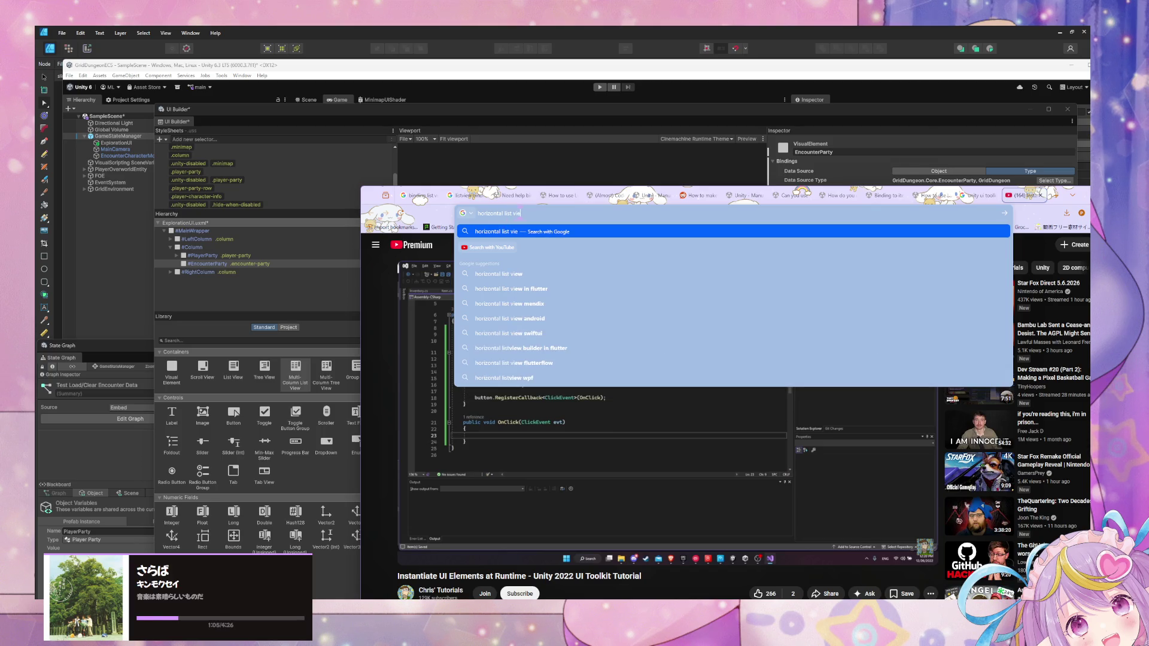
key(Return)
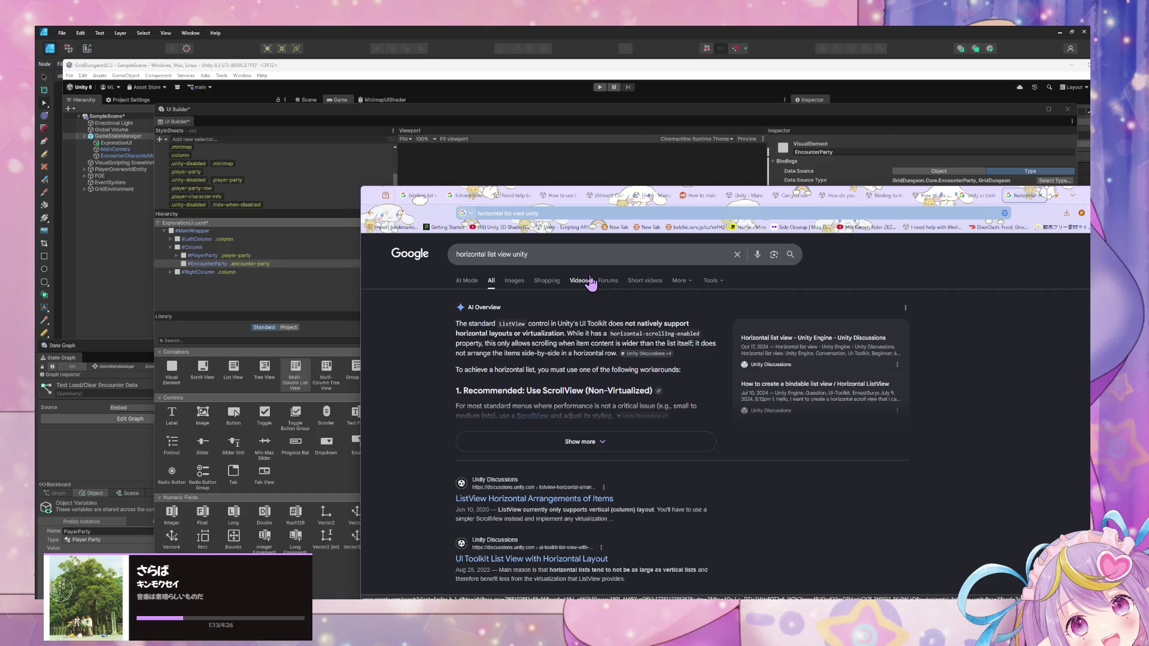
scroll(590, 283, down, 2)
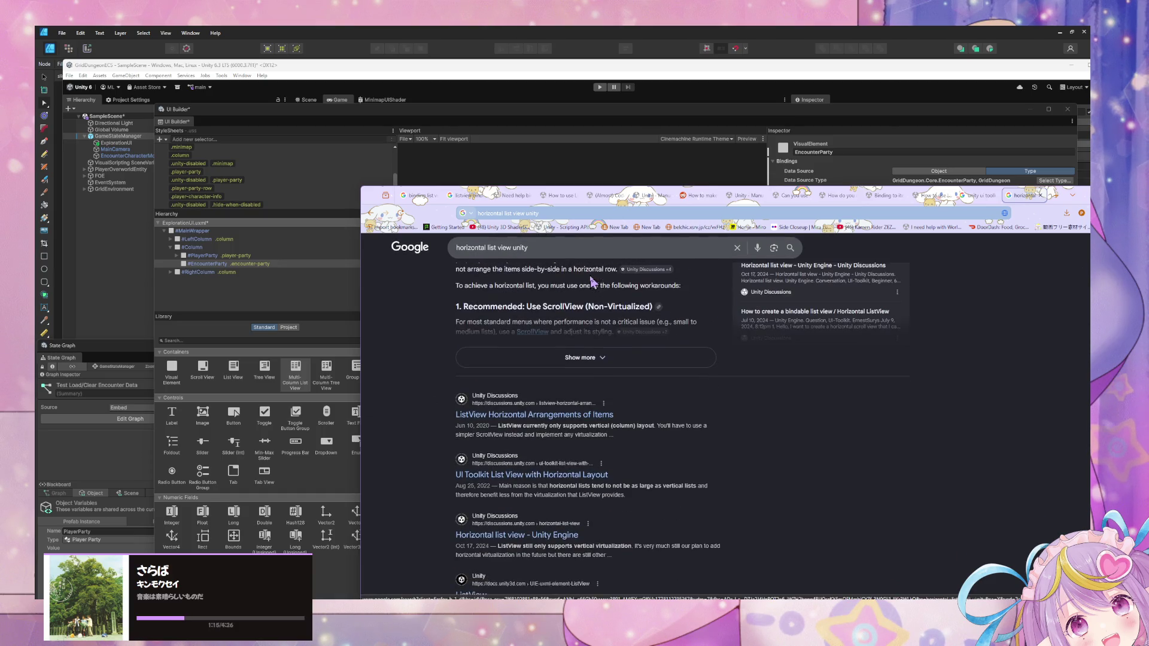
click(547, 357)
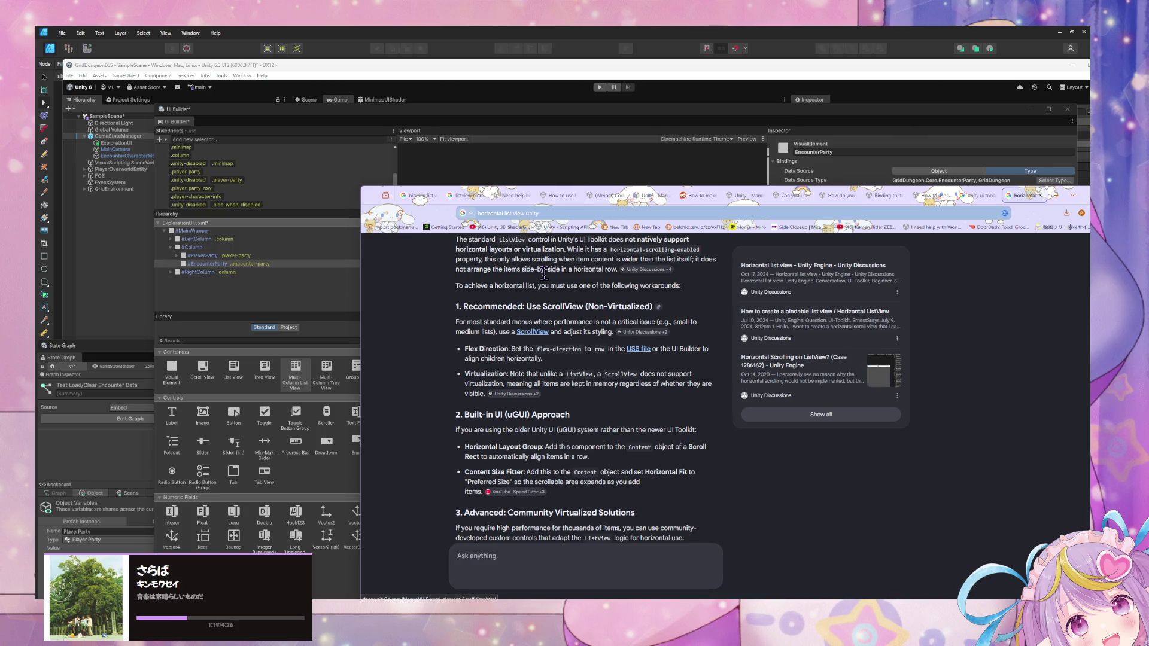
scroll(494, 309, down, 5)
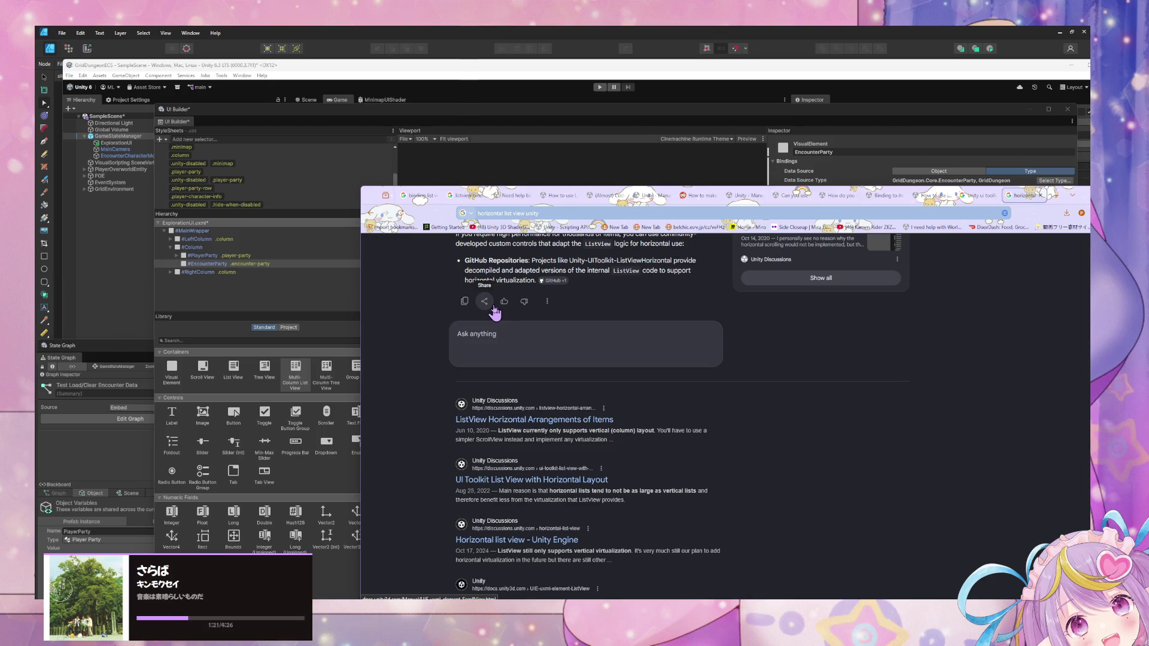
click(550, 420)
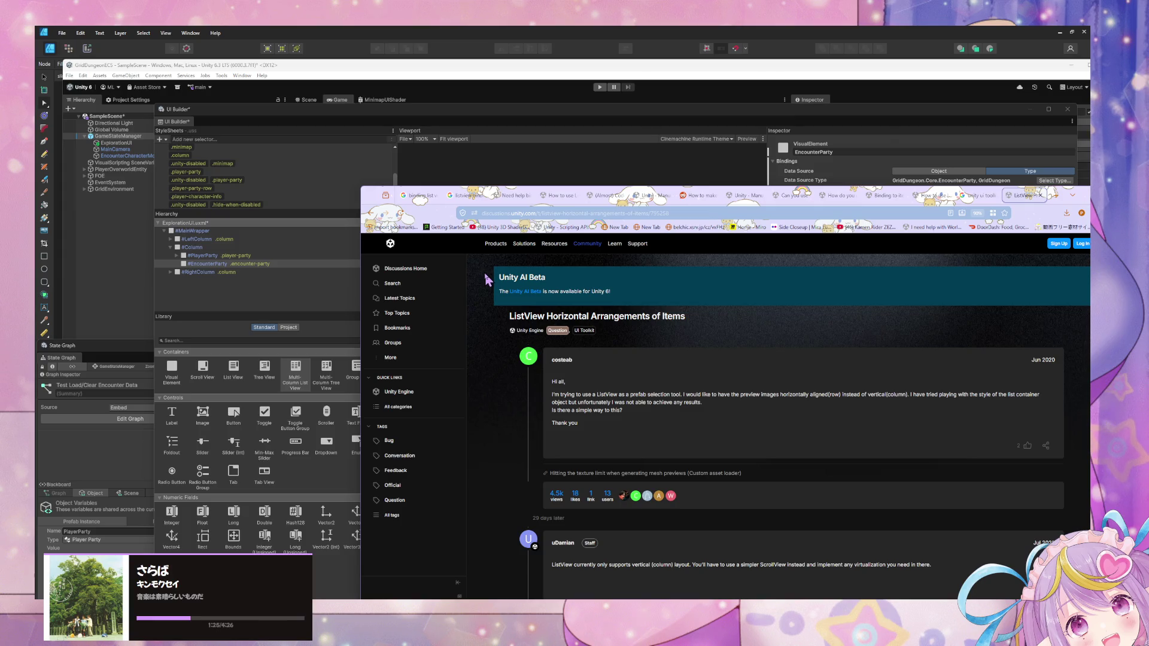
Step: Read down through the replies of the ListView Horizontal Arrangements of Items thread
scroll(488, 280, down, 2)
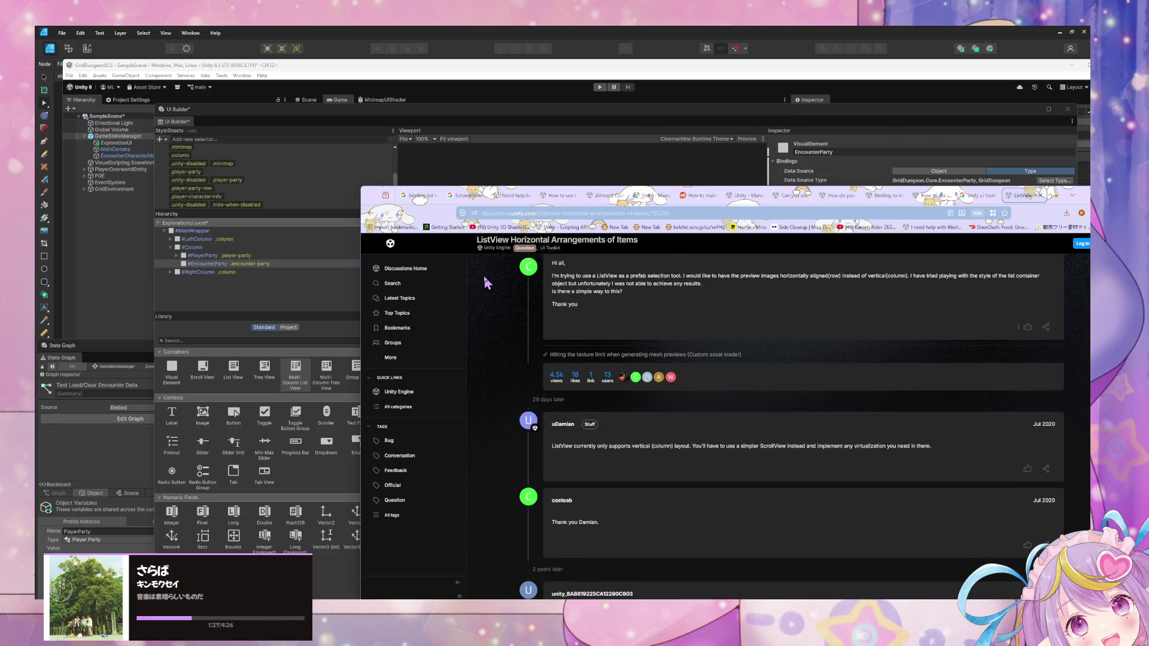
scroll(487, 284, down, 1)
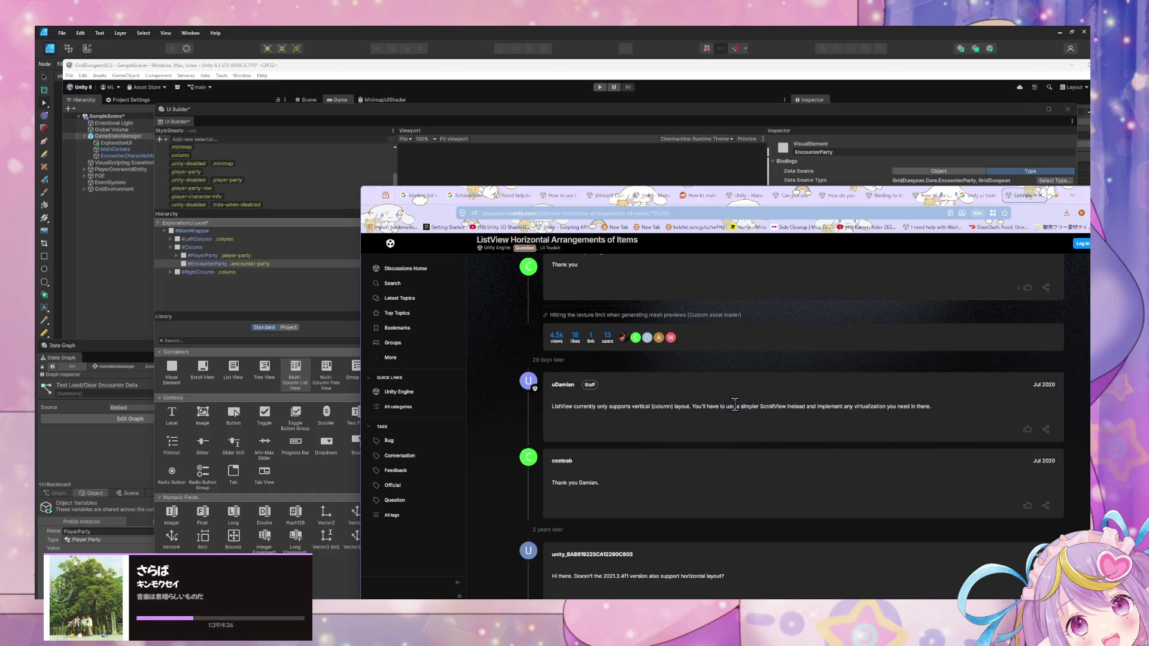
drag(735, 407, 853, 408)
click(755, 419)
scroll(608, 355, down, 3)
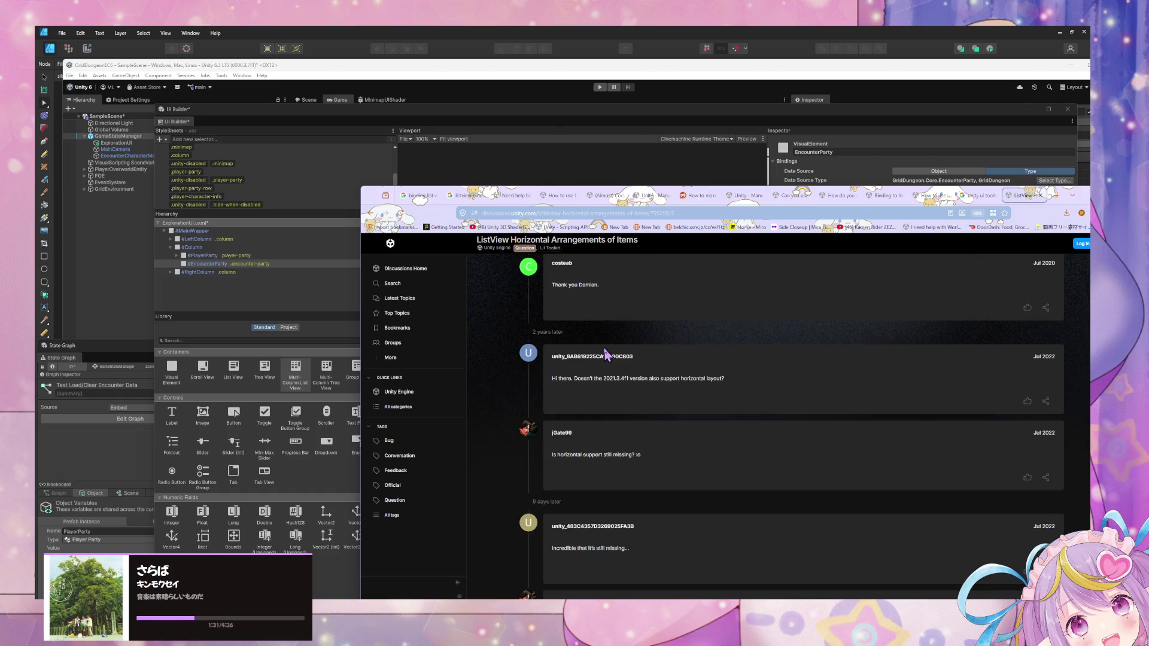
scroll(607, 355, down, 2)
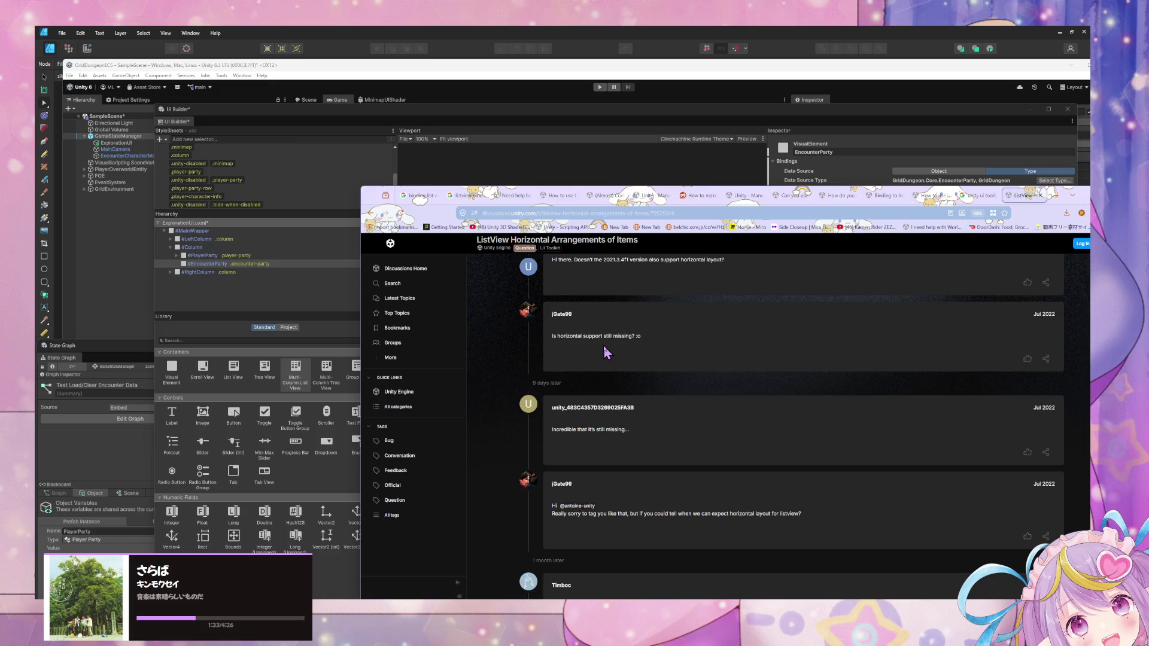
scroll(596, 338, down, 2)
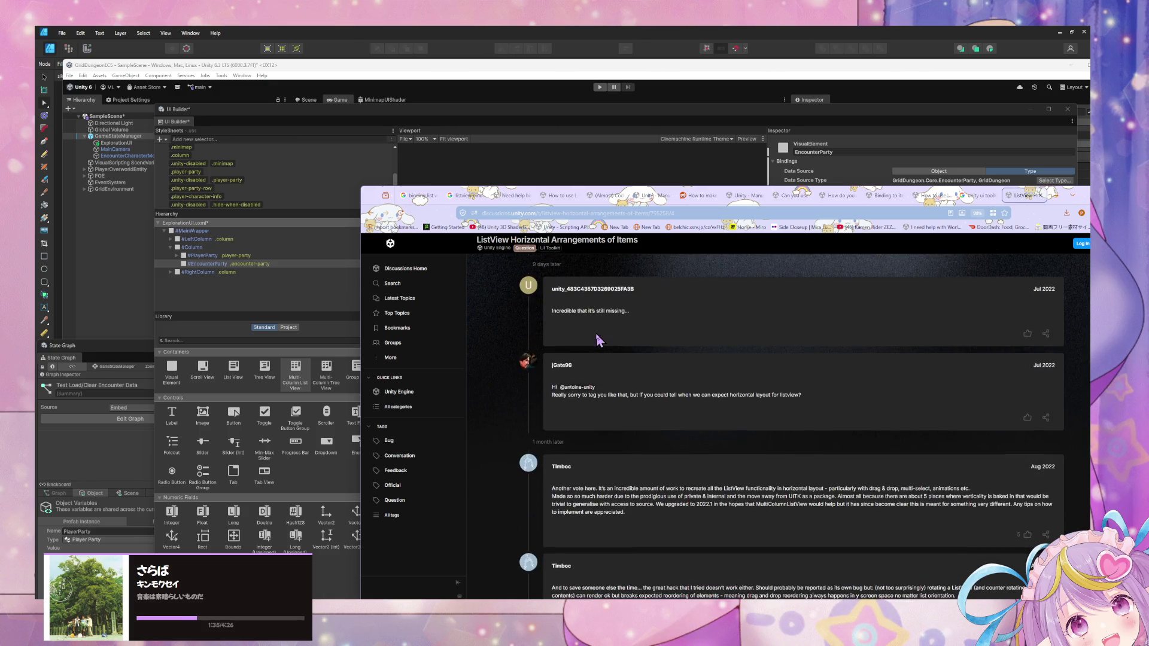
scroll(598, 340, down, 1)
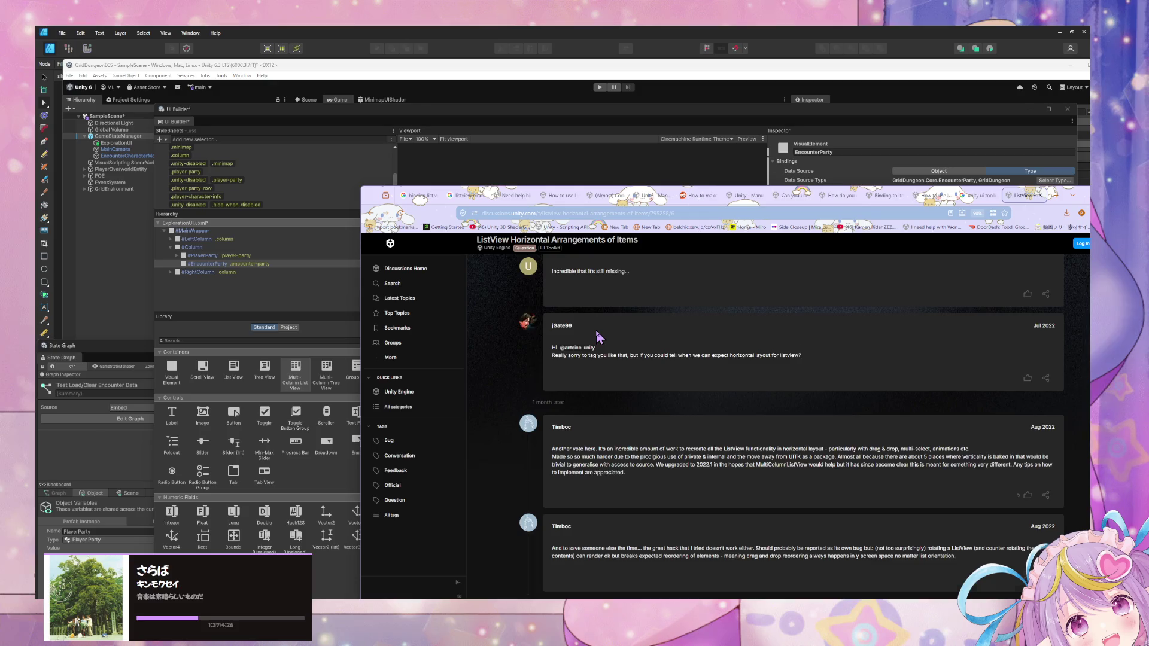
scroll(597, 336, down, 1)
scroll(597, 336, down, 1)
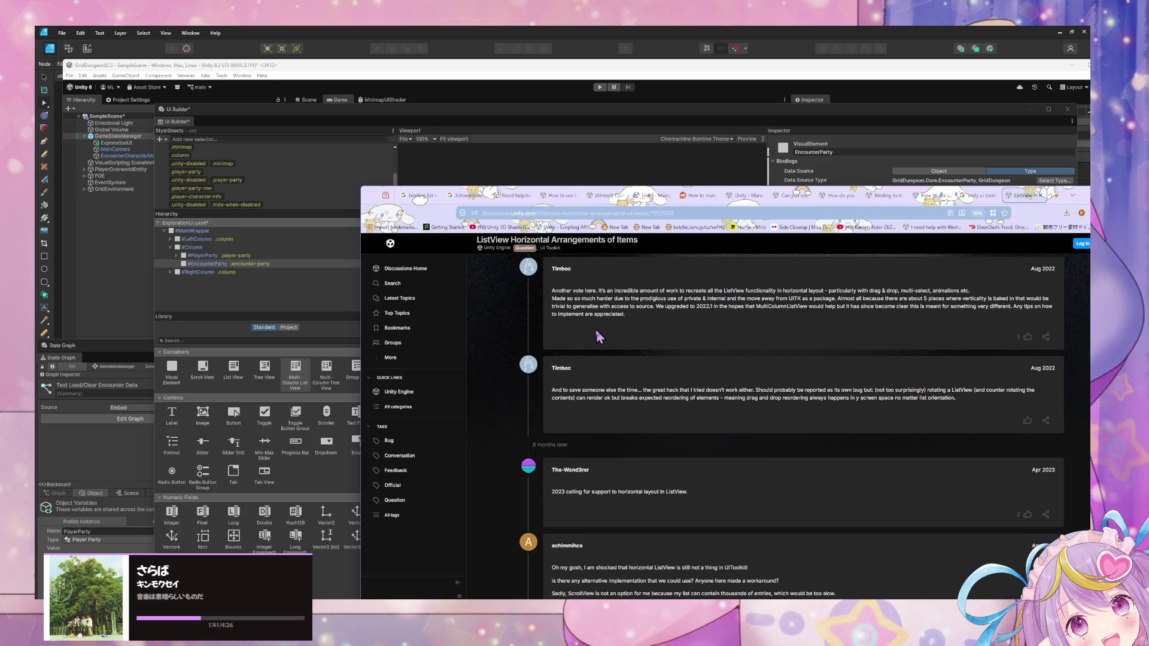
Step: Highlight Timboc's post, read to the last reply, and open the Unity-UIToolkit-ListViewHorizontal repository
drag(667, 291, 841, 343)
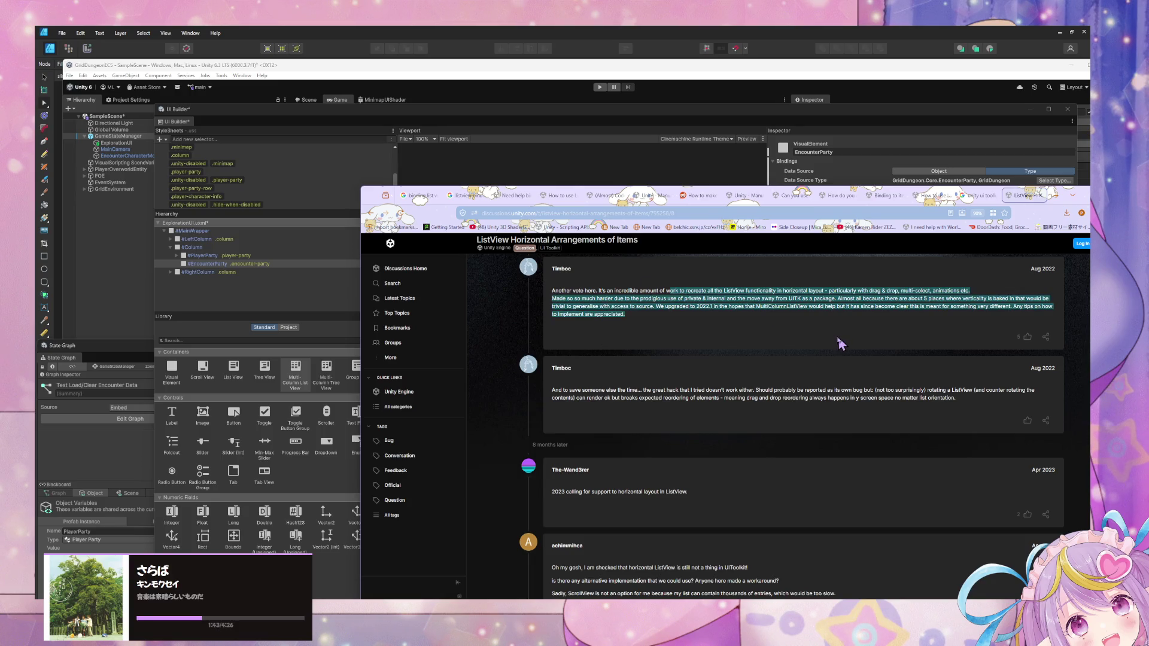
click(578, 327)
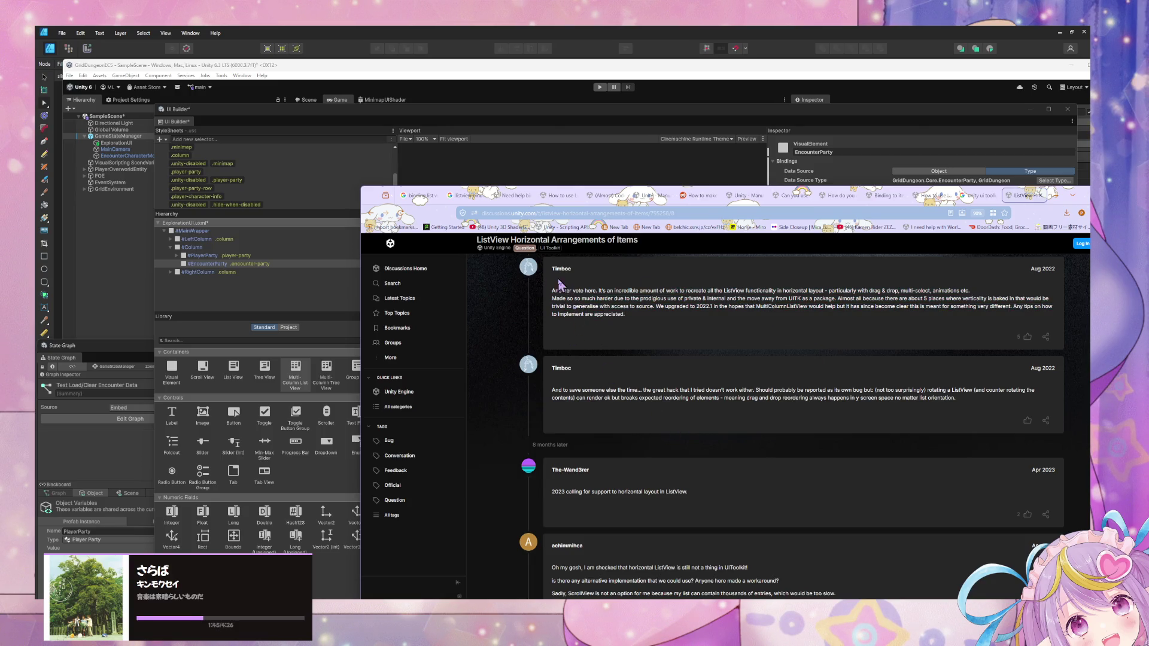
drag(558, 282, 727, 338)
click(578, 402)
scroll(579, 382, down, 3)
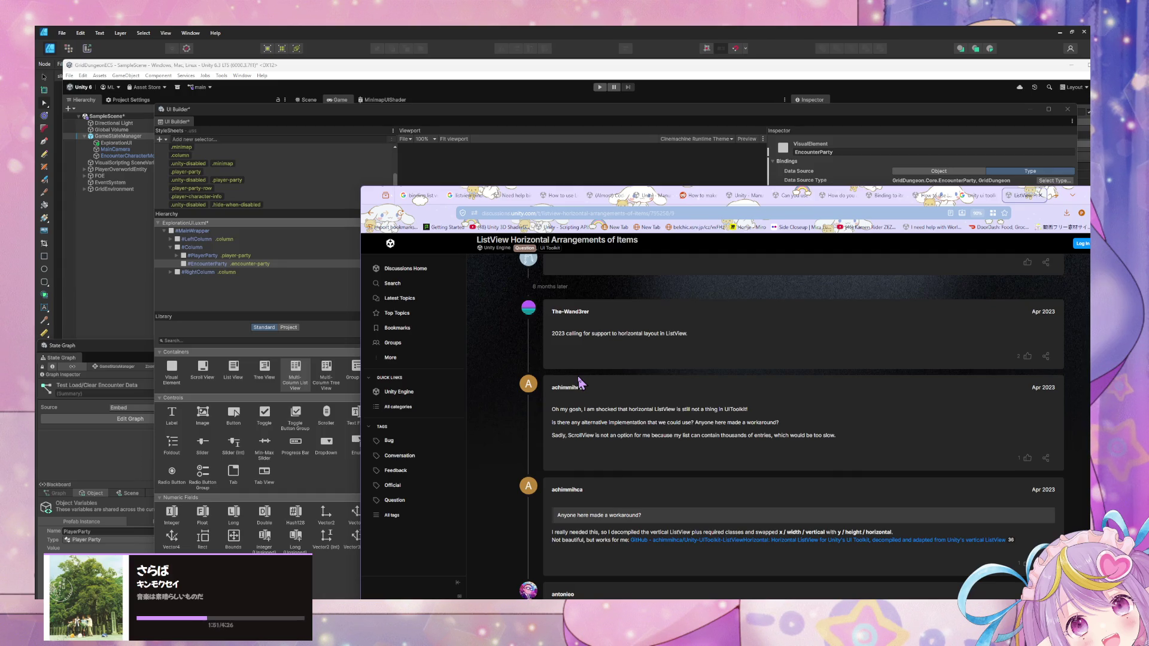
scroll(579, 383, down, 2)
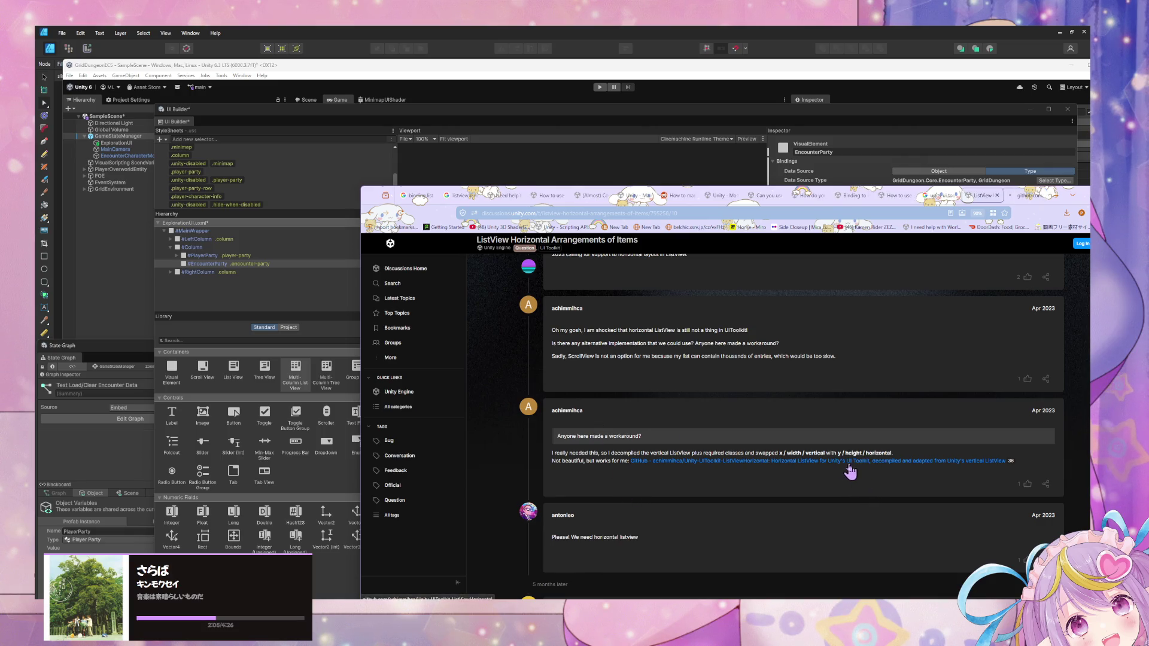
scroll(679, 495, down, 3)
scroll(684, 498, down, 3)
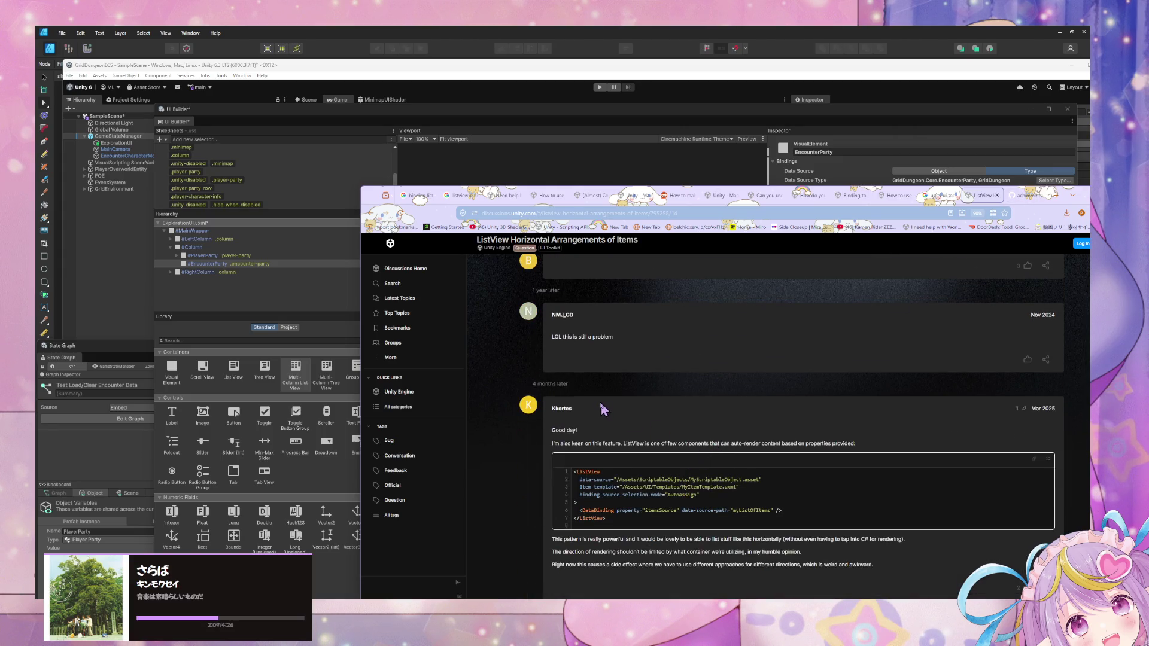
scroll(600, 417, down, 1)
scroll(600, 417, down, 3)
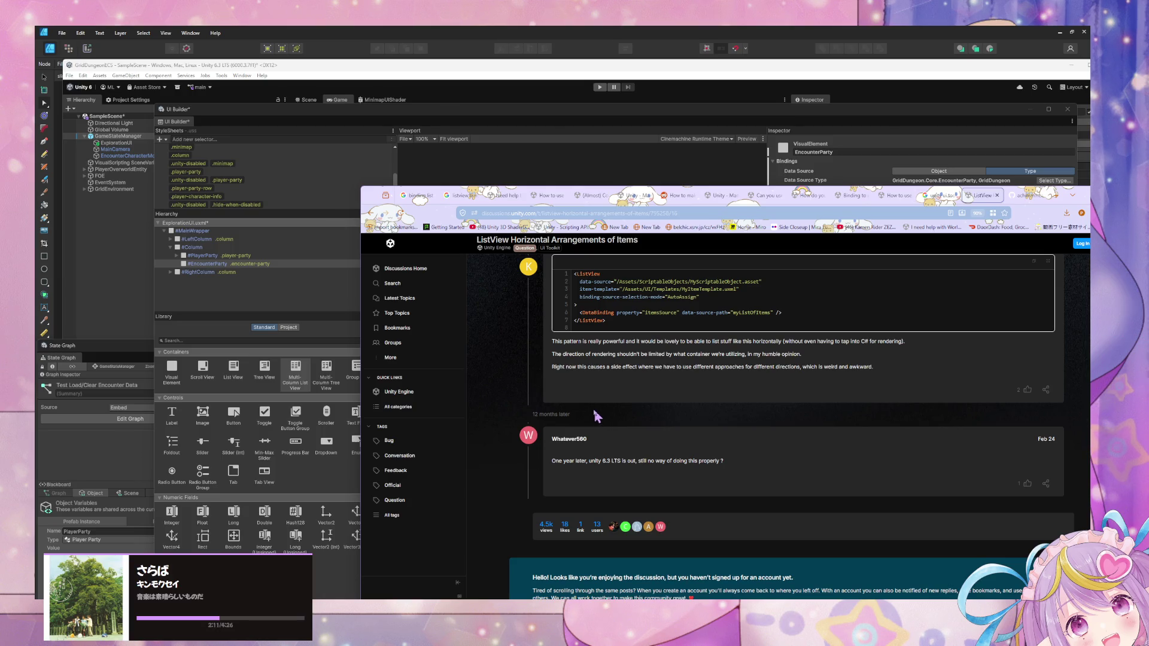
click(1026, 195)
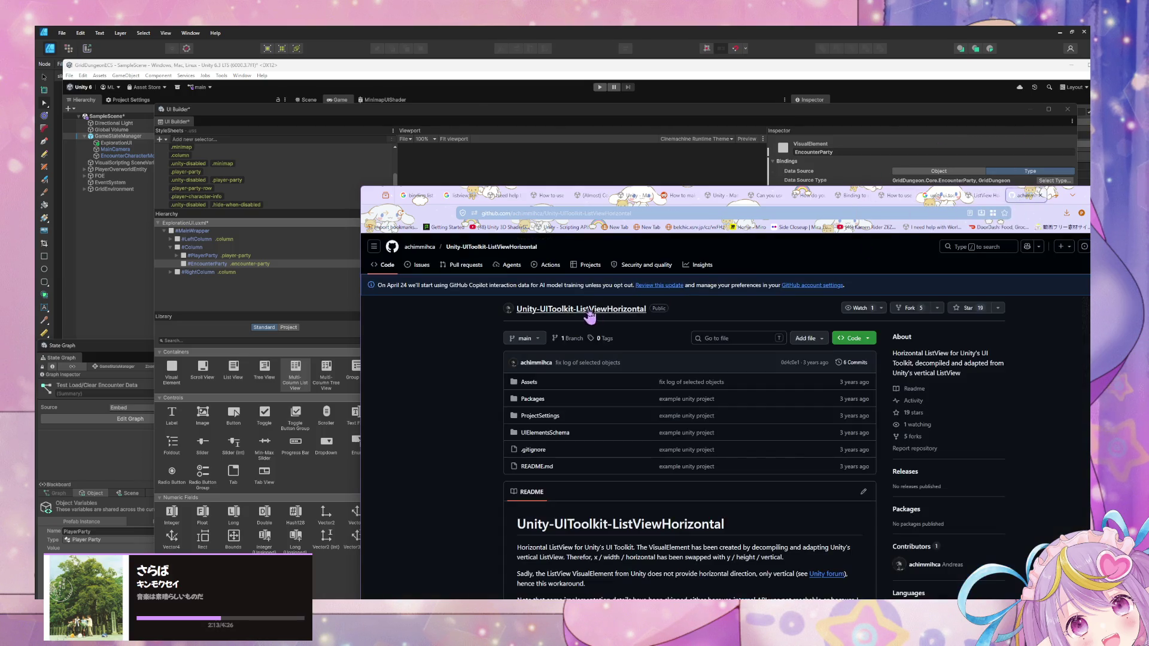
Step: Skim the Unity-UIToolkit-ListViewHorizontal README and close the GitHub page
scroll(589, 317, down, 3)
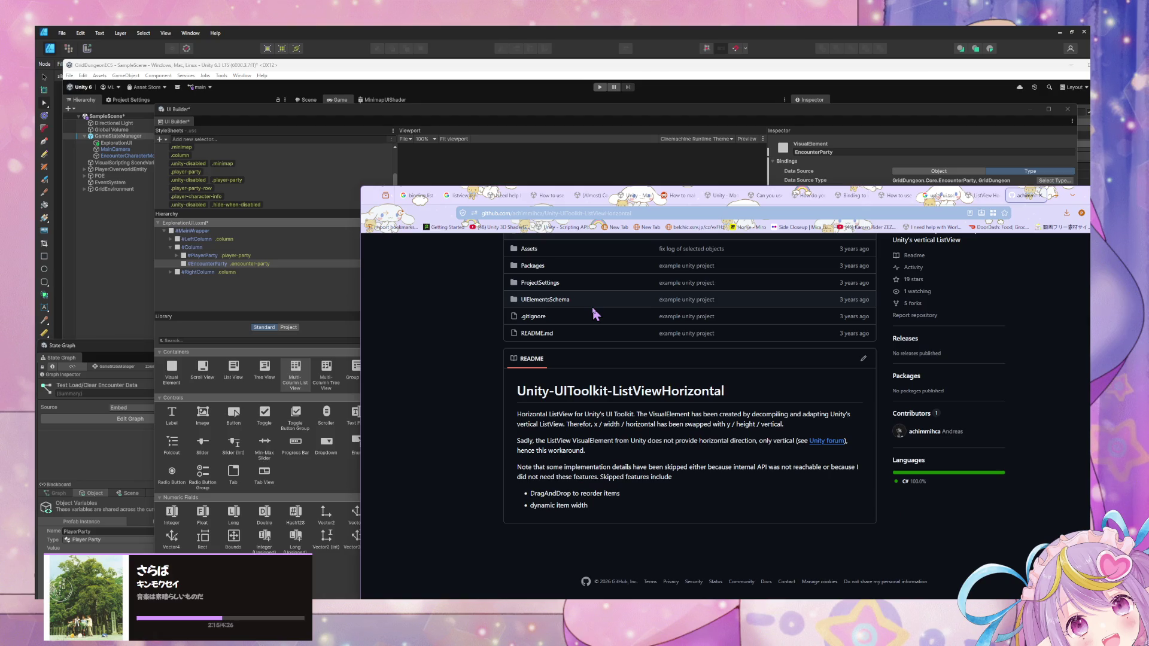
click(1040, 195)
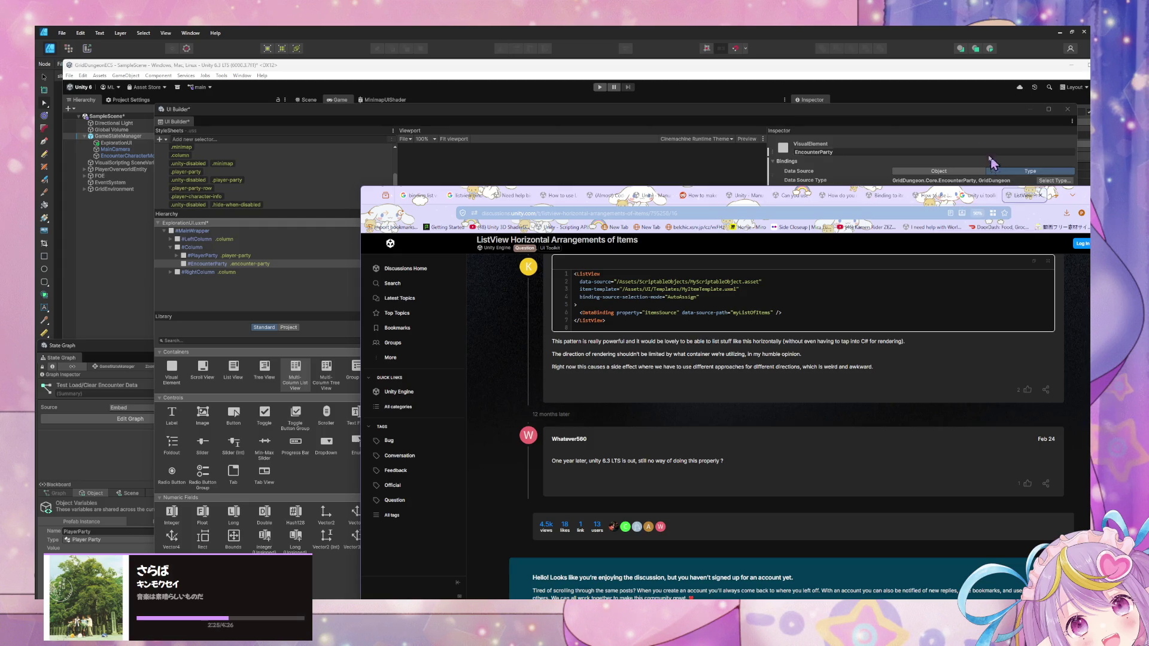
Step: Select MainWrapper and the root ExplorationUI, zoom out the canvas, and move UI Builder down-right
click(237, 256)
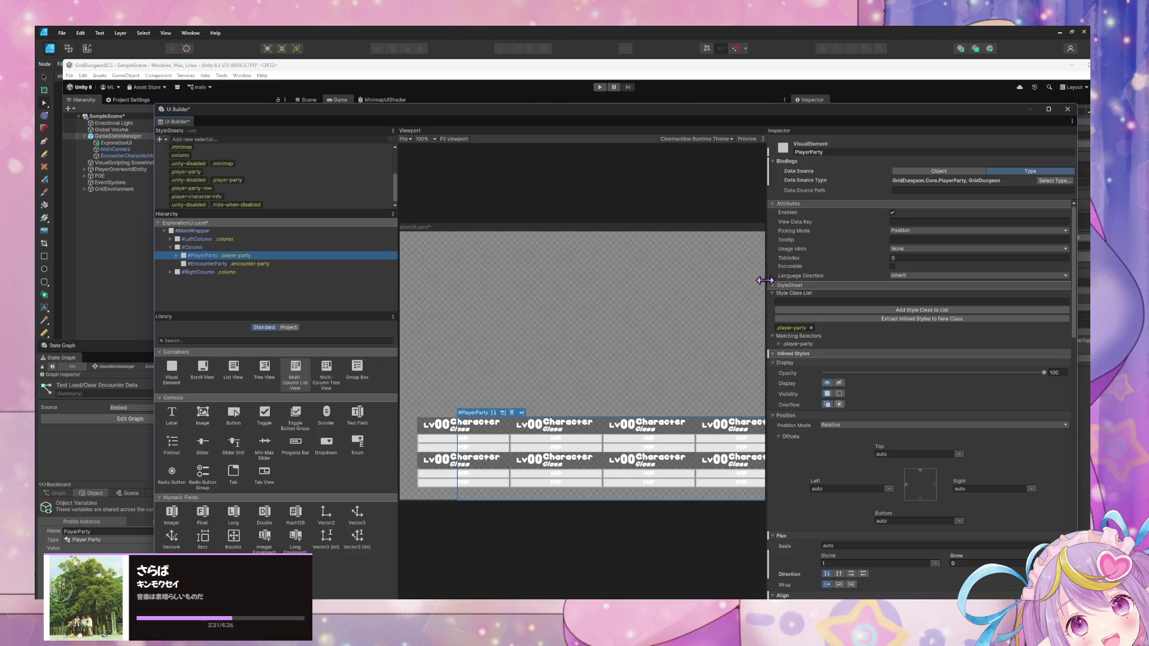
click(224, 233)
click(221, 222)
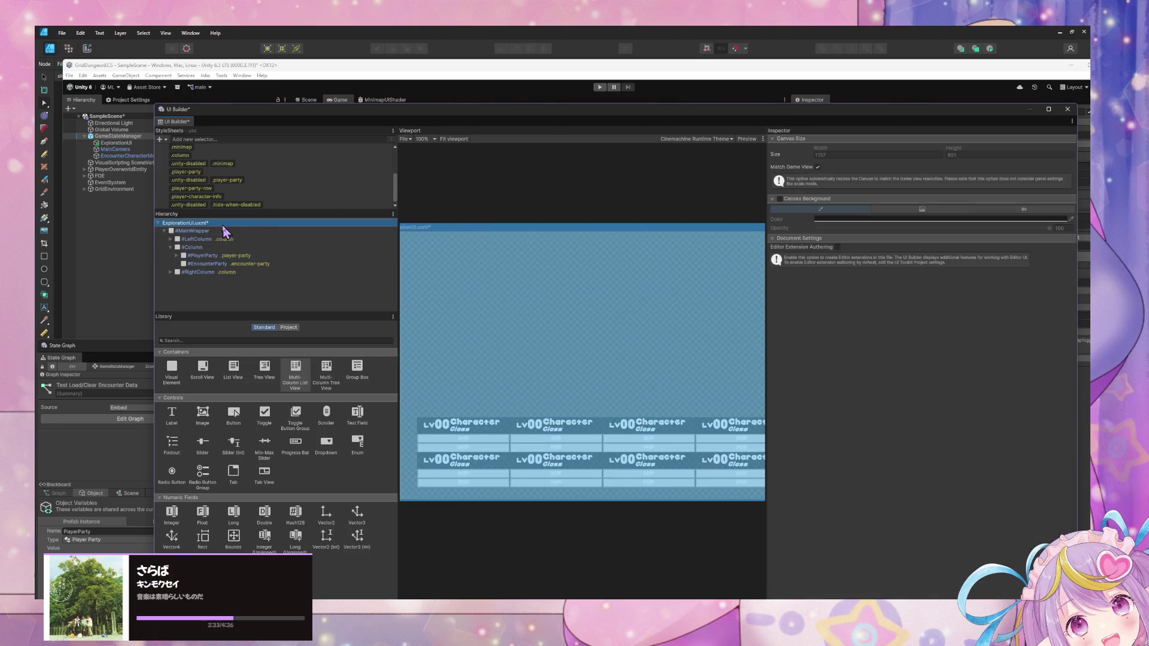
scroll(688, 248, down, 2)
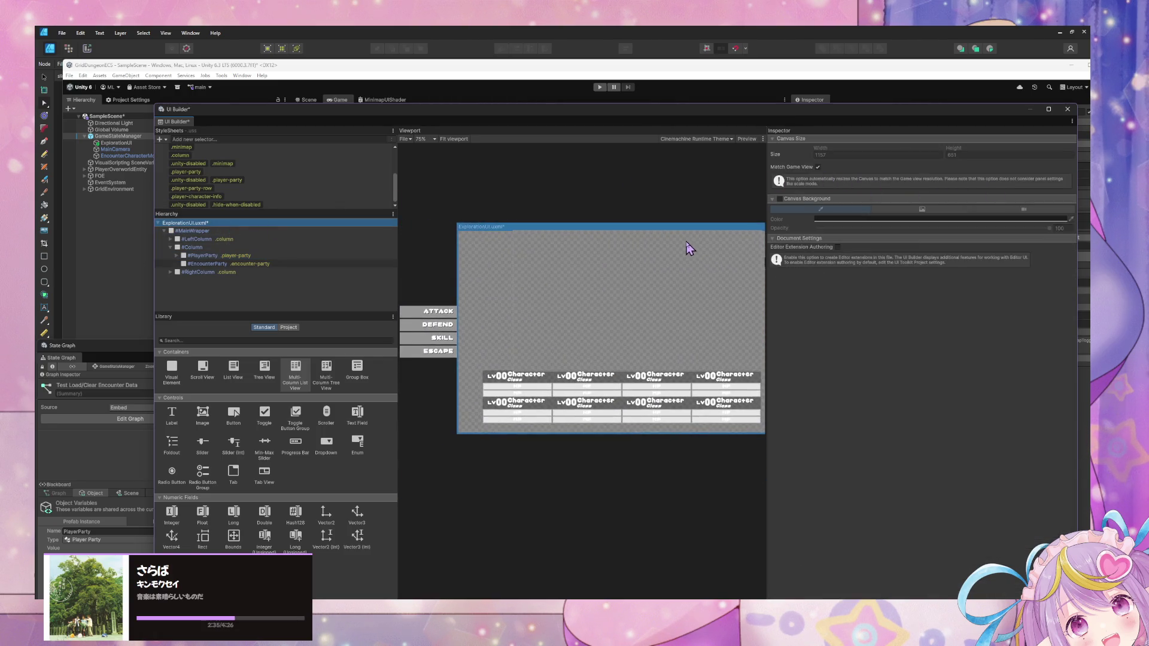
scroll(687, 249, down, 1)
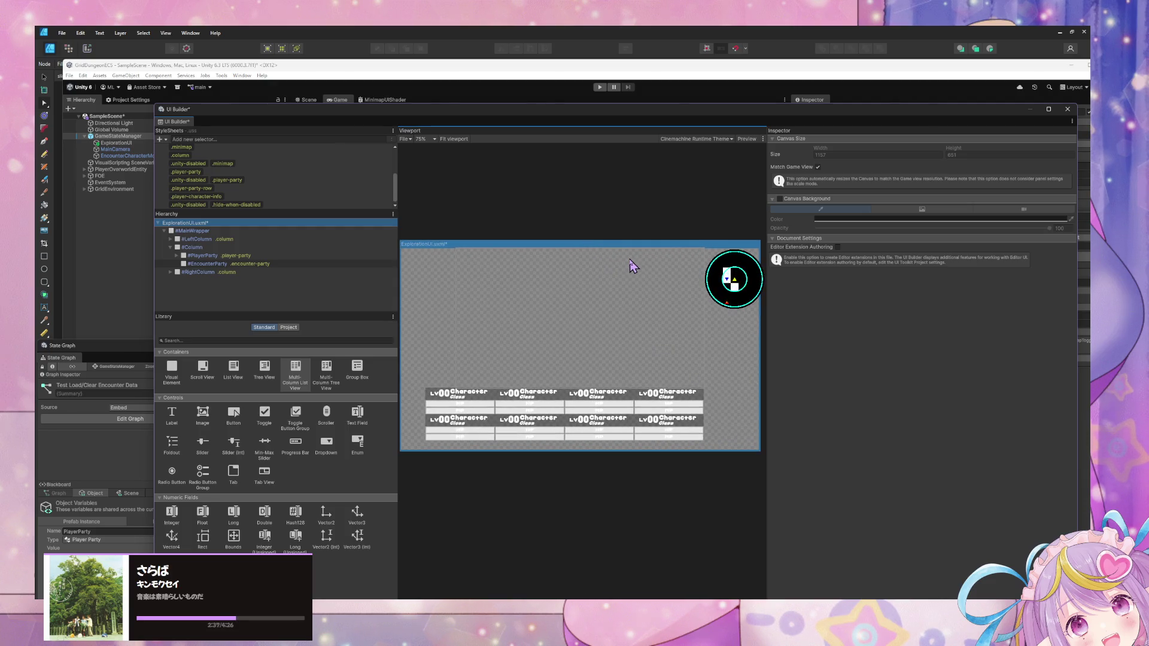
scroll(632, 267, down, 1)
scroll(632, 267, up, 1)
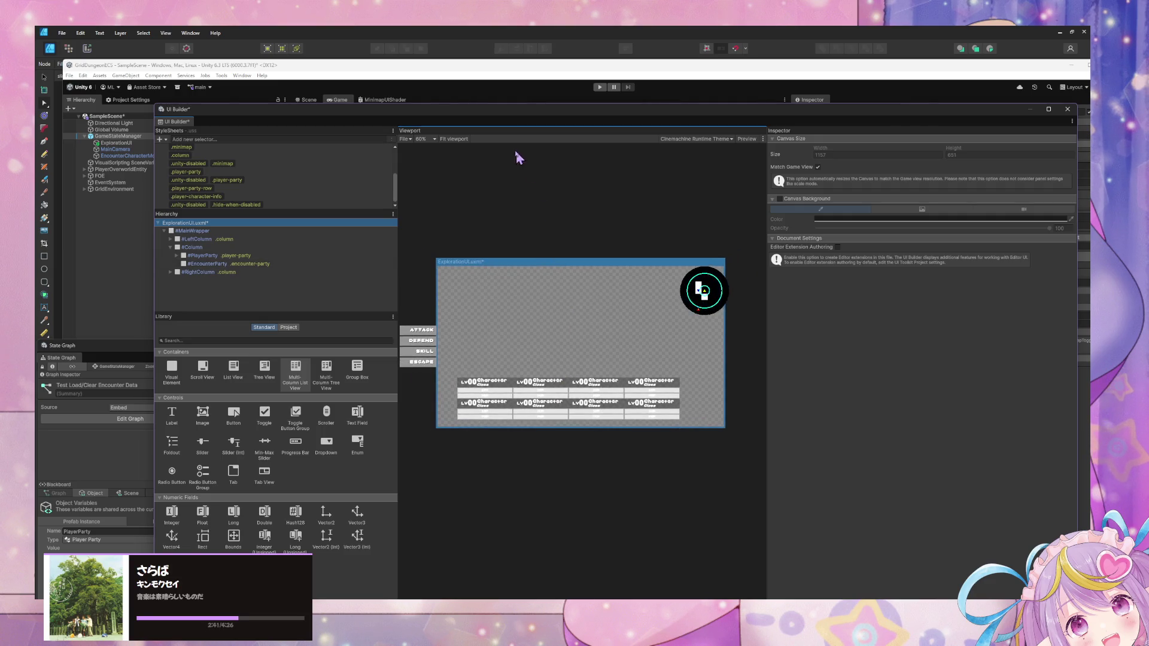
mouse_move(497, 114)
mouse_down()
mouse_move(877, 407)
mouse_move(804, 371)
mouse_move(807, 442)
mouse_up()
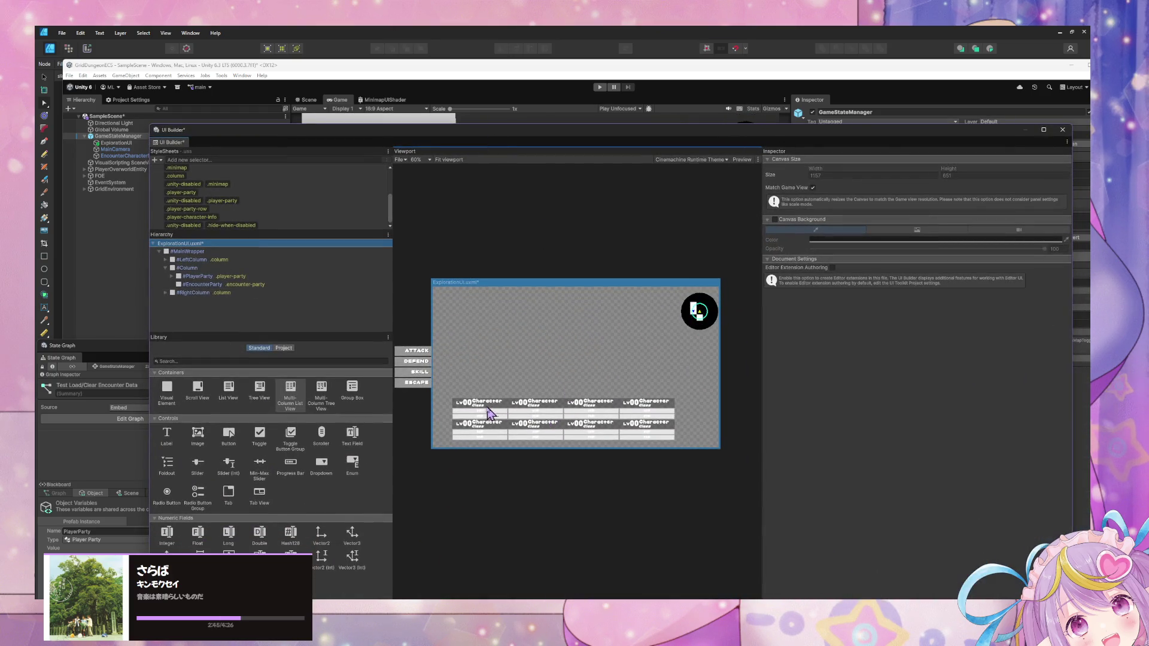
scroll(504, 379, up, 1)
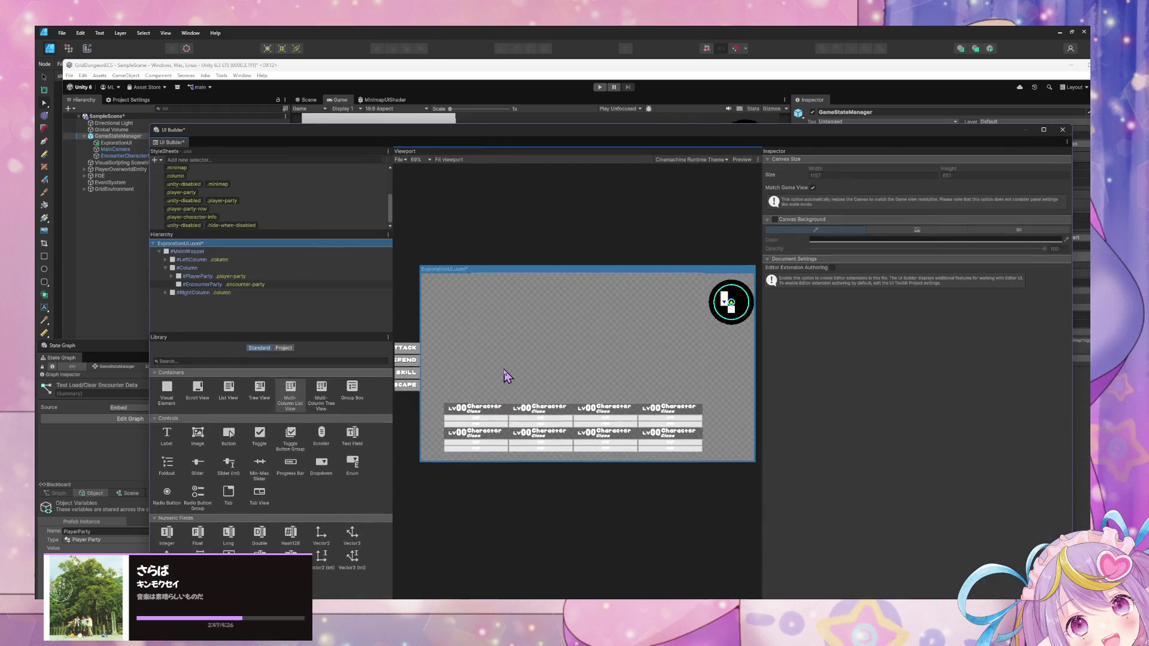
Step: Select the player party row, then PlayerParty and the EncounterParty container to show its properties
click(468, 414)
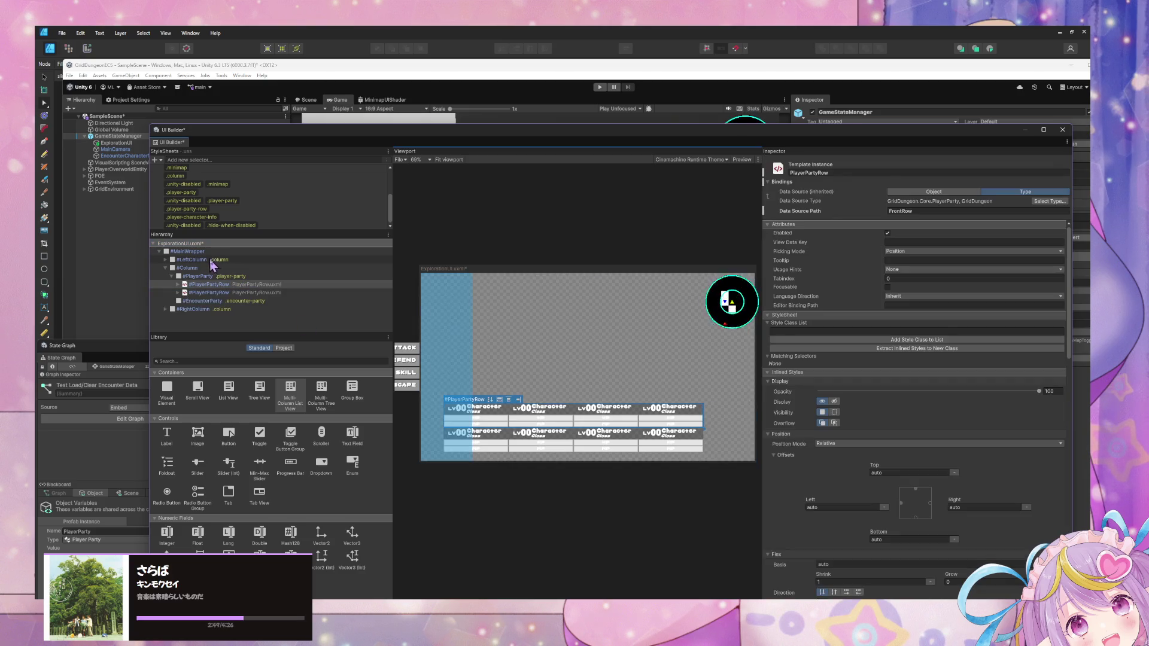
click(217, 277)
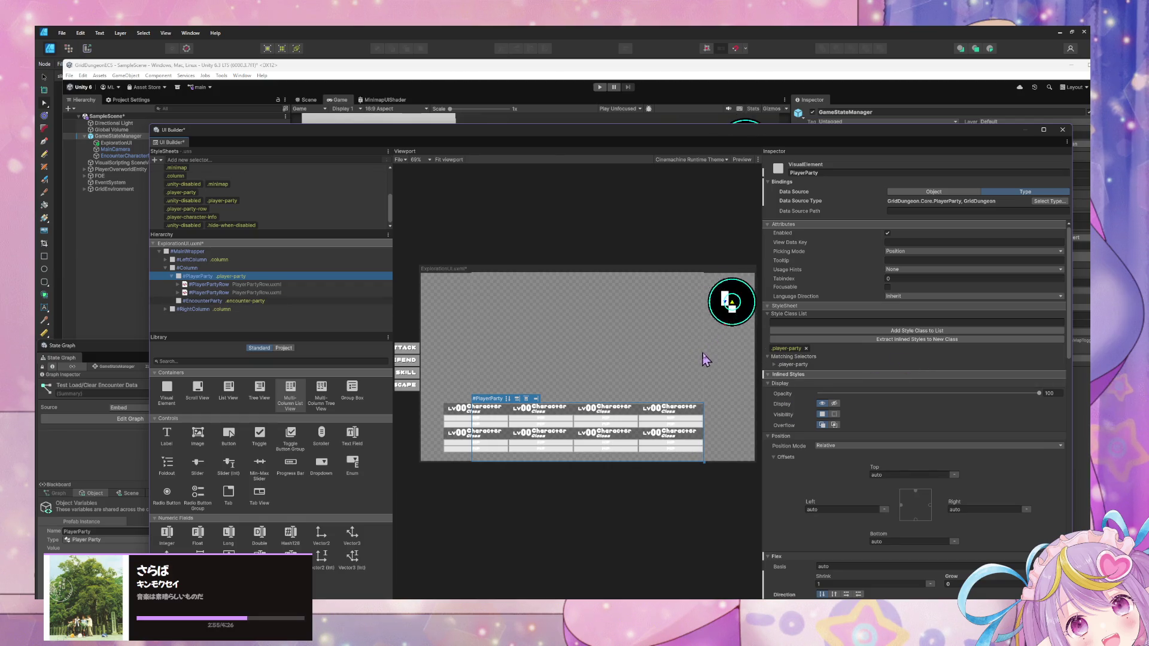
click(674, 361)
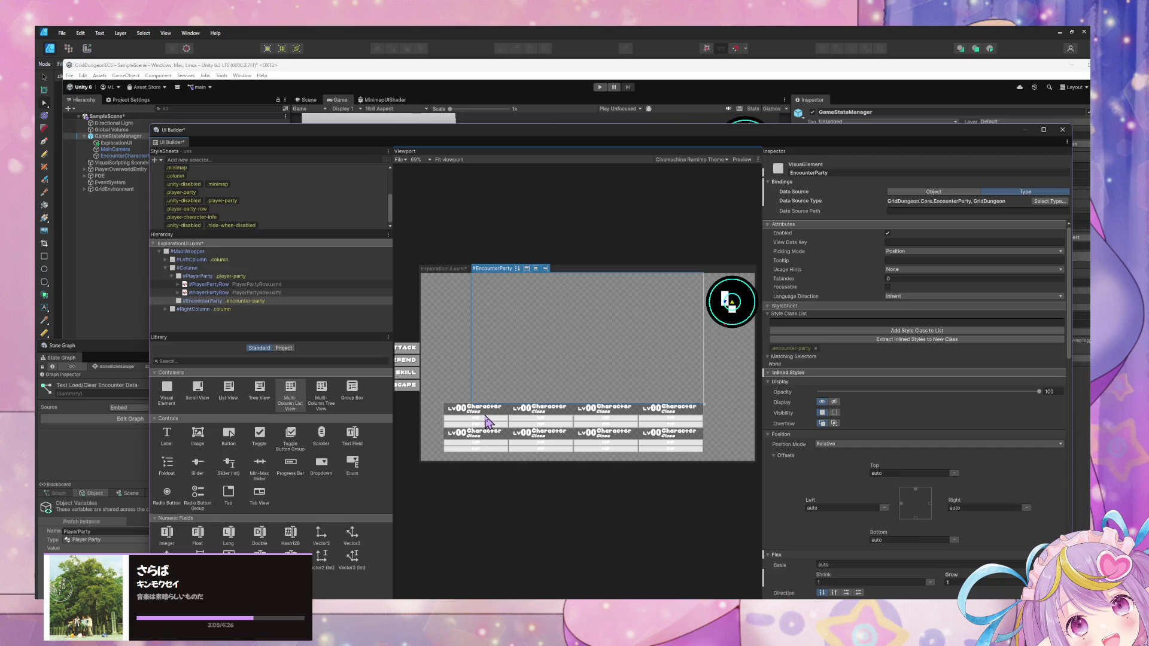
Step: Set the viewport zoom to 110% and move the UI Builder window lower right
drag(626, 374, 585, 349)
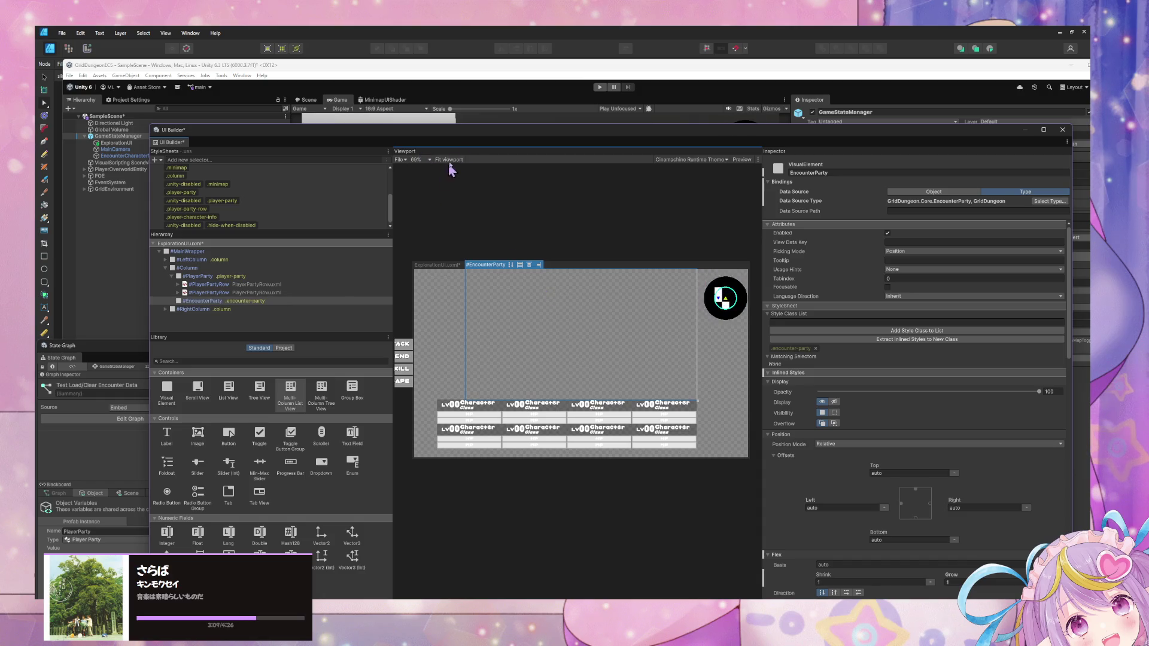
click(429, 159)
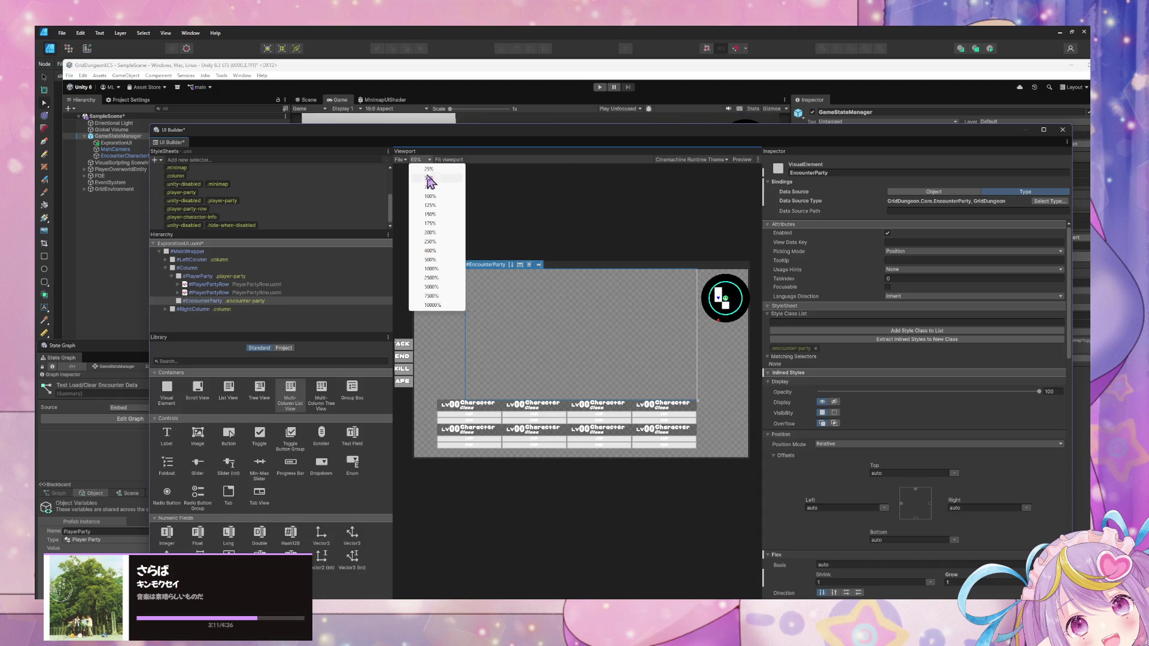
click(425, 180)
scroll(526, 314, down, 3)
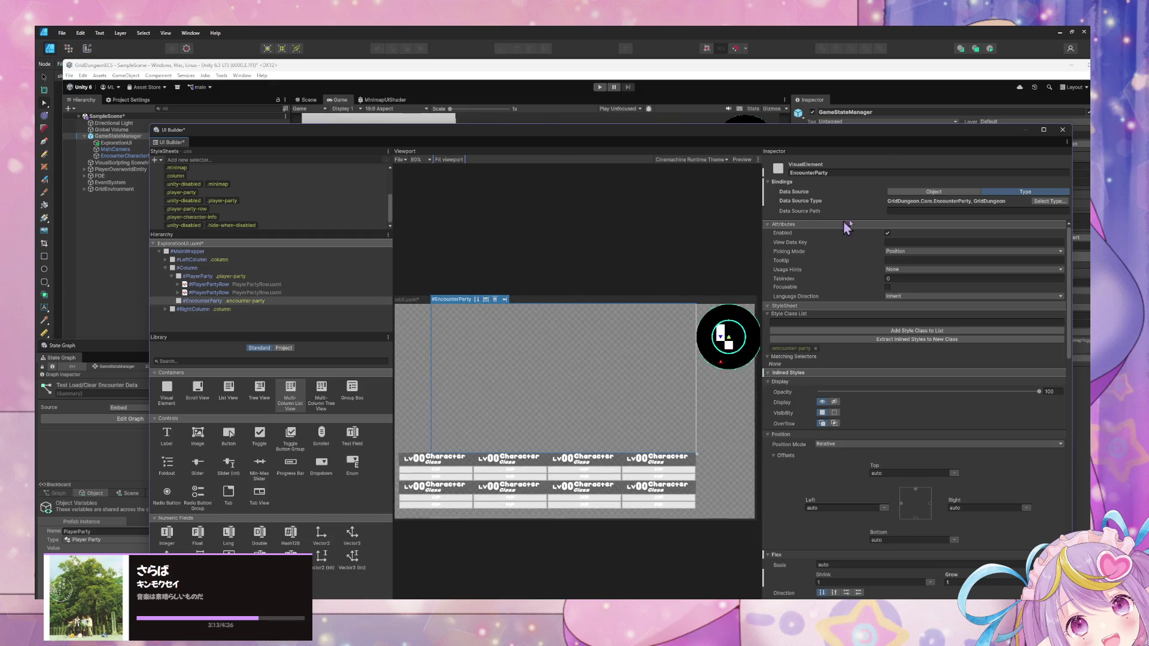
scroll(636, 311, down, 1)
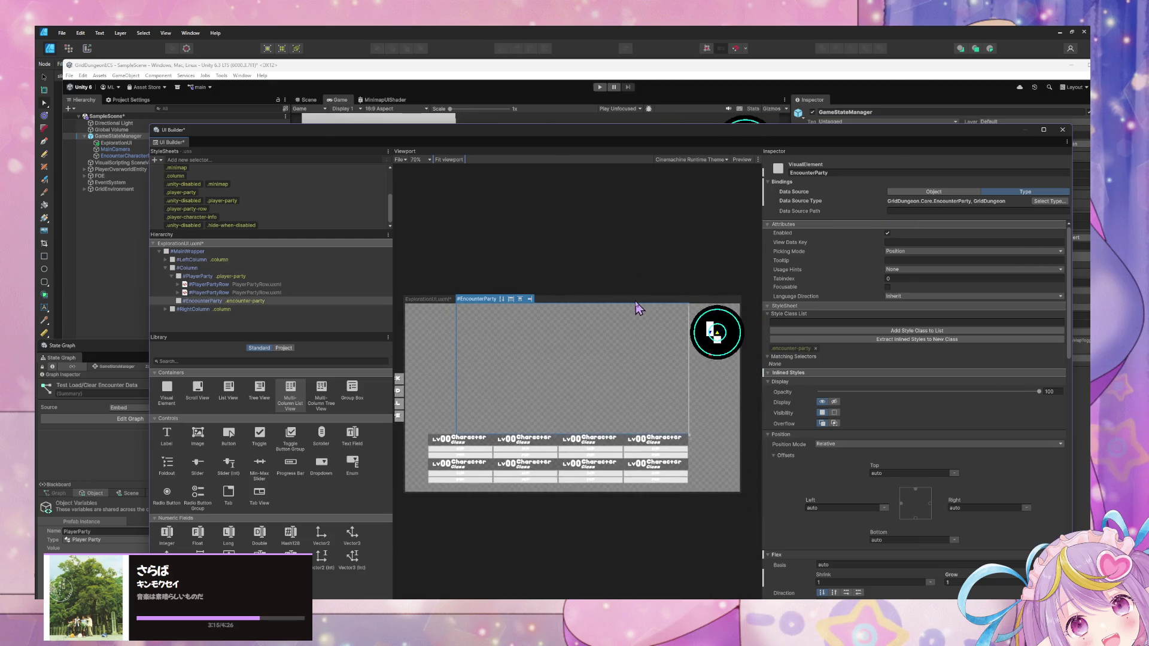
mouse_move(556, 146)
mouse_down()
mouse_move(579, 469)
mouse_move(531, 186)
mouse_up()
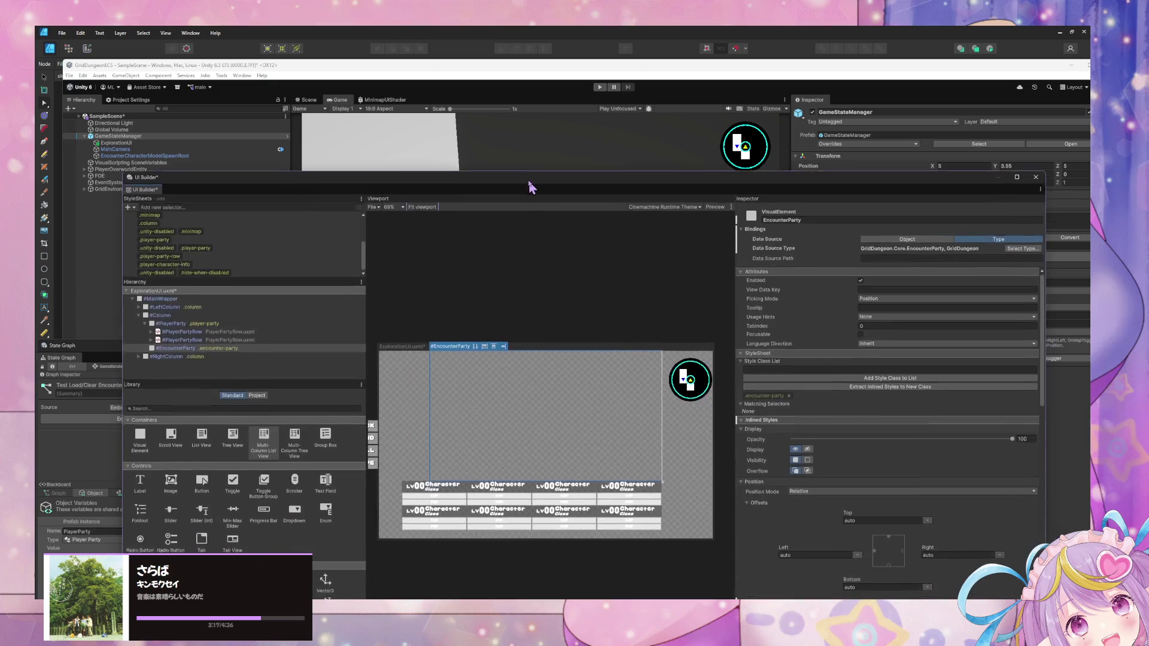
Step: Select #EncounterParty and snip a screenshot of its layout to the clipboard
click(152, 347)
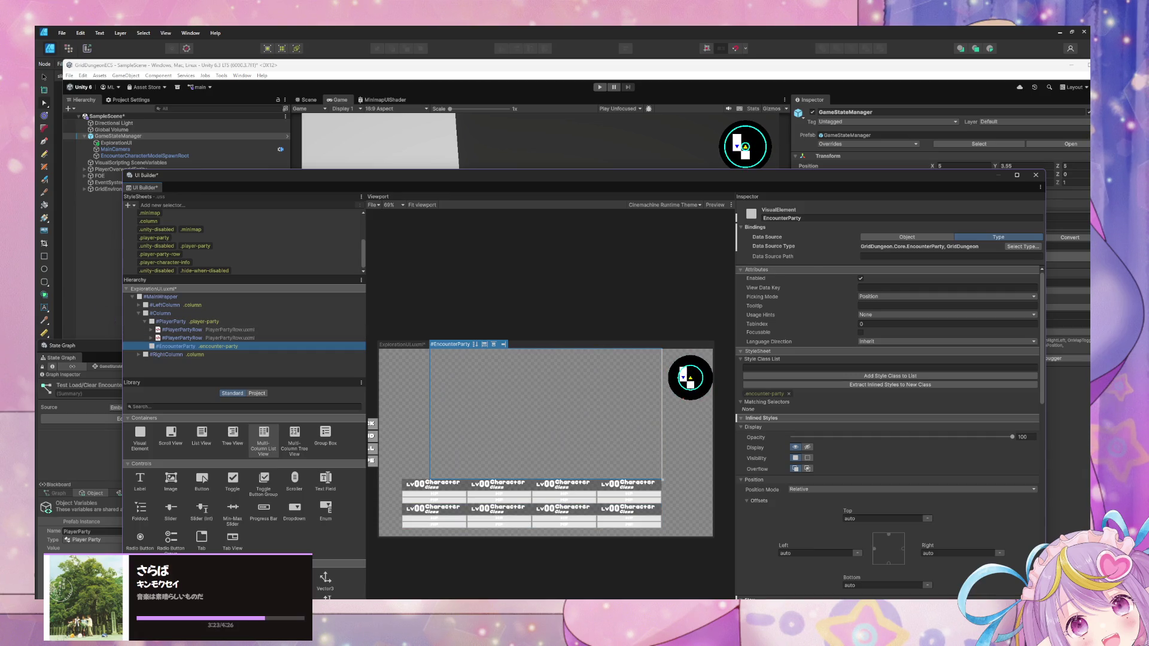
key(super+shift+s)
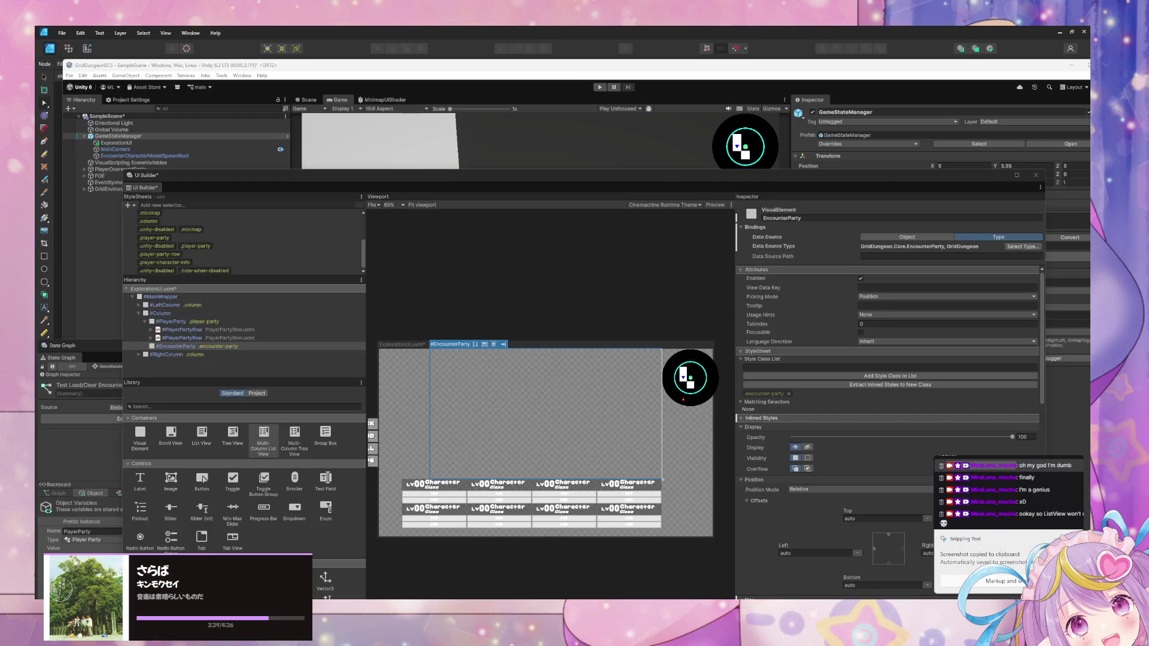
key(super+shift+s)
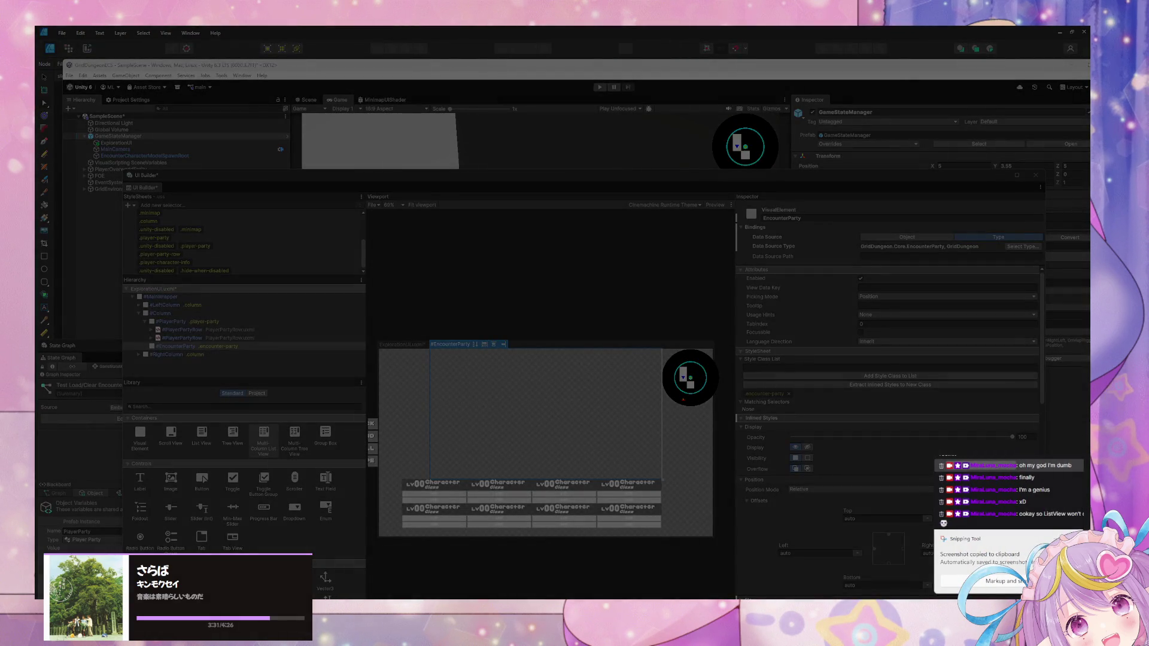
key(Escape)
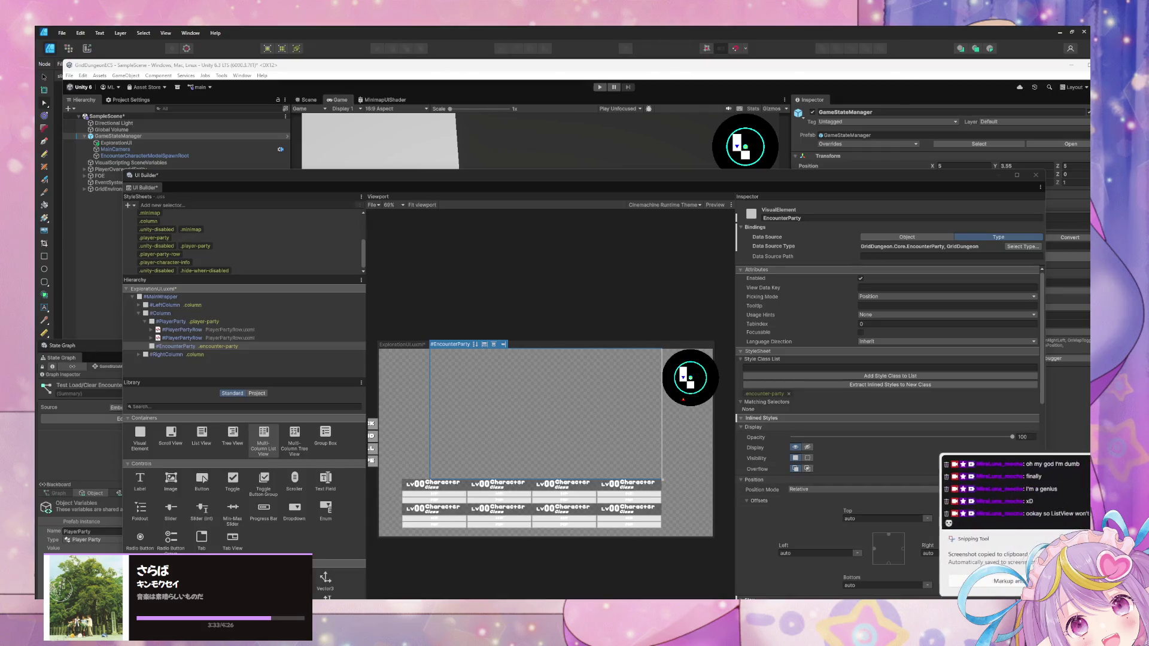
key(super+d)
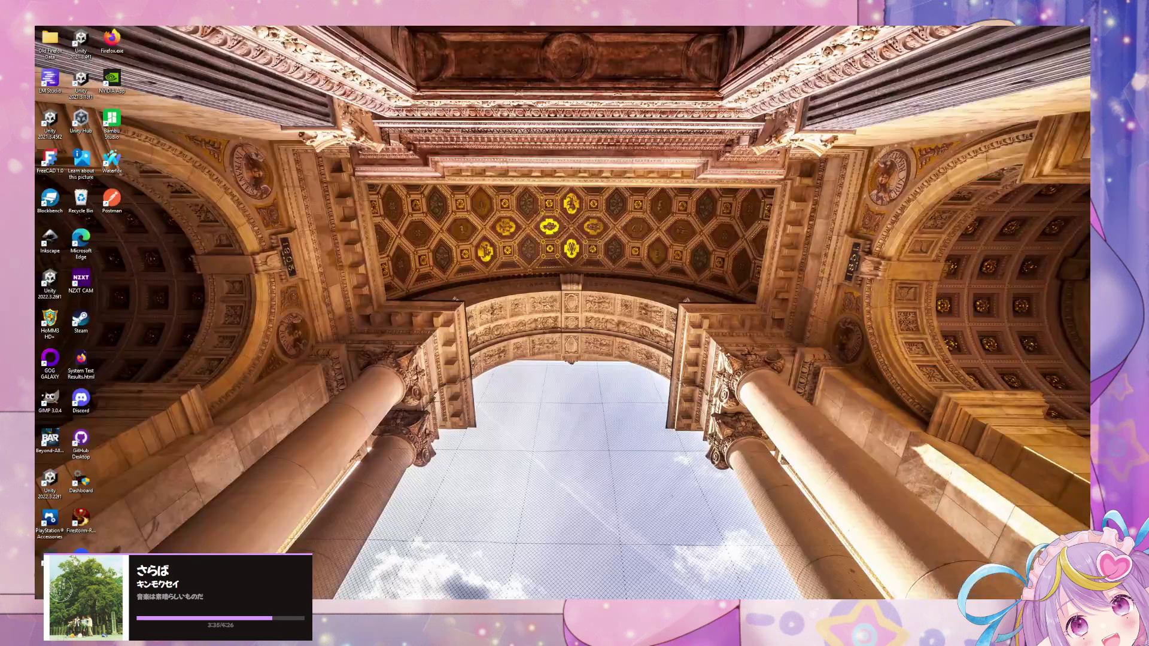
key(super+d)
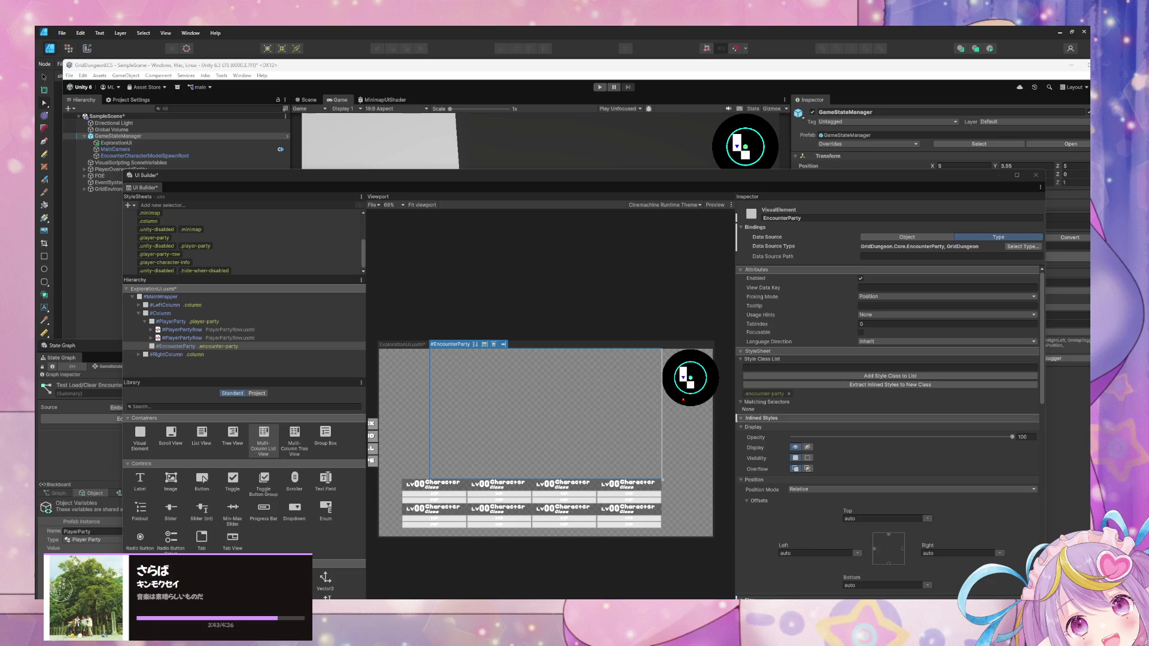
key(super+shift+s)
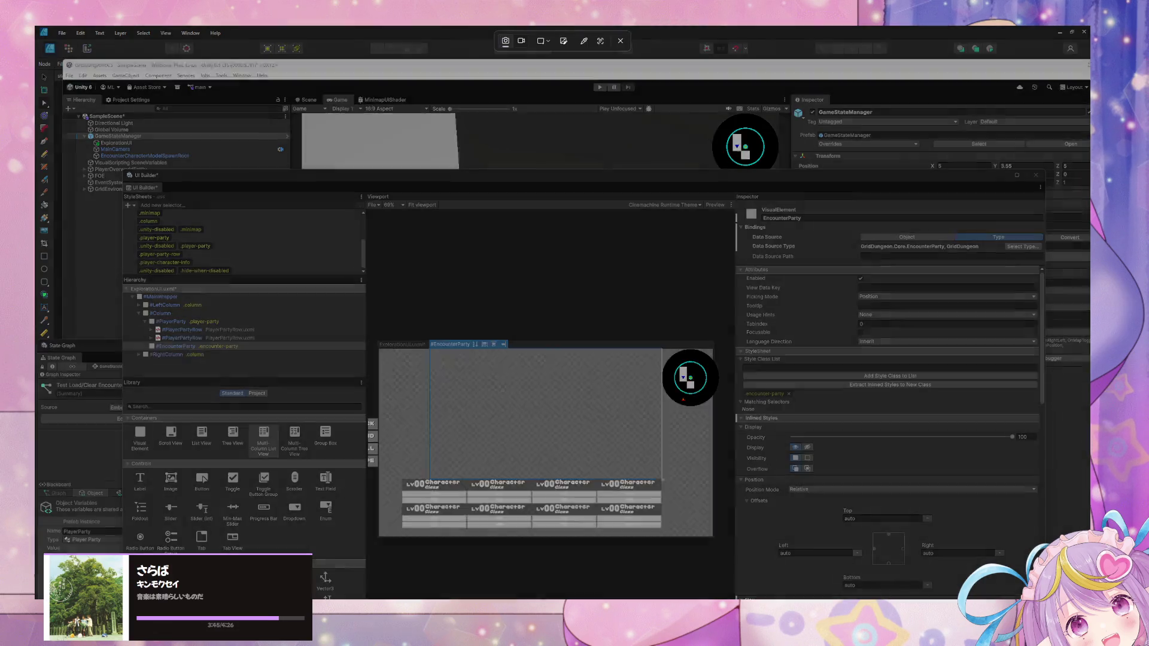
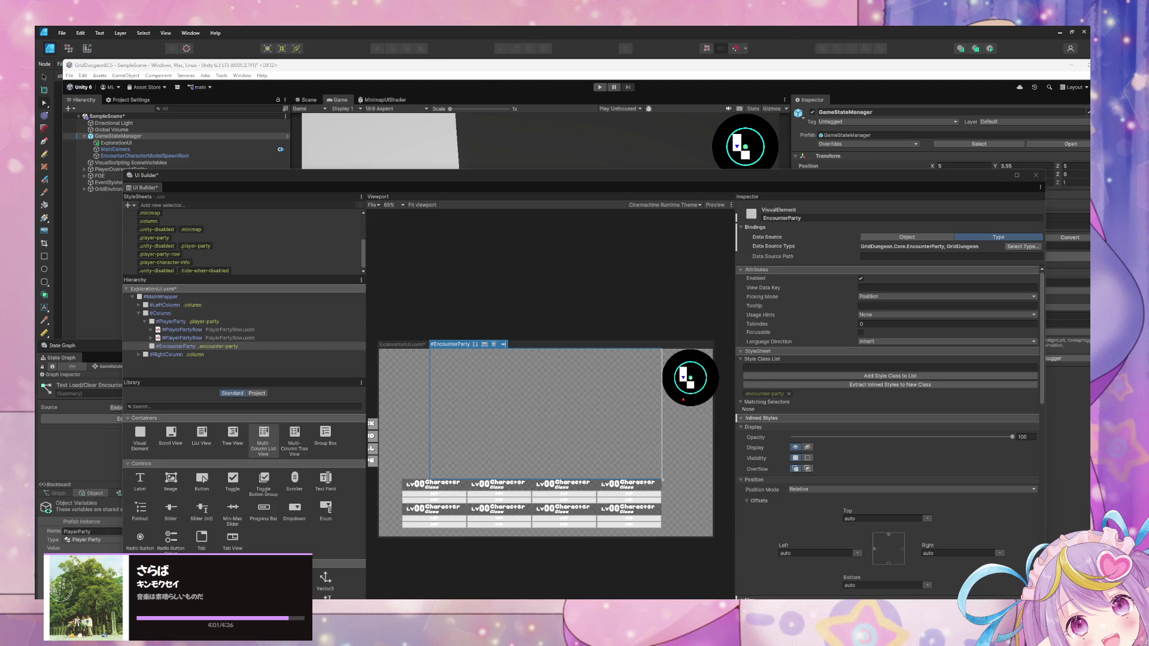
Step: Float the State Graph beside the moved UI Builder window and clear the Console
drag(250, 182, 655, 291)
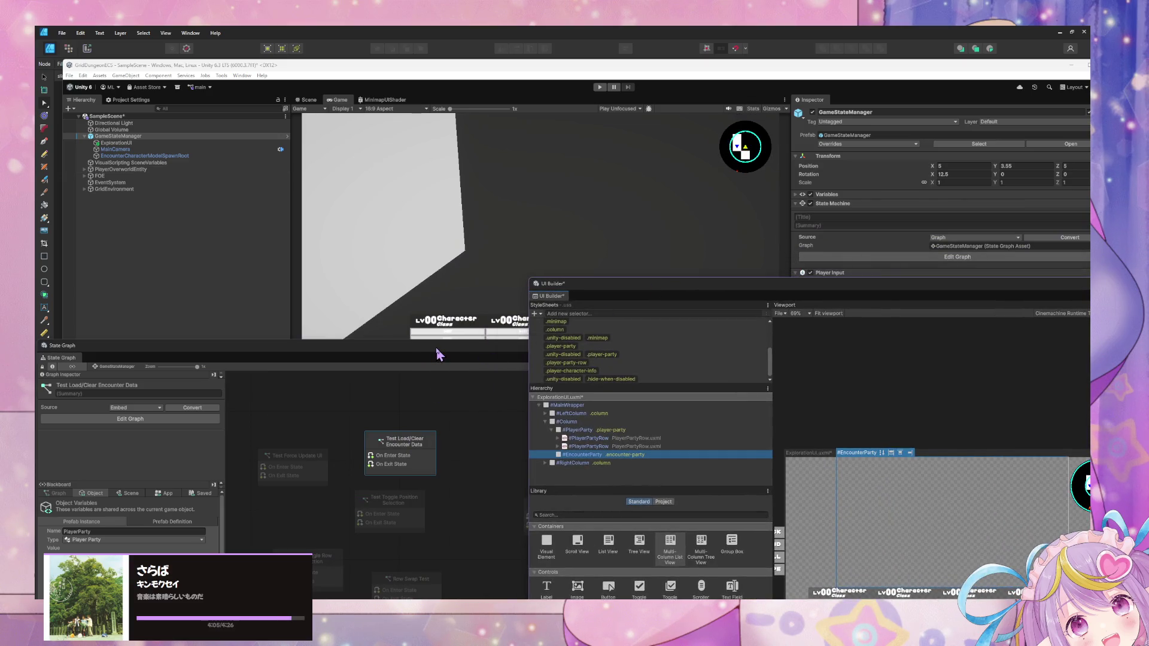
mouse_move(437, 354)
mouse_down()
mouse_move(664, 233)
mouse_move(625, 203)
mouse_up()
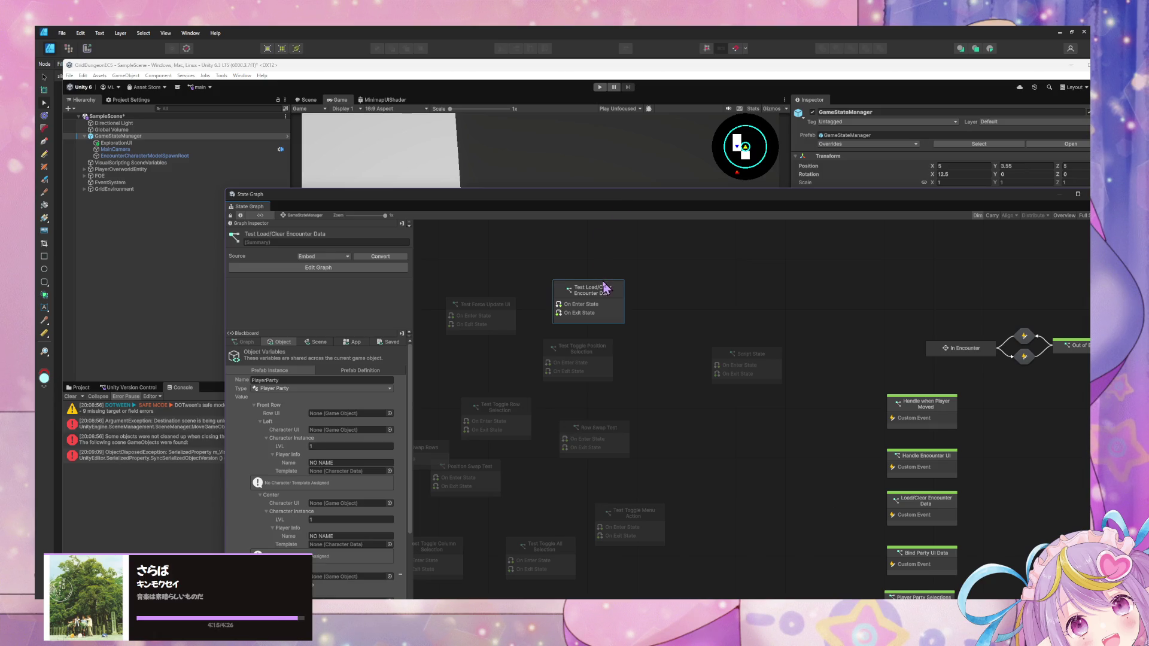
click(70, 396)
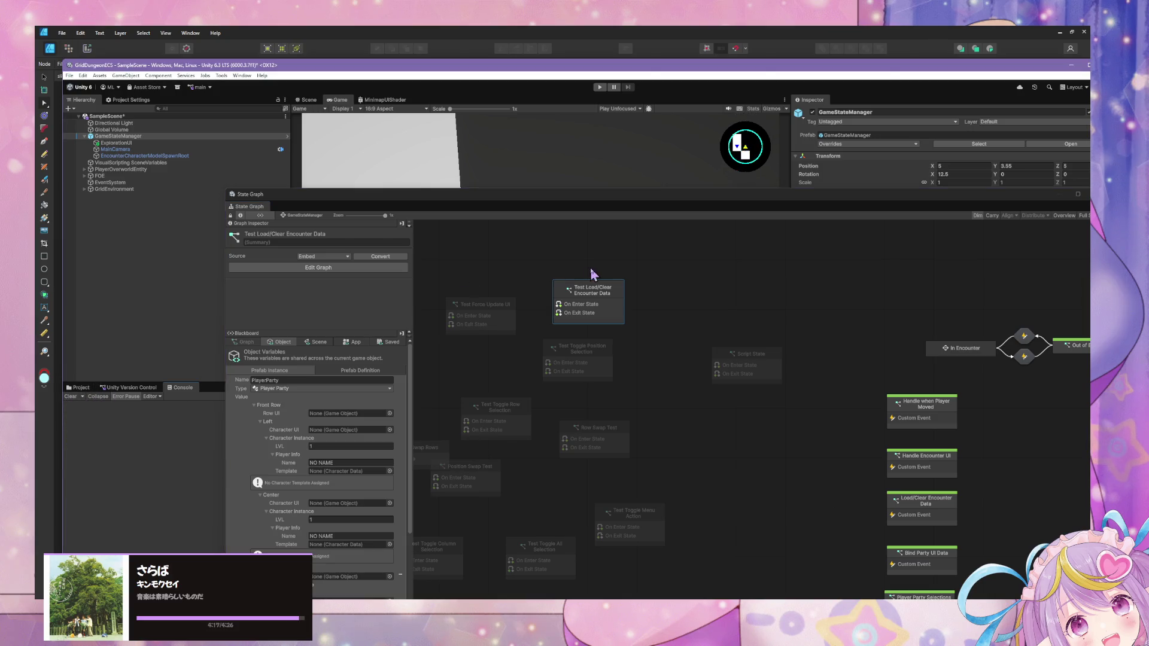
Step: Look inside the Test Load/Clear Encounter Data graph, then open Bind Party UI Data's script graph
double_click(603, 296)
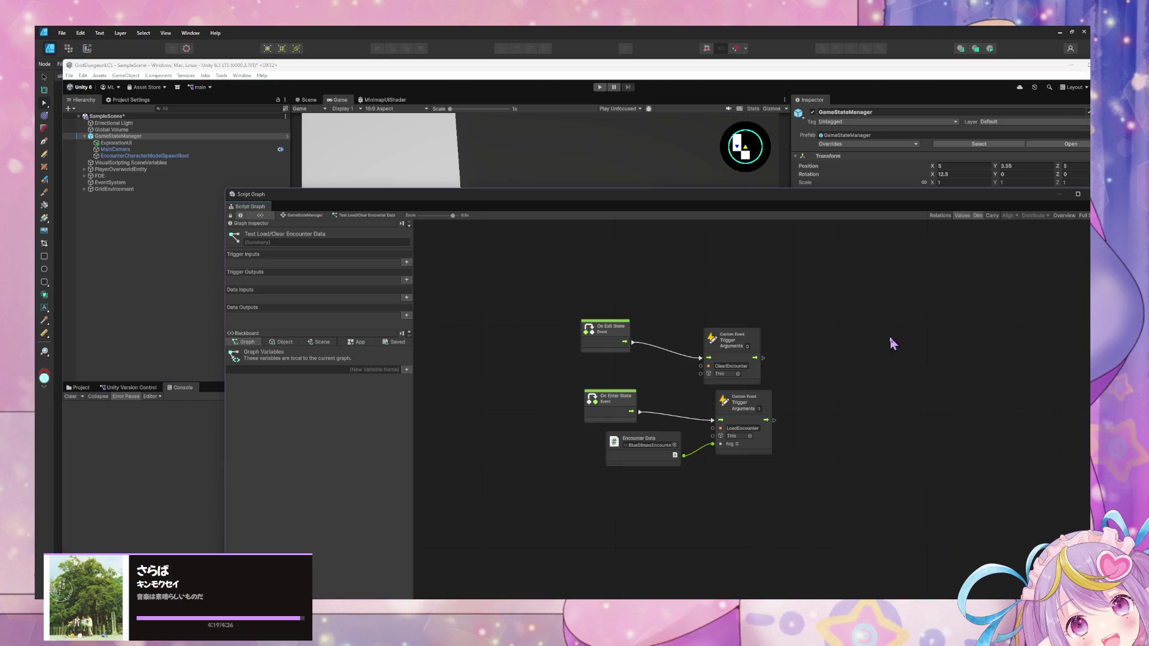
click(289, 217)
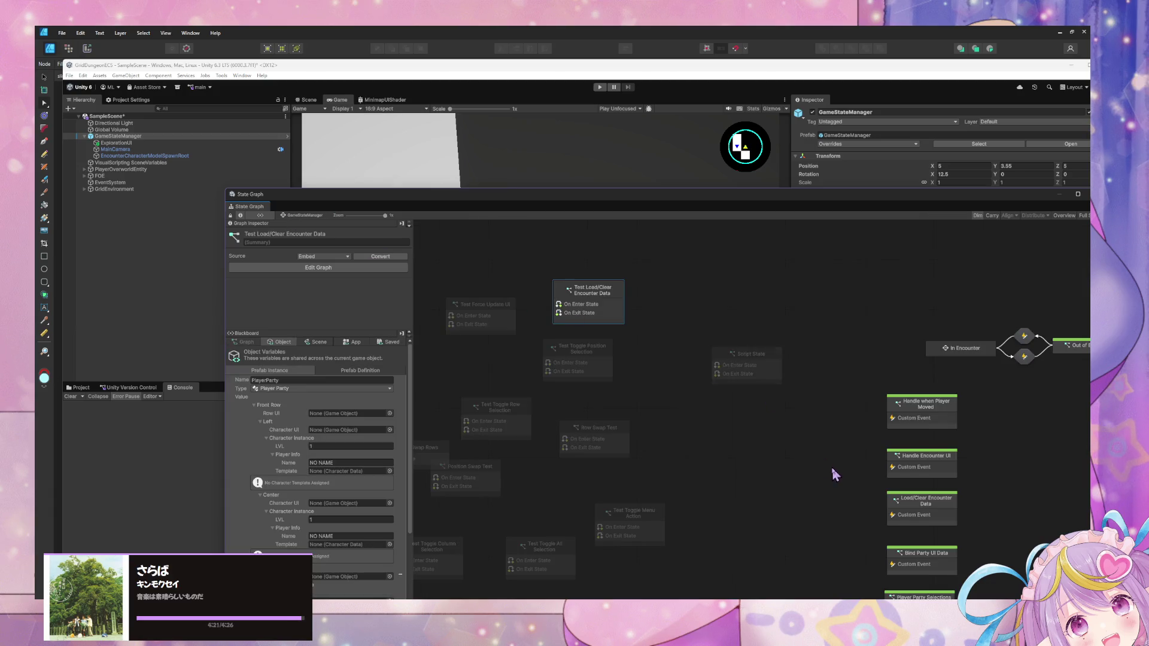
double_click(726, 366)
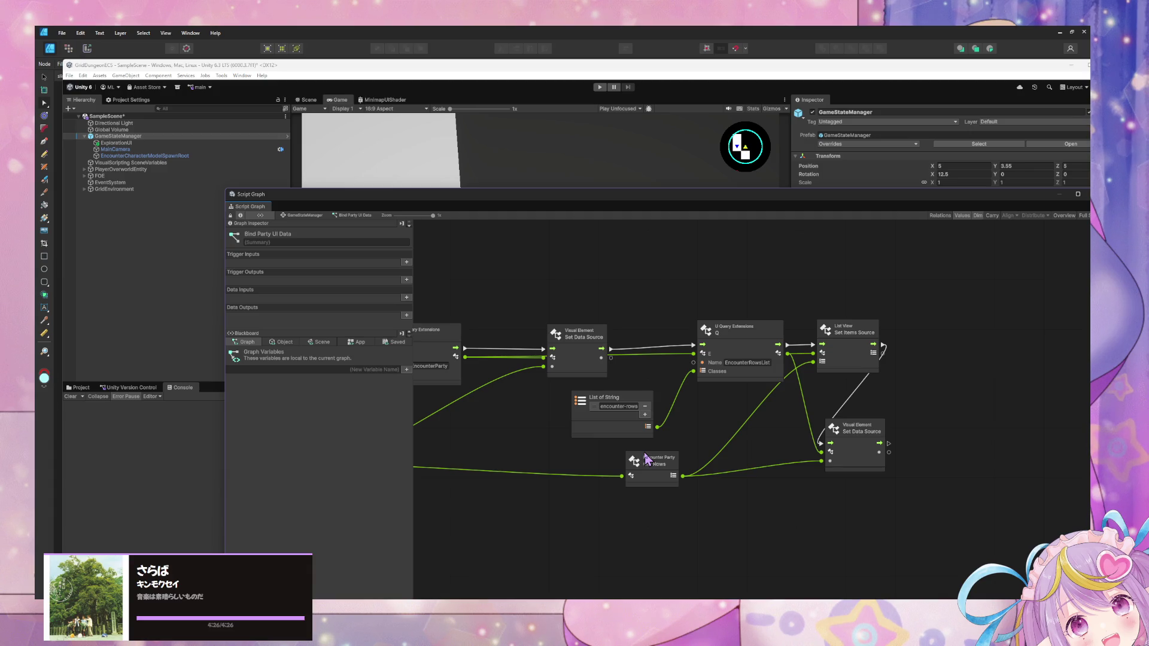
Step: Google 'binding array to ui toolkit' in Chrome and expand the AI Overview
mouse_move(539, 598)
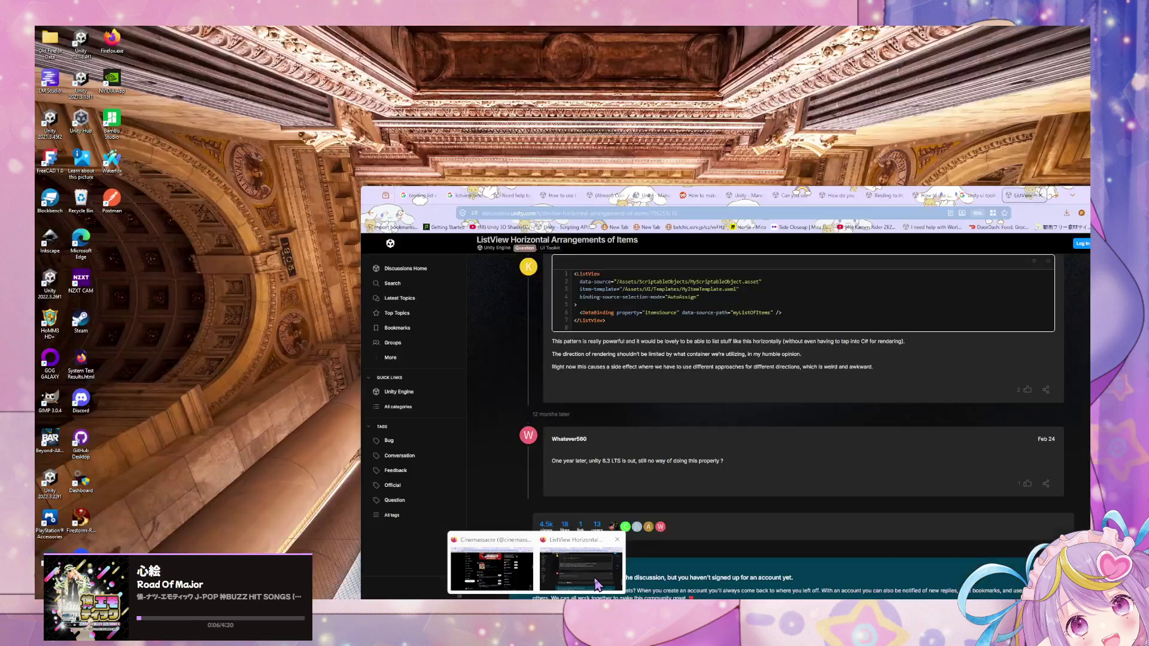
click(496, 563)
click(559, 213)
text(BINDING)
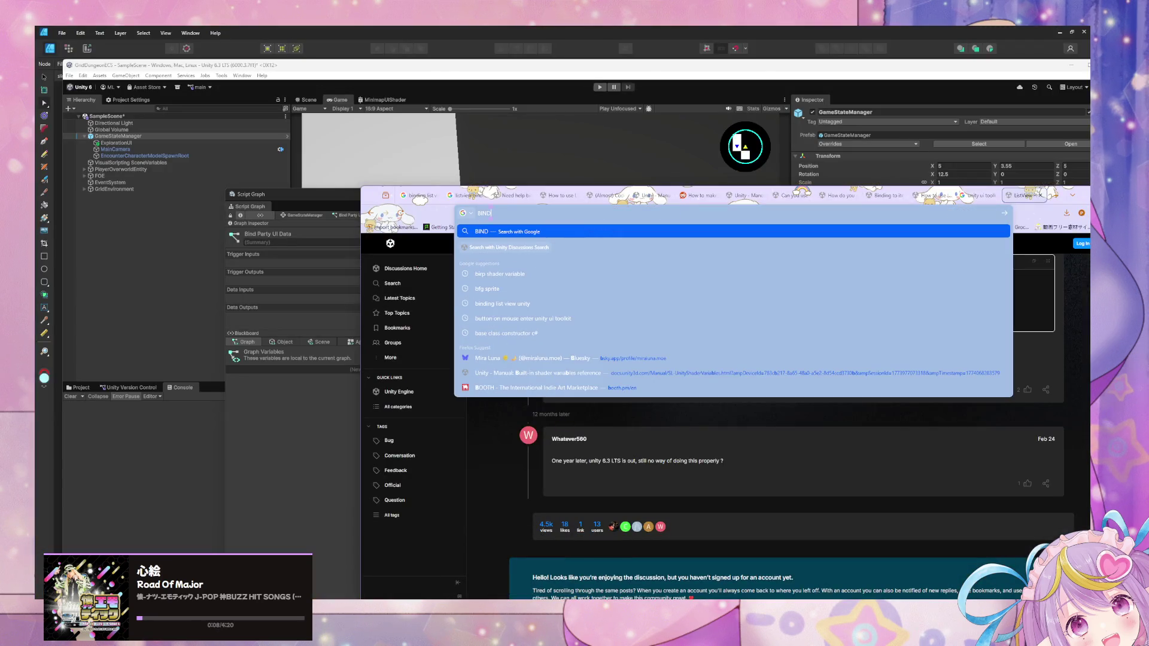
key(BackSpace)
key(BackSpace)
key(BackSpace)
text(binding a)
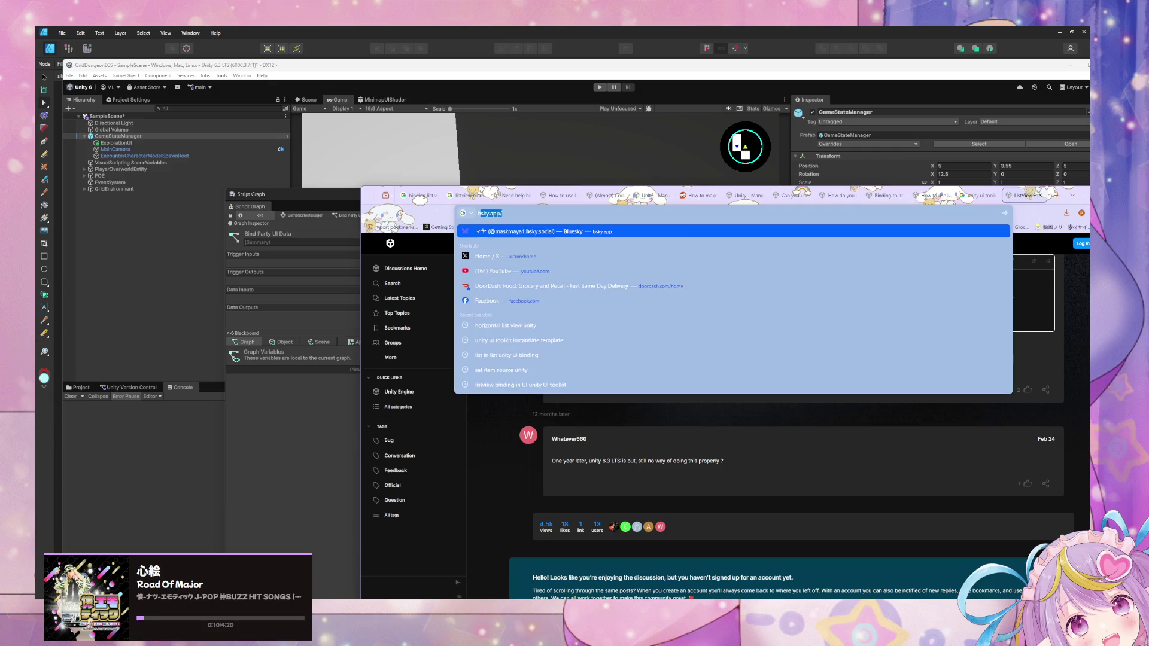
text(rray )
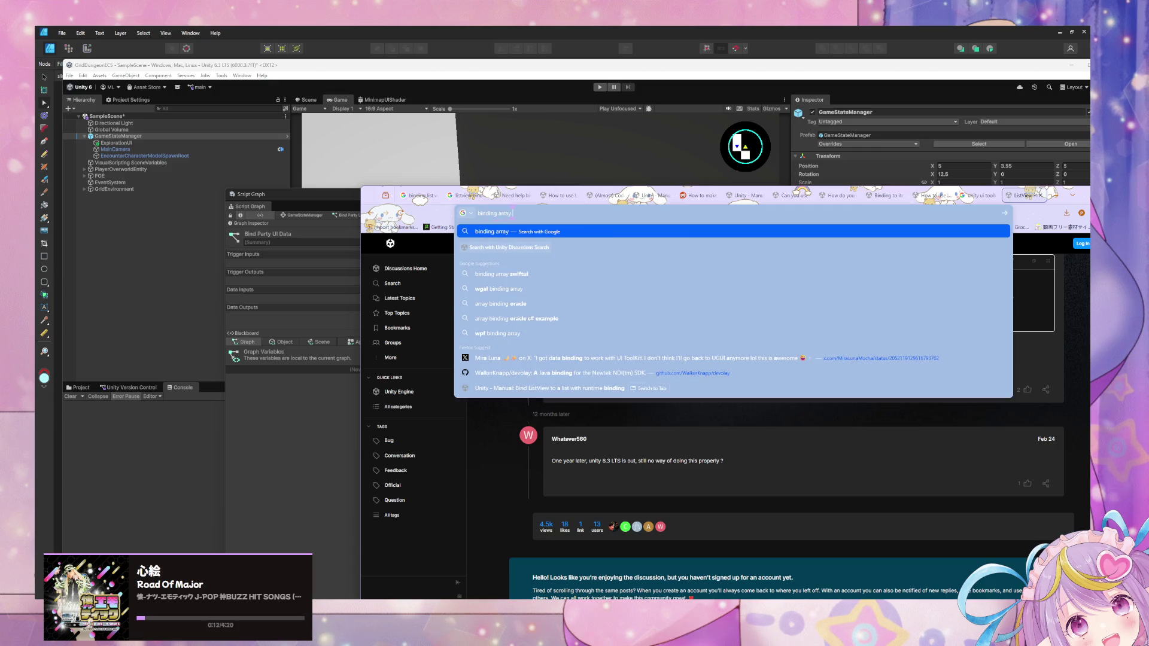
text(to)
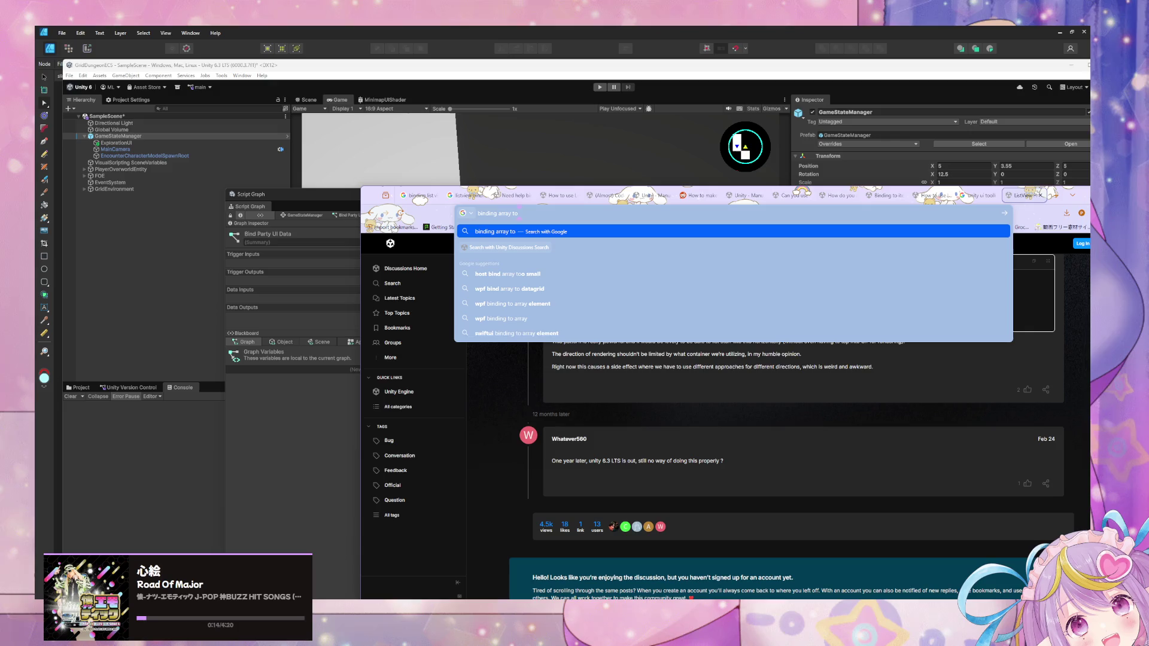
text( ui toolkit)
key(Return)
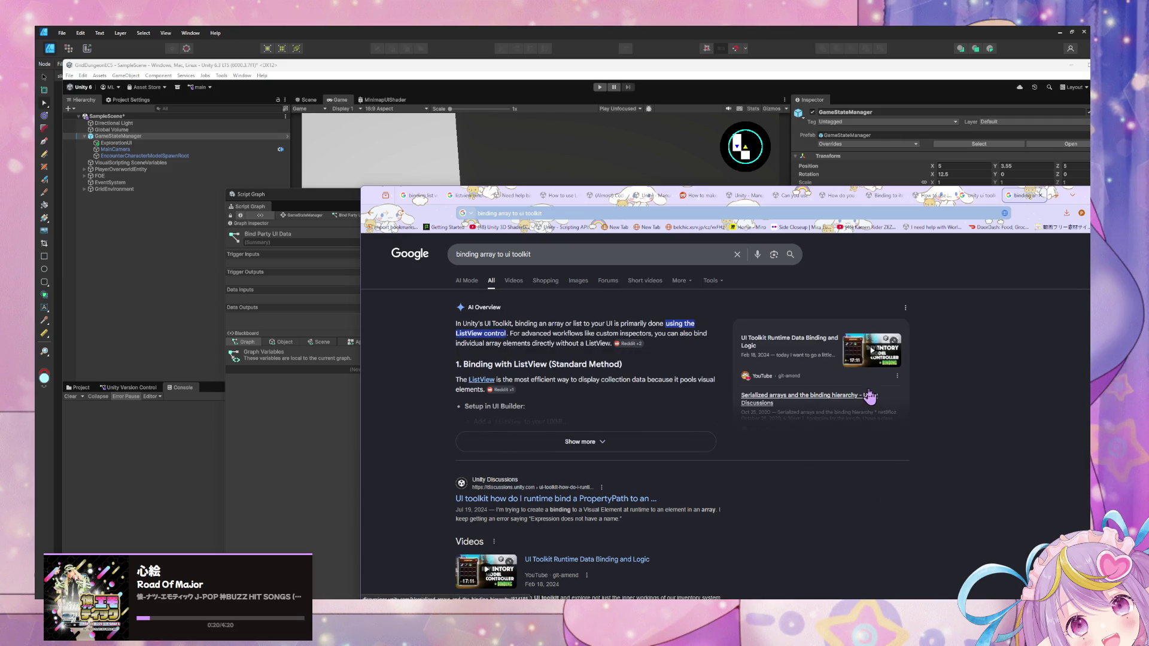
click(688, 443)
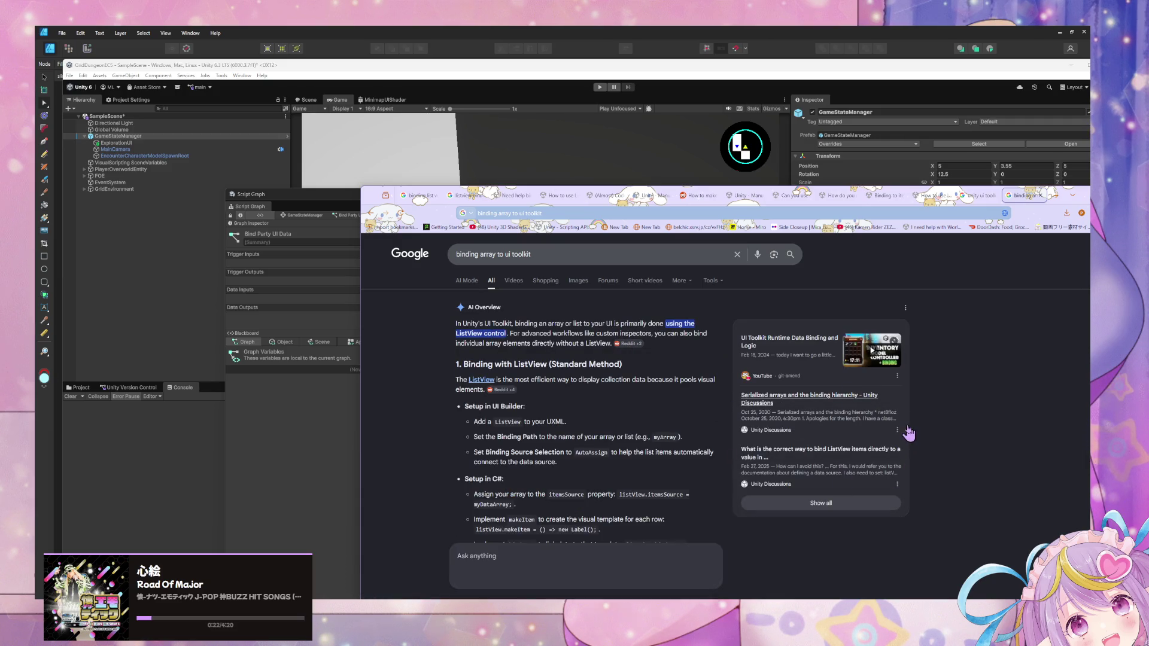
scroll(908, 433, down, 2)
scroll(908, 433, down, 3)
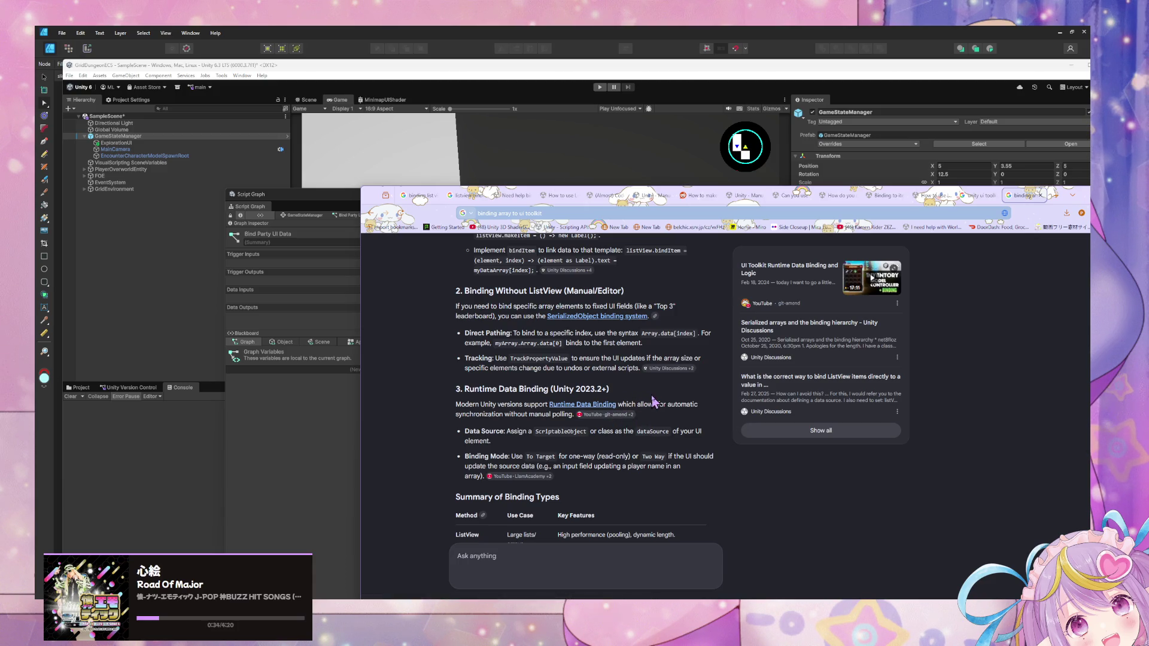
scroll(654, 401, down, 2)
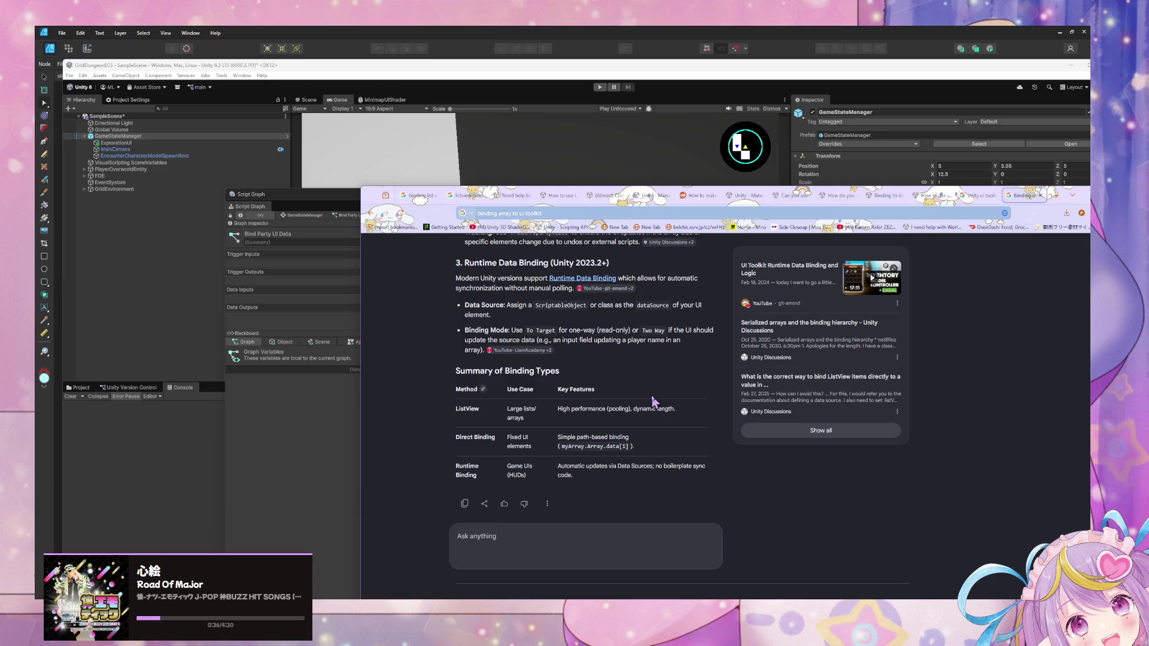
scroll(654, 401, down, 1)
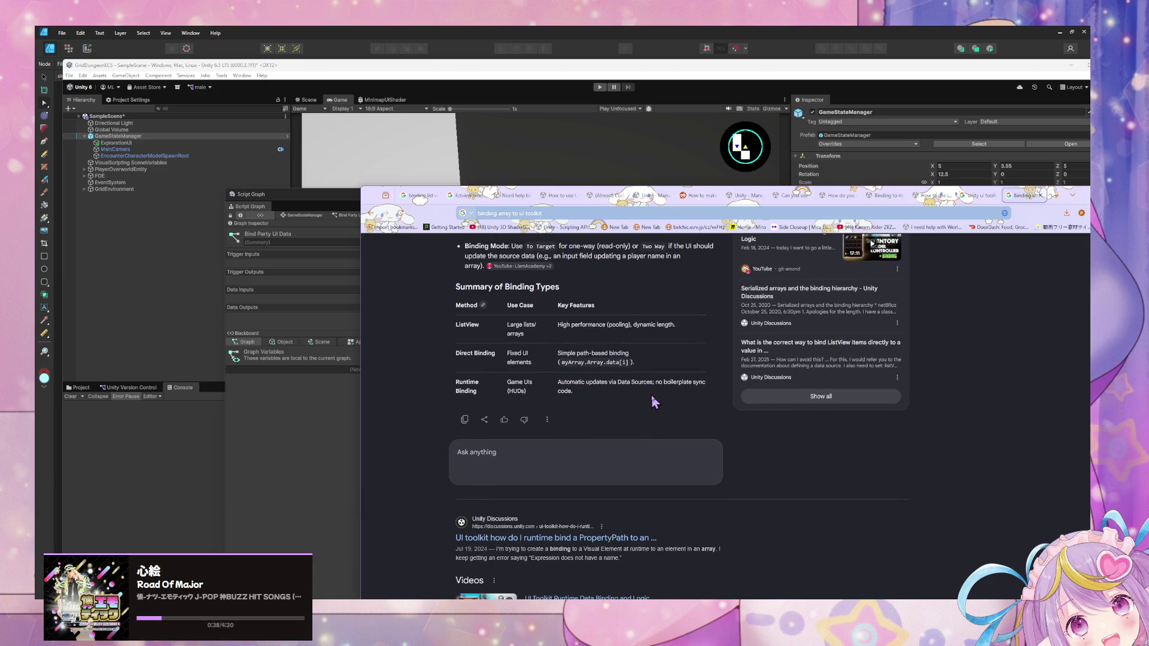
scroll(652, 398, down, 3)
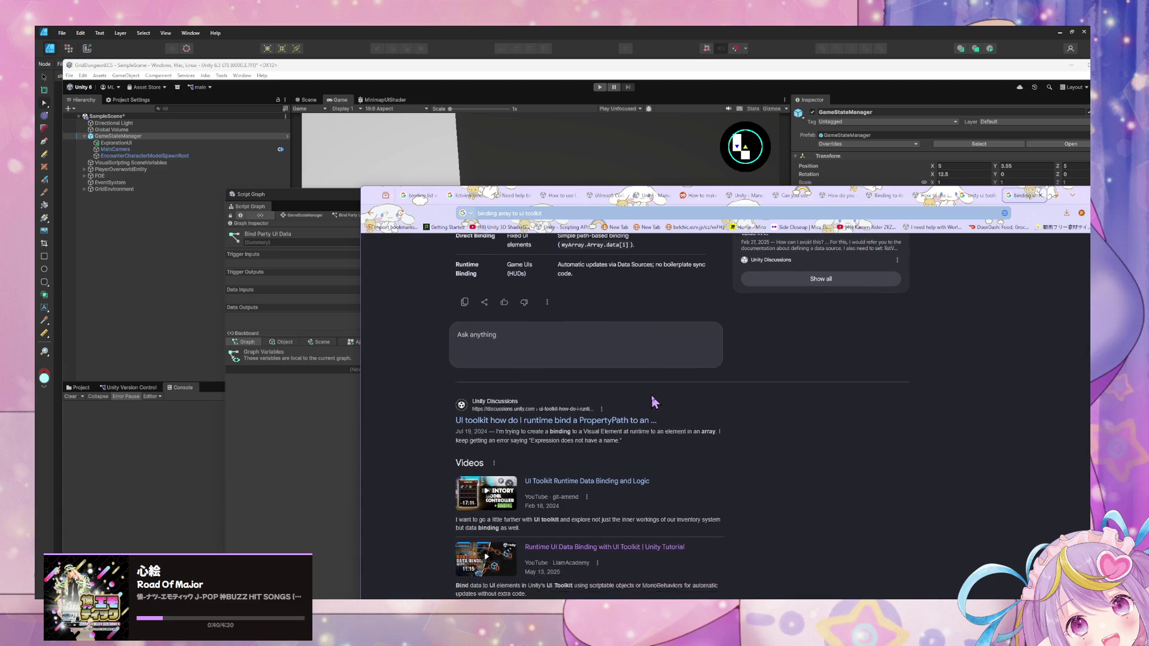
scroll(636, 410, down, 3)
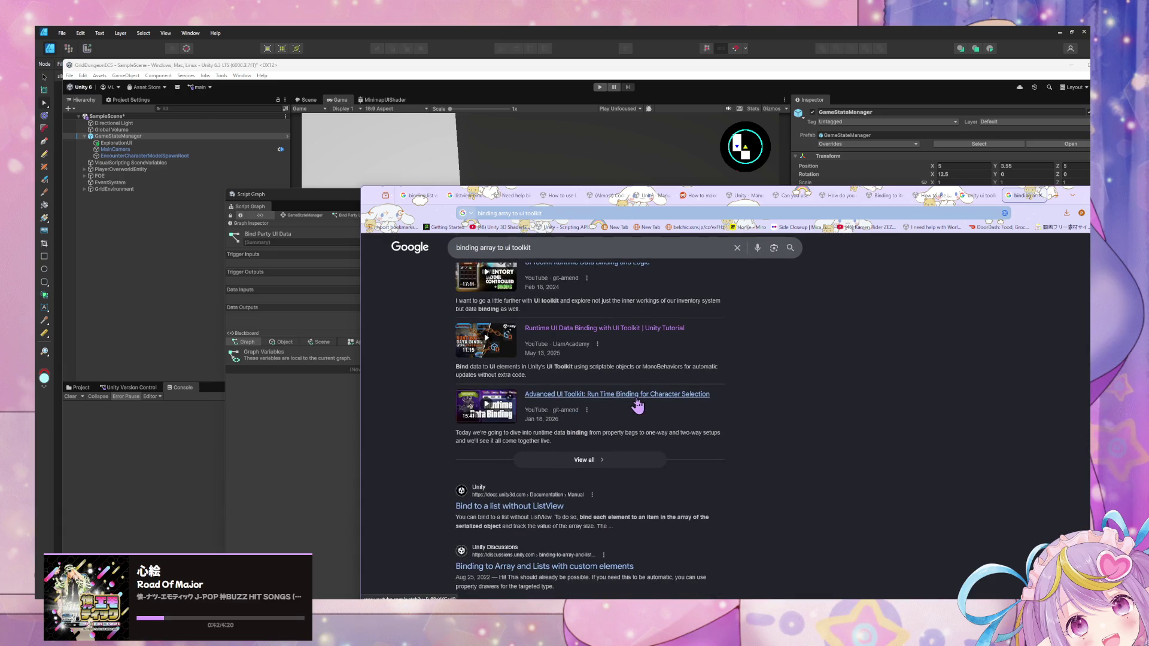
scroll(638, 406, down, 3)
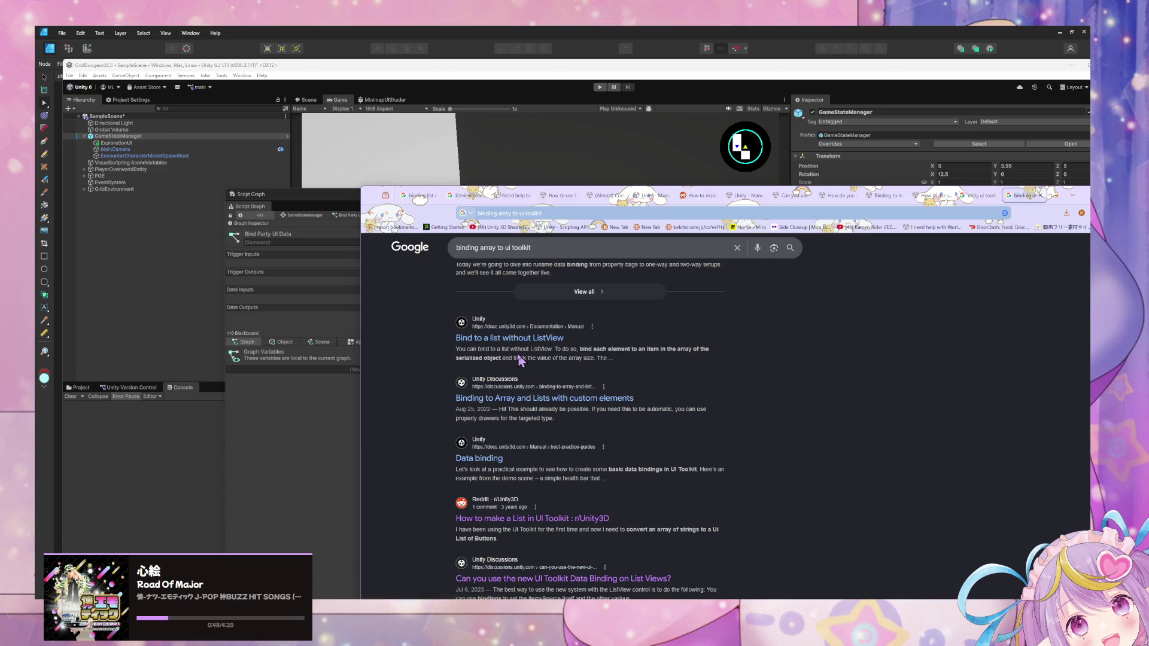
scroll(518, 362, down, 3)
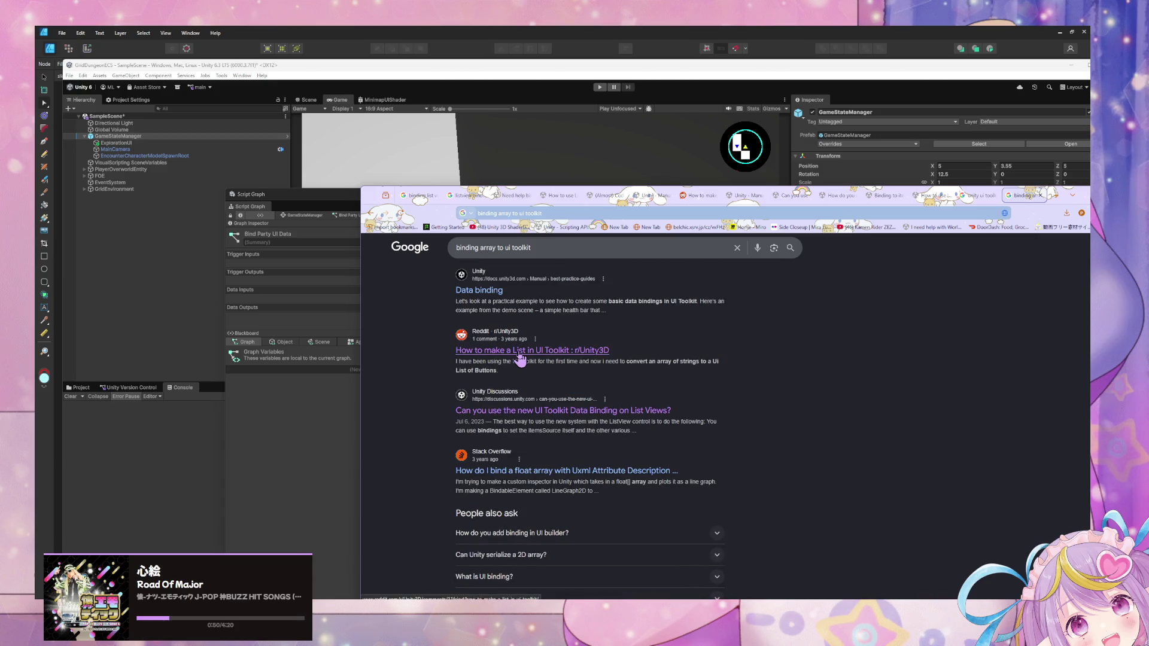
scroll(519, 356, down, 2)
scroll(522, 357, up, 5)
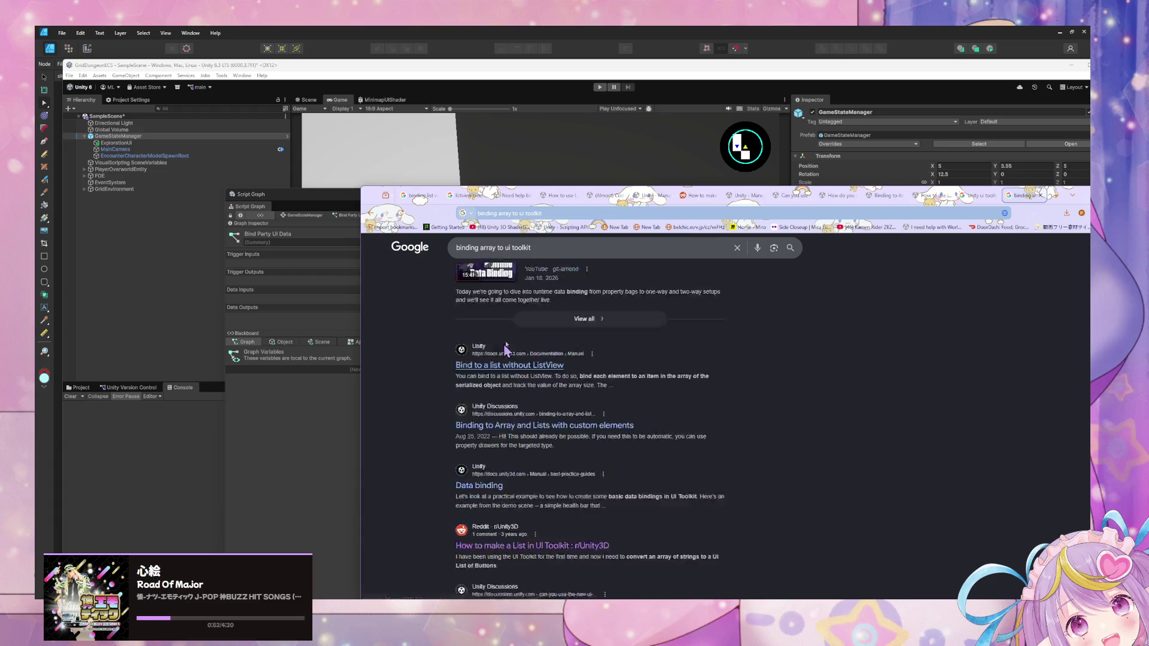
click(493, 247)
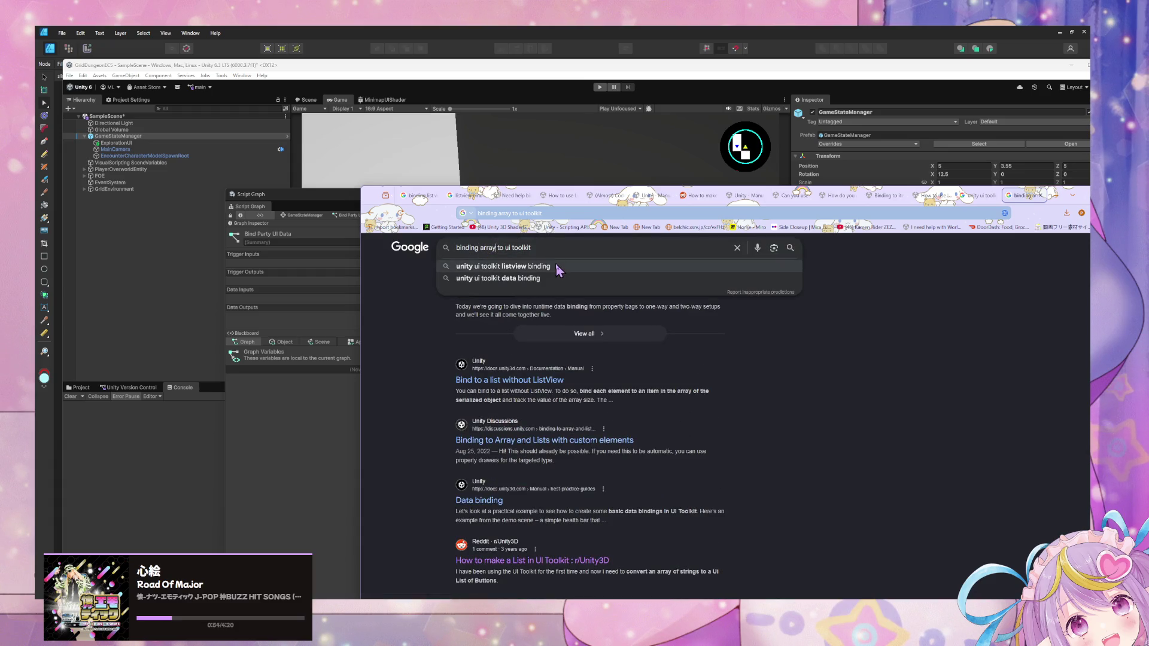
Step: Refine the query to 'binding array of class with array to ui toolkit' and expand the AI Overview
text(of class )
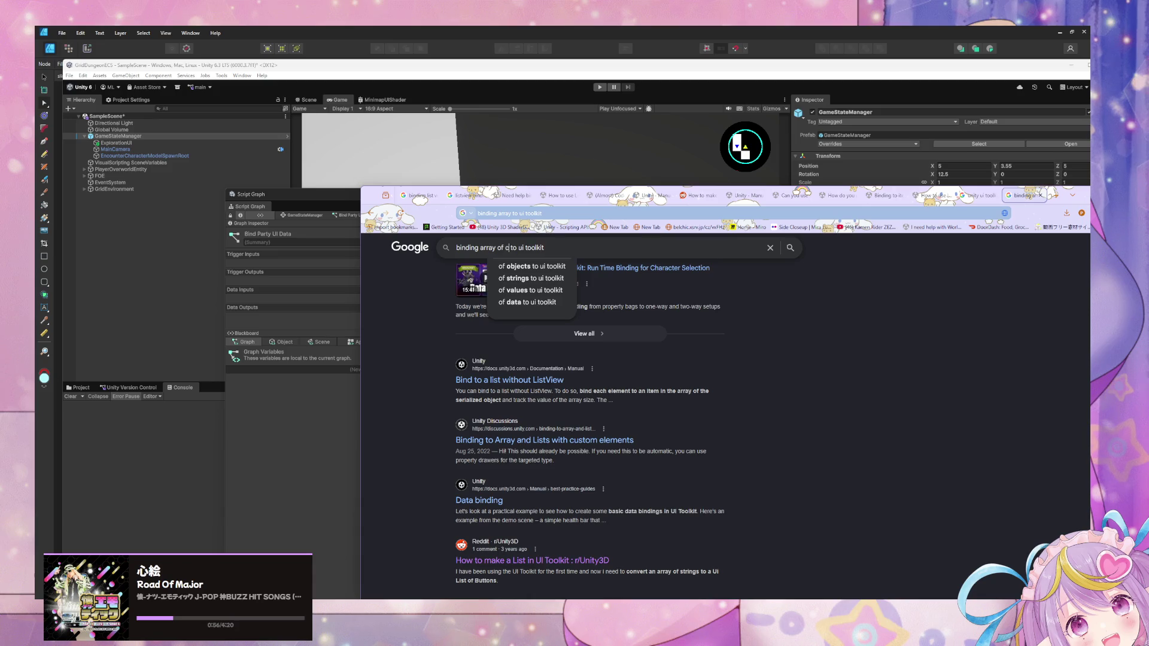
text(with arr)
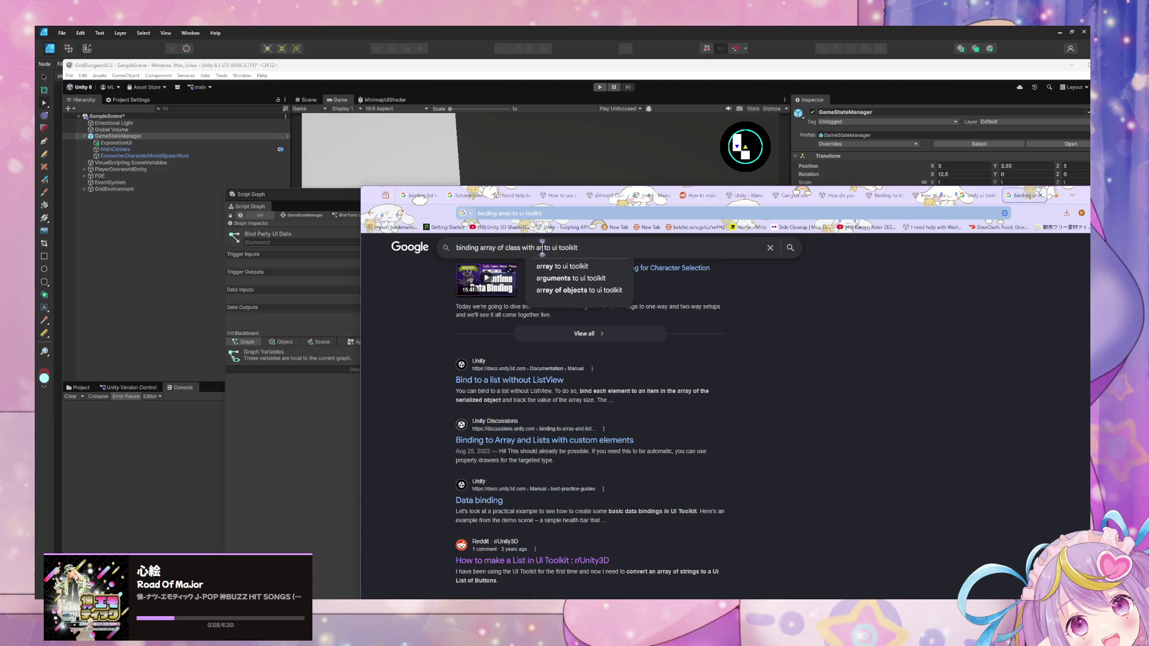
text(ay)
key(Return)
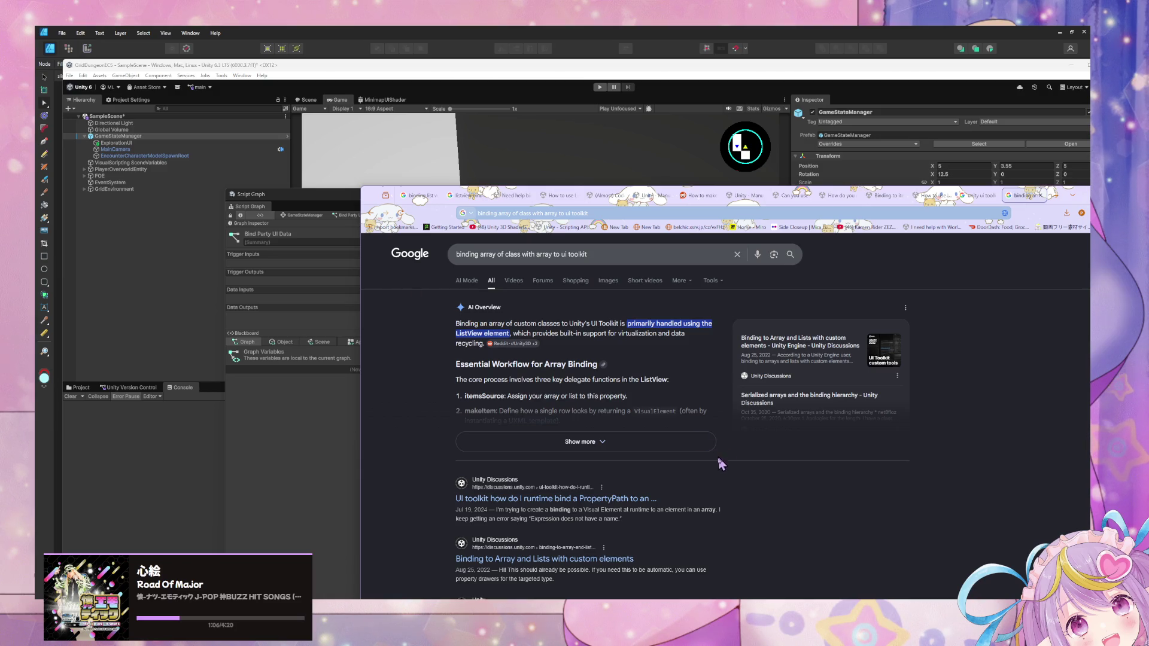
click(688, 443)
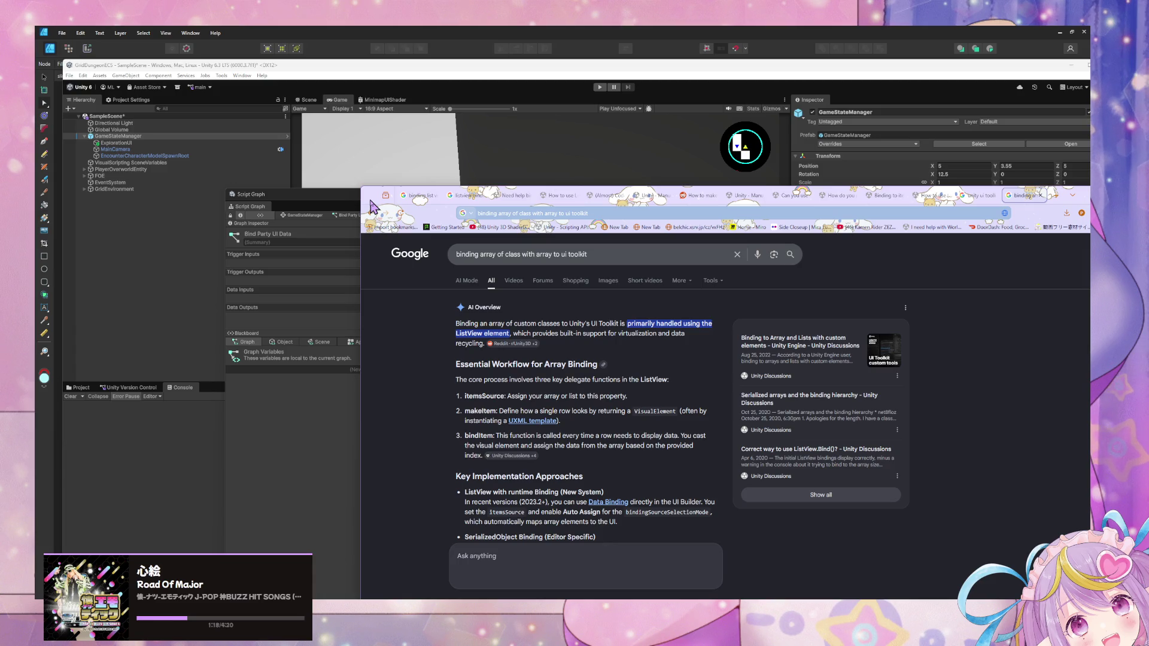
mouse_move(370, 207)
mouse_down()
mouse_move(377, 417)
mouse_move(301, 419)
mouse_up()
Step: Bring UI Builder forward and select the EncounterParty element, leaving its name unchanged
drag(458, 206, 740, 430)
drag(647, 282, 348, 160)
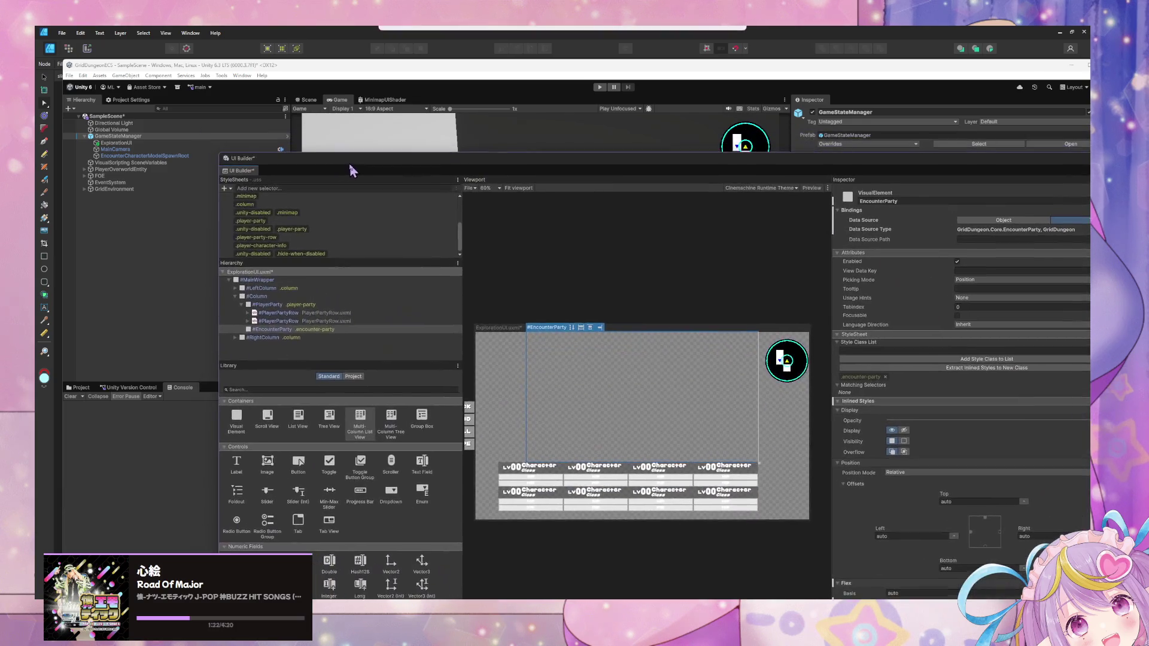
click(578, 379)
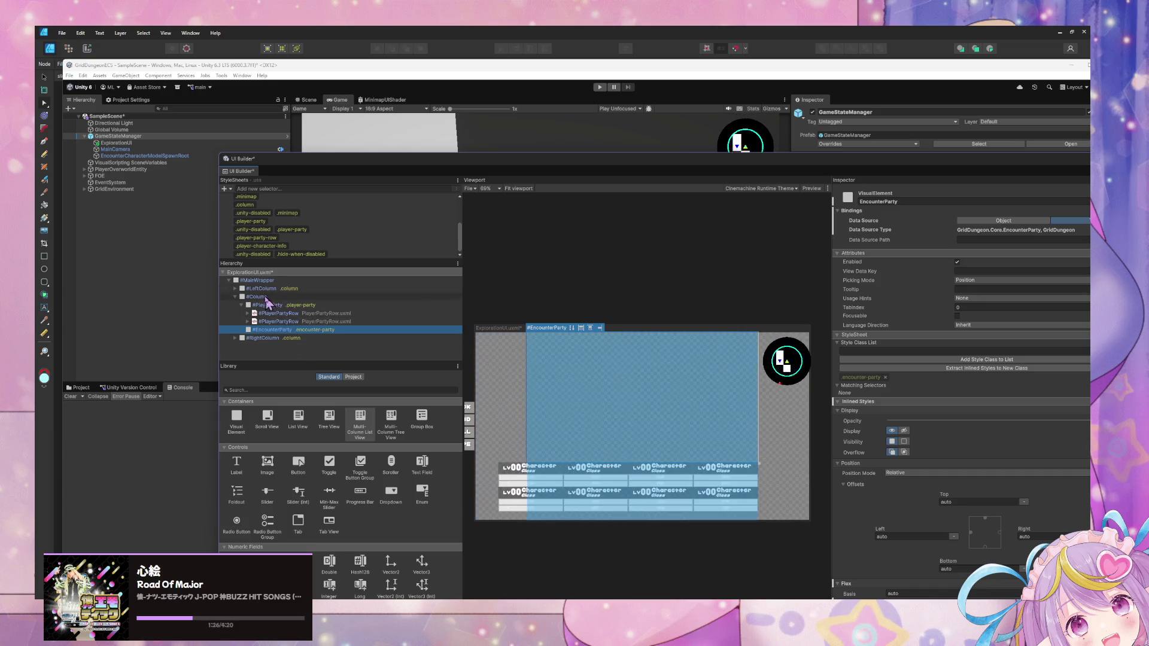
double_click(272, 330)
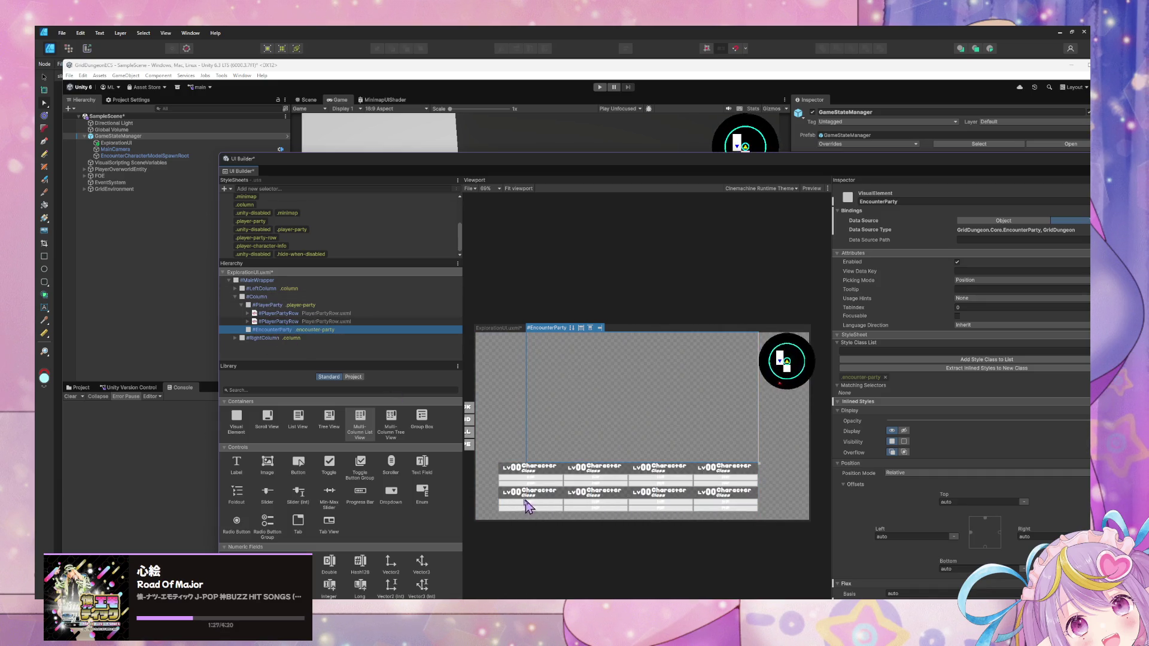
click(420, 430)
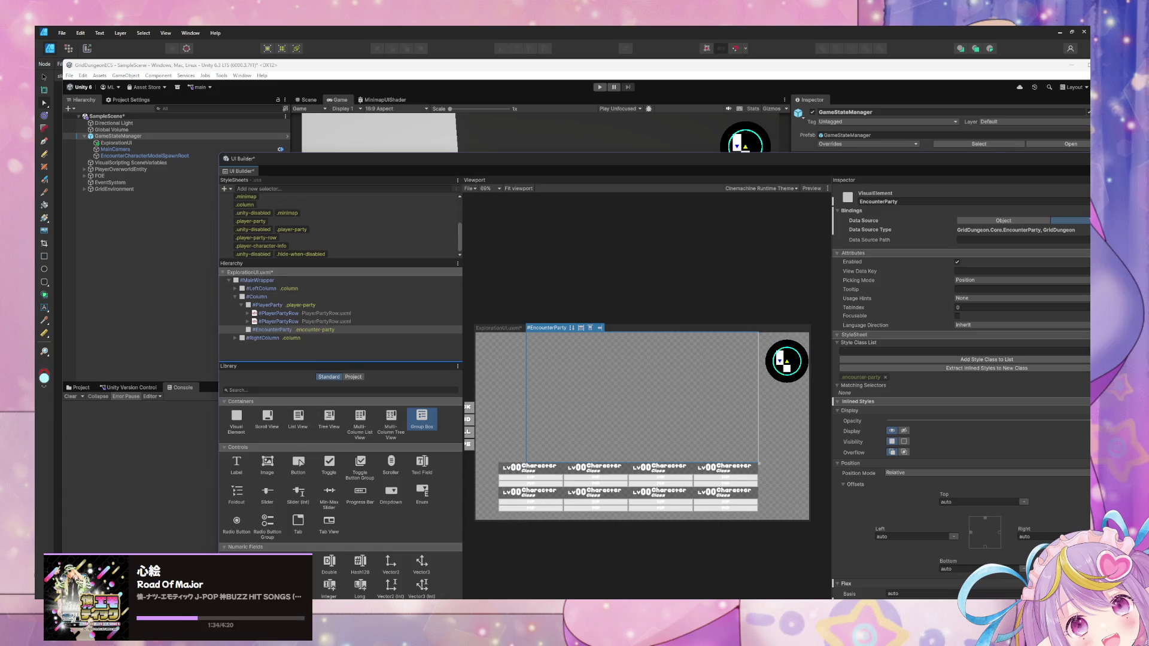
Step: Check ExplorationUI.uxml in the code editor, then drop a ListView inside EncounterParty
key(alt+Tab)
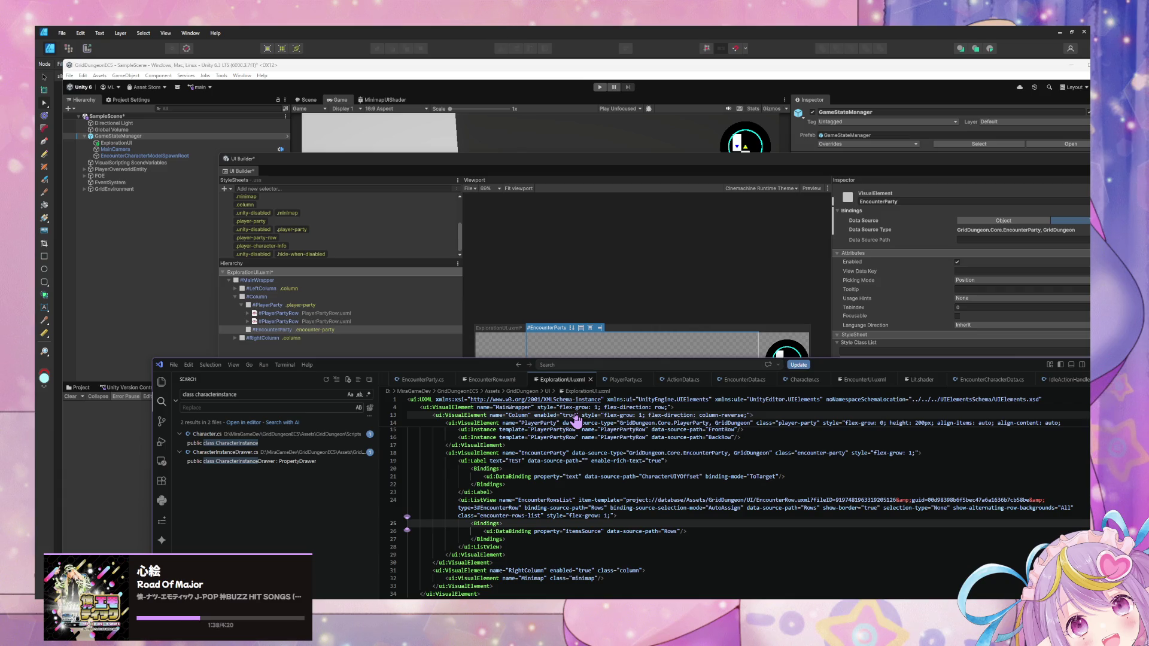
key(alt+Tab)
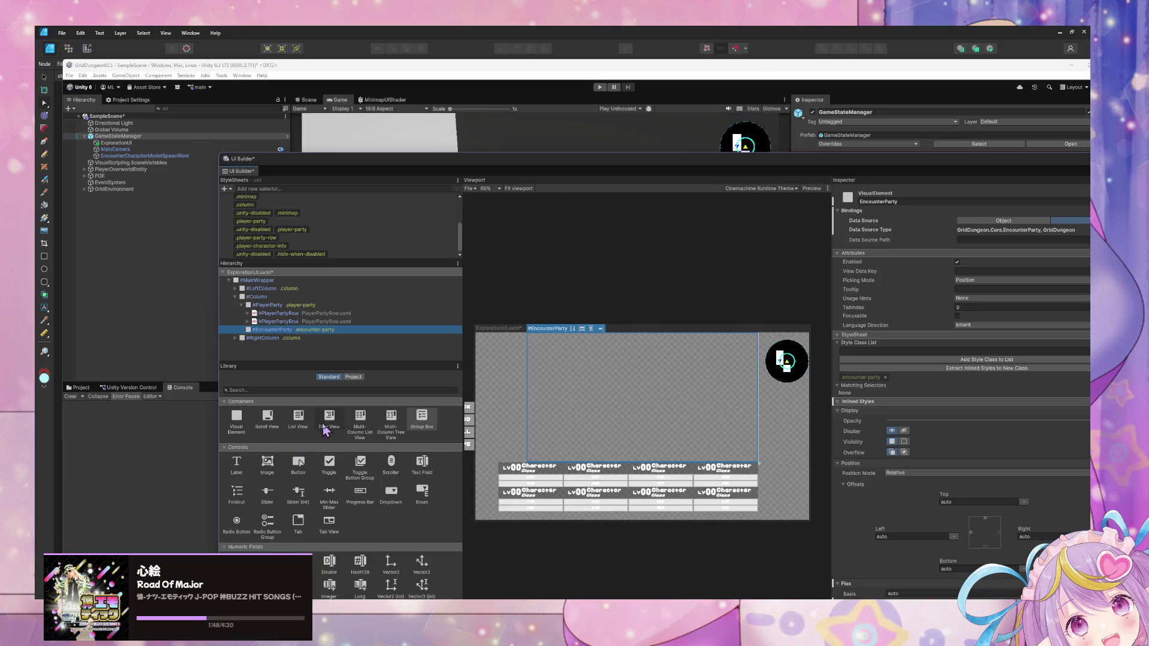
mouse_move(298, 426)
mouse_down()
mouse_move(293, 338)
mouse_move(282, 339)
mouse_up()
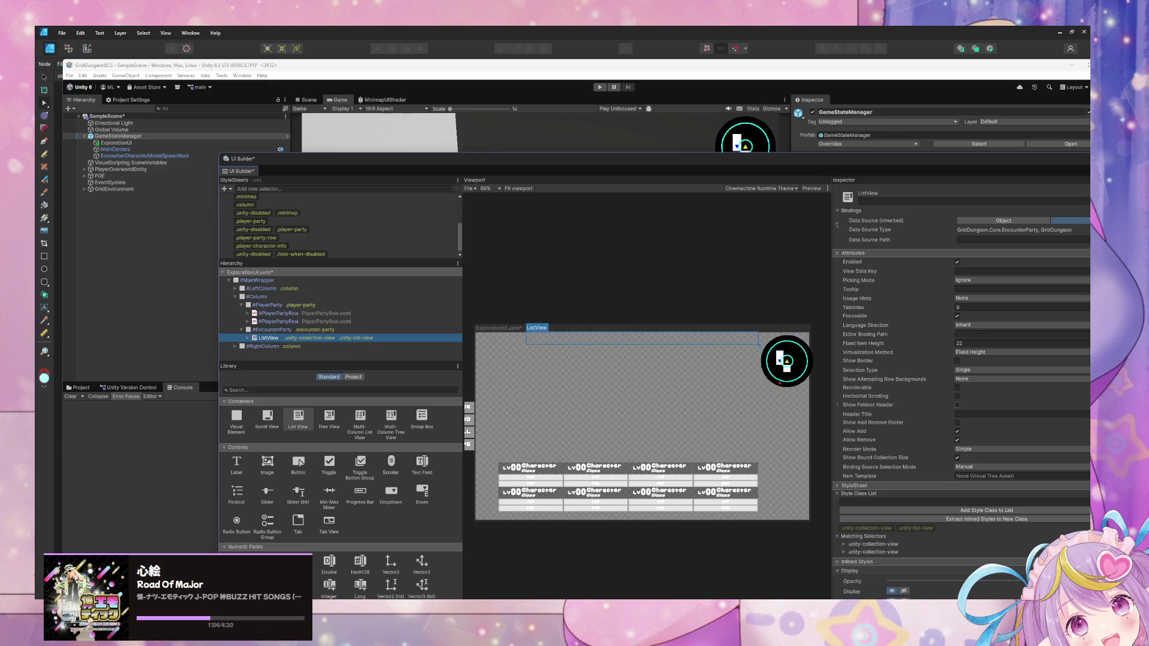
Step: Set the ListView's Data Source Path to Rows
click(976, 240)
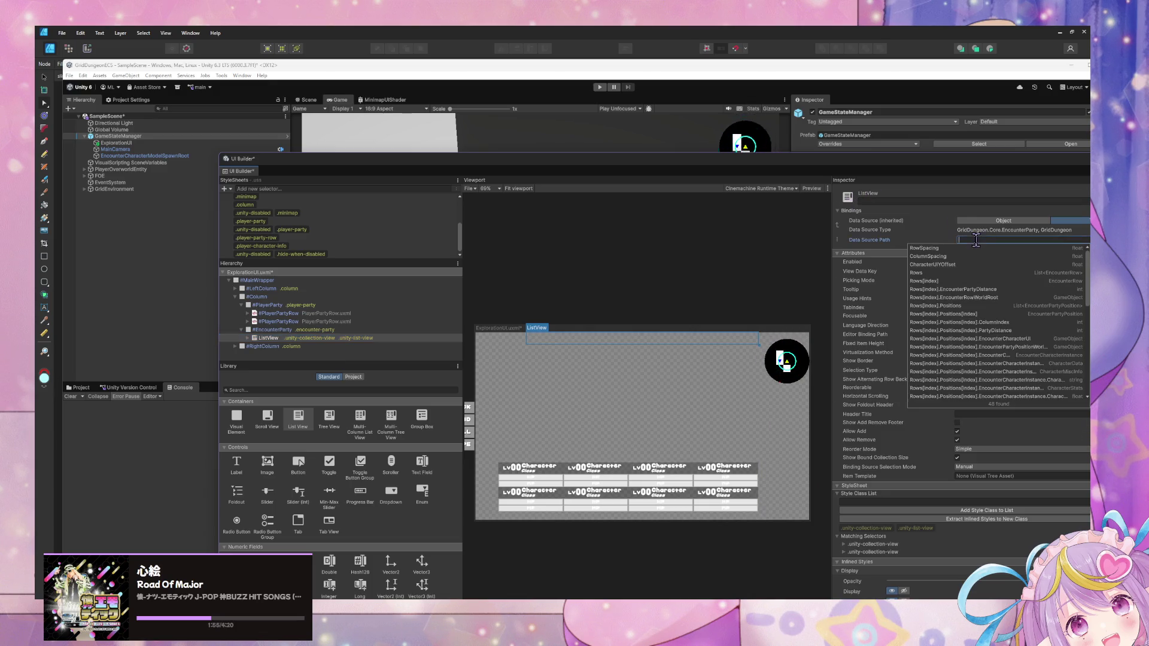
click(956, 276)
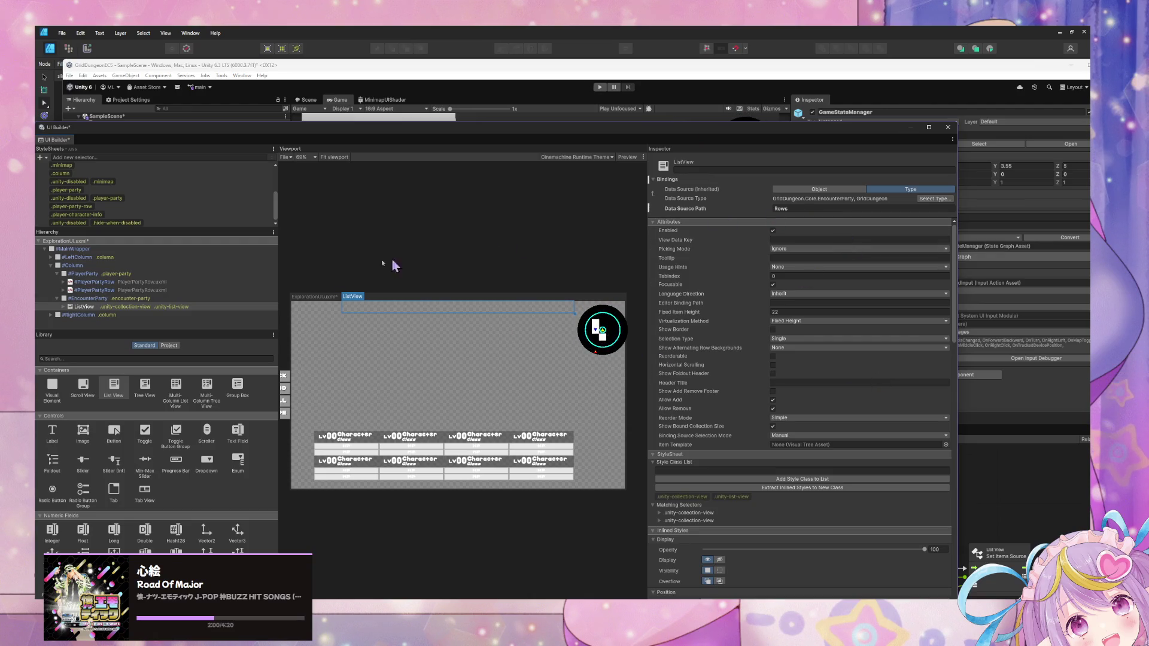
scroll(174, 221, up, 3)
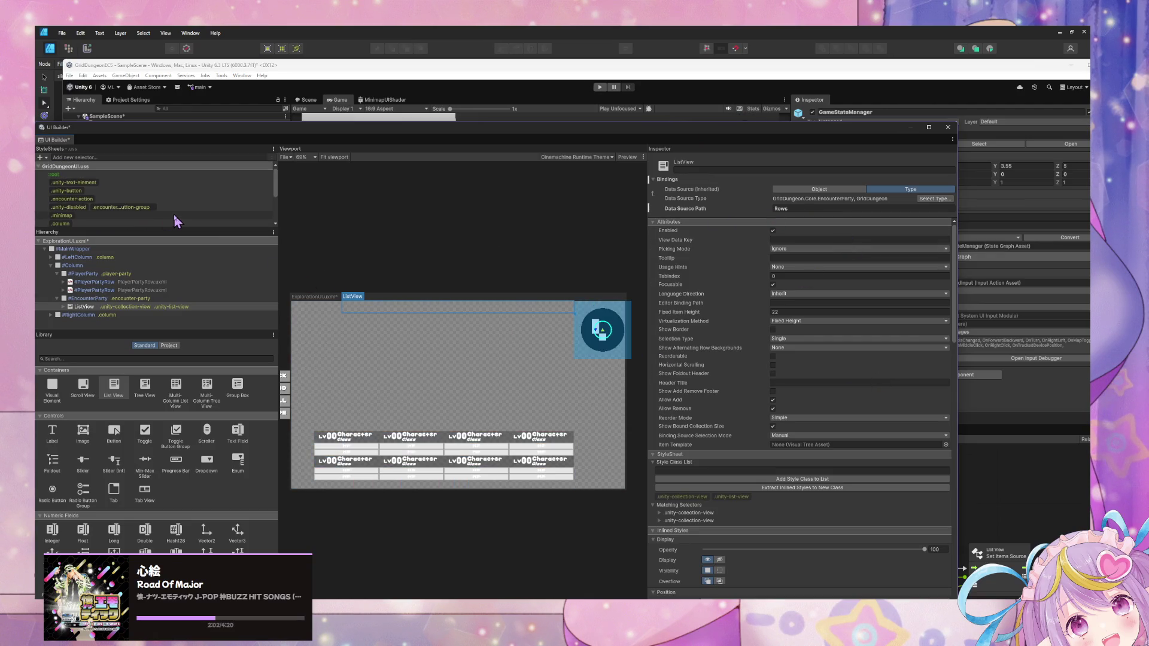
scroll(135, 218, down, 3)
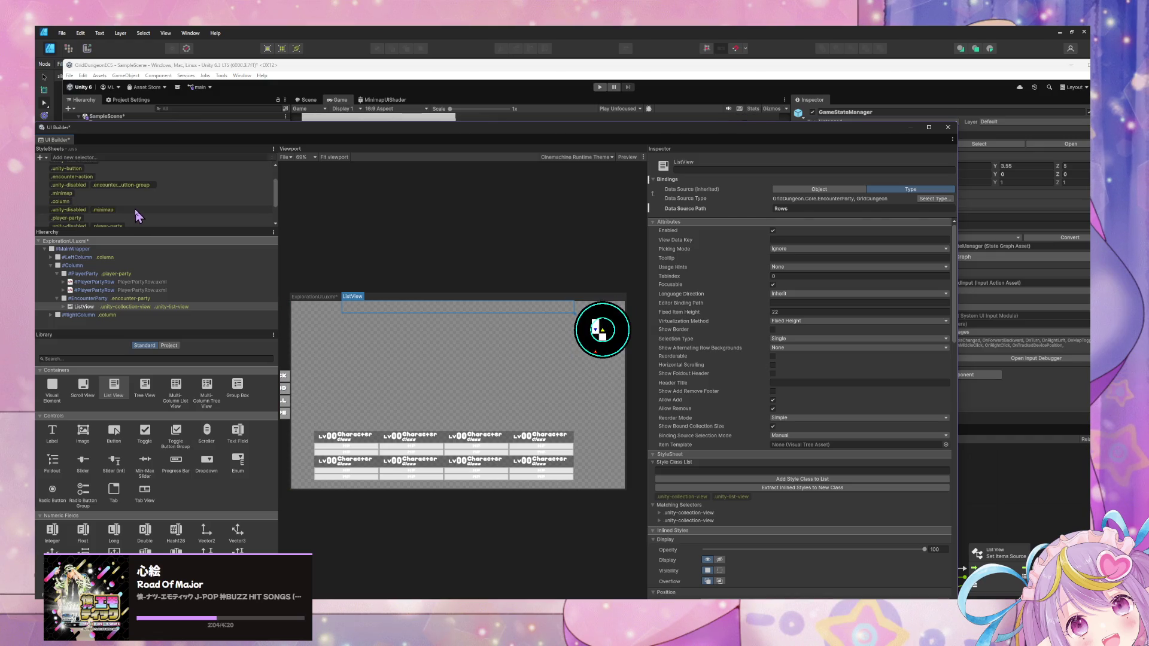
scroll(136, 215, up, 3)
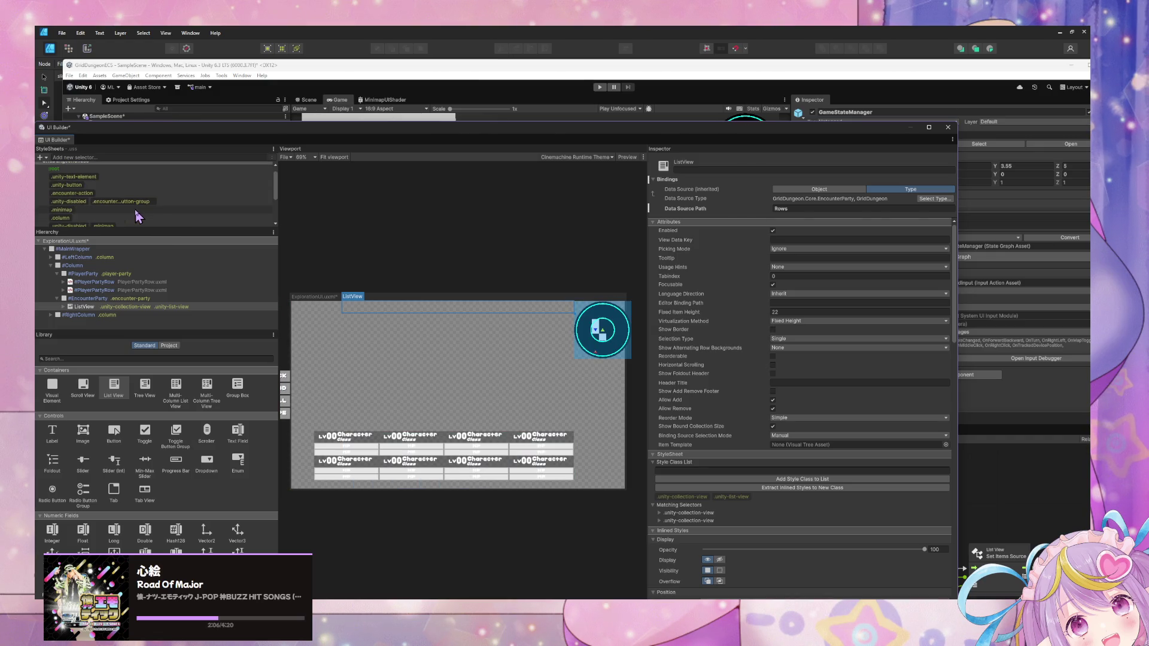
drag(181, 131, 282, 109)
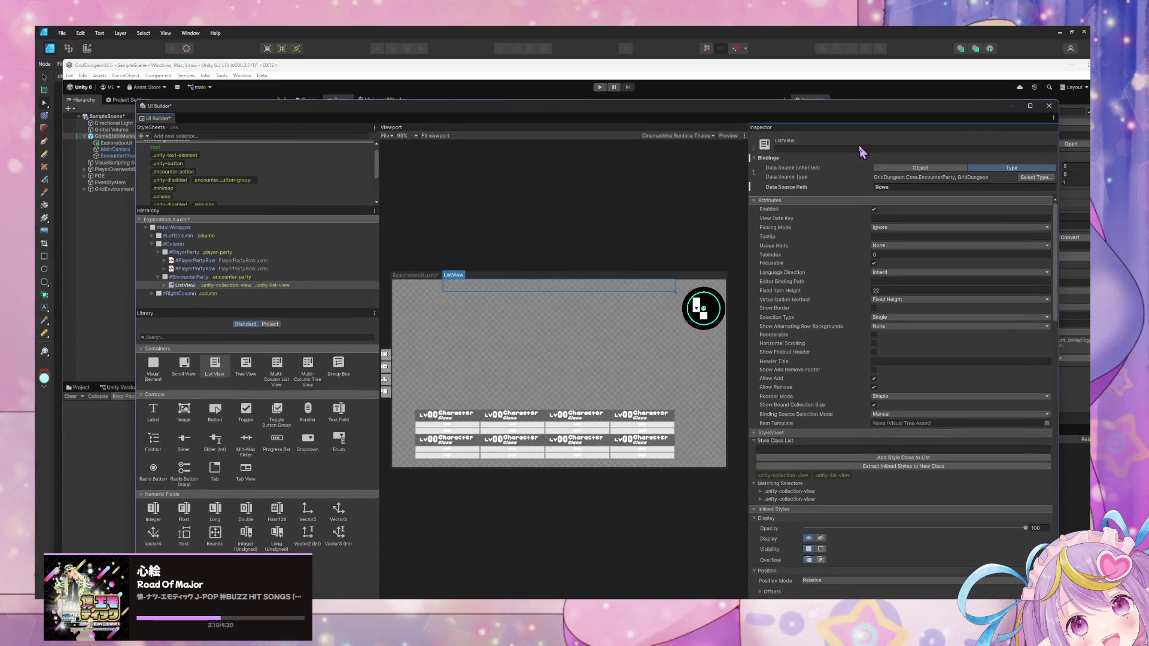
Step: Name the list view EncounterRowsList and open the Item Template asset picker
click(853, 149)
text(ncounter)
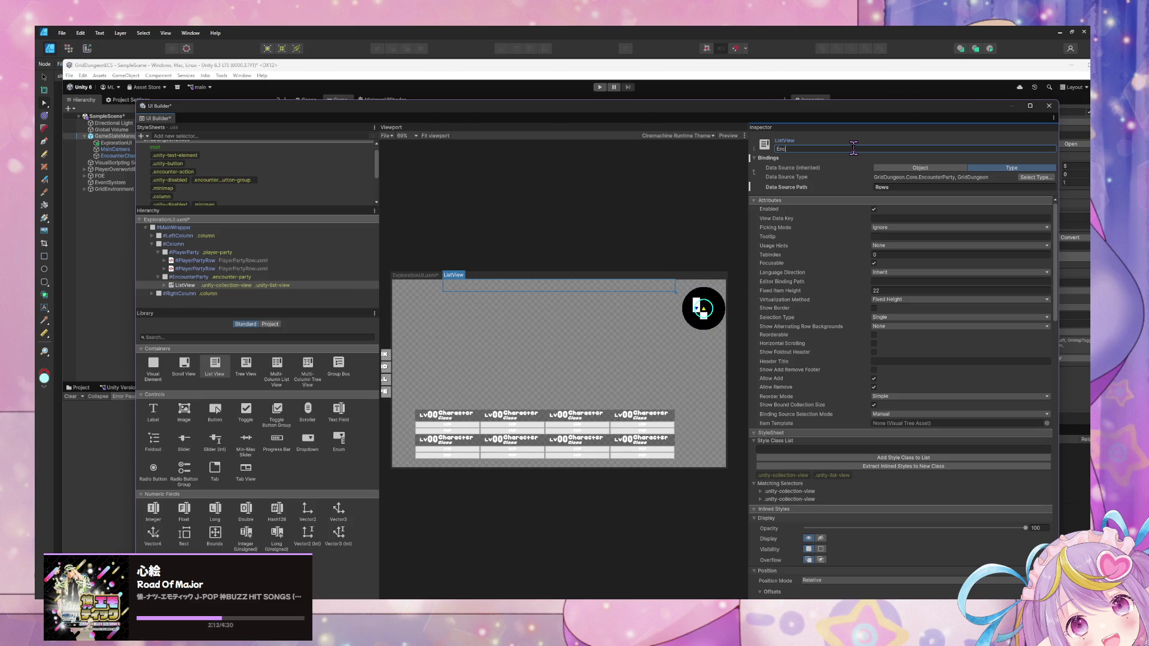
mouse_move(794, 119)
mouse_down()
mouse_move(477, 328)
mouse_move(540, 189)
mouse_up()
click(793, 237)
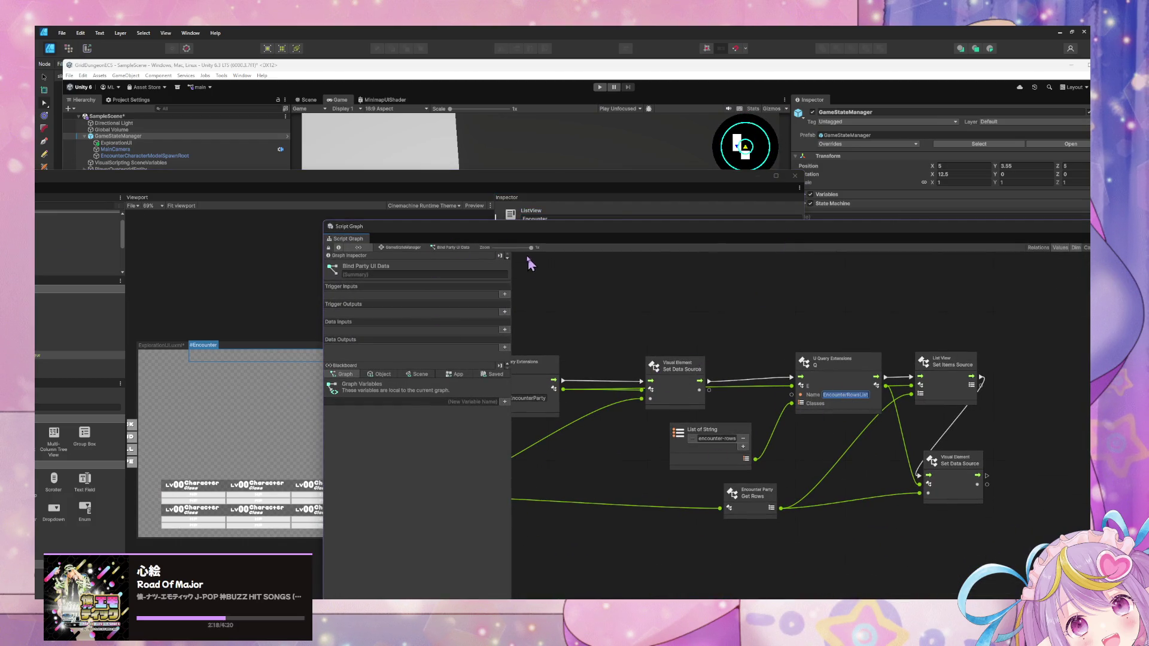
click(487, 187)
click(207, 335)
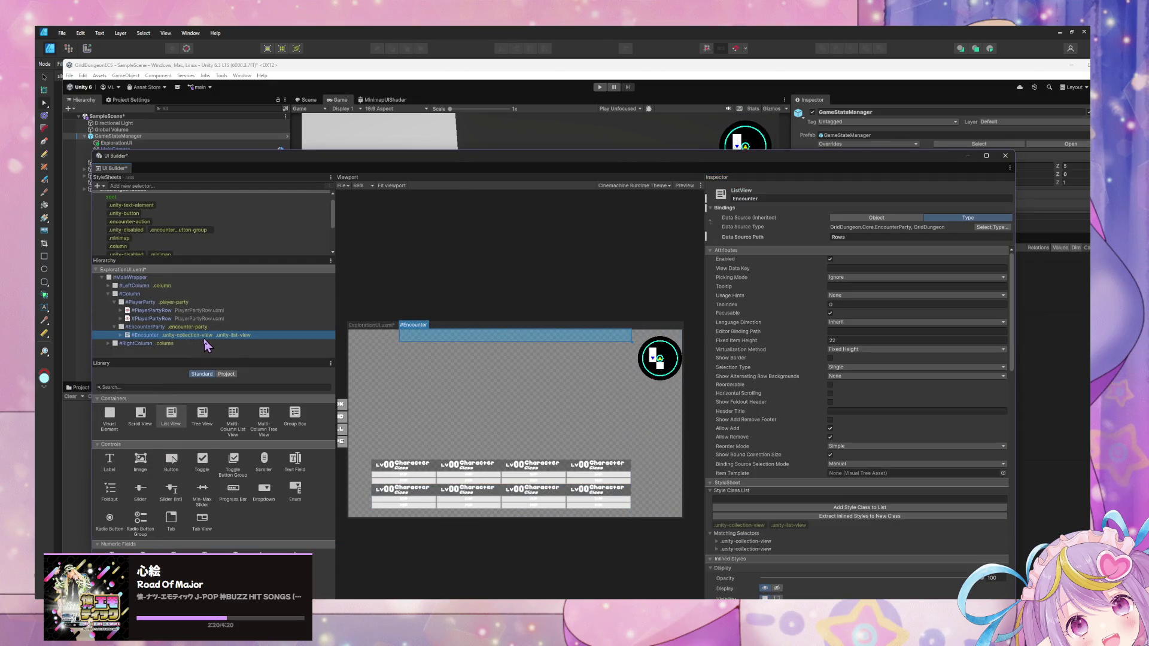
click(752, 198)
text(RowsList)
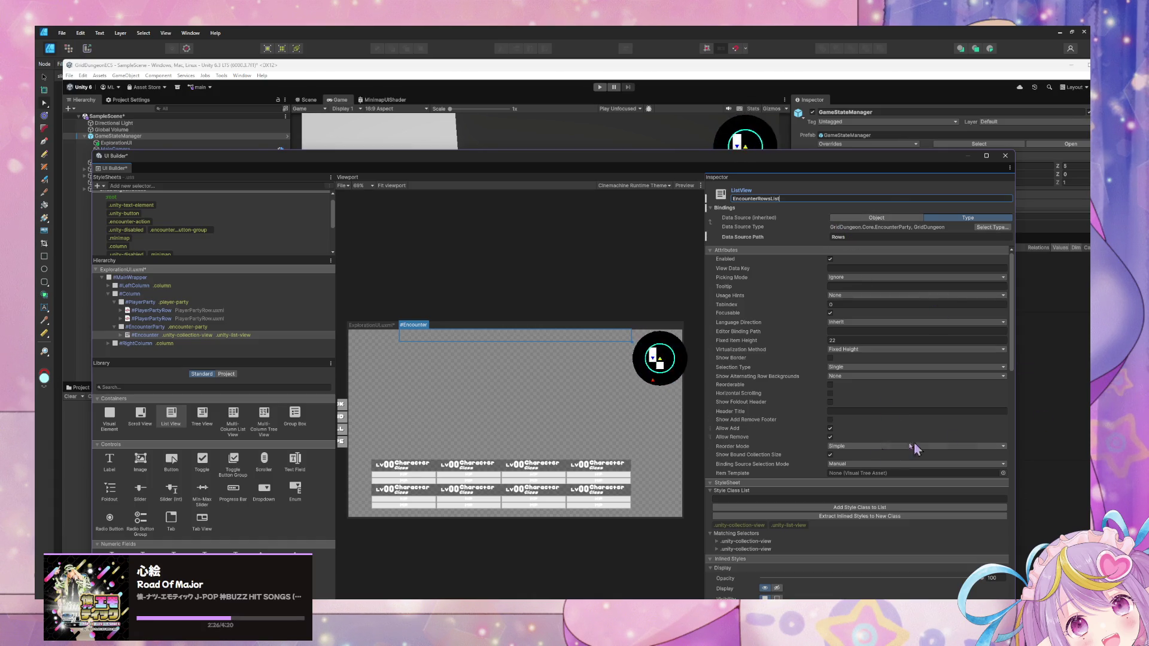
click(1003, 472)
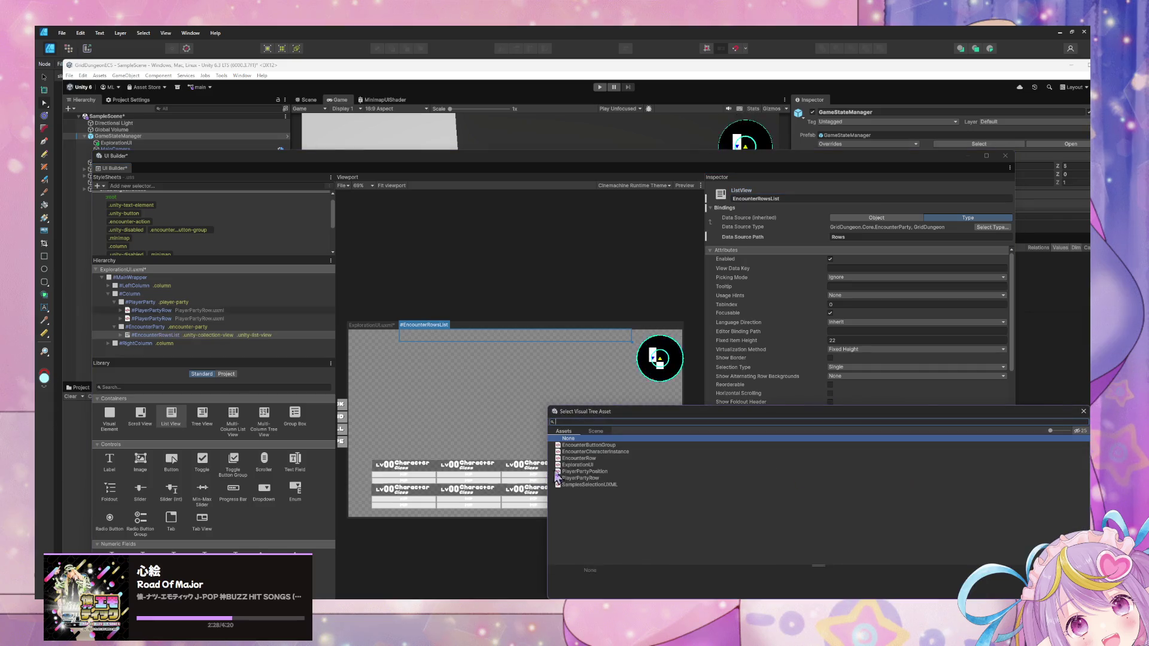
Step: Use EncounterRow as the item template and add the encounter-rows-list style class
double_click(602, 458)
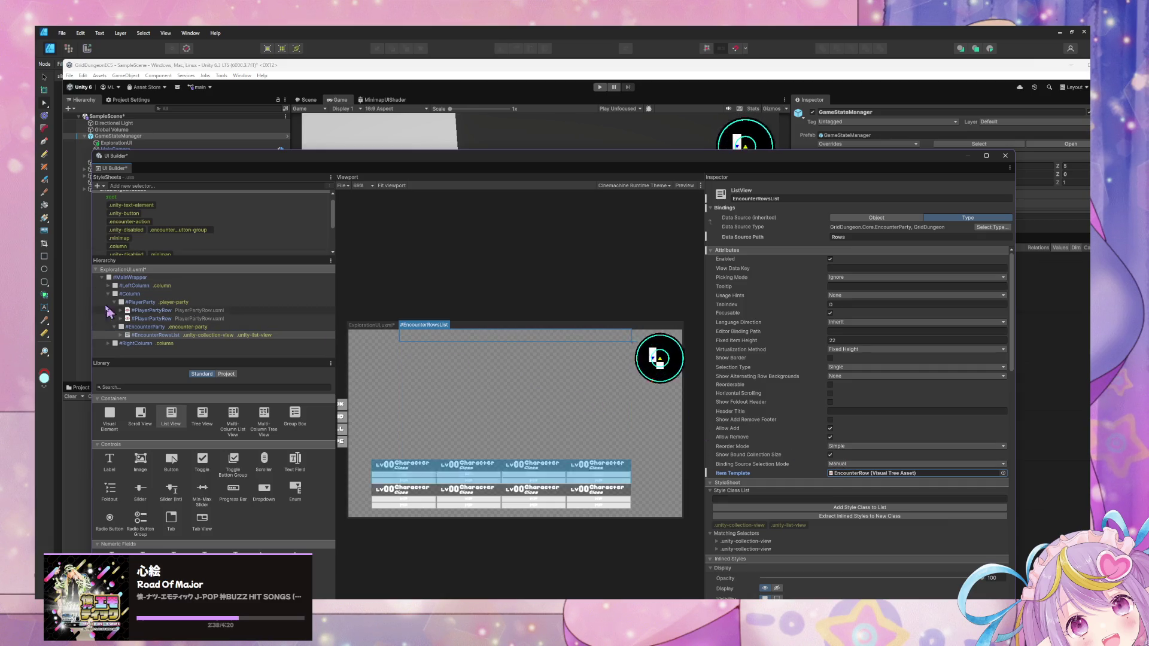
click(206, 335)
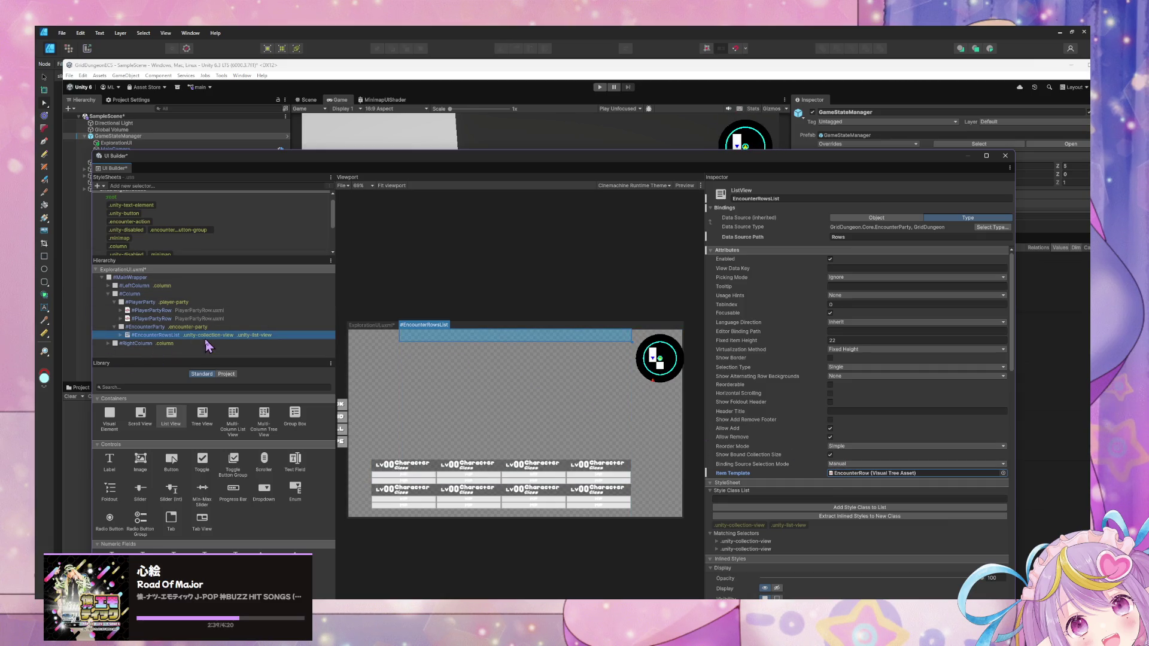
click(872, 285)
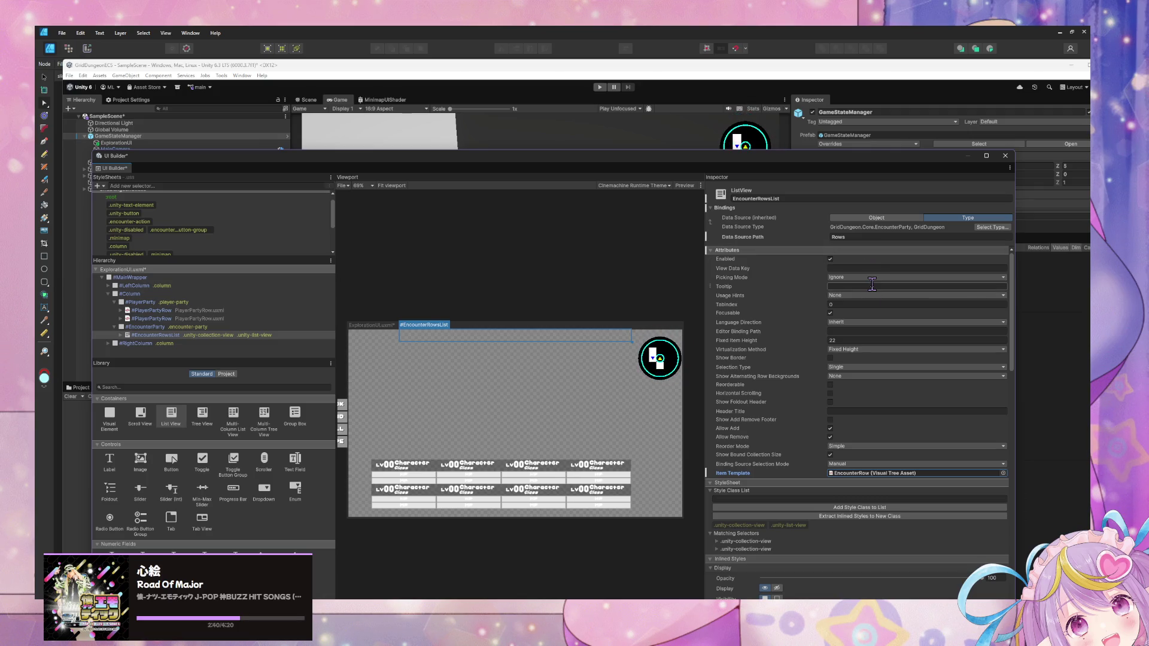
click(804, 499)
text(encounter)
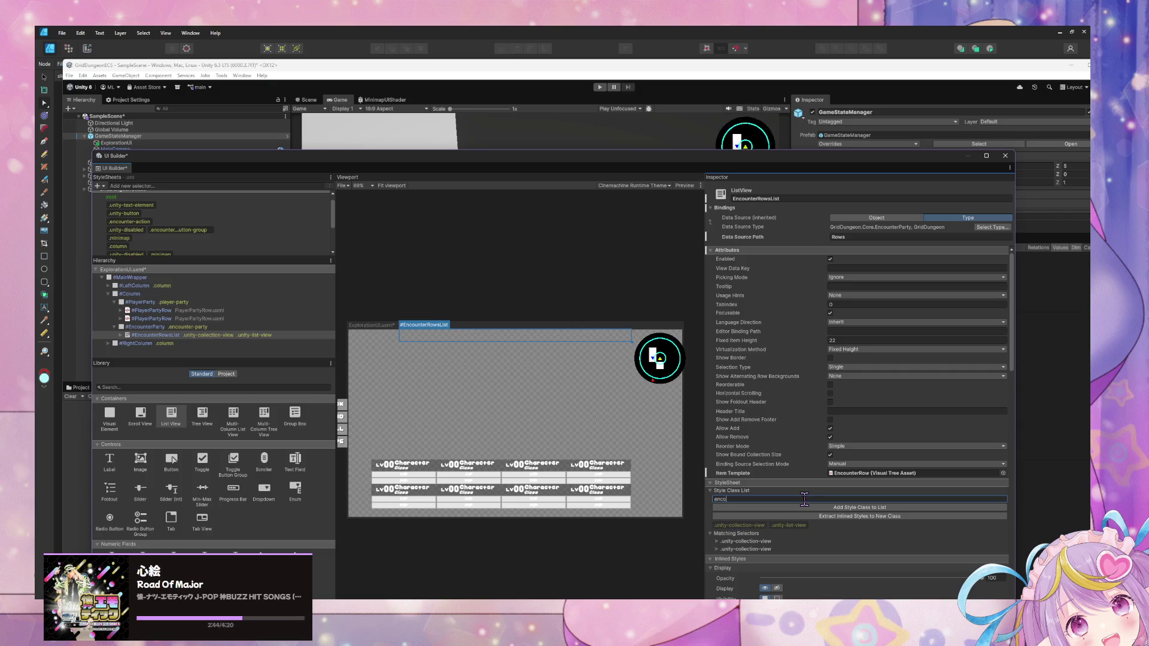
text(-rows-list)
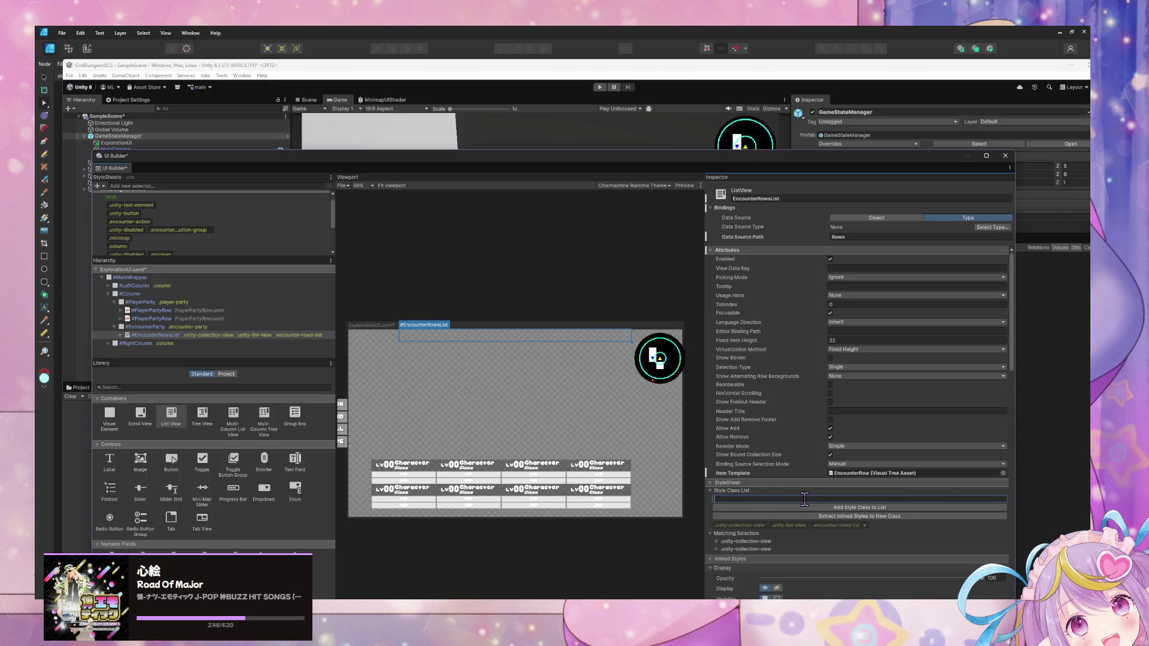
key(Return)
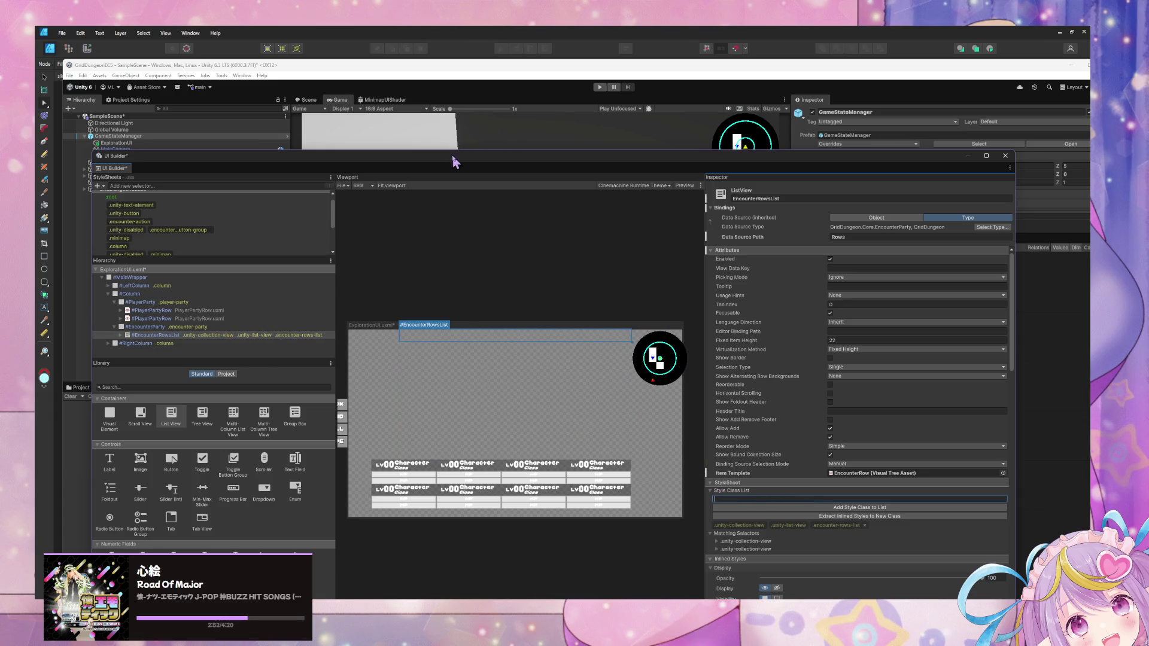
Step: Open EncounterRow.uxml from the project's UI folder in UI Builder
mouse_move(457, 159)
mouse_down()
mouse_move(528, 229)
mouse_move(465, 103)
mouse_move(581, 420)
mouse_move(584, 326)
mouse_move(549, 317)
mouse_up()
drag(448, 232, 751, 436)
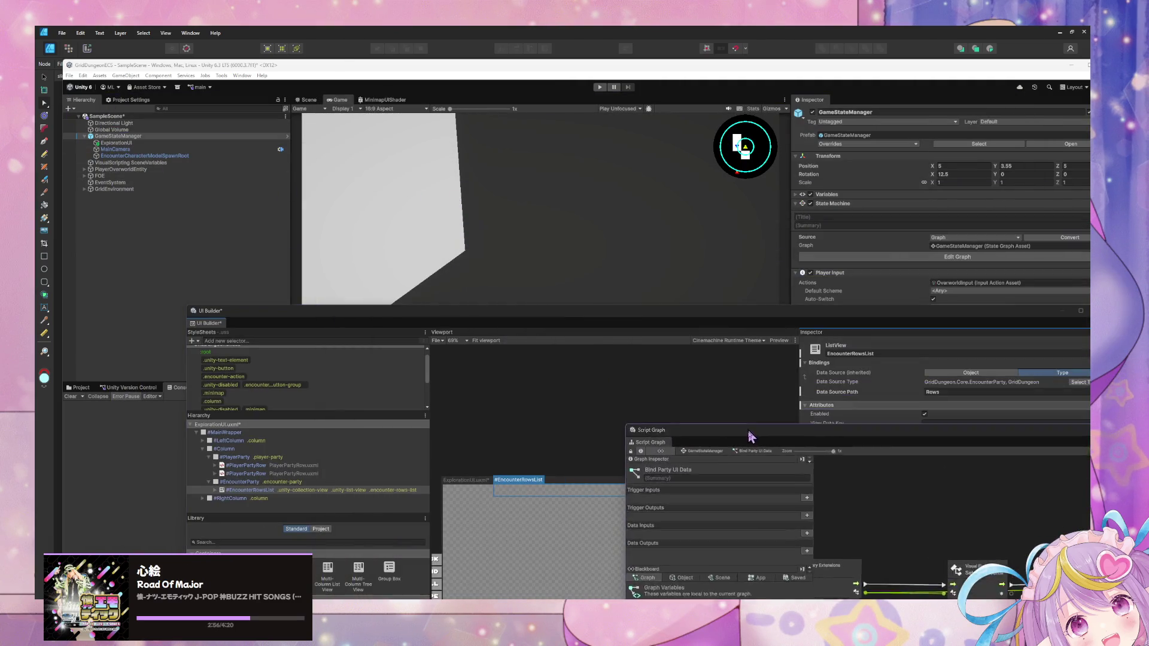
mouse_move(419, 310)
mouse_down()
mouse_move(403, 170)
mouse_move(626, 436)
mouse_move(694, 462)
mouse_up()
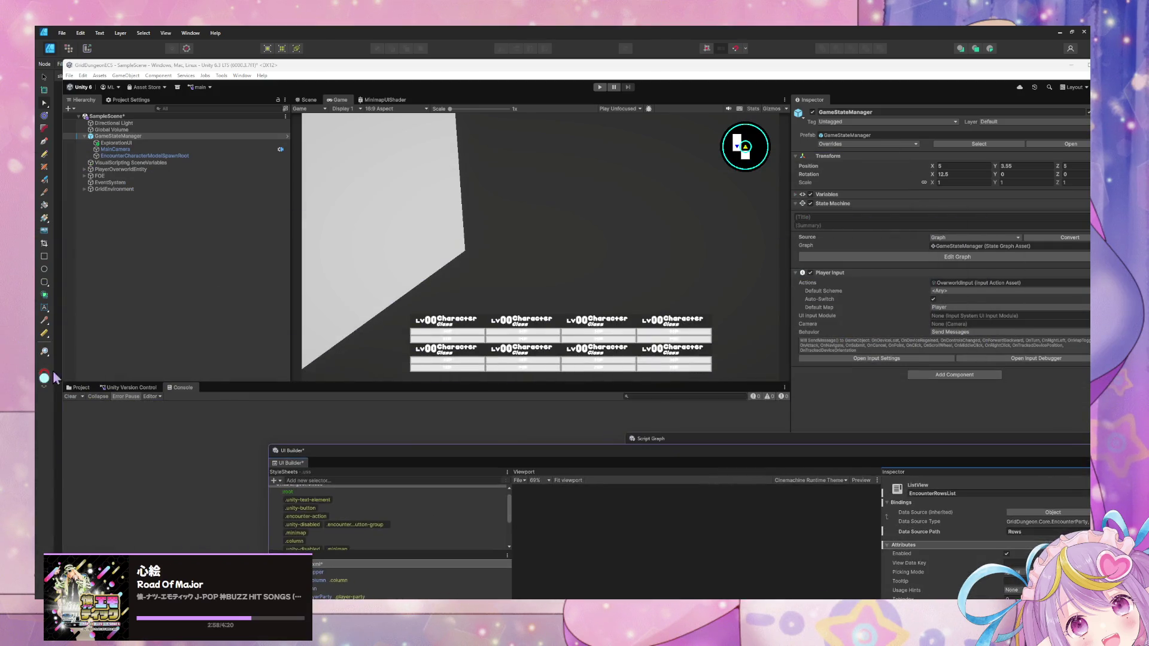
click(79, 388)
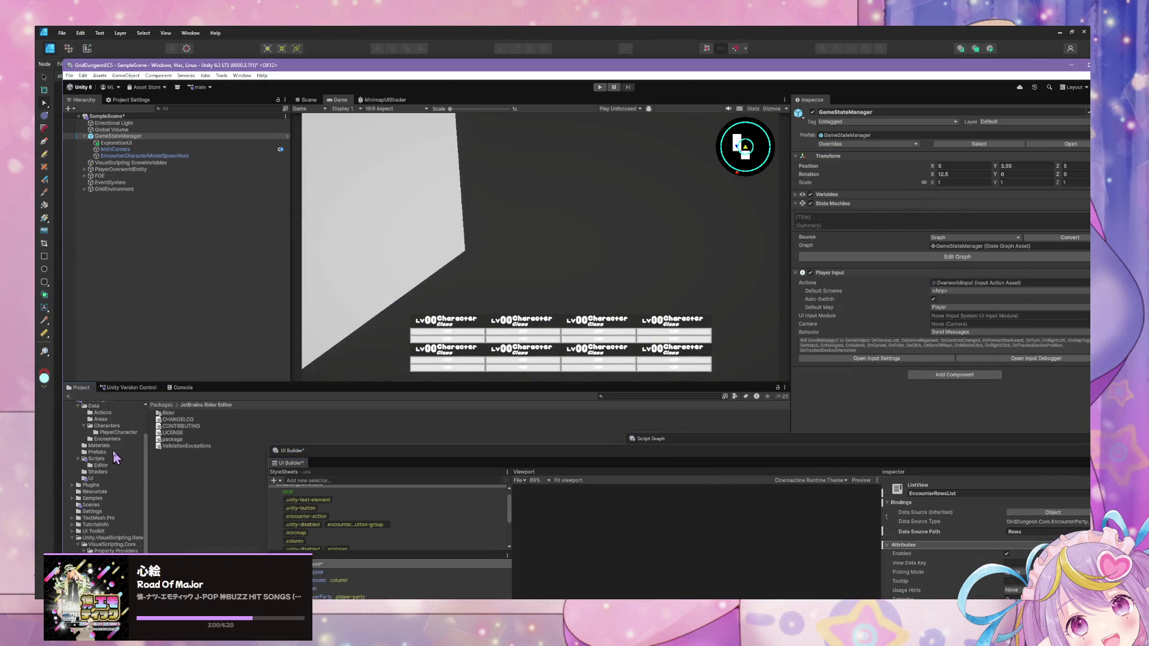
scroll(116, 458, up, 2)
click(95, 504)
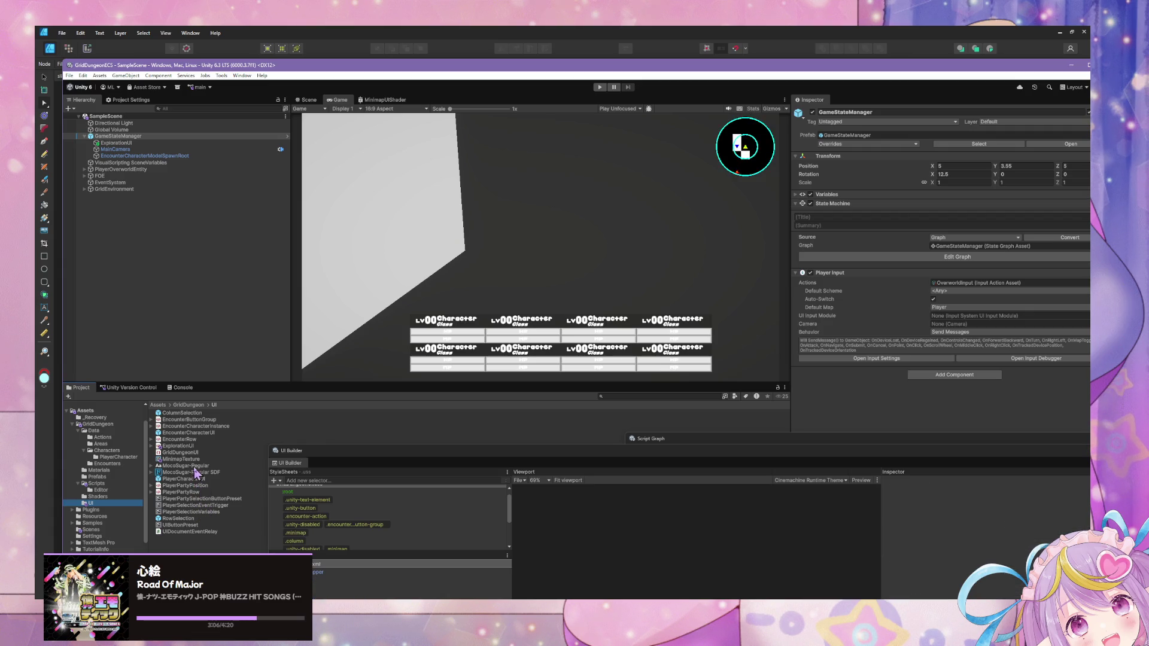
click(192, 428)
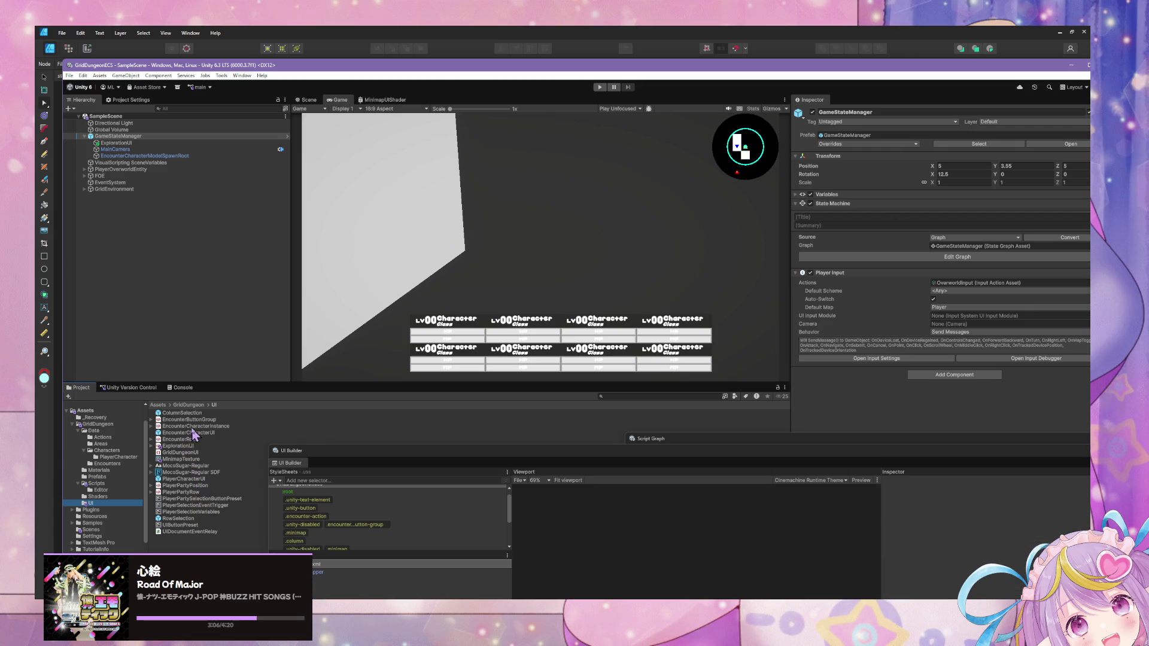
click(184, 445)
double_click(179, 440)
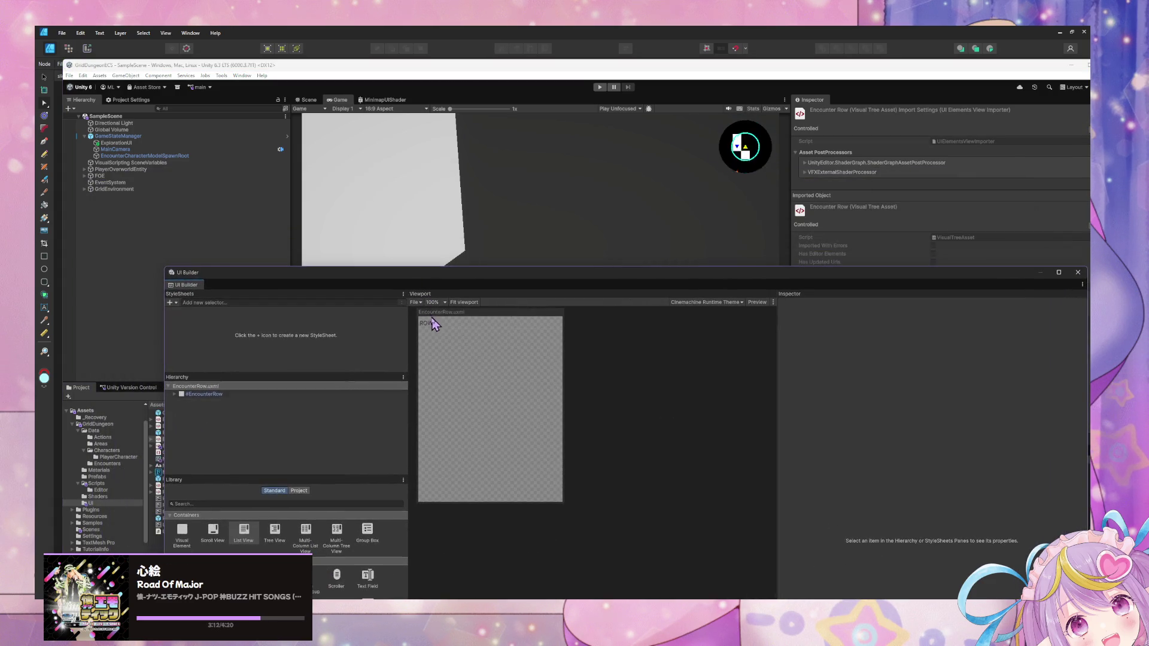
Step: Set the RowLabel width to a fixed 50 px and save EncounterRow
click(429, 324)
scroll(874, 419, down, 15)
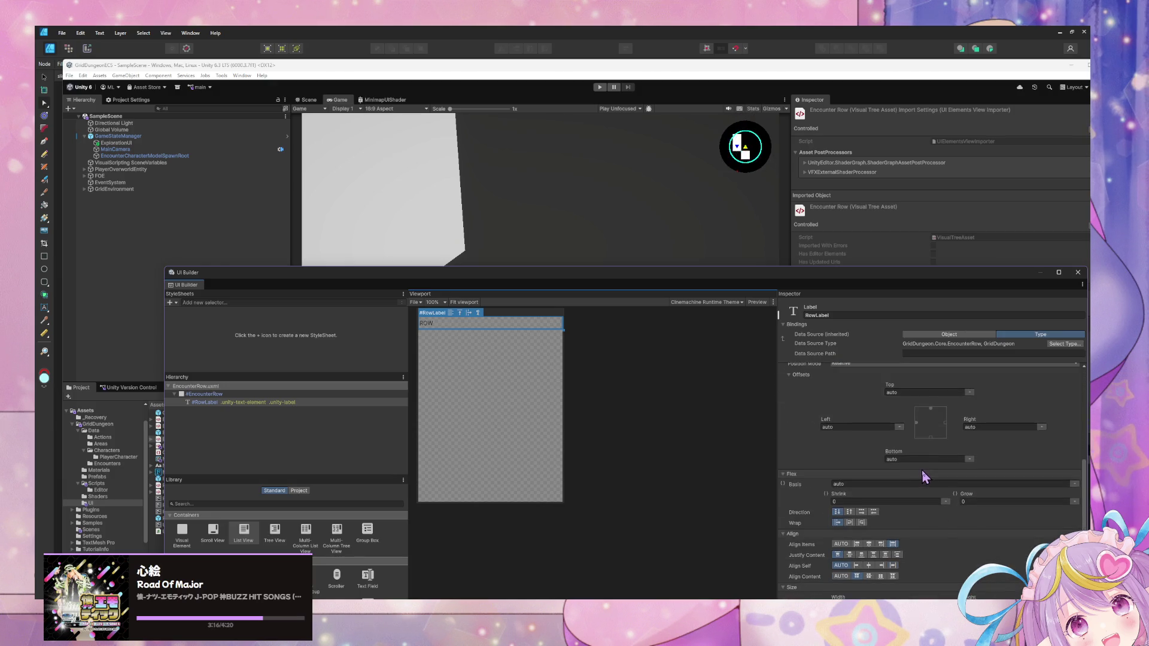
scroll(922, 477, down, 5)
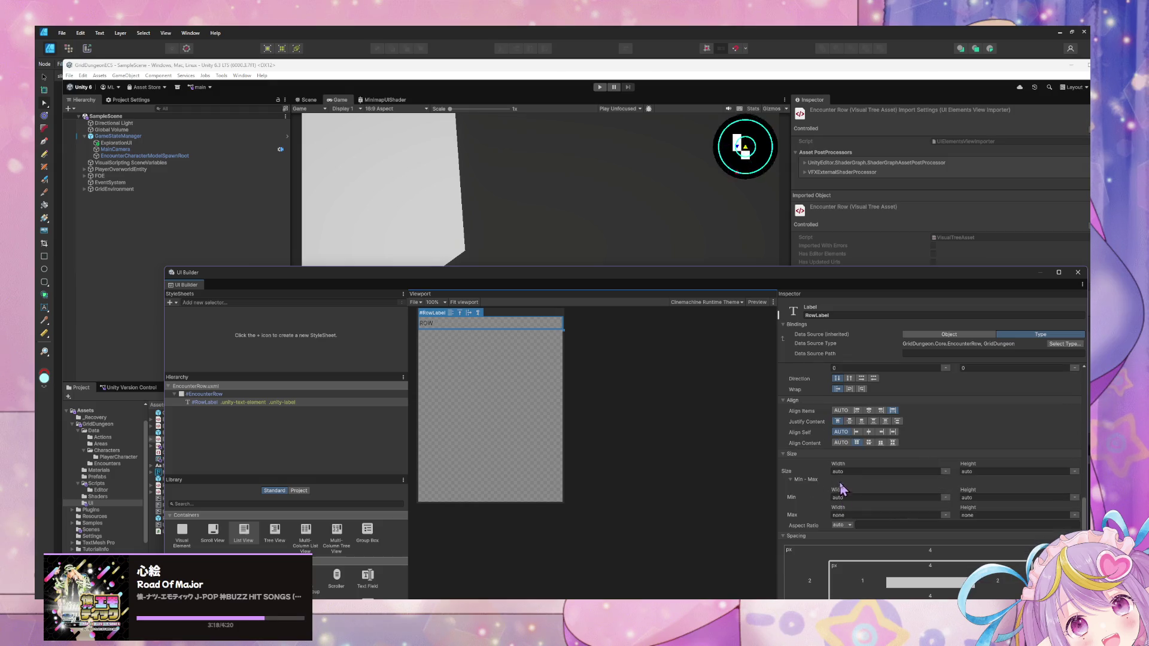
mouse_move(833, 467)
mouse_down()
mouse_move(883, 469)
mouse_move(780, 461)
mouse_up()
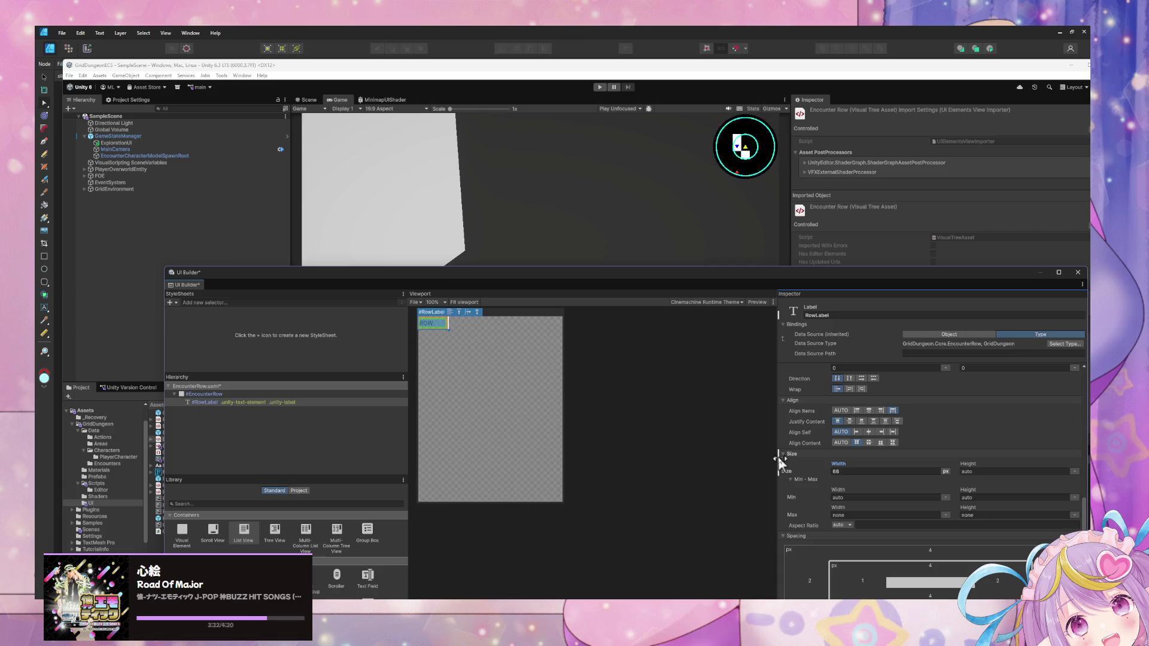
click(862, 472)
text(5)
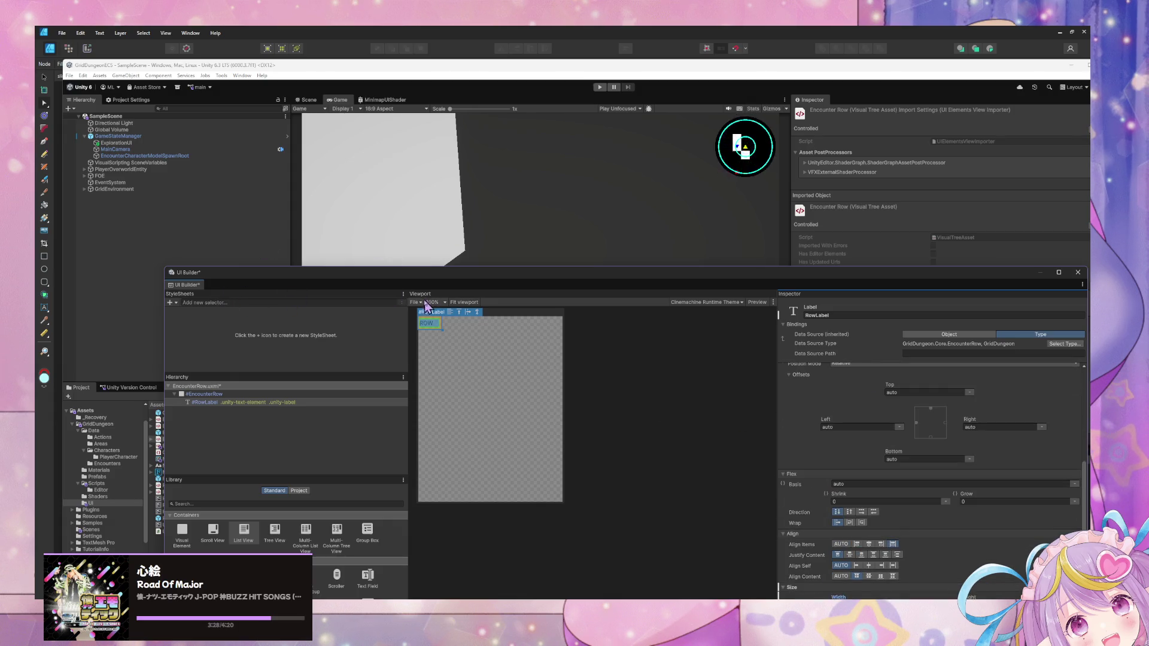
key(ctrl+s)
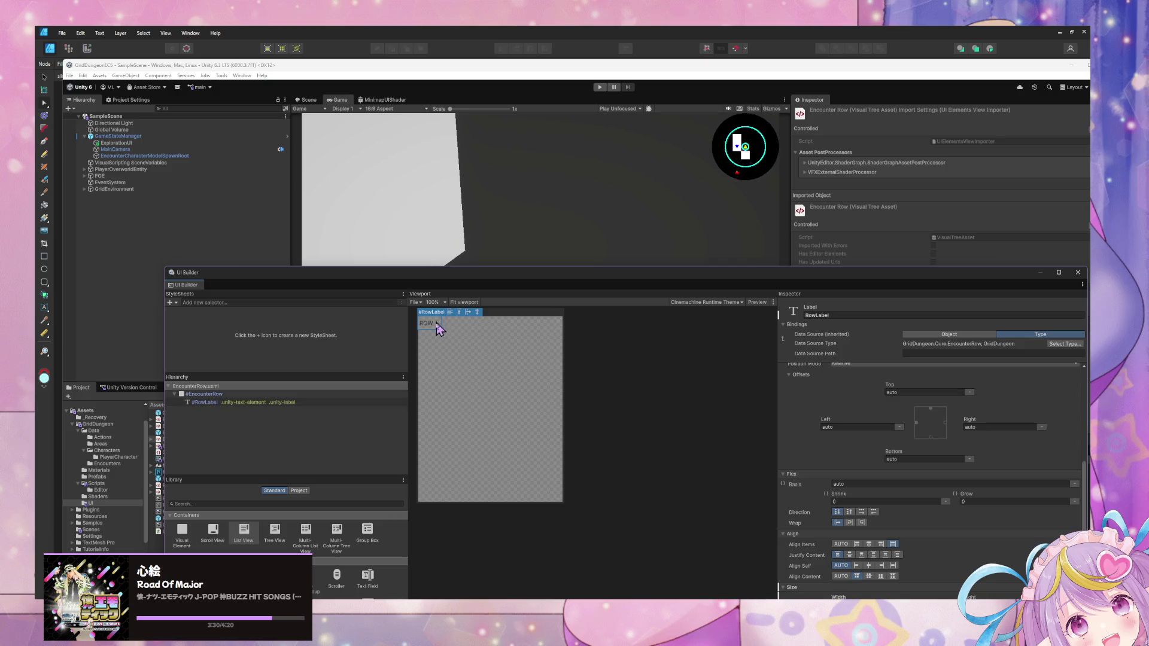
Step: Open ExplorationUI.uxml and expand MainWrapper > Column > EncounterParty in the hierarchy
click(123, 143)
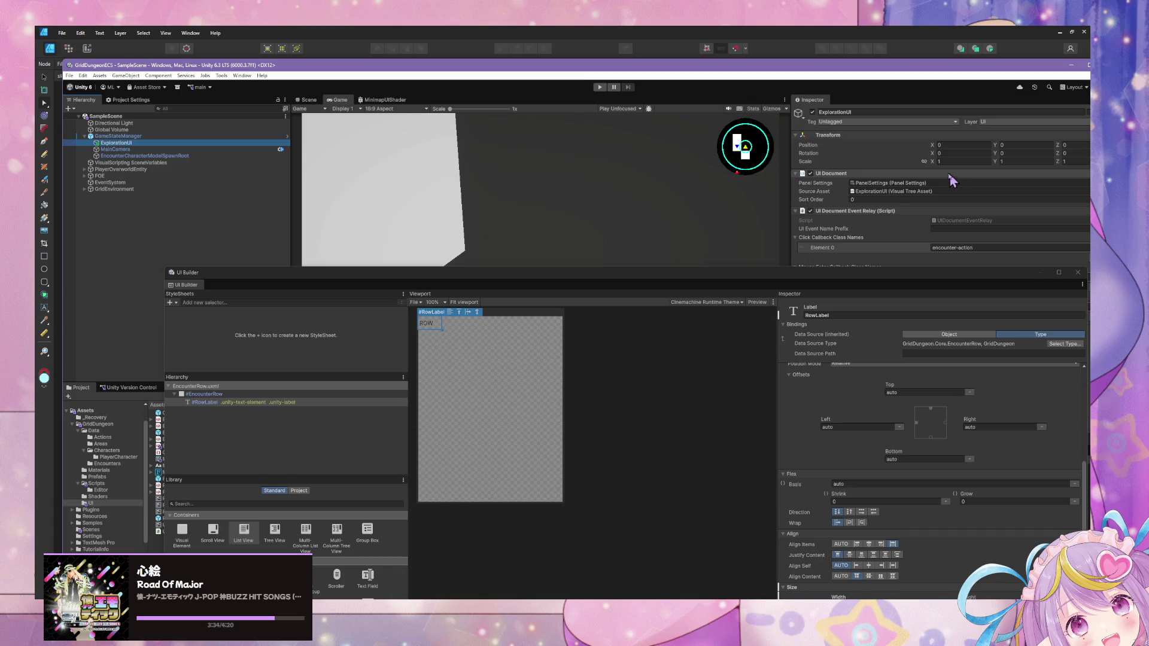
double_click(892, 192)
drag(524, 288, 540, 169)
click(191, 275)
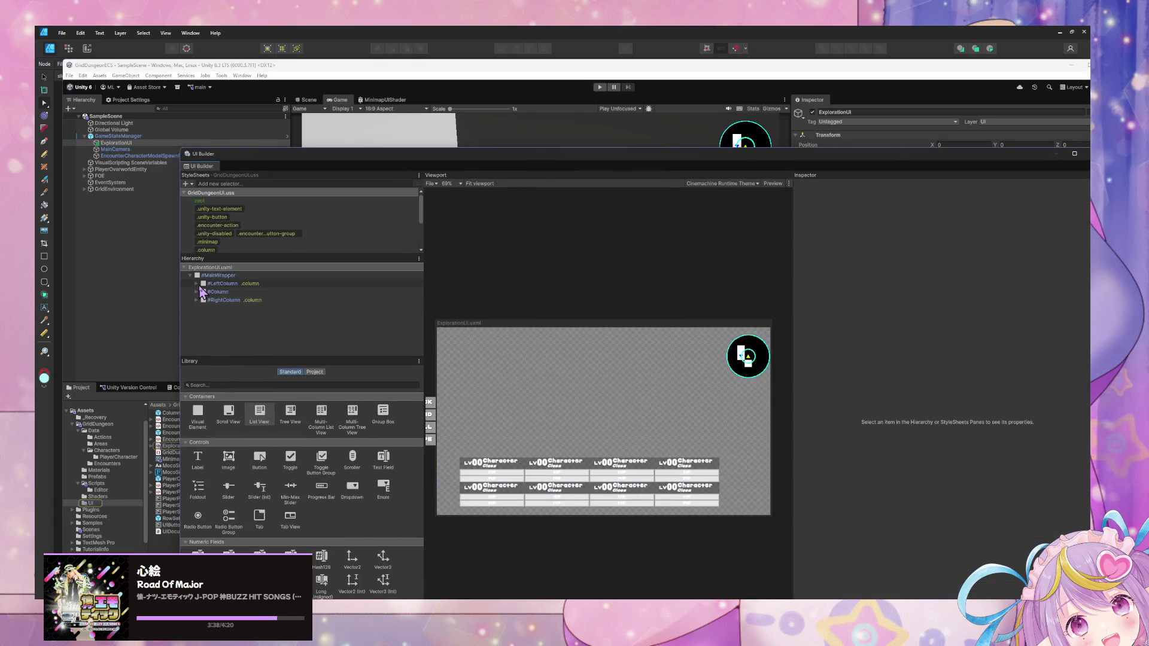
click(195, 293)
click(202, 308)
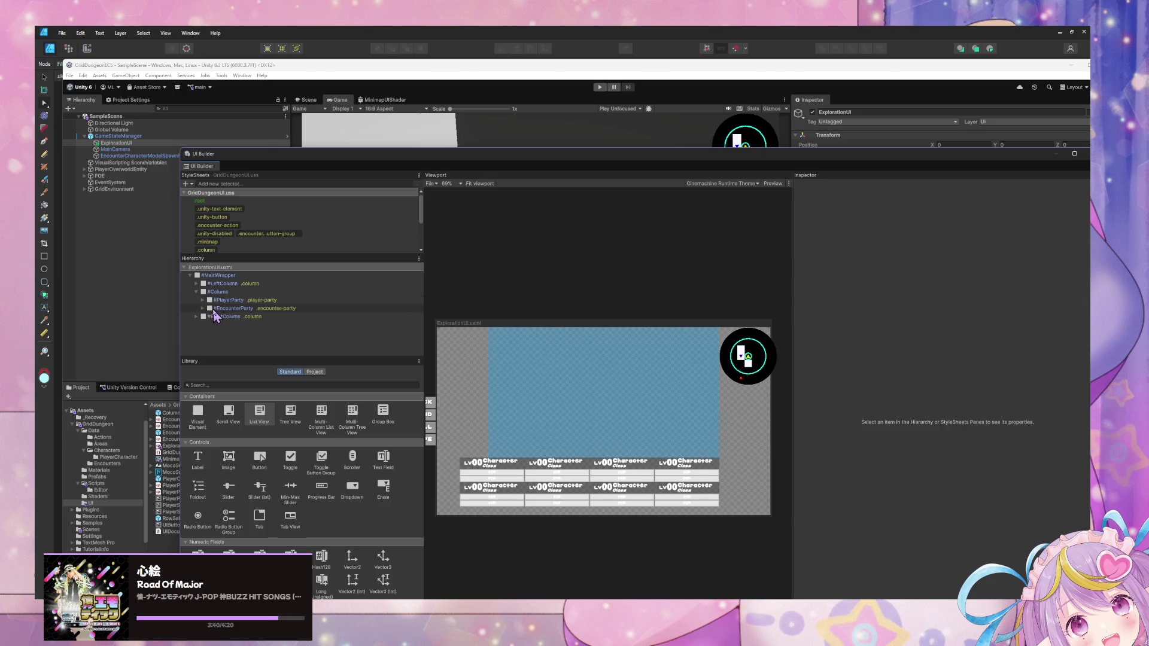
click(215, 308)
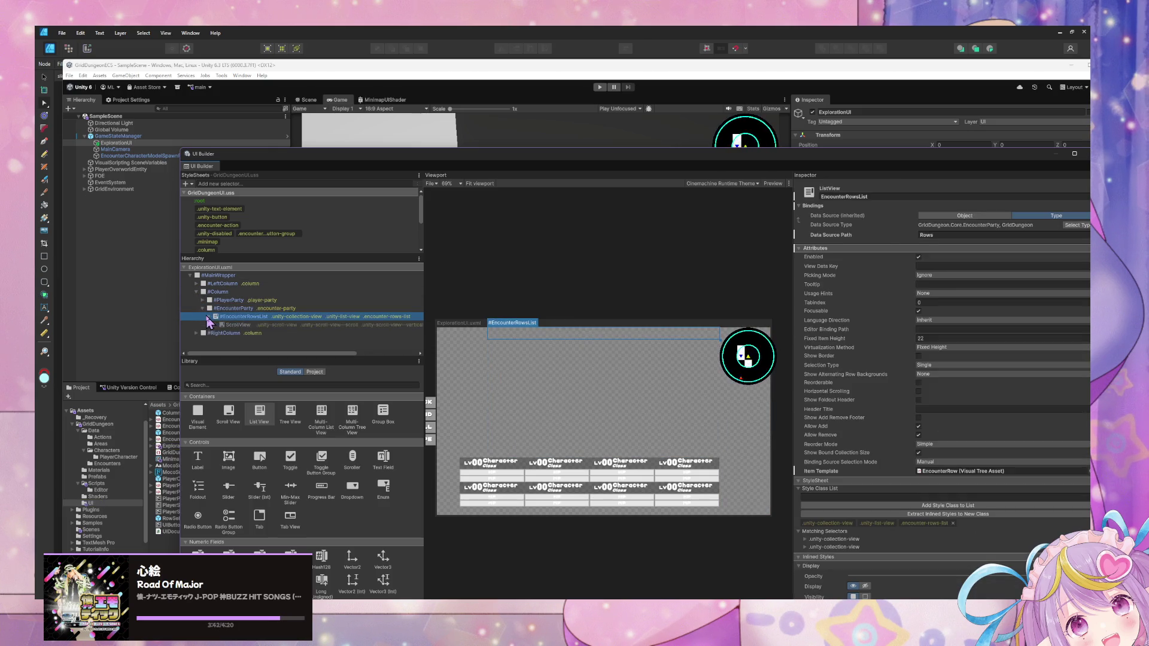
Step: Inspect EncounterRowsList's settings and start play mode
click(257, 317)
key(Right)
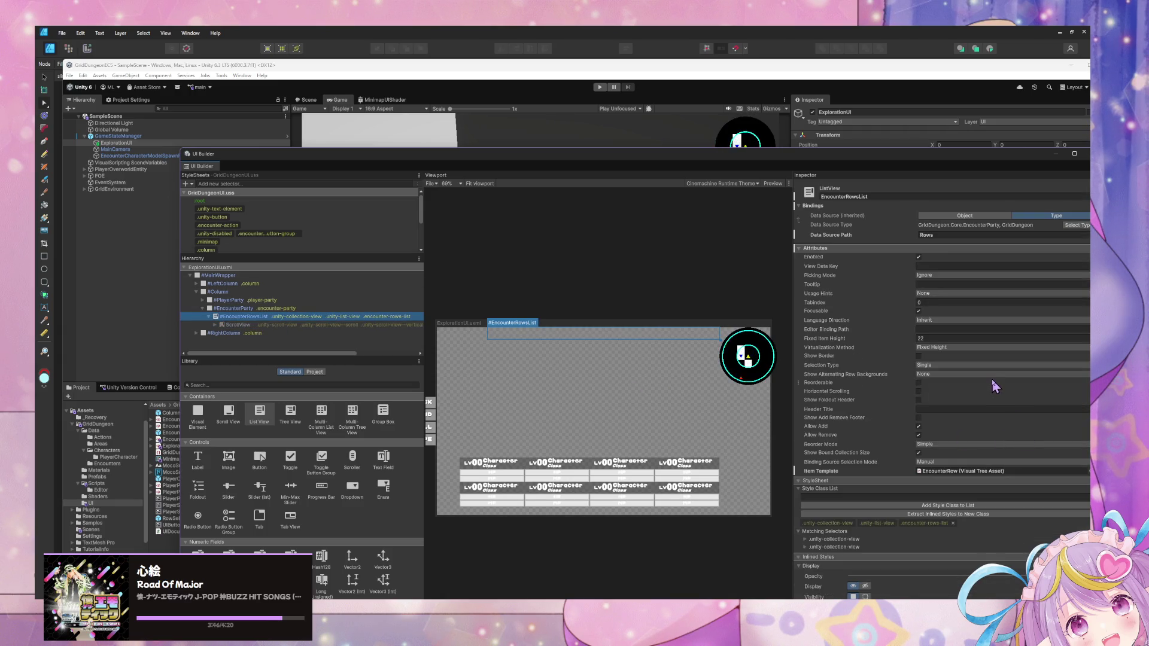
scroll(993, 389, down, 5)
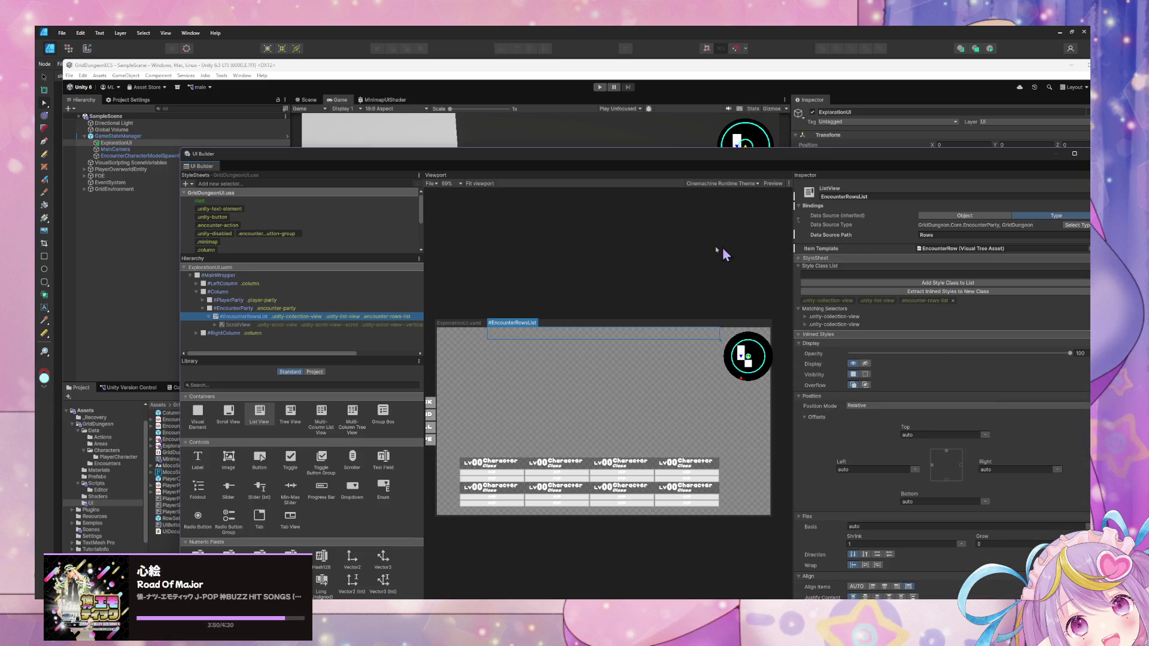
scroll(898, 329, down, 3)
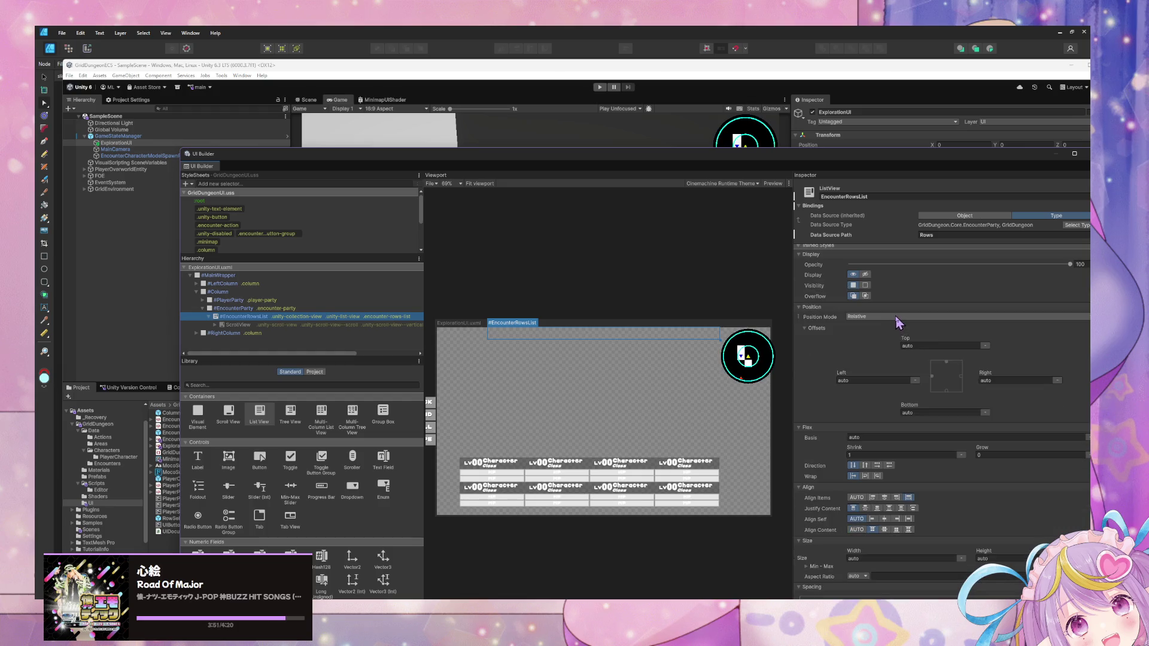
click(599, 87)
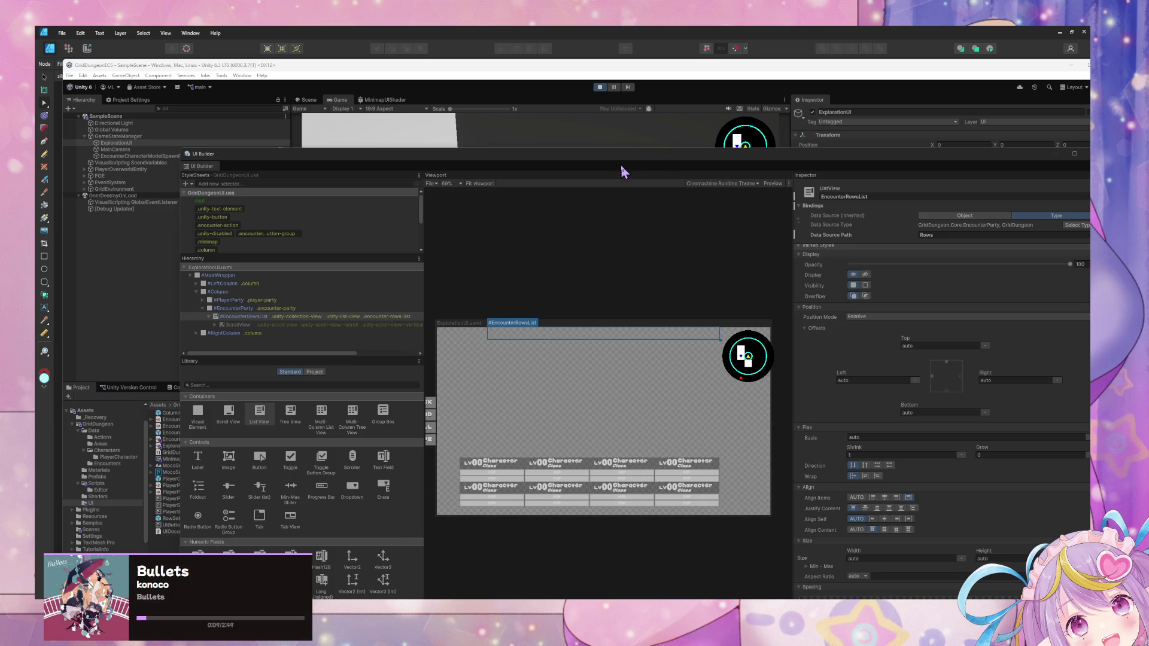
Step: Undock UI Builder into a floating window and move it up and left
drag(623, 159, 556, 172)
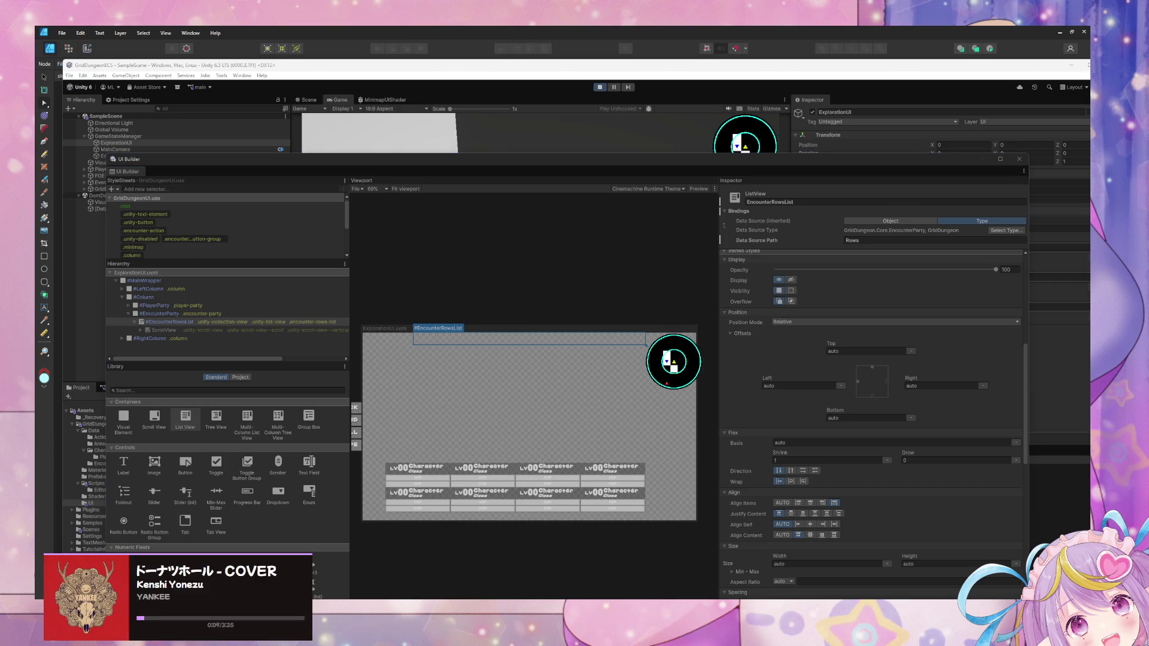
mouse_move(745, 575)
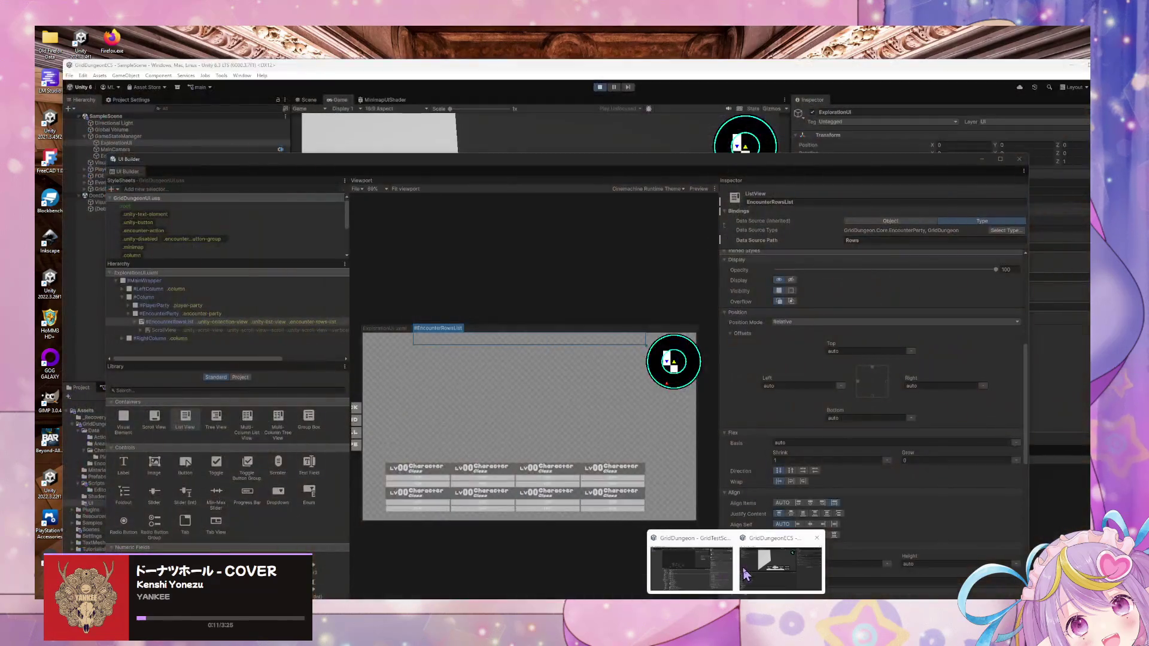
click(746, 574)
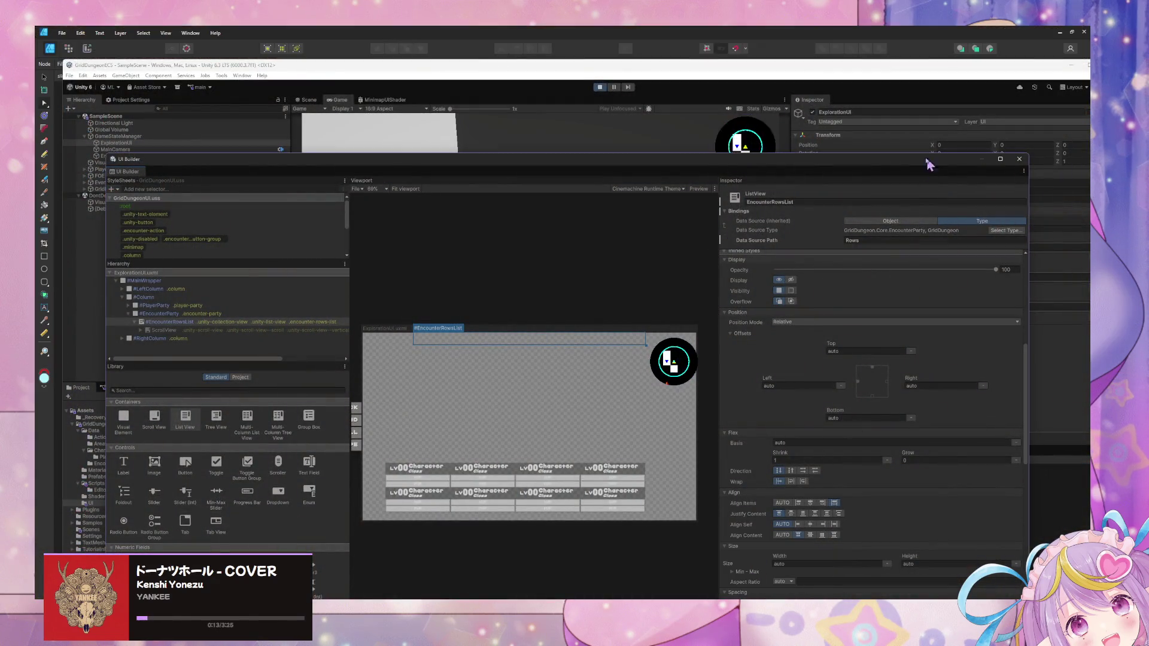
mouse_move(899, 165)
mouse_down()
mouse_move(705, 166)
mouse_move(490, 145)
mouse_move(679, 130)
mouse_up()
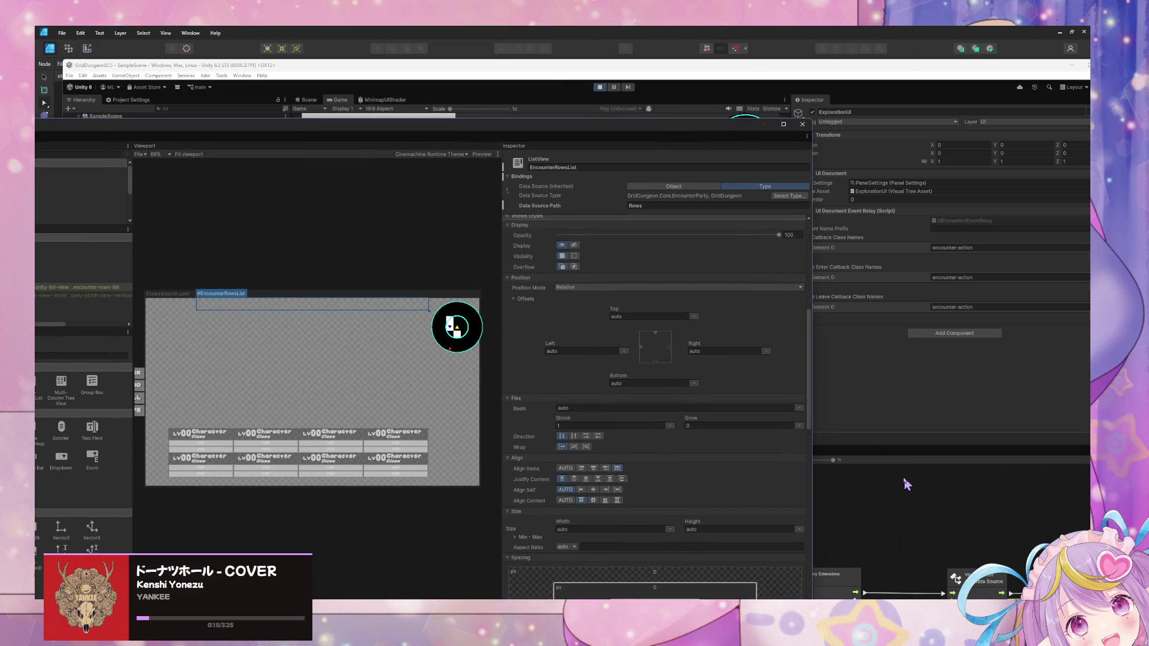
Step: From the Bind Party UI Data graph, go up to GameStateManager's state graph and check Test Load/Clear's actions
click(796, 389)
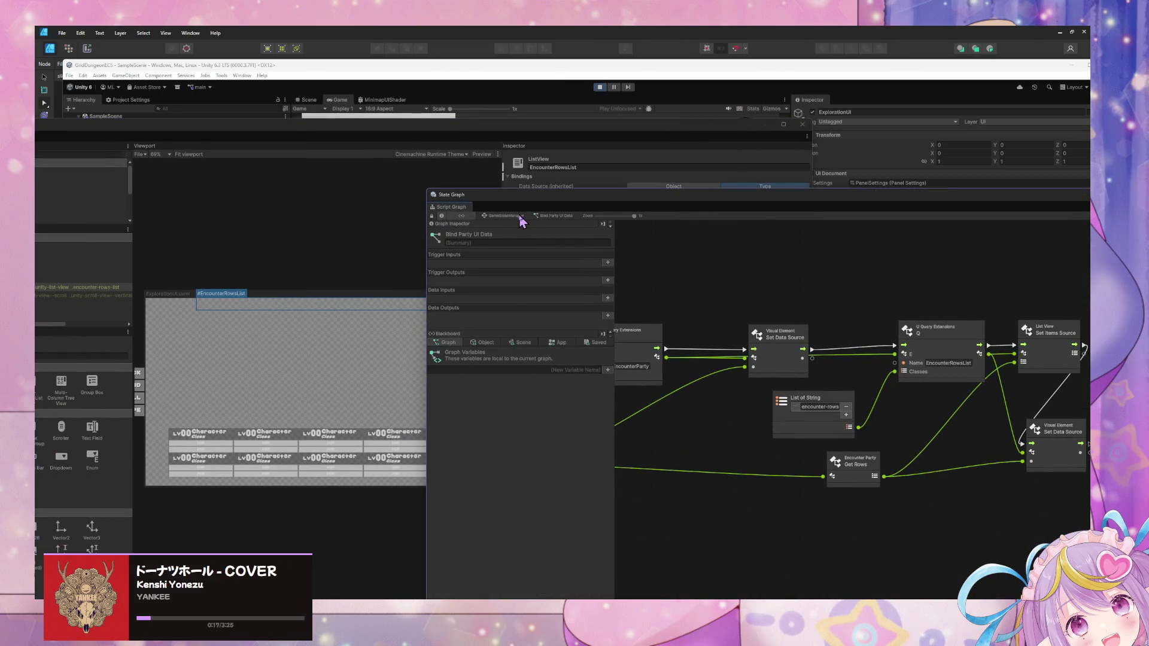
click(507, 217)
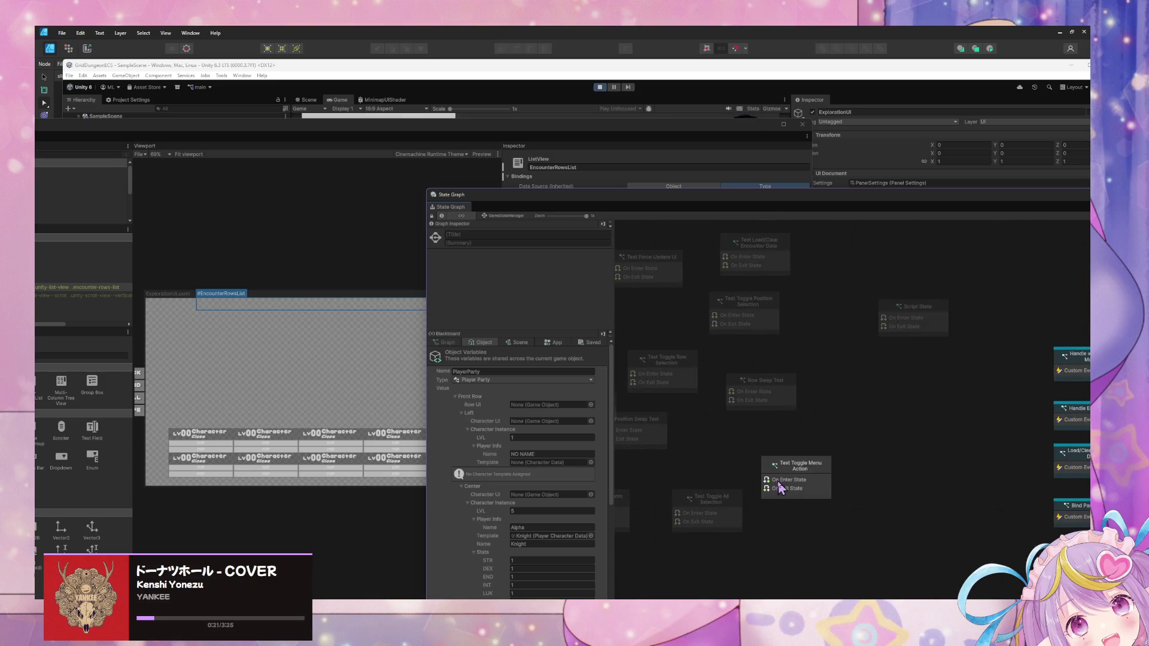
click(754, 263)
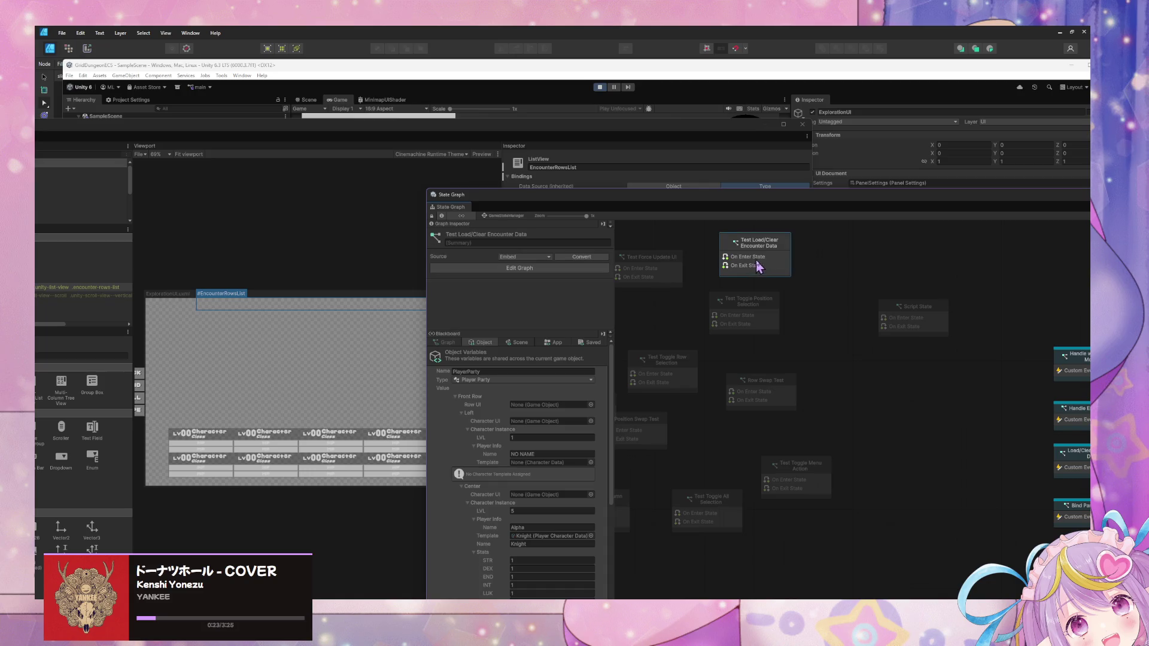
right_click(753, 261)
click(772, 292)
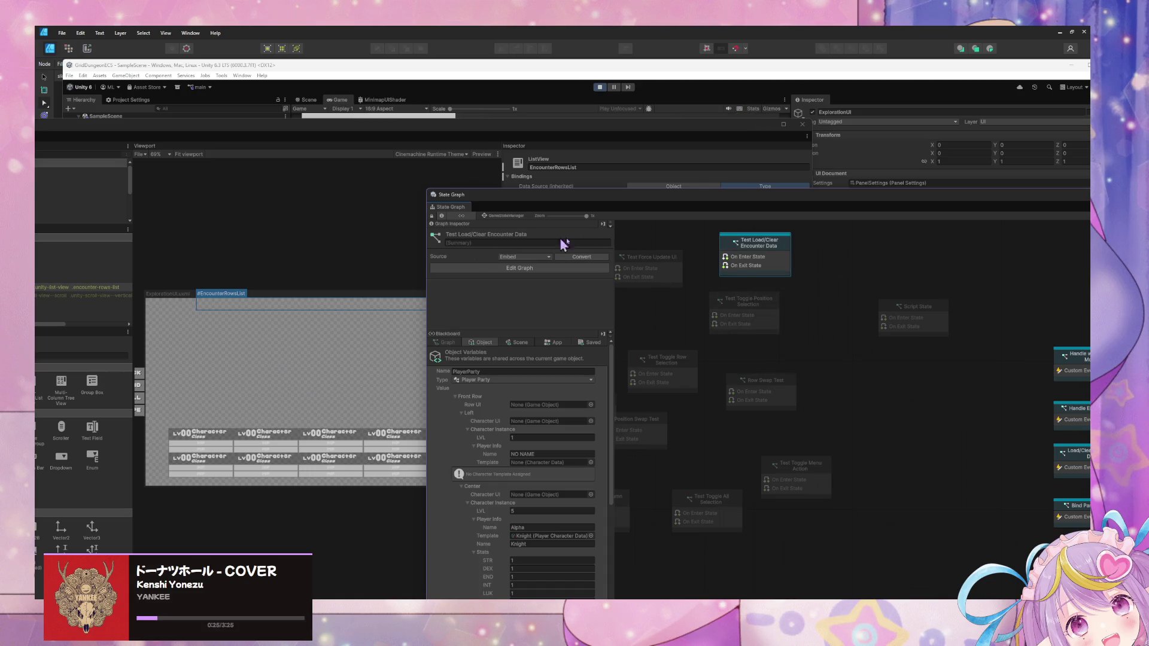
Step: Reposition UI Builder, check the Test Load/Clear state's actions again, and stop play mode
mouse_move(450, 123)
mouse_down()
mouse_move(538, 362)
mouse_move(593, 294)
mouse_up()
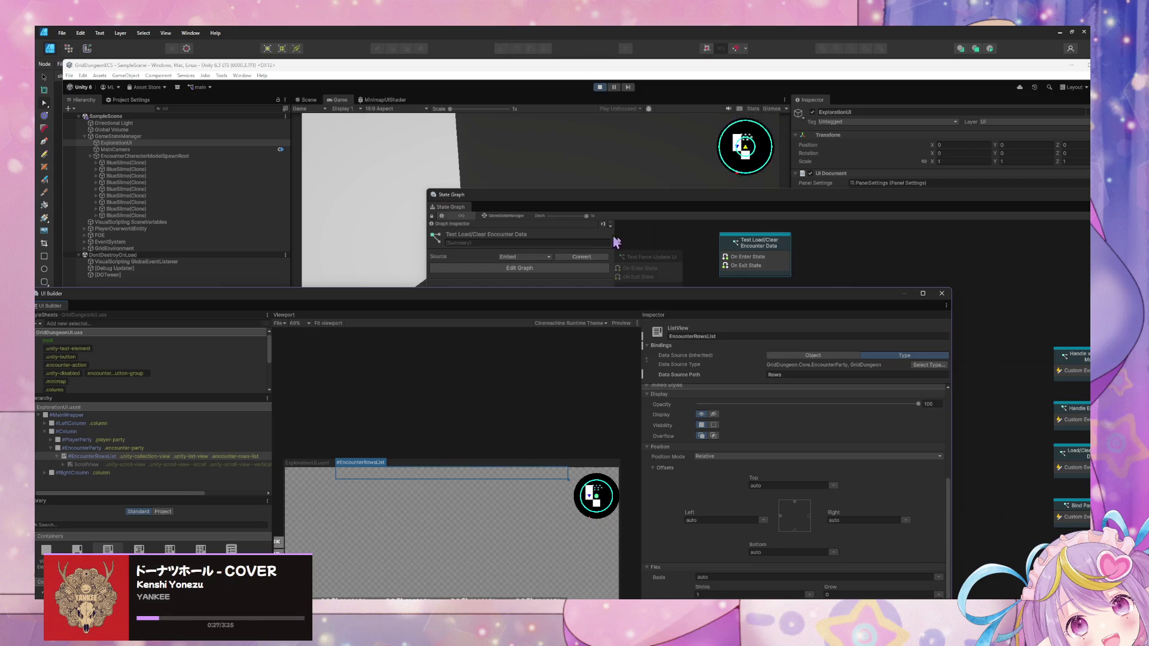
mouse_move(785, 293)
mouse_down()
mouse_move(504, 231)
mouse_move(518, 233)
mouse_up()
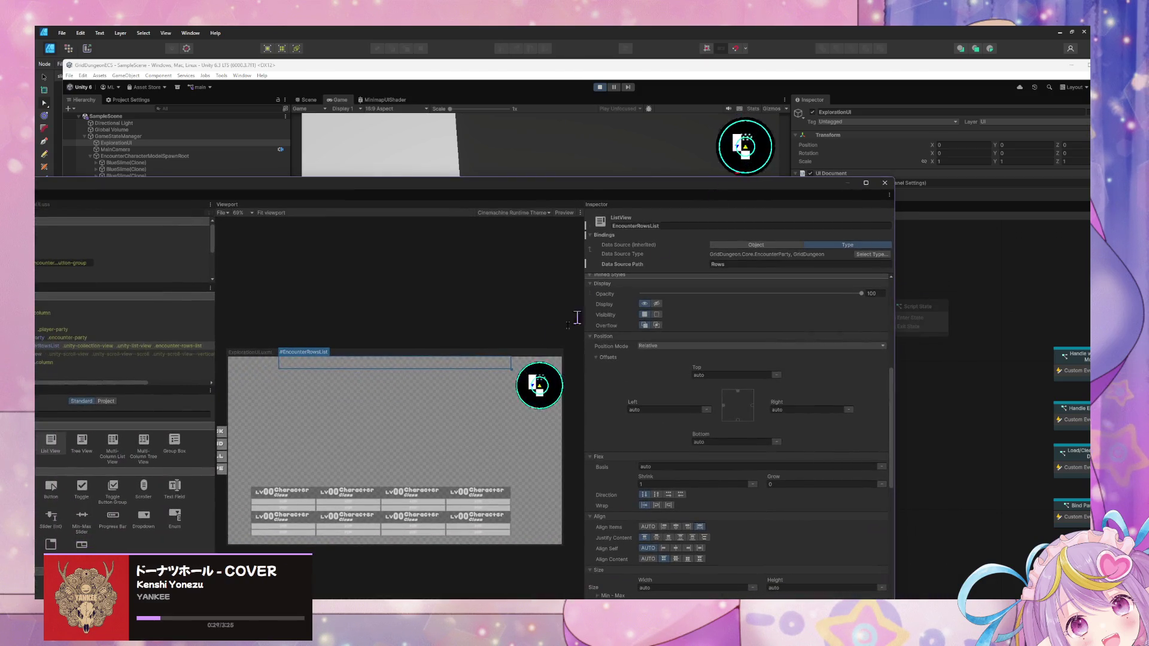
click(1013, 301)
click(767, 263)
right_click(768, 263)
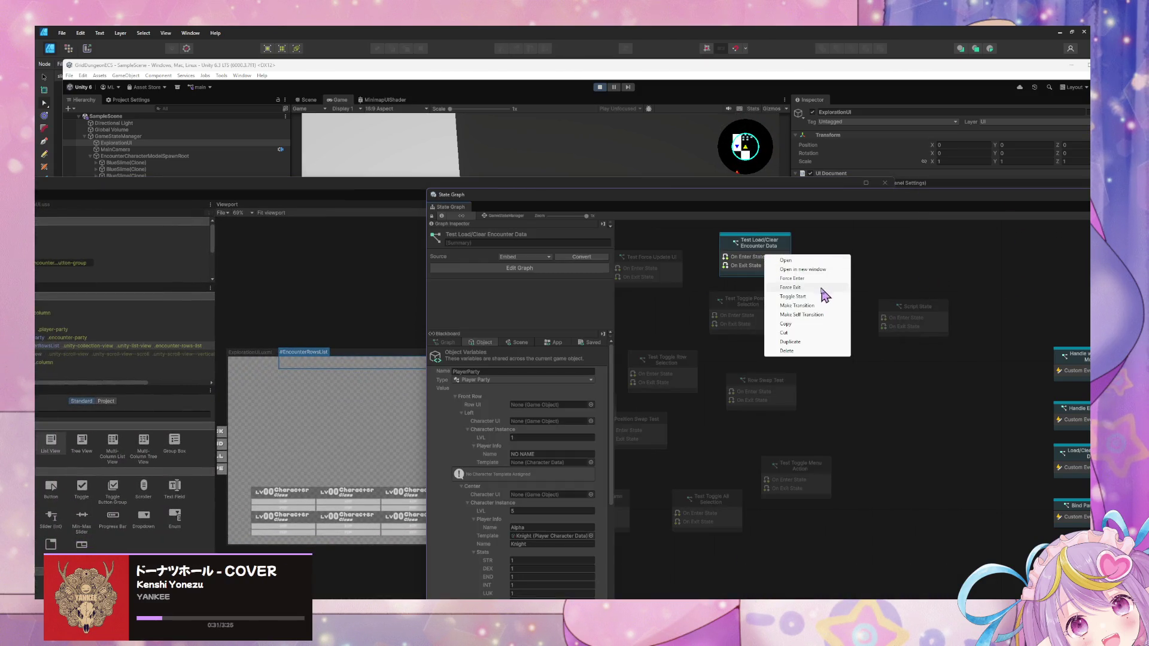
click(702, 347)
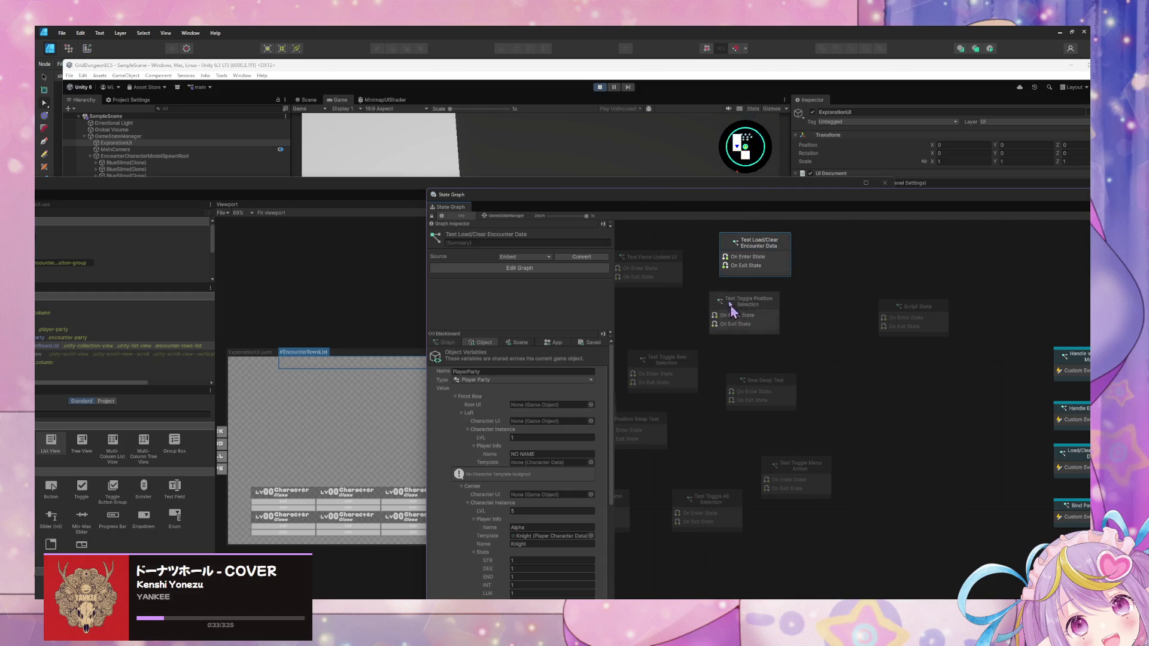
click(599, 87)
key(alt+Tab)
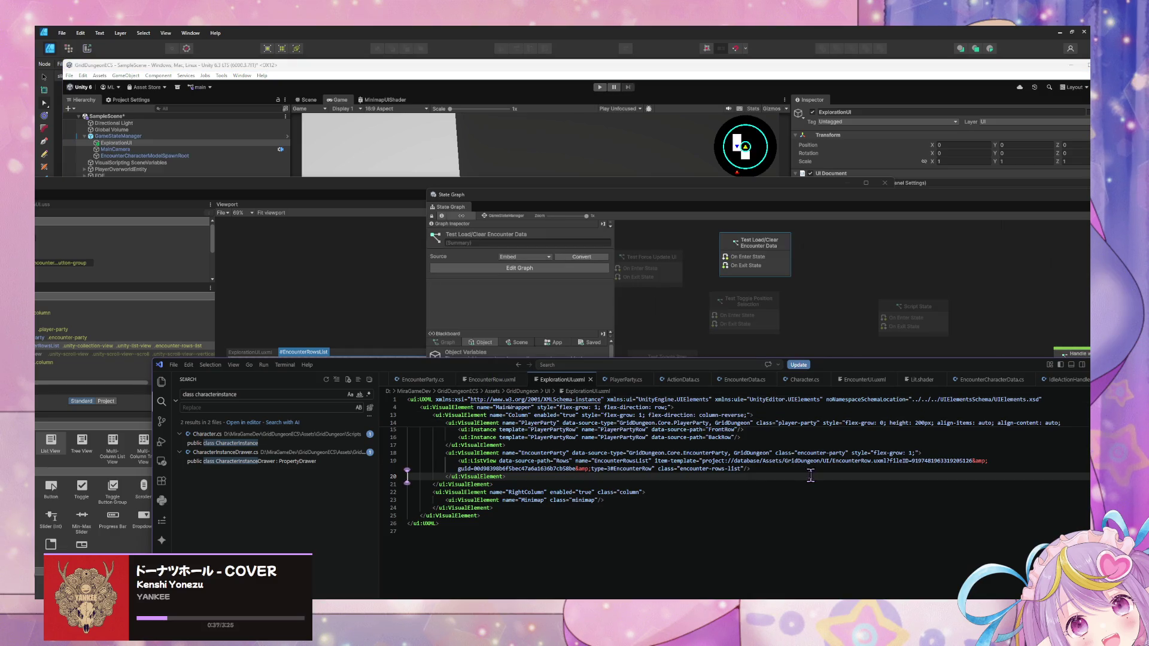
Step: Add a line after the EncounterRowsList ListView and begin typing '<ui:Bind'
click(769, 466)
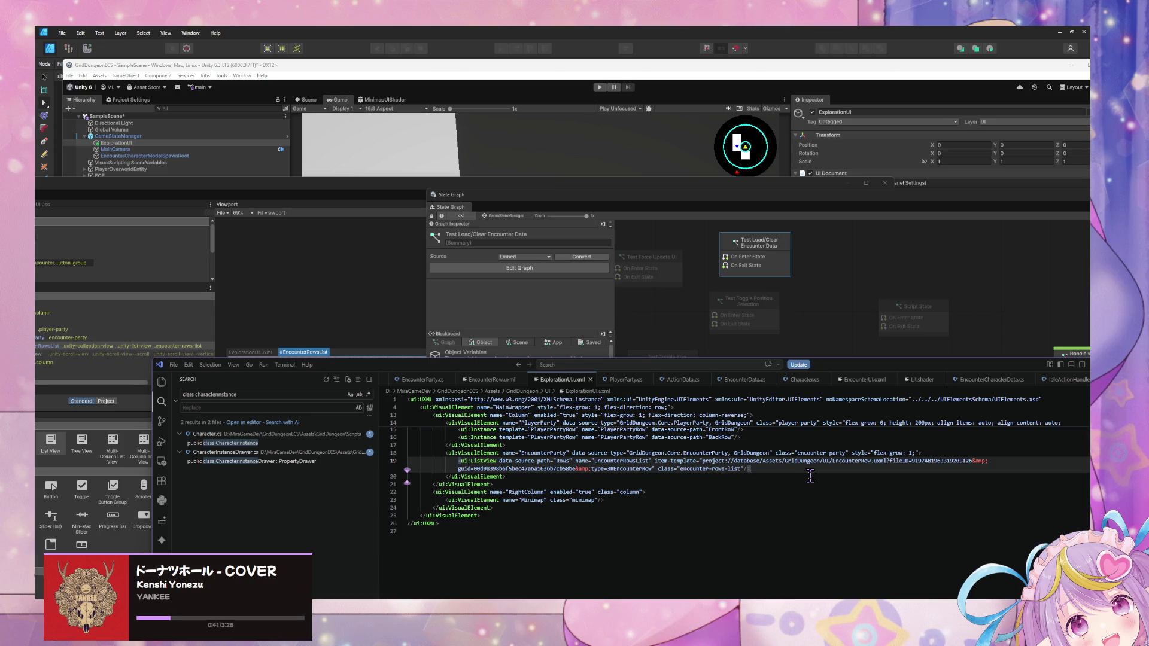
key(Return)
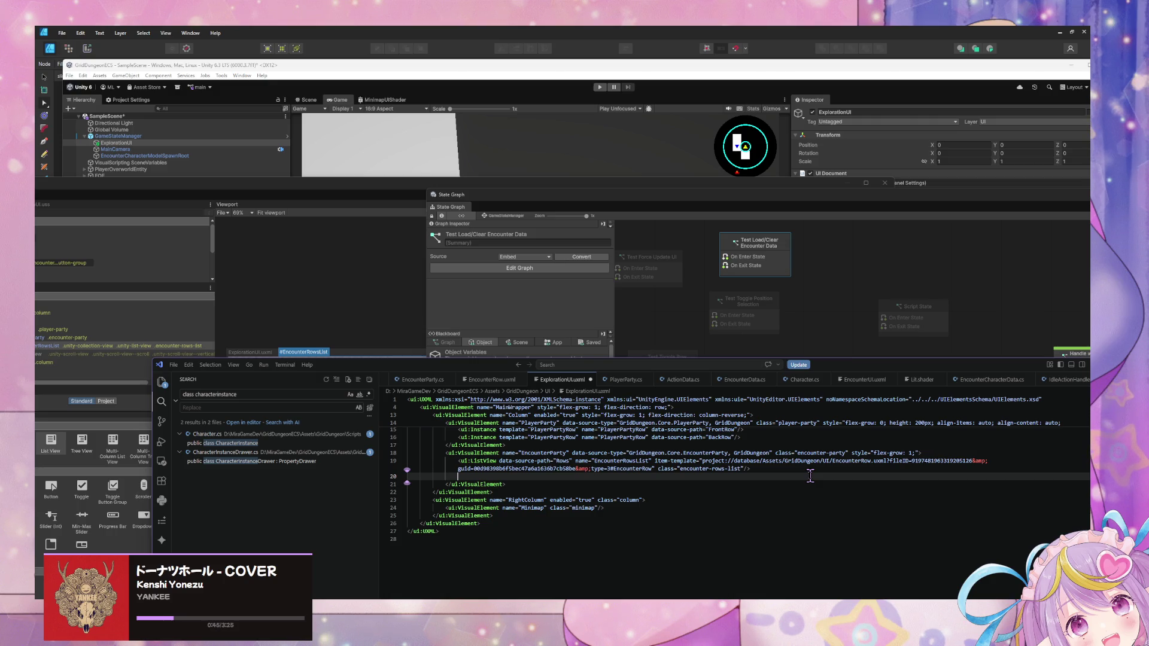
text(<ui)
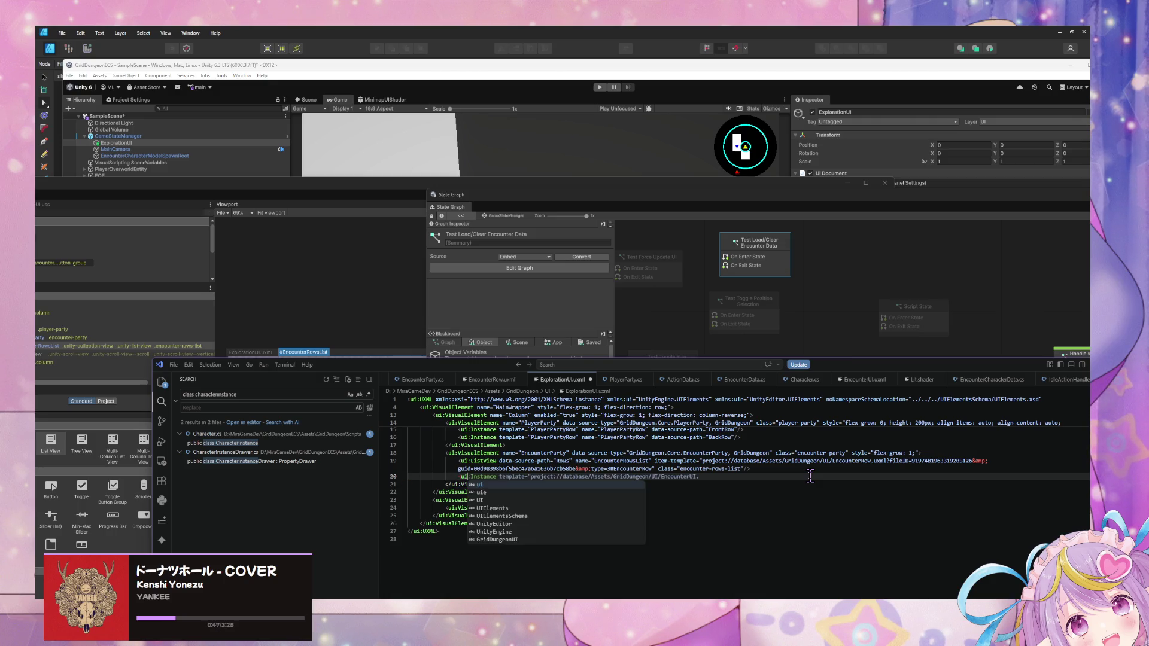
text(:Bind)
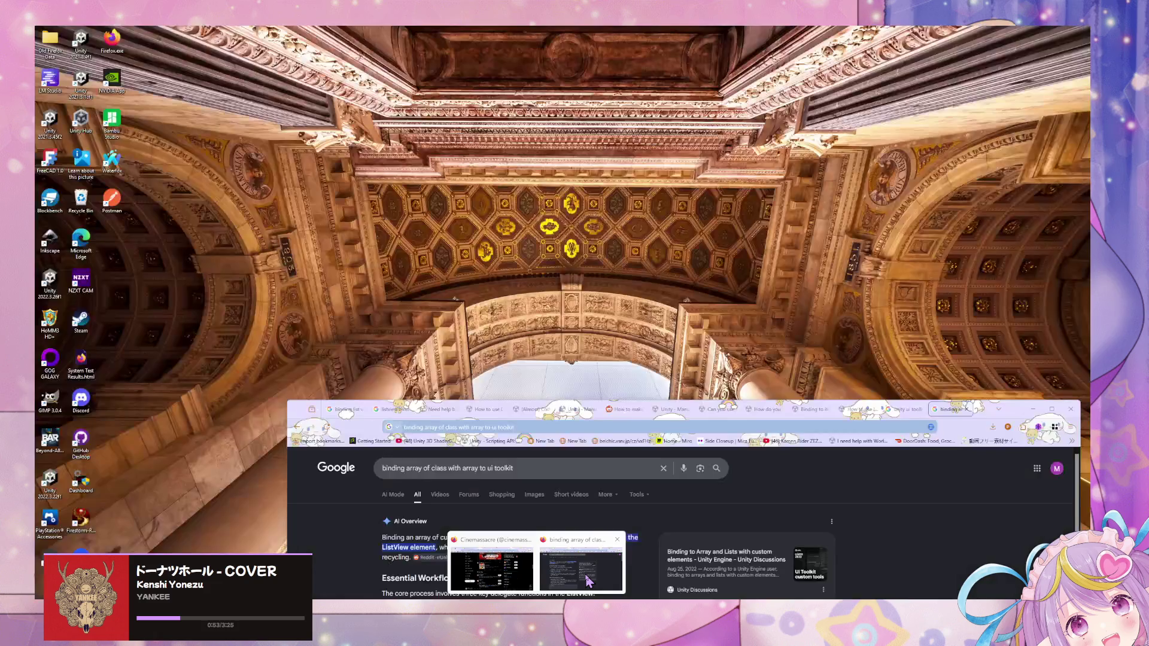
Step: Browse the Unity Discussions ListView binding threads and the runtime ListView binding manual page
click(535, 565)
click(809, 409)
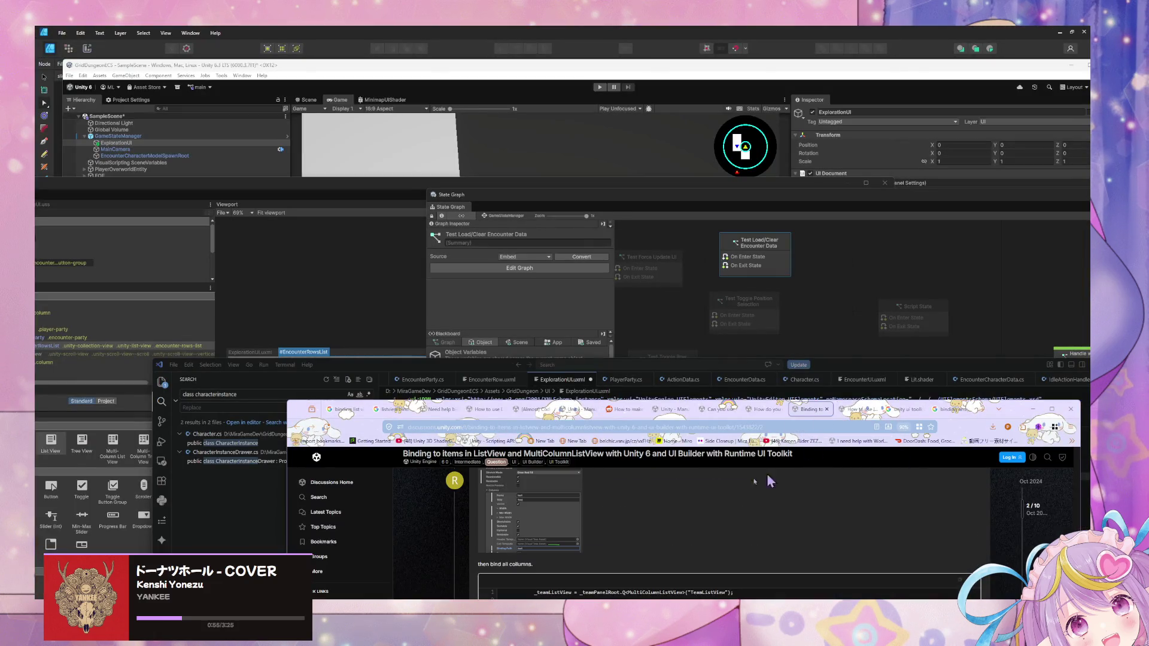
drag(296, 407, 154, 165)
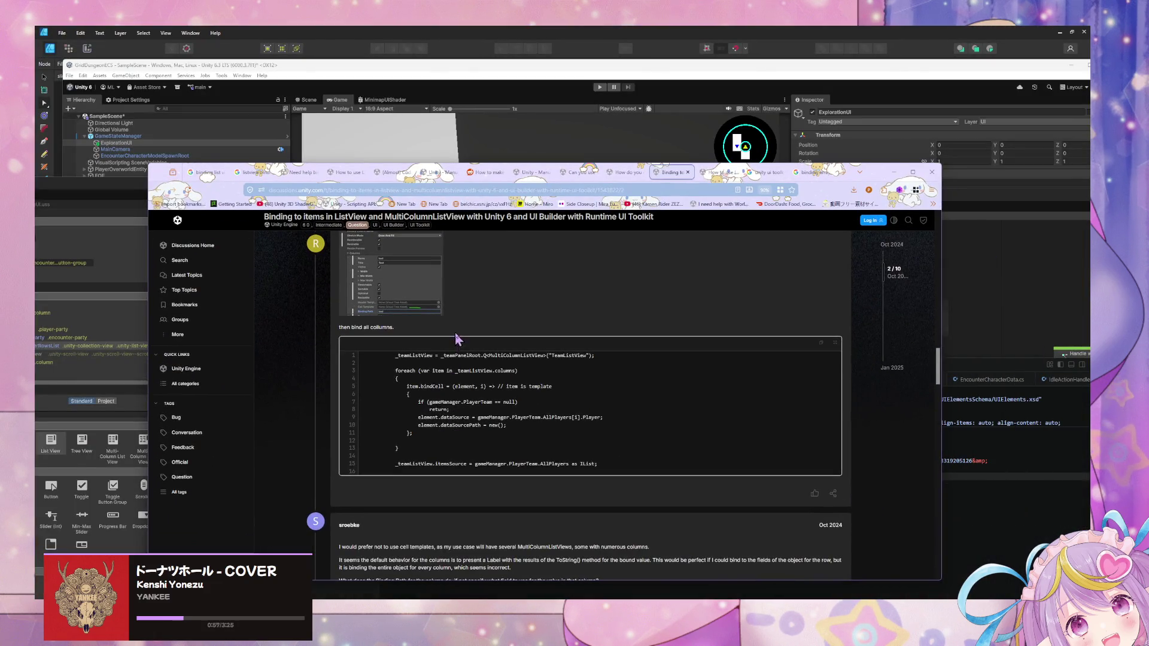
scroll(456, 335, up, 4)
click(456, 333)
click(538, 173)
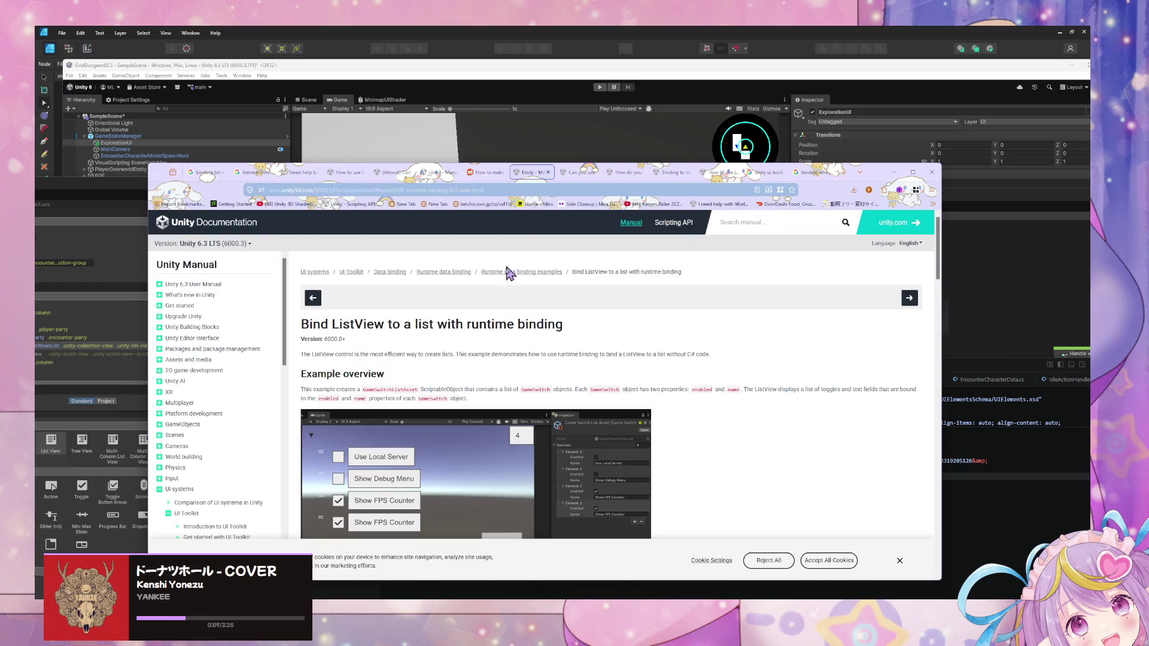
click(389, 172)
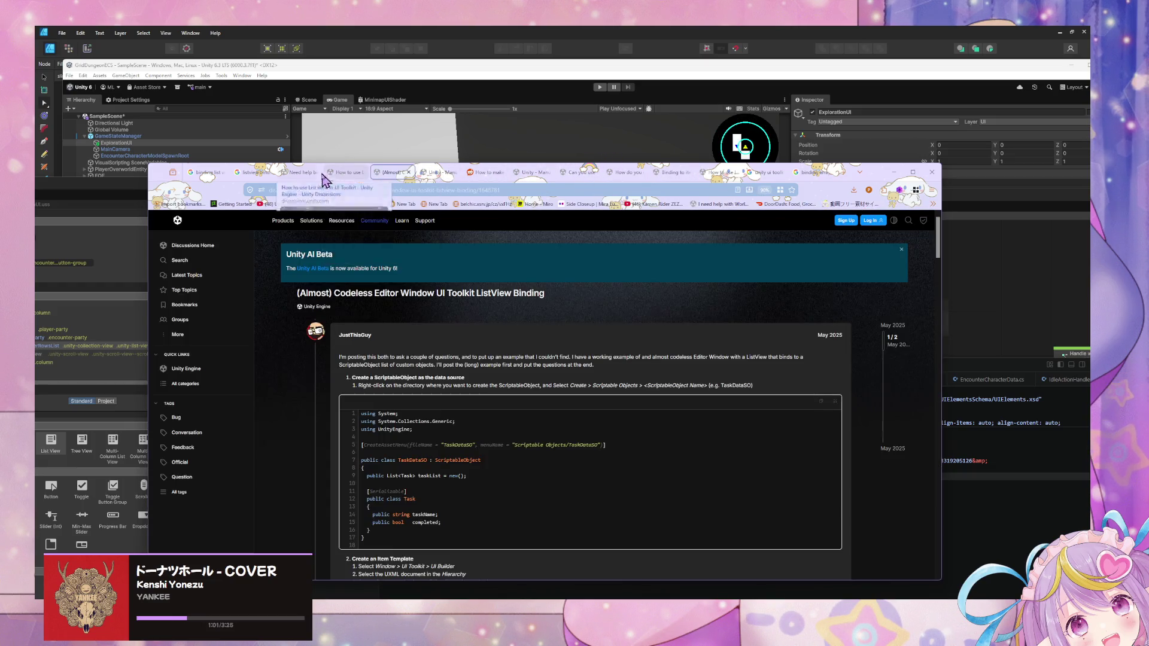
Step: Copy the <Bindings> snippet from the 'Need help binding a List<string> to a ListView' reply, then minimize Chrome
click(287, 175)
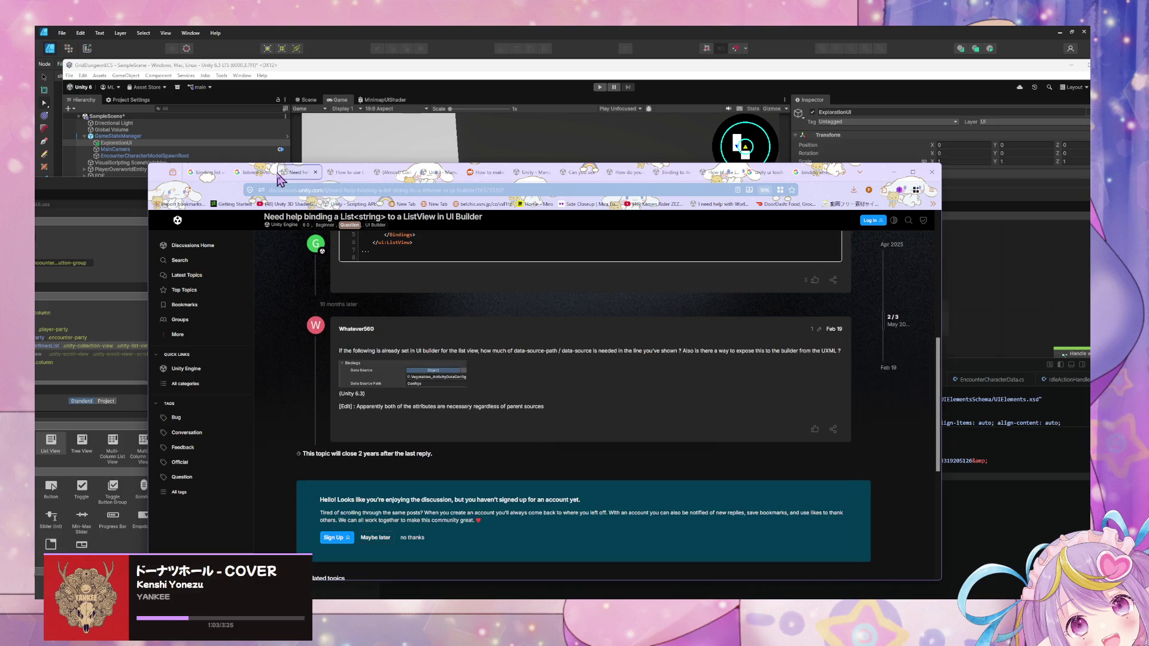
scroll(371, 275, up, 4)
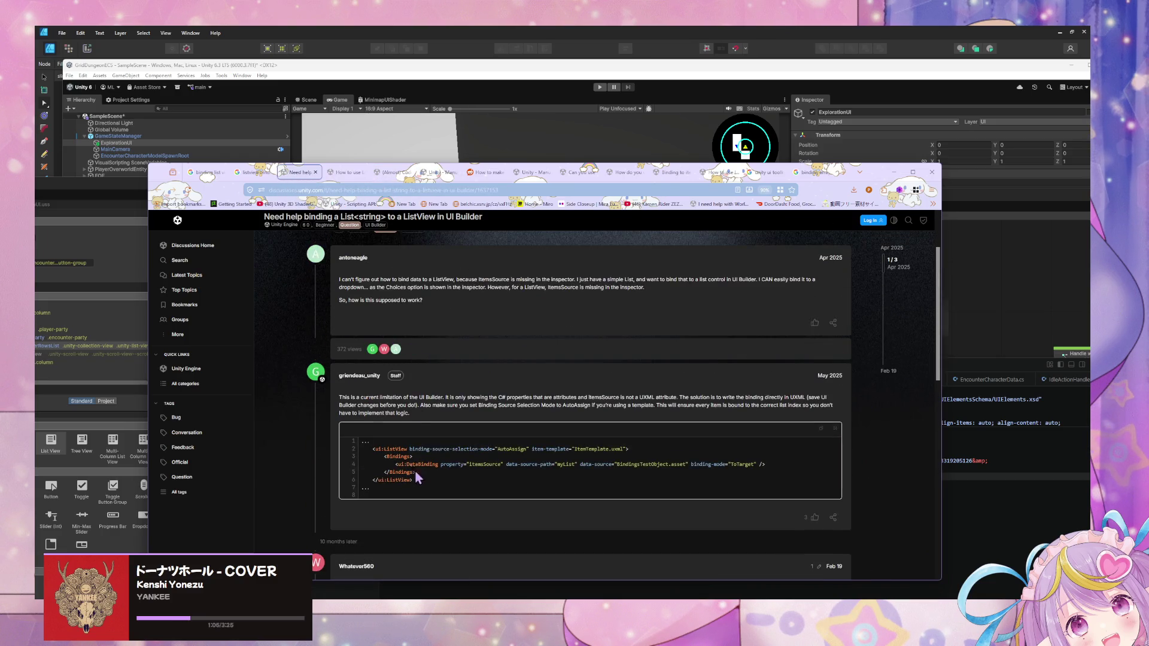
drag(417, 477, 349, 460)
key(ctrl+c)
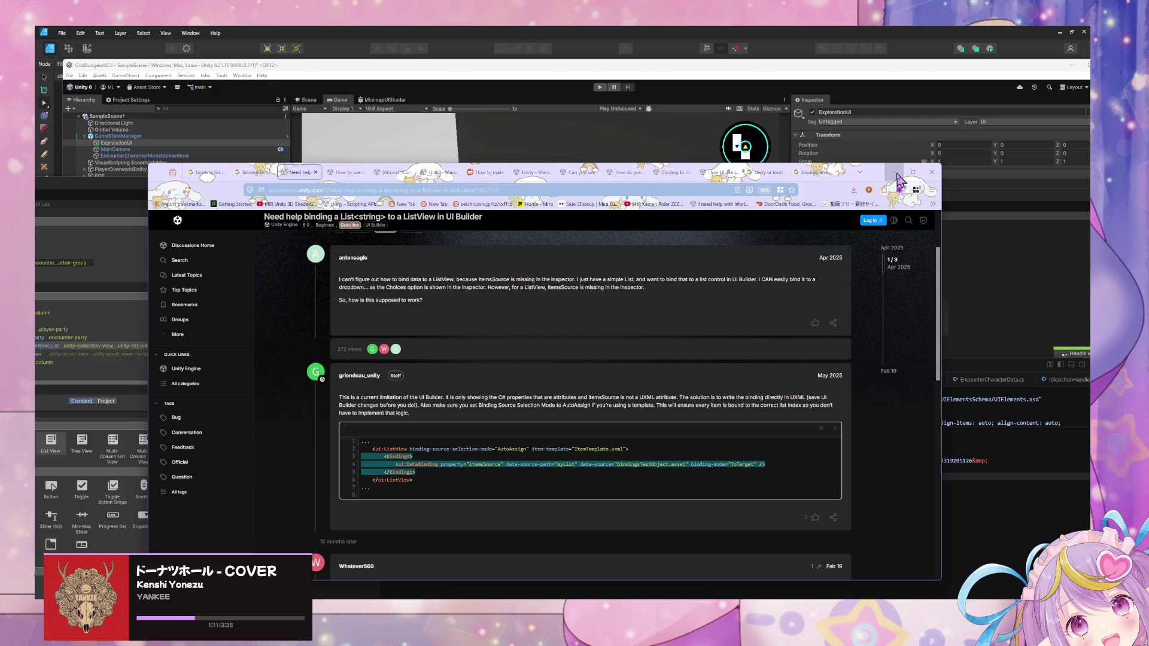
click(894, 174)
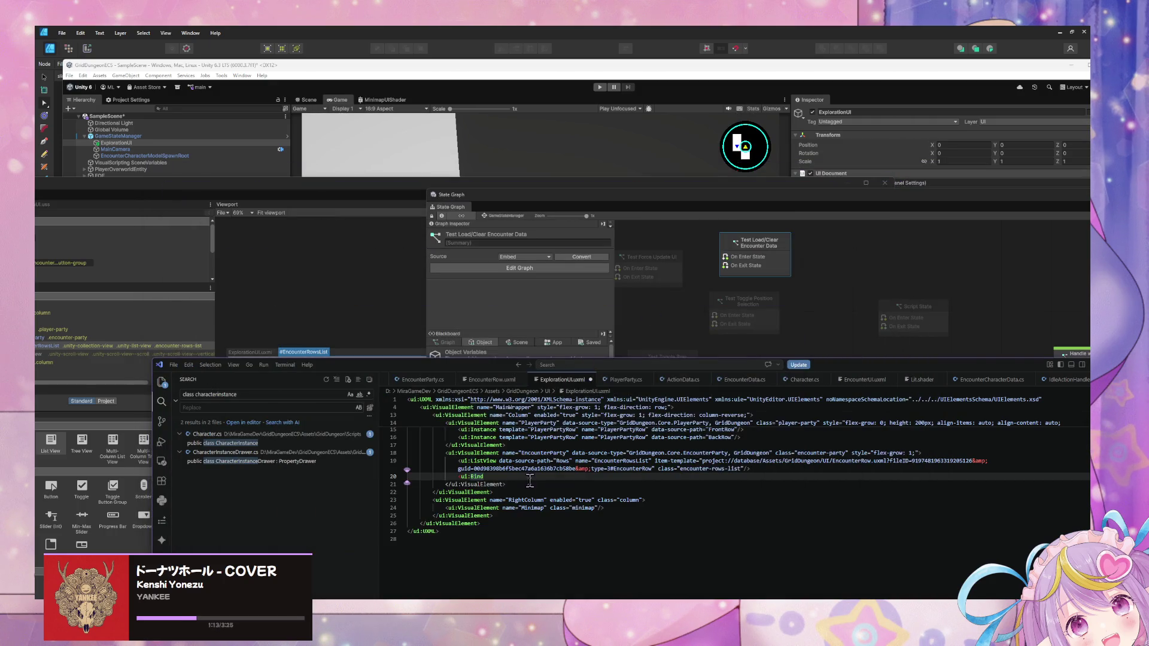
Step: Replace the partial ui:Bind line with the indented Bindings block, data-source-path set to Rows
drag(485, 477, 396, 476)
key(ctrl+v)
key(Tab)
key(Tab)
key(Tab)
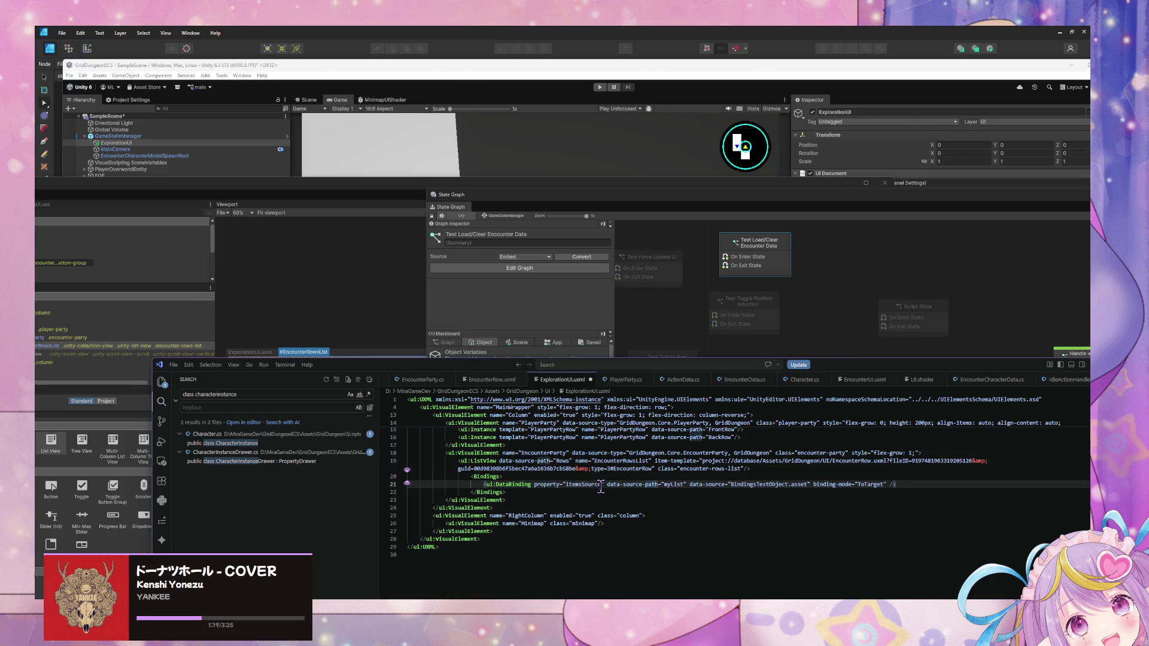
click(658, 484)
double_click(667, 484)
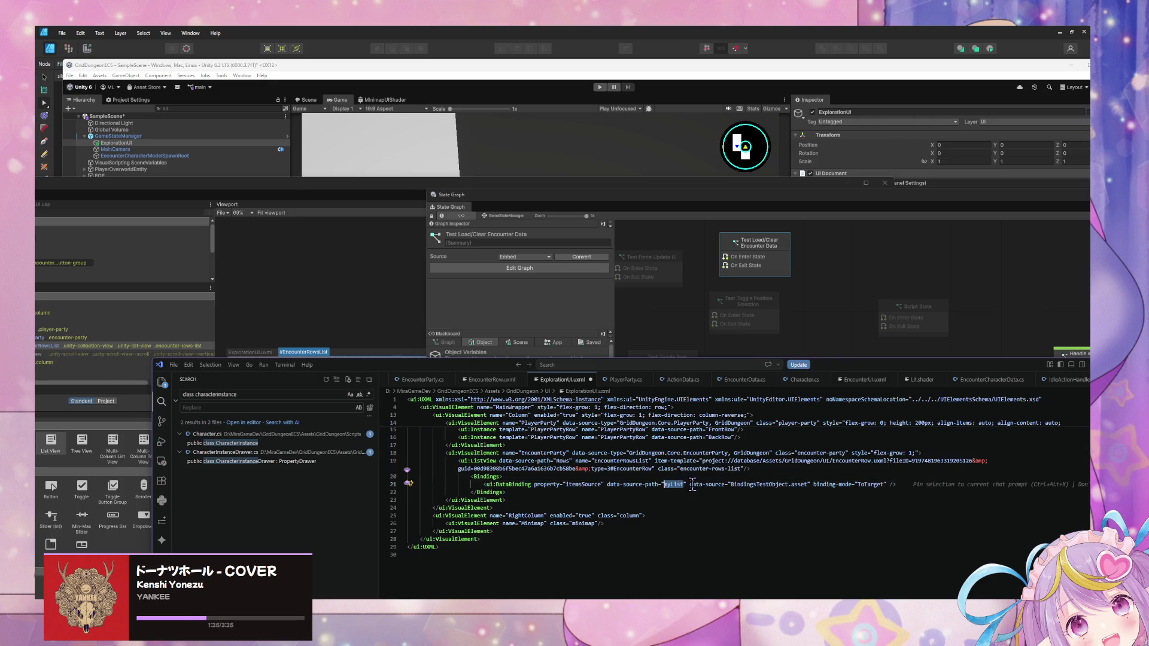
text(Rows)
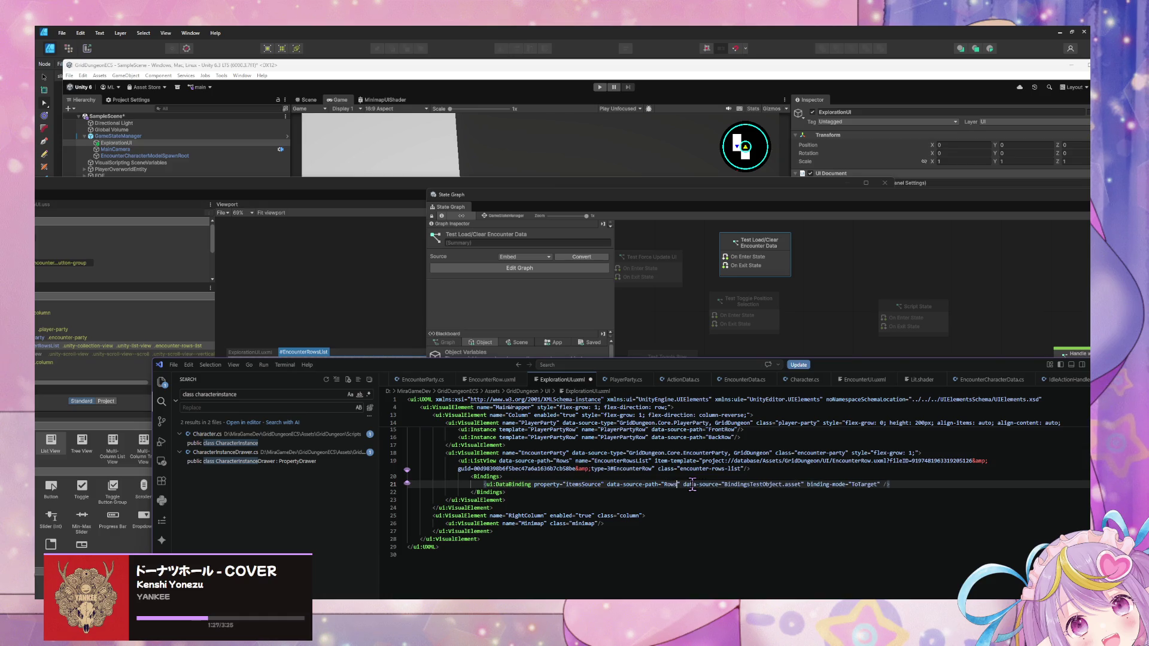
Step: Delete the data-source attribute from the binding line and return to Unity
drag(805, 484, 680, 484)
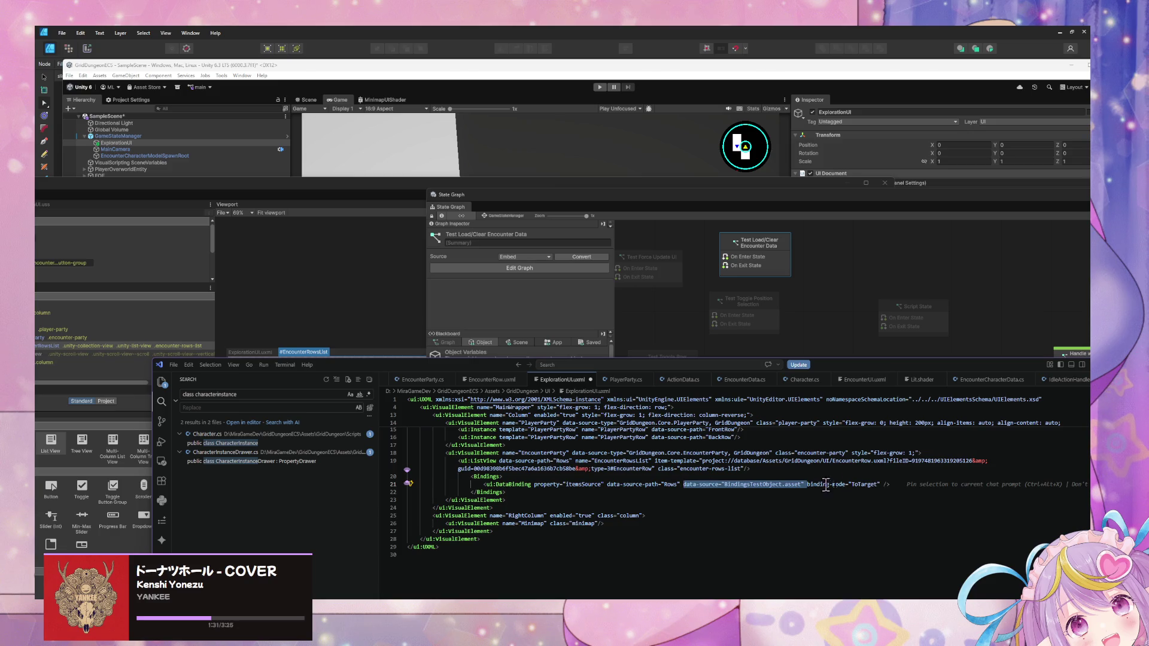
key(BackSpace)
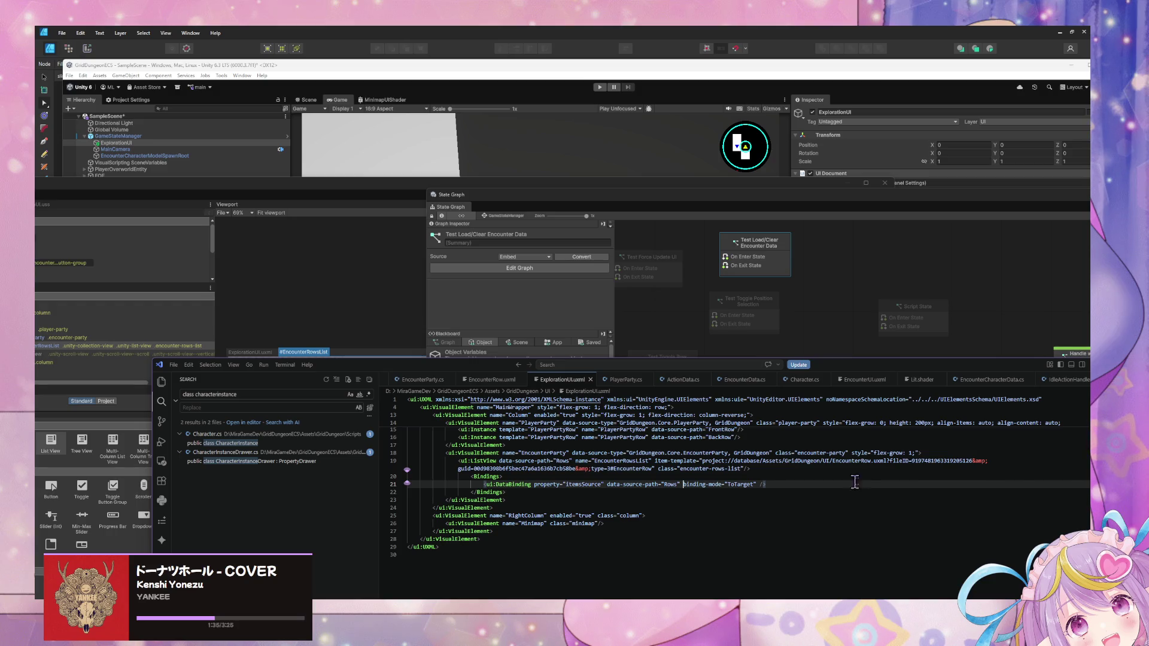
key(ctrl+z)
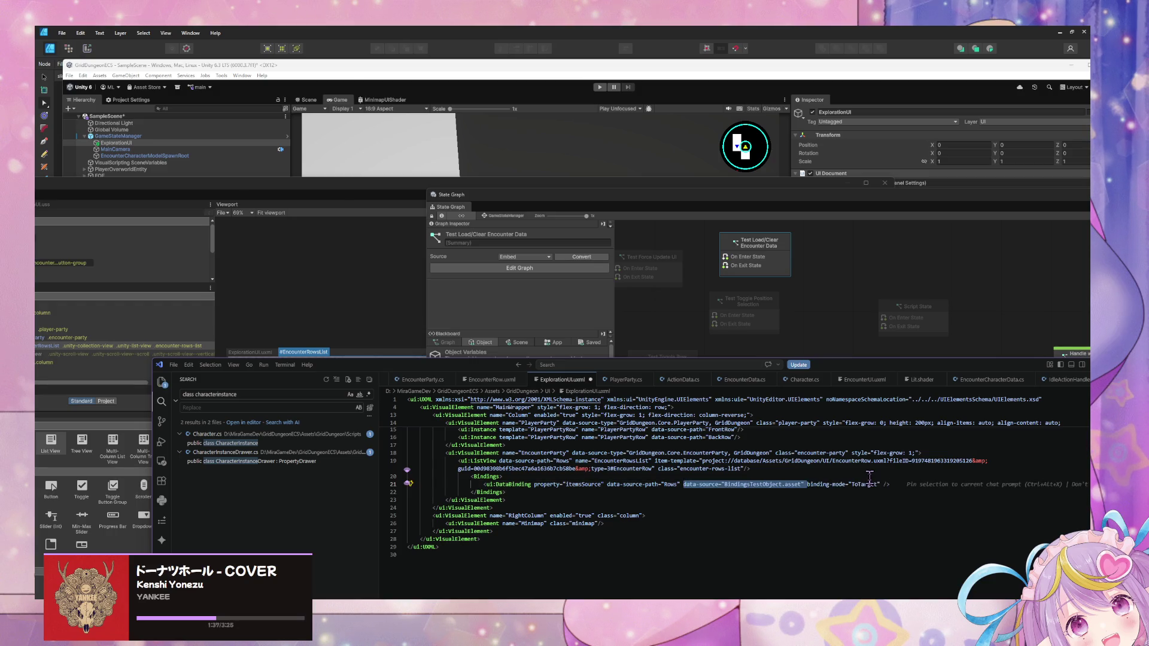
key(BackSpace)
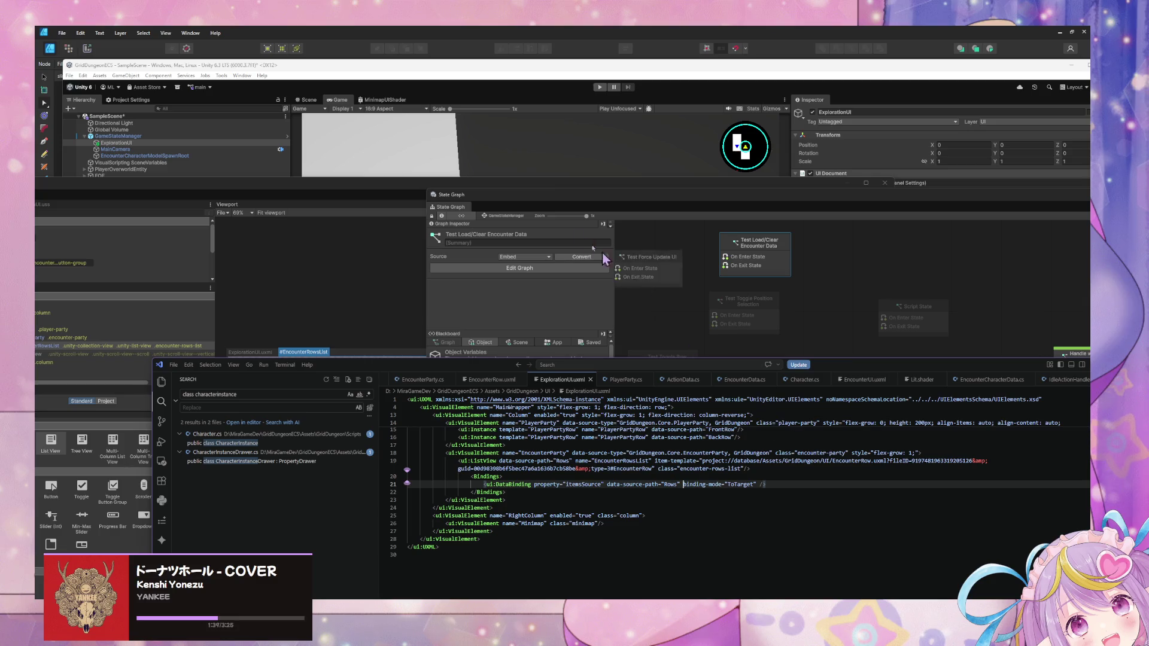
click(465, 200)
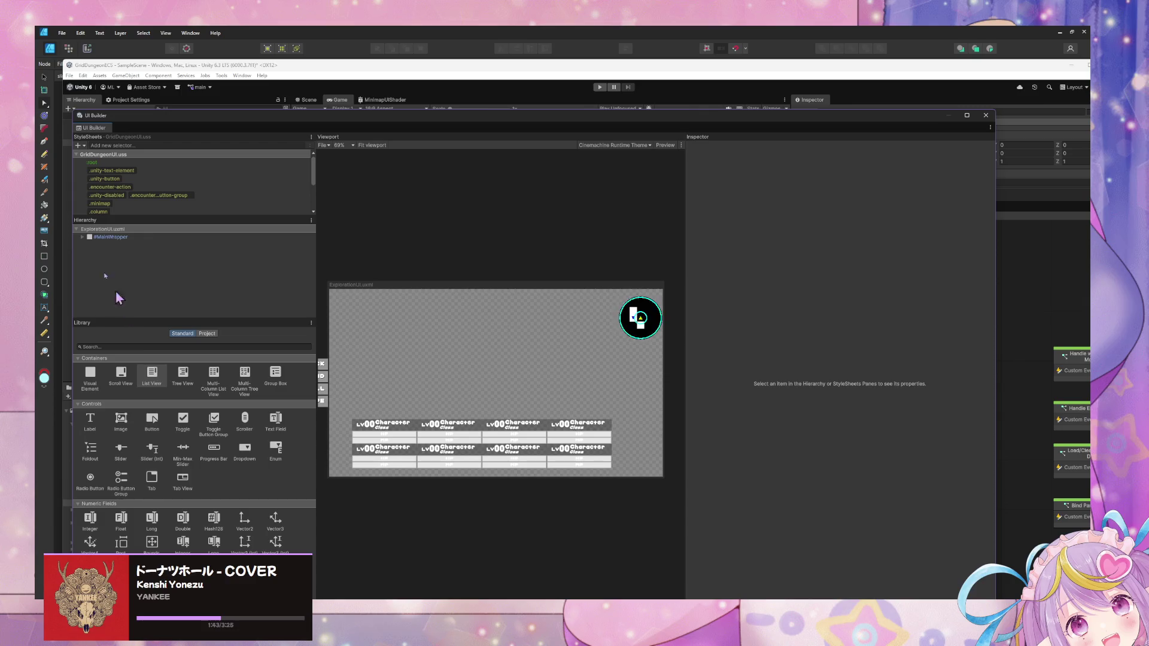
Step: Expand #MainWrapper > #Column > #EncounterParty, inspect #EncounterRowsList, and enter Play mode
click(82, 237)
click(88, 254)
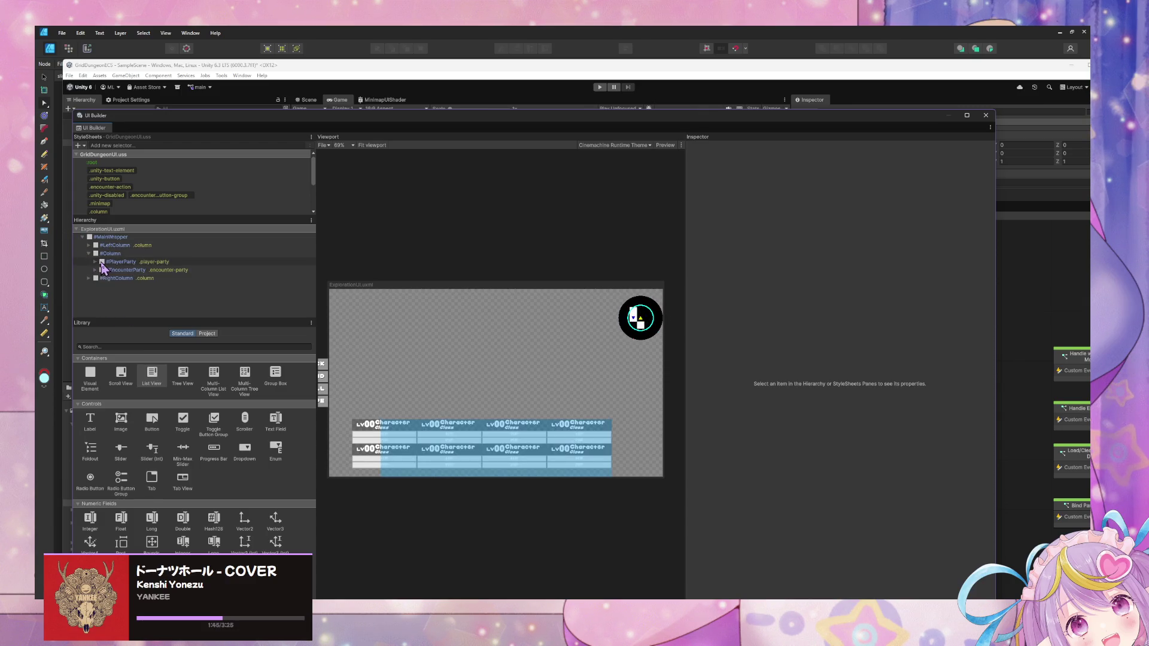
click(113, 271)
click(95, 269)
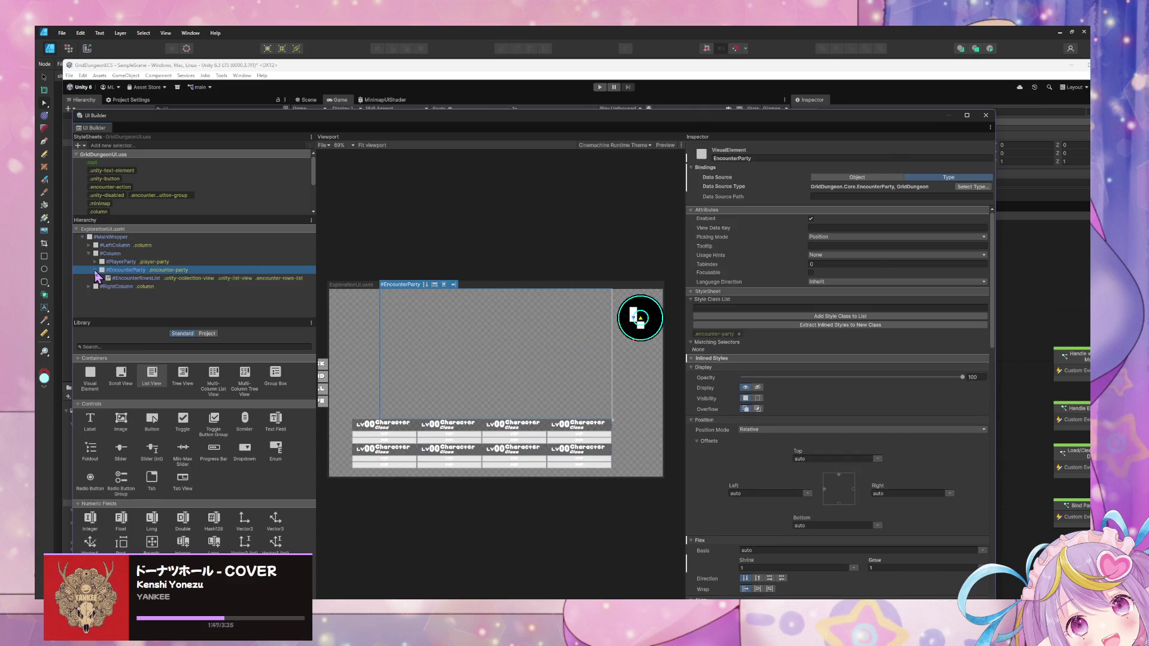
click(154, 279)
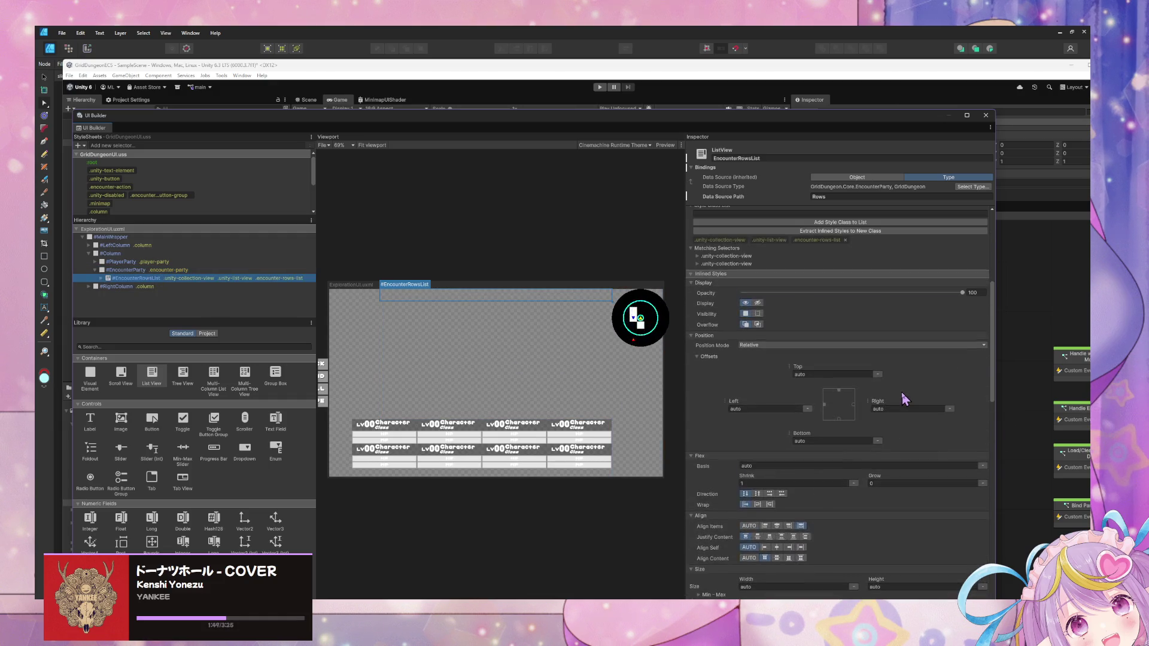
scroll(905, 400, up, 3)
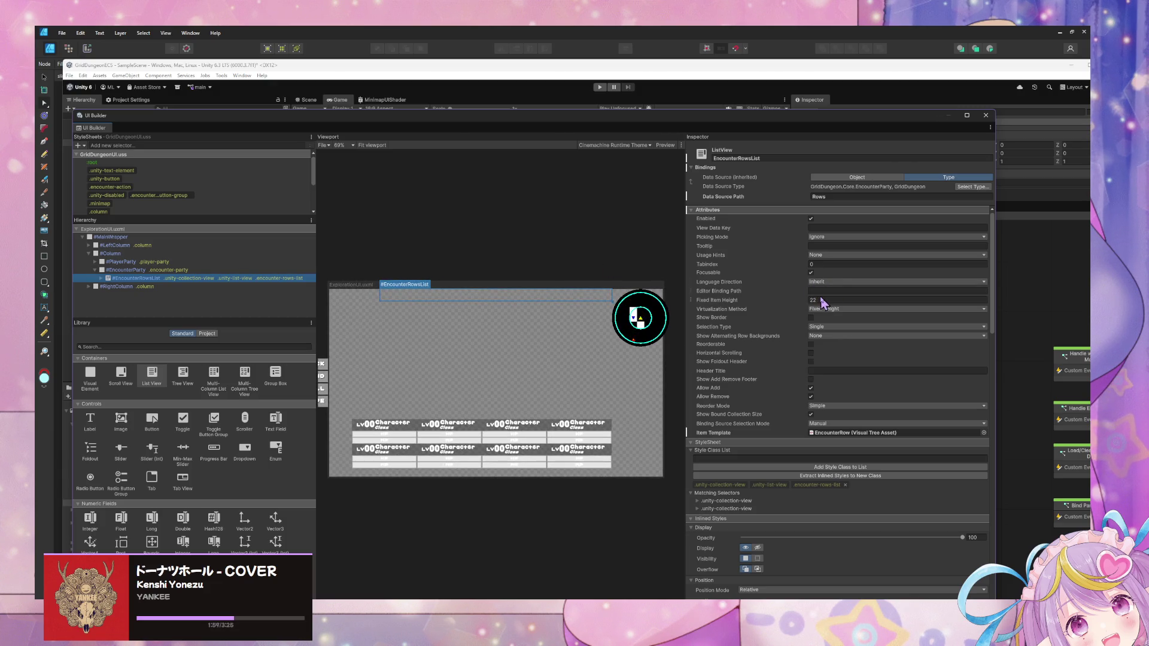
mouse_move(712, 129)
mouse_down()
mouse_move(654, 184)
mouse_move(652, 299)
mouse_up()
click(601, 86)
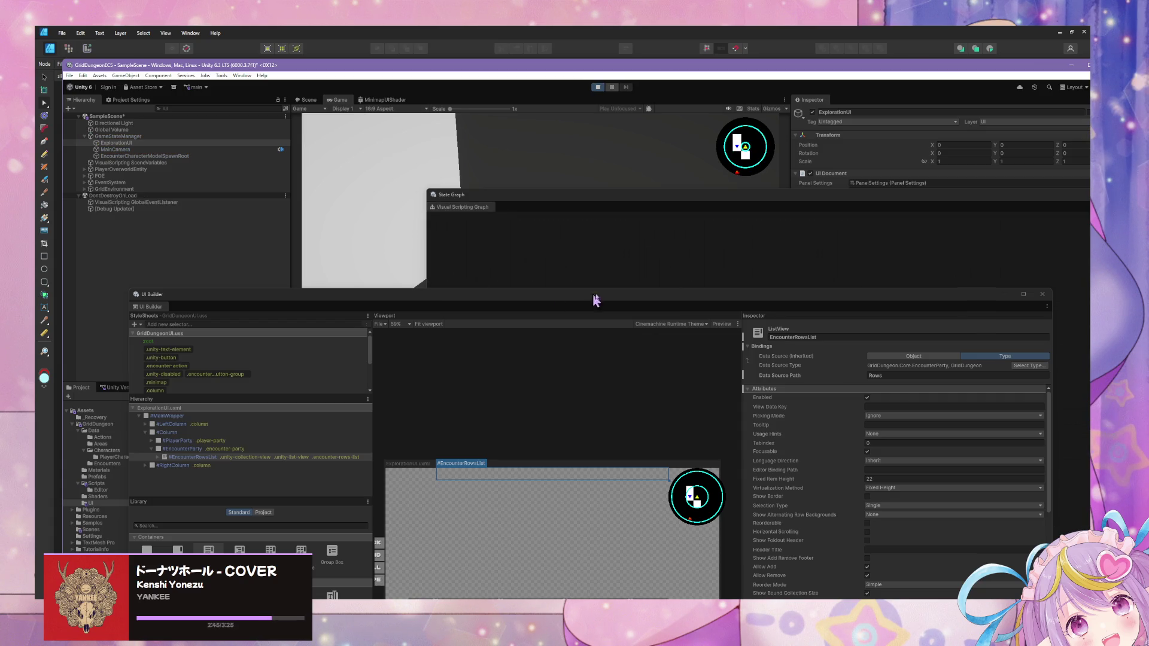
Step: Force Enter, then Force Exit, the Test Load/Clear Encounter Data state to spawn BlueSlime(Clone) objects
drag(638, 295, 548, 230)
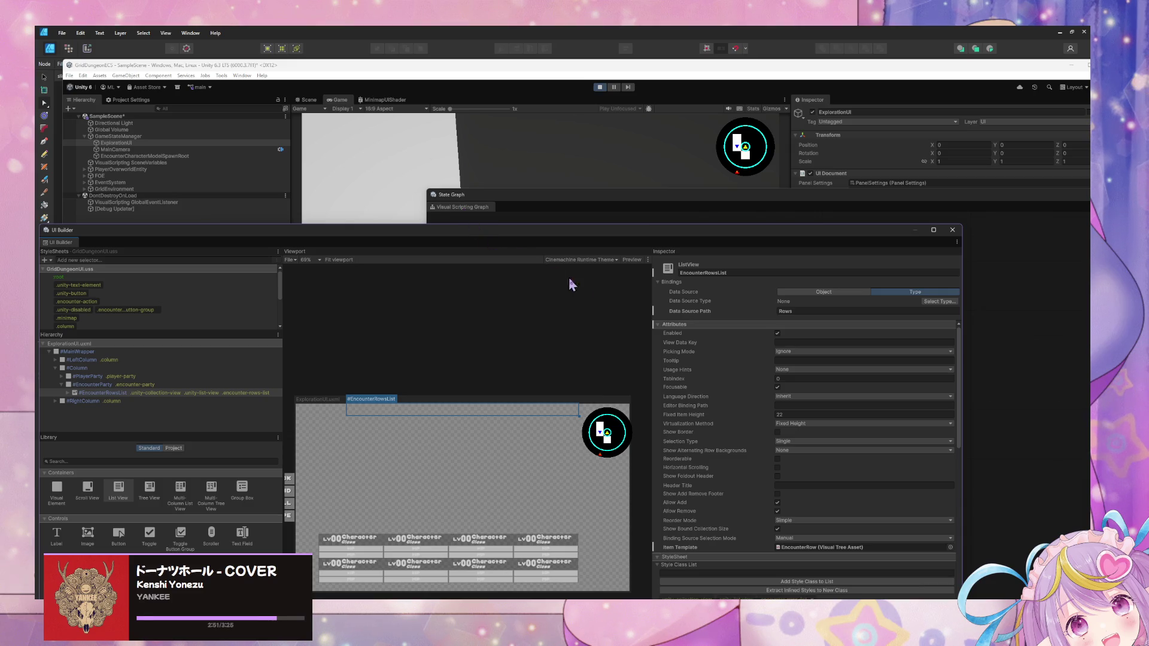
click(600, 196)
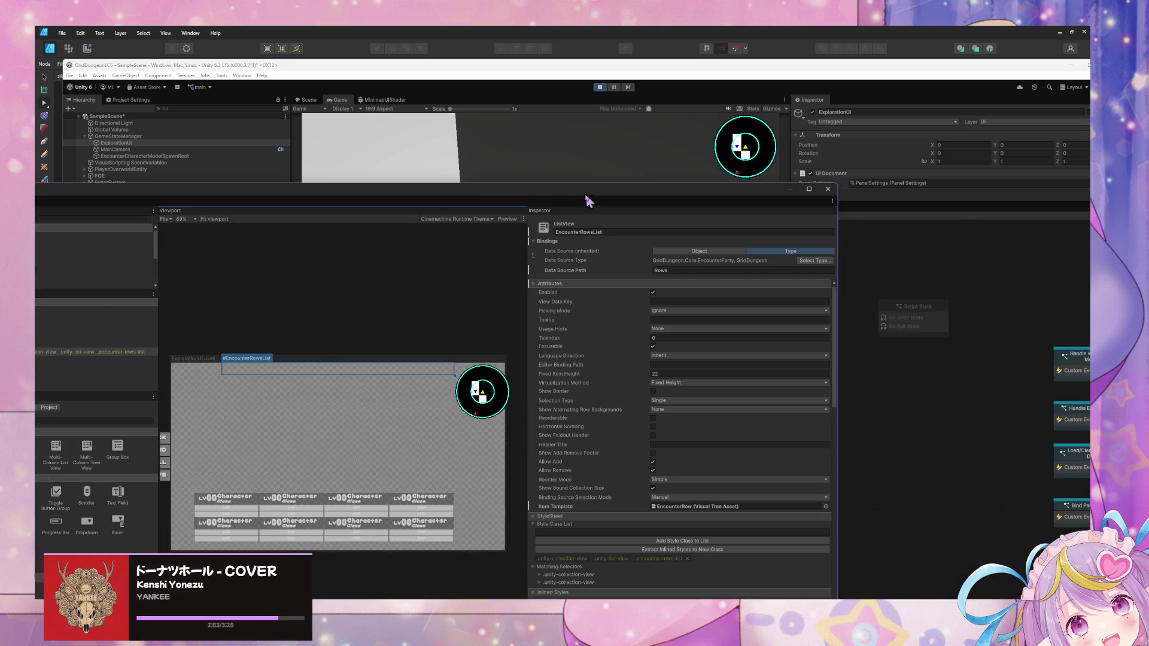
click(769, 263)
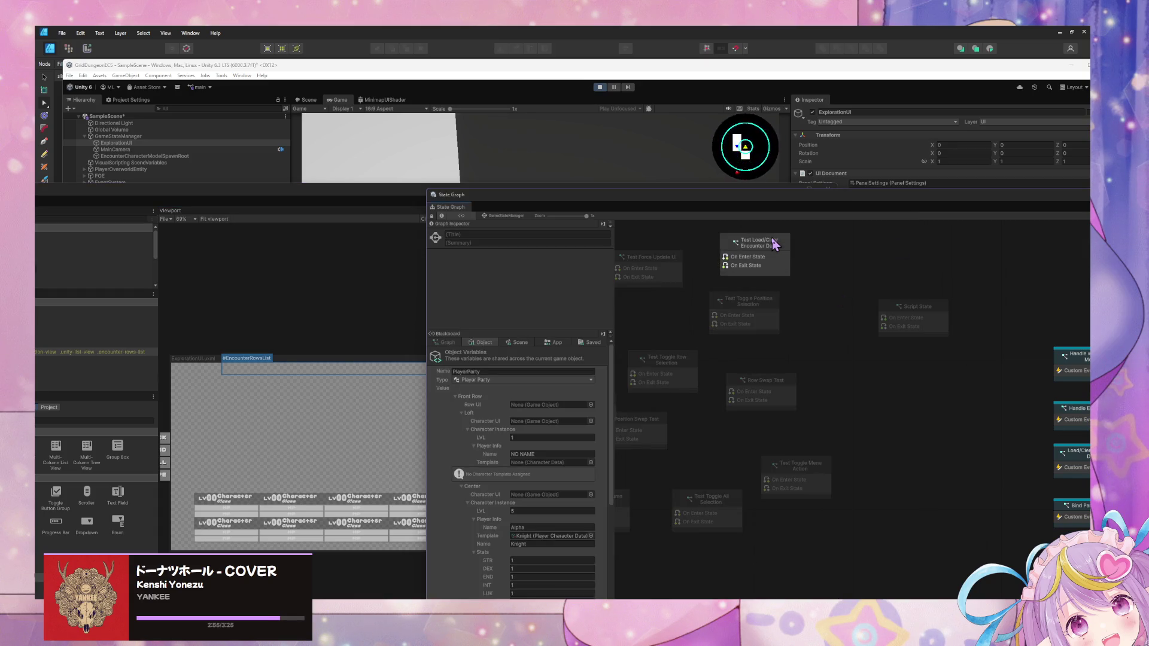
right_click(799, 265)
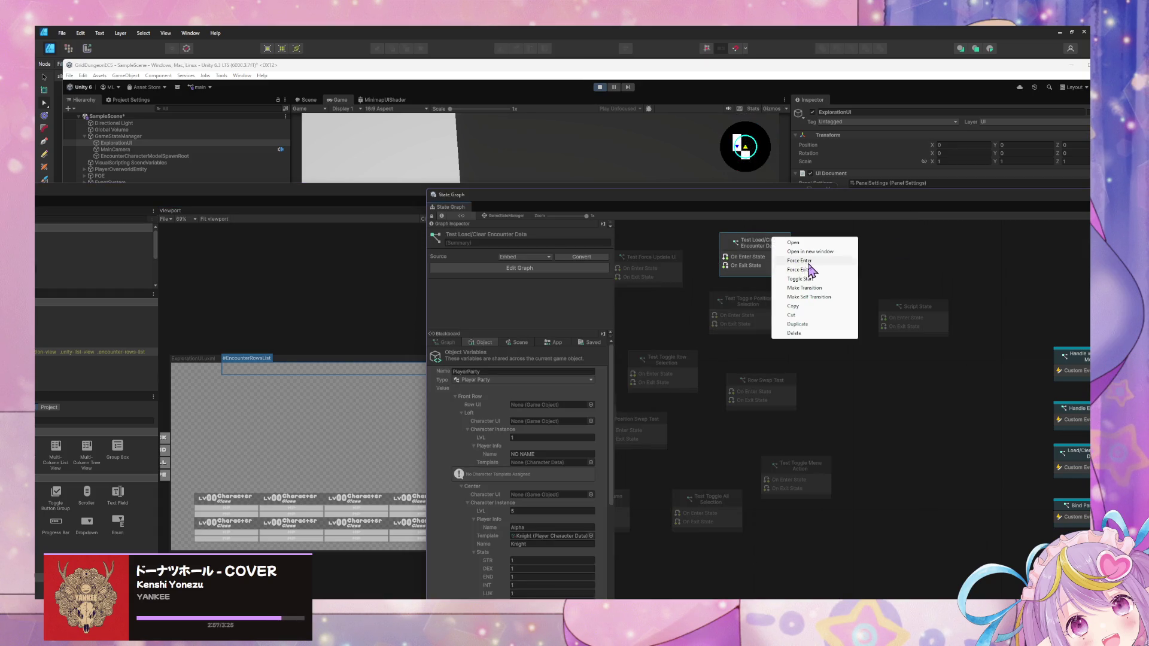
click(802, 261)
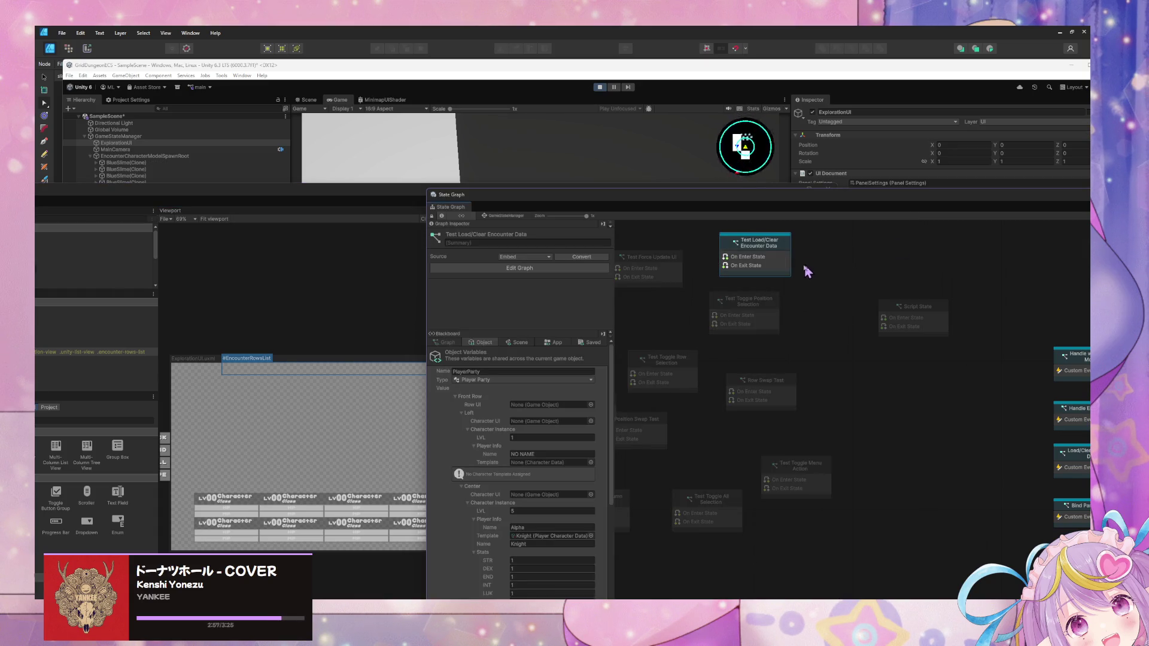
right_click(755, 255)
click(789, 288)
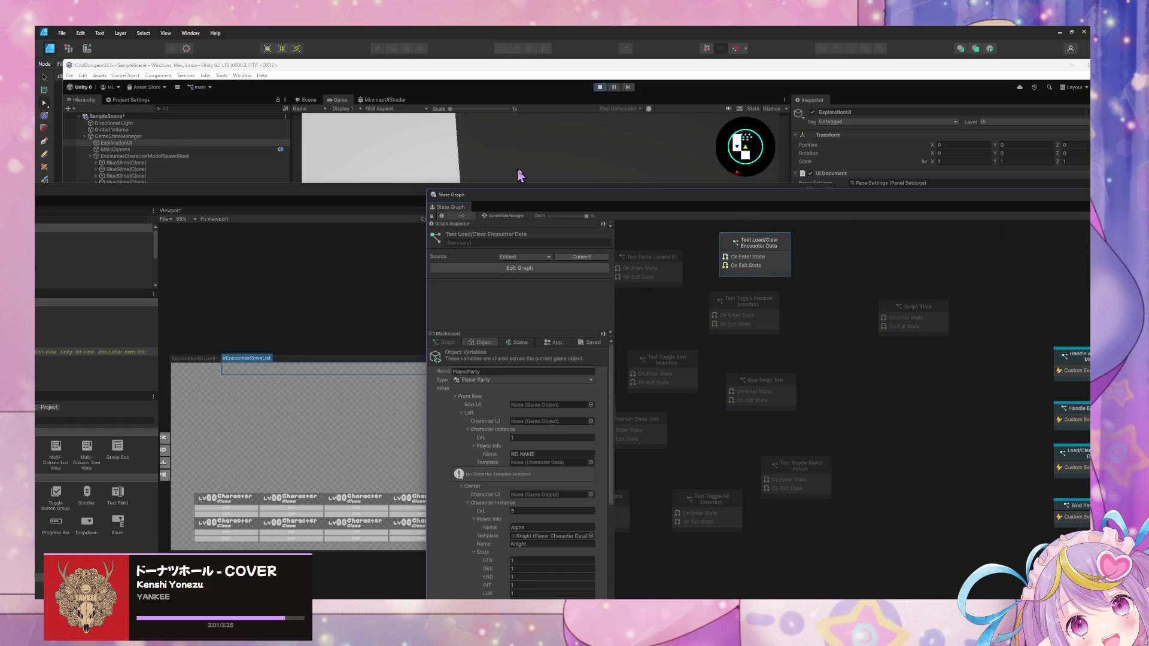
mouse_move(520, 194)
mouse_down()
mouse_move(436, 319)
mouse_move(570, 282)
mouse_up()
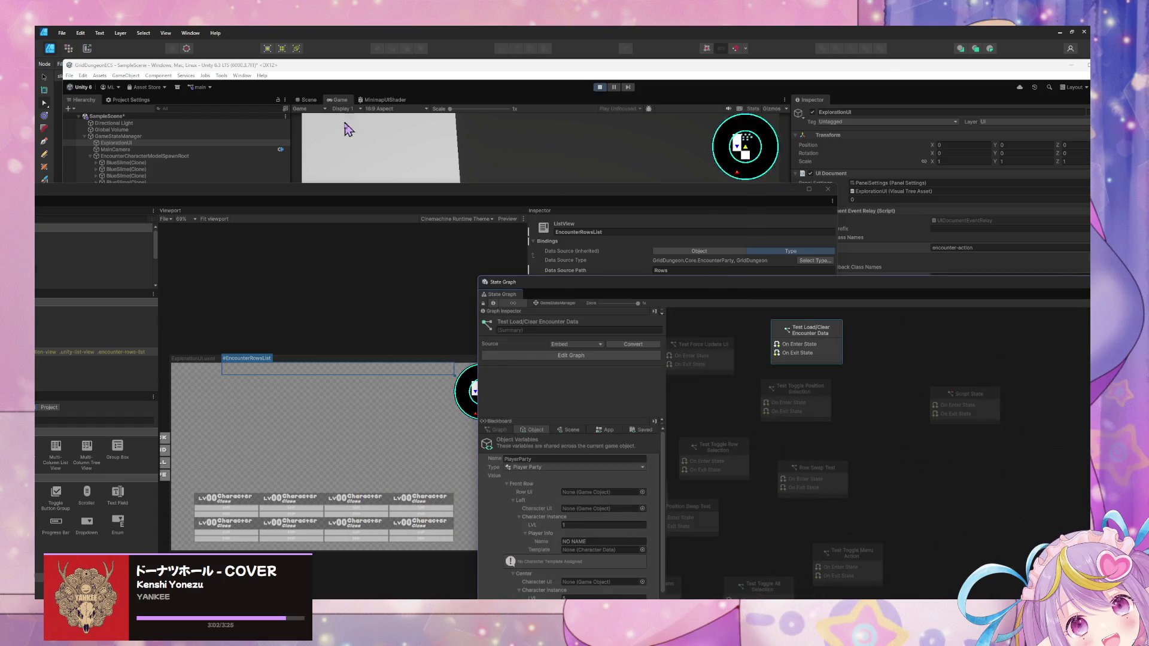
Step: Open Window > UI Toolkit > Debugger, maximize Unity, and move UI Builder and State Graph aside
click(242, 76)
mouse_move(288, 256)
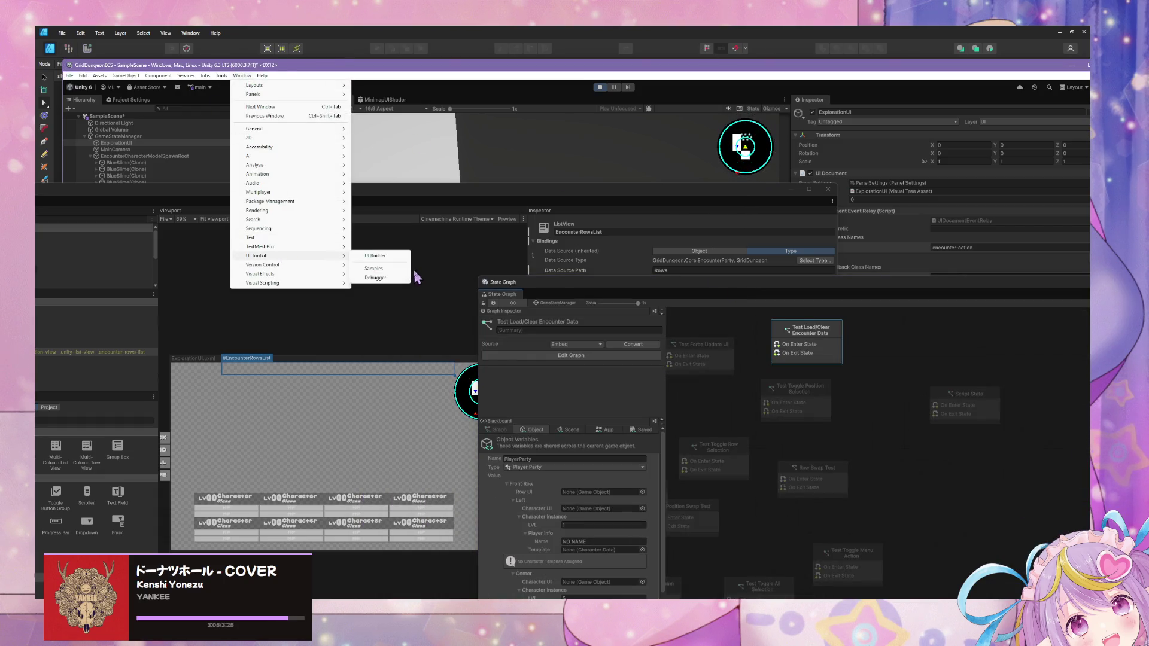
click(389, 277)
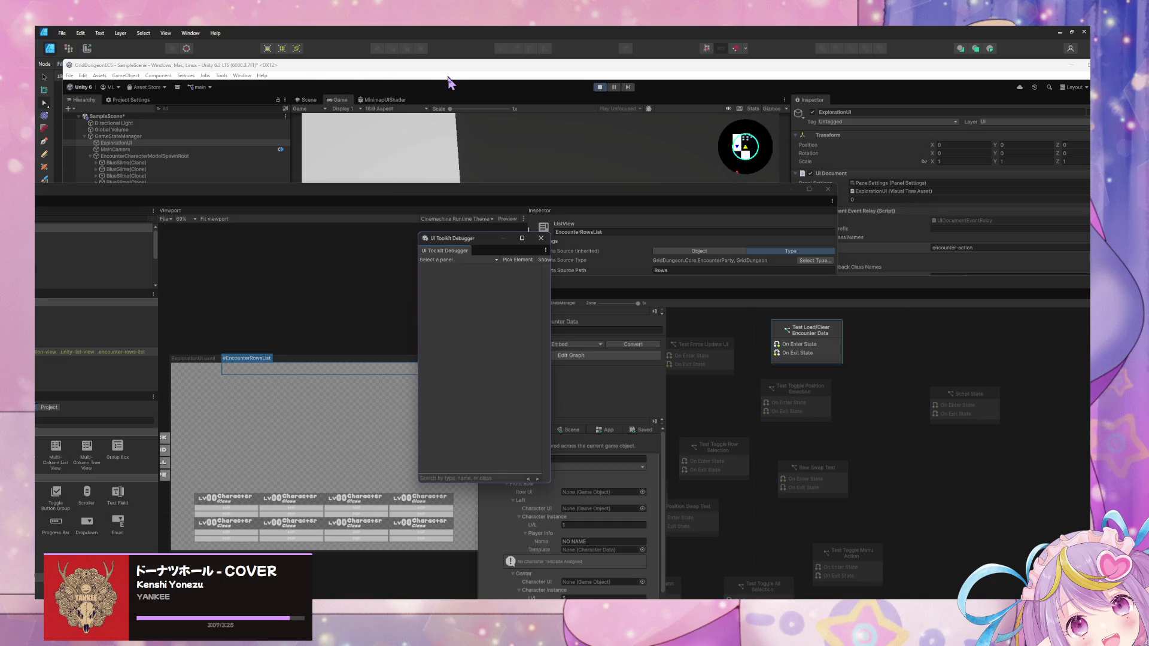
double_click(454, 68)
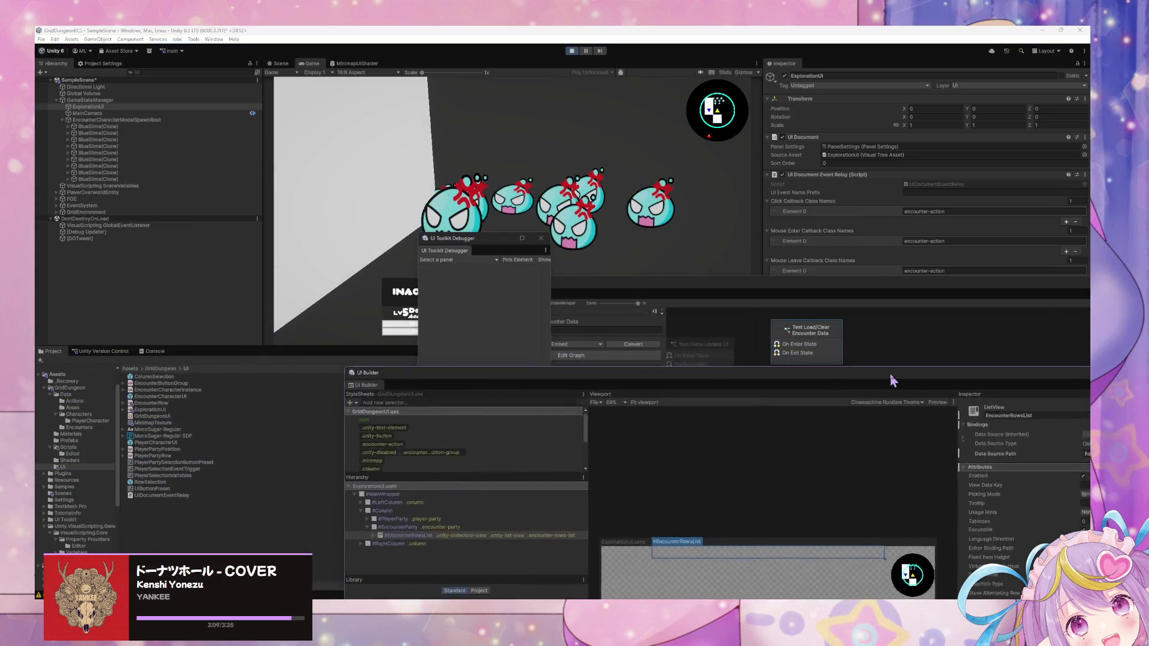
drag(891, 381, 974, 441)
drag(500, 240, 174, 345)
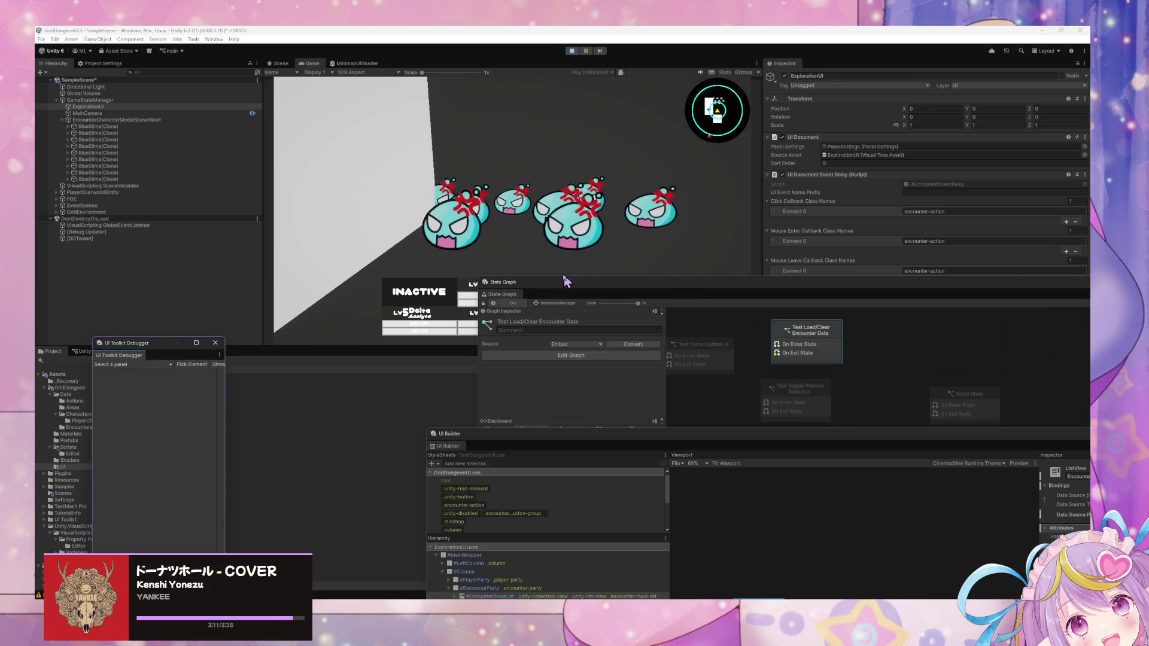
drag(565, 281, 689, 324)
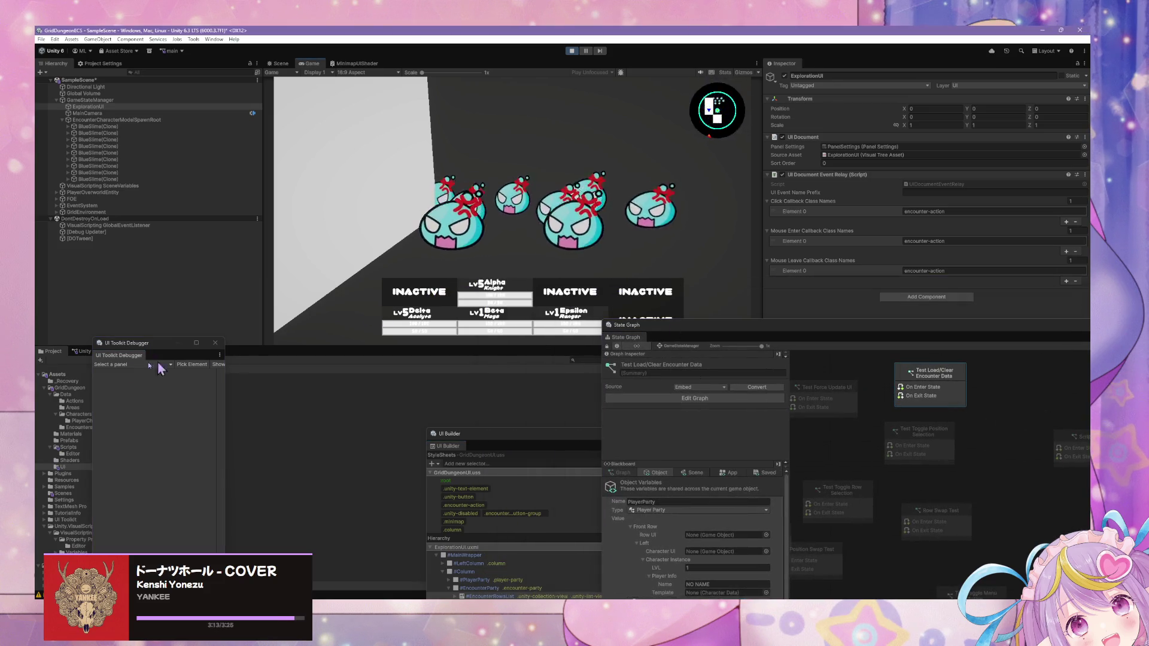
Step: Debug the GameView panel and inspect its EditorPanelRootElement's rootVisualContainer
click(117, 365)
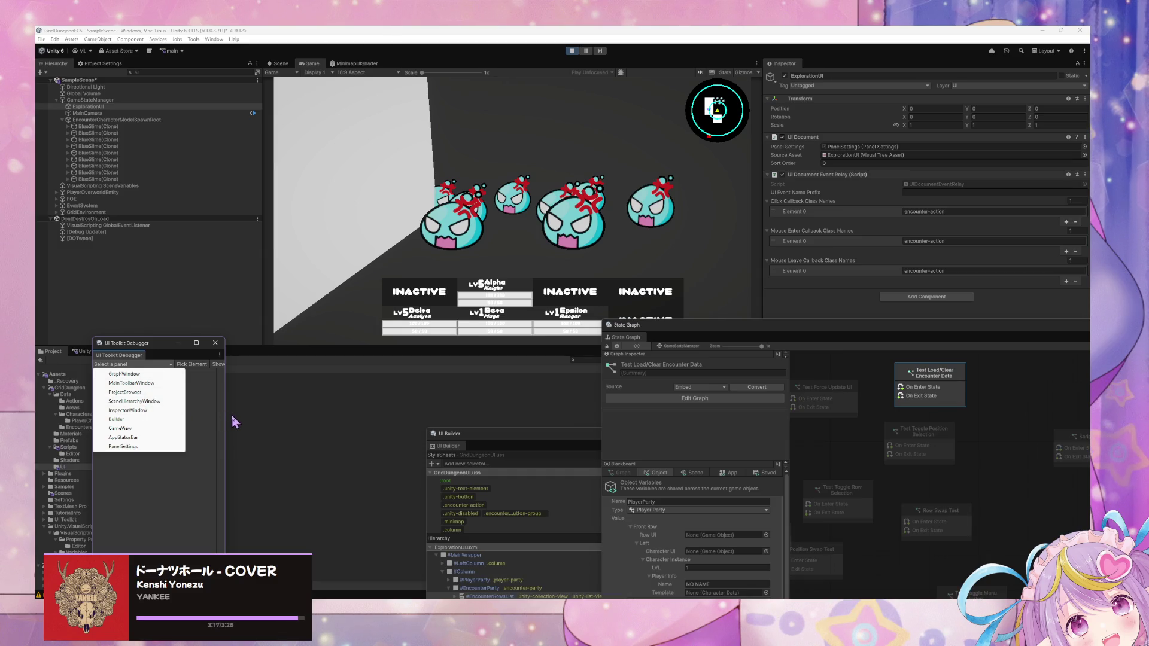
click(119, 428)
drag(226, 403, 475, 400)
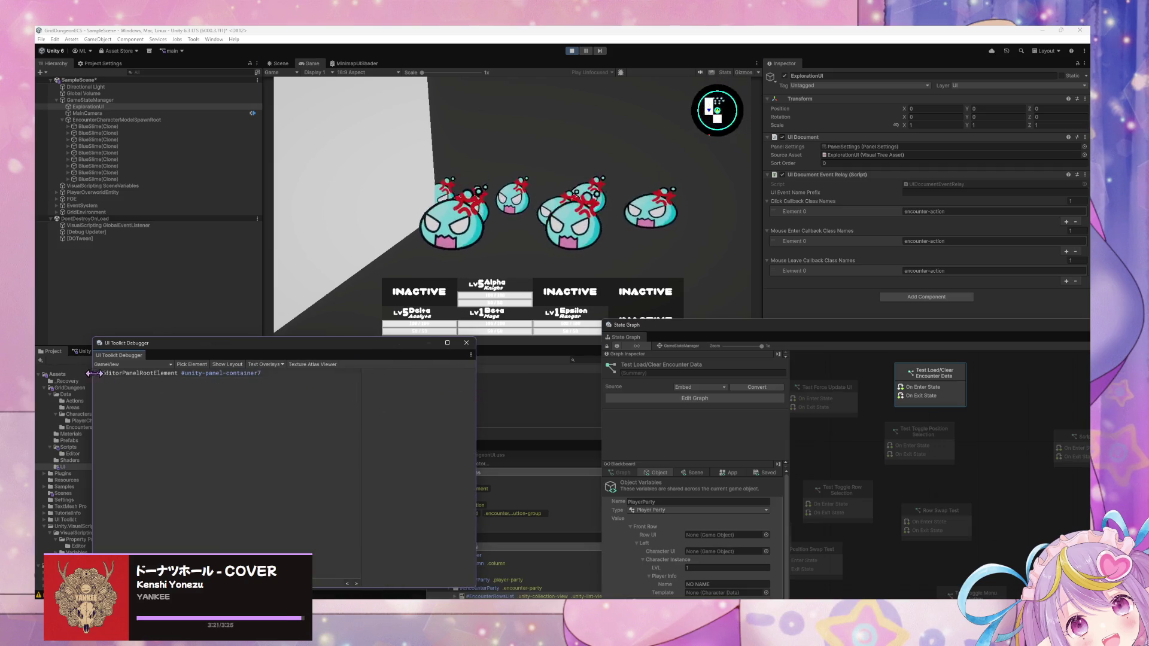
click(96, 373)
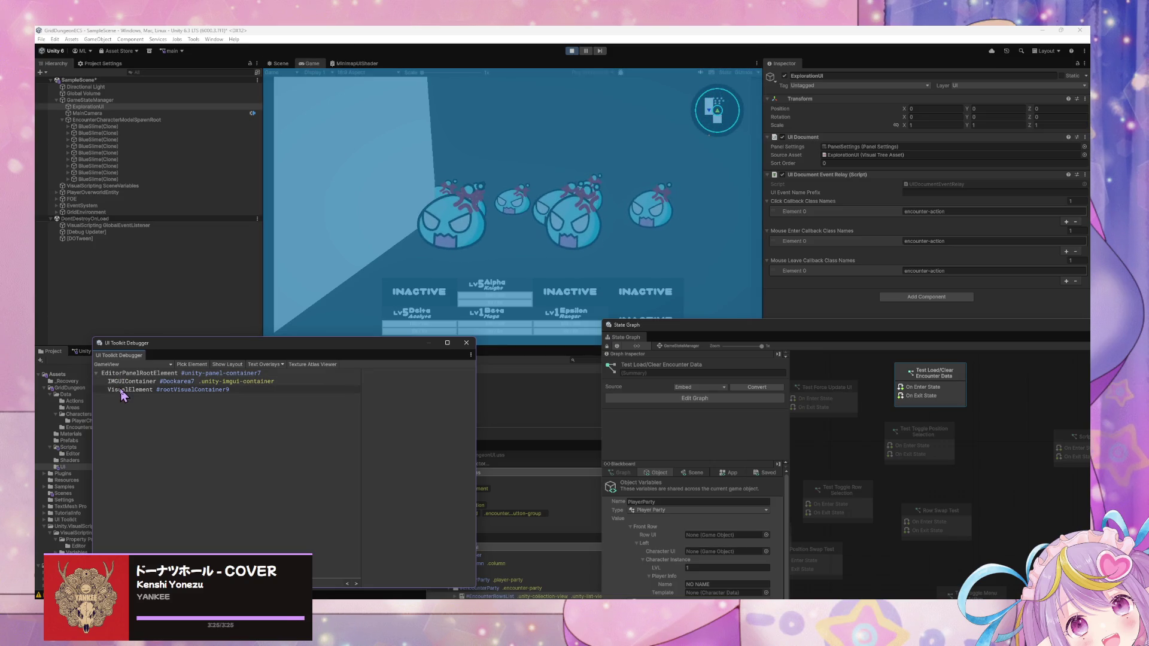
click(122, 391)
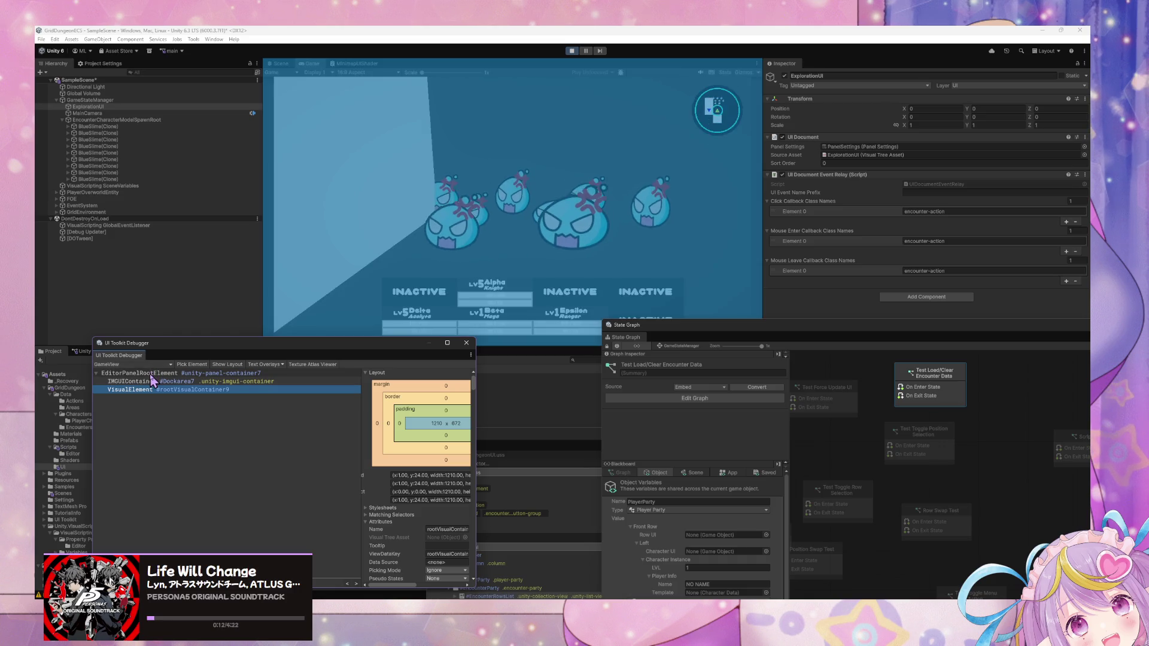
Step: Glance at the InspectorWindow panel, return to GameView's rootVisualContainer9, then close the debugger
click(172, 365)
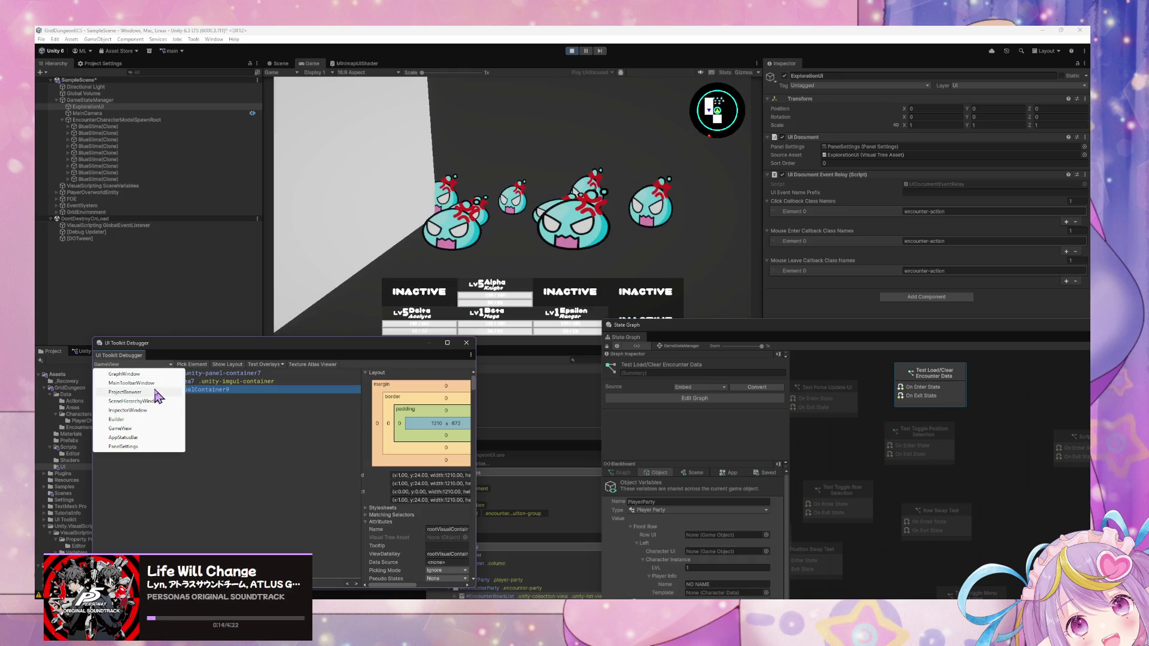
click(153, 411)
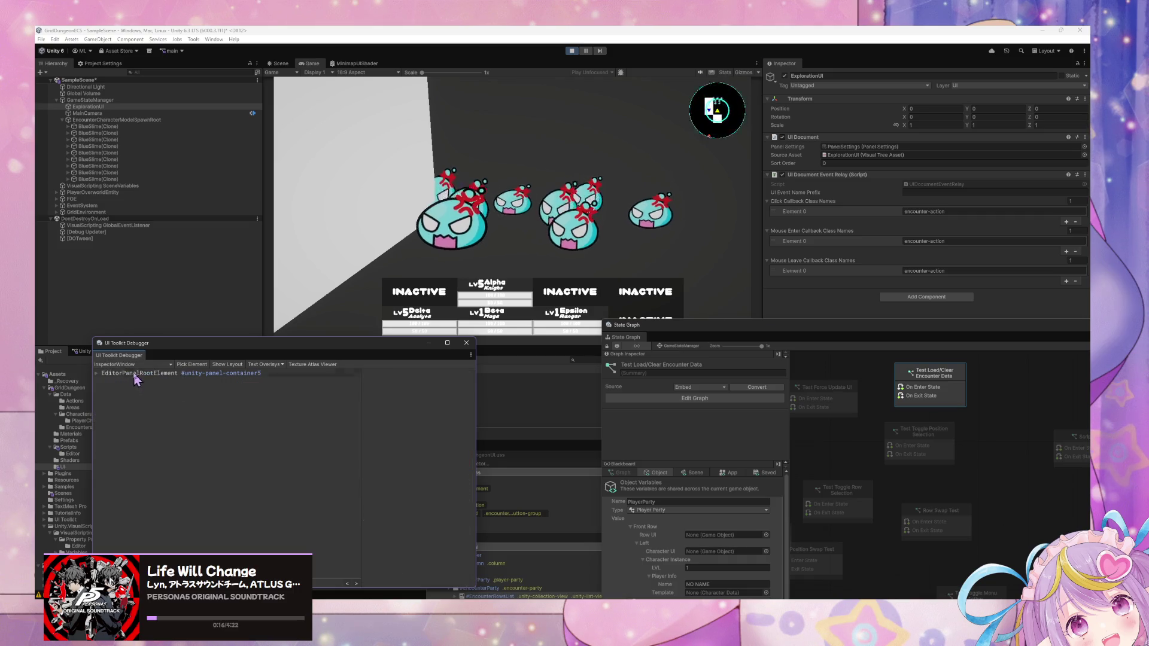
click(138, 364)
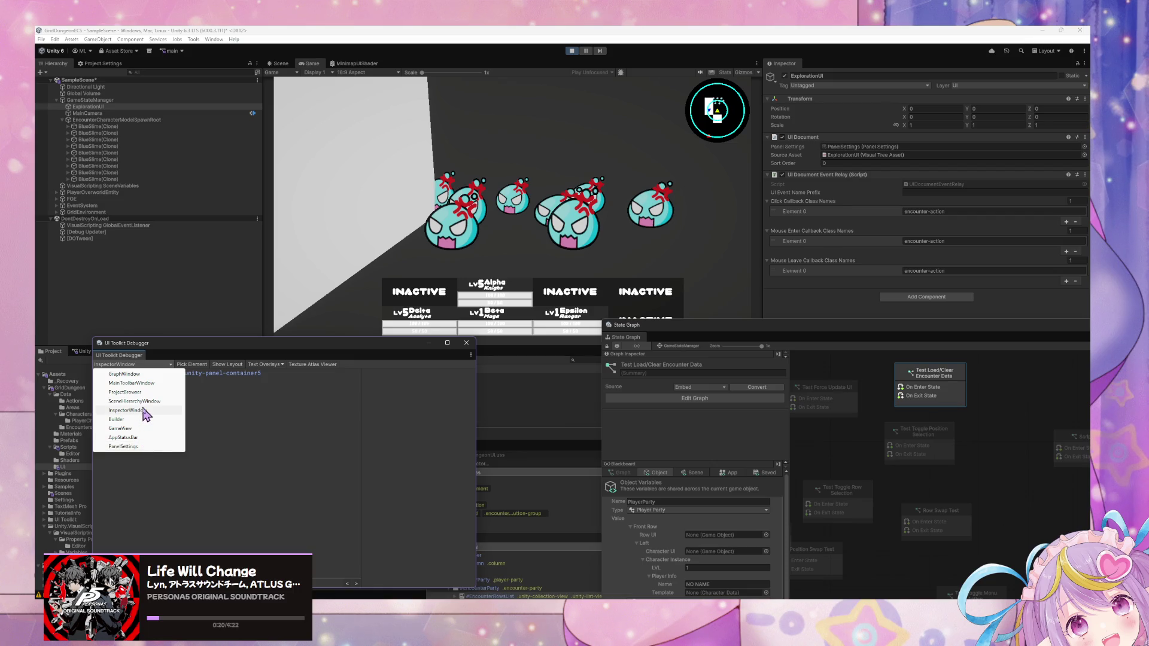
click(120, 428)
click(113, 374)
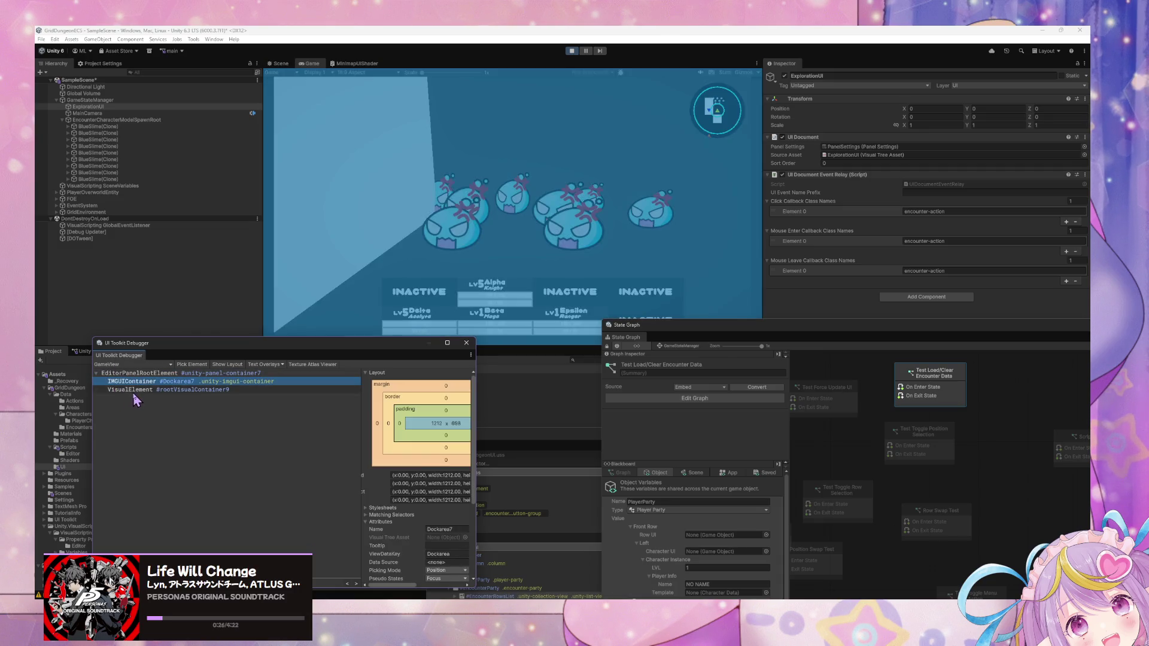
click(133, 390)
click(466, 343)
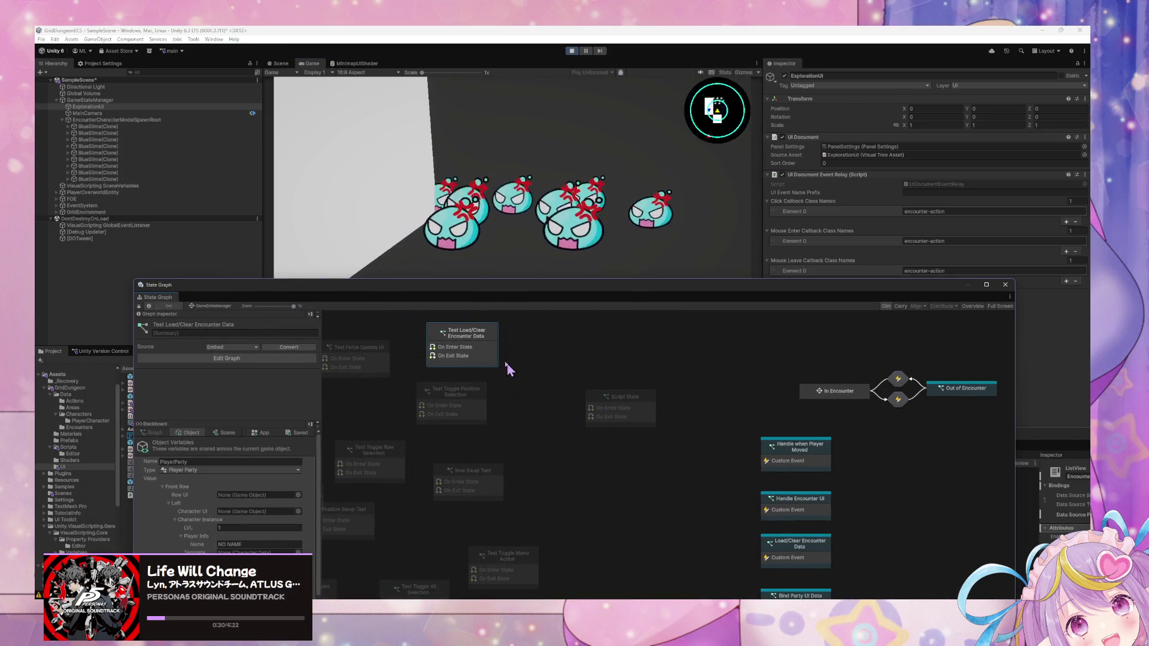
Step: Enlarge the State Graph window and look through the UI Builder Inspector
mouse_move(687, 303)
mouse_down()
mouse_move(556, 426)
mouse_move(607, 418)
mouse_move(467, 188)
mouse_up()
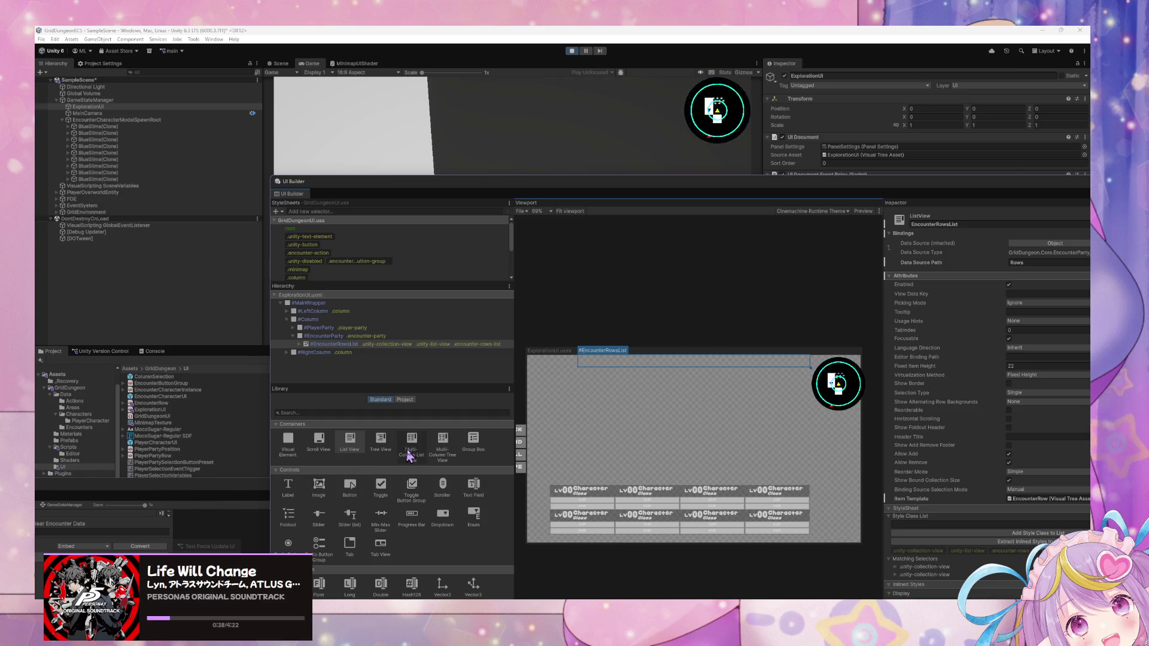
mouse_move(730, 179)
mouse_down()
mouse_move(615, 153)
mouse_move(480, 86)
mouse_up()
scroll(769, 398, down, 2)
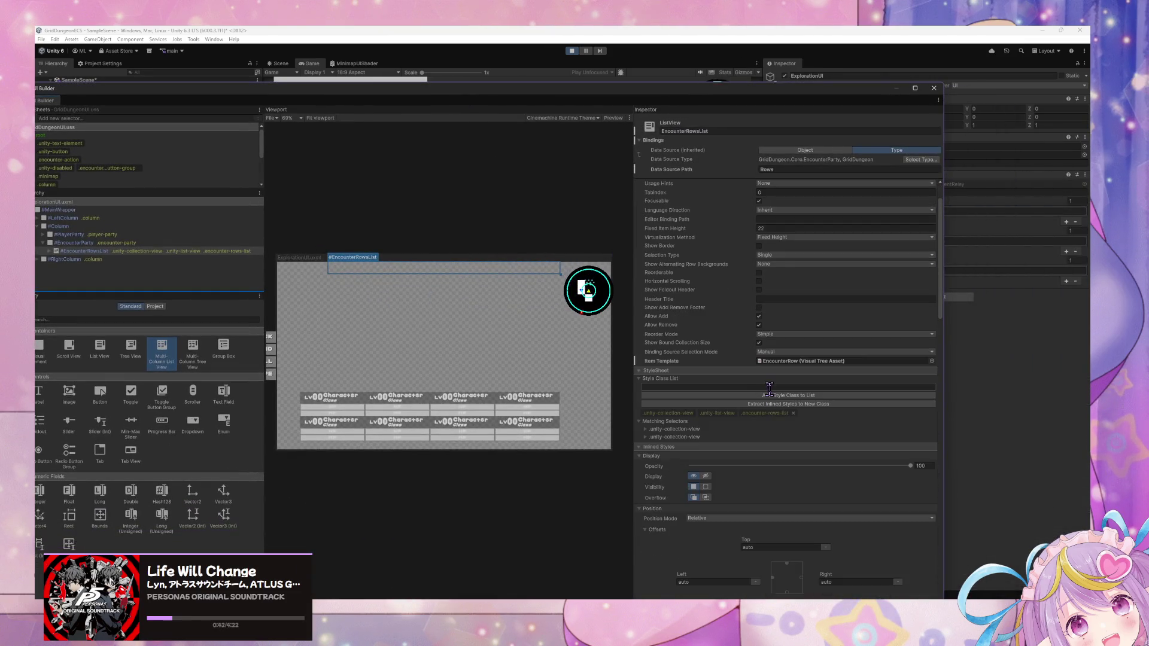
scroll(769, 398, up, 2)
click(164, 356)
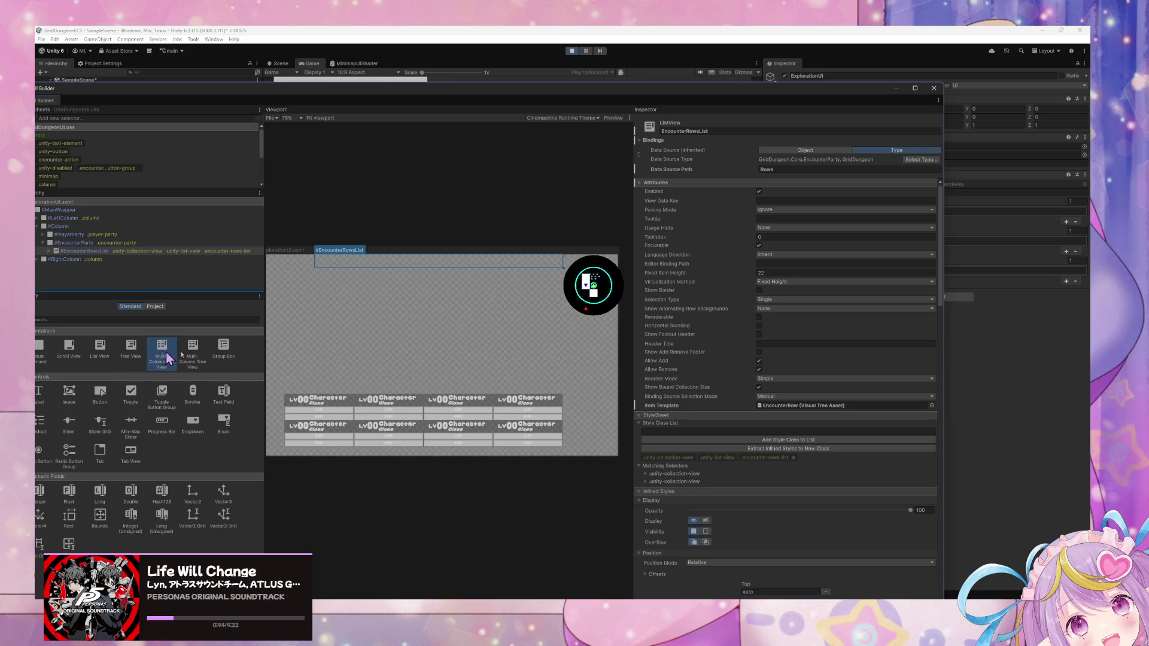
scroll(859, 336, down, 4)
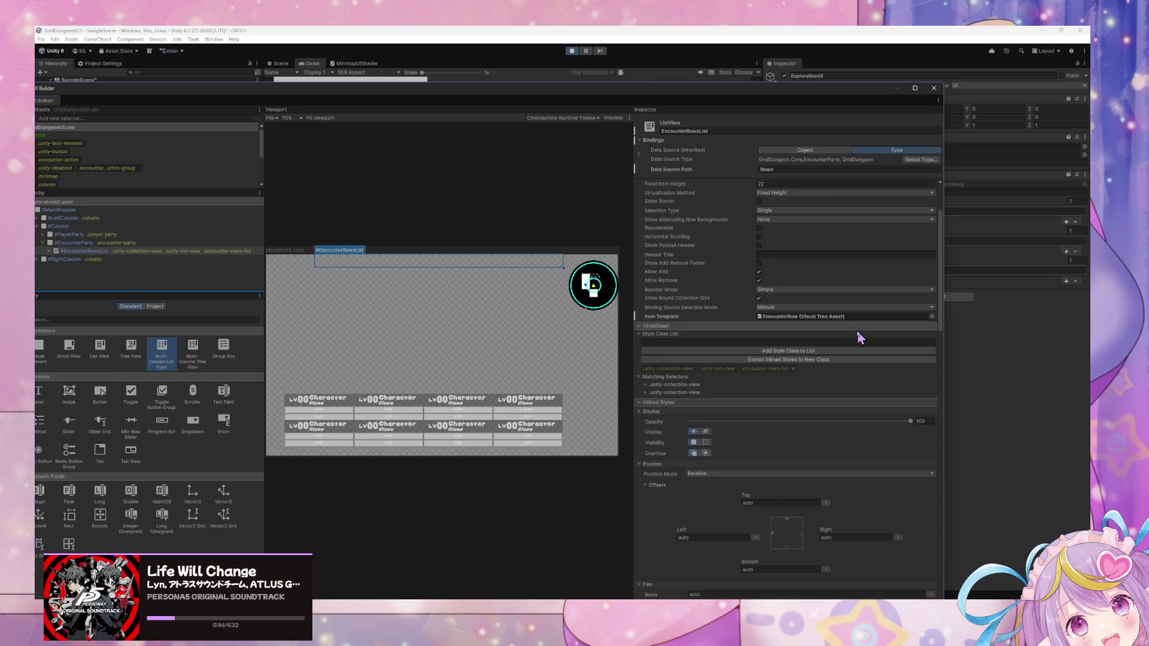
scroll(815, 340, up, 4)
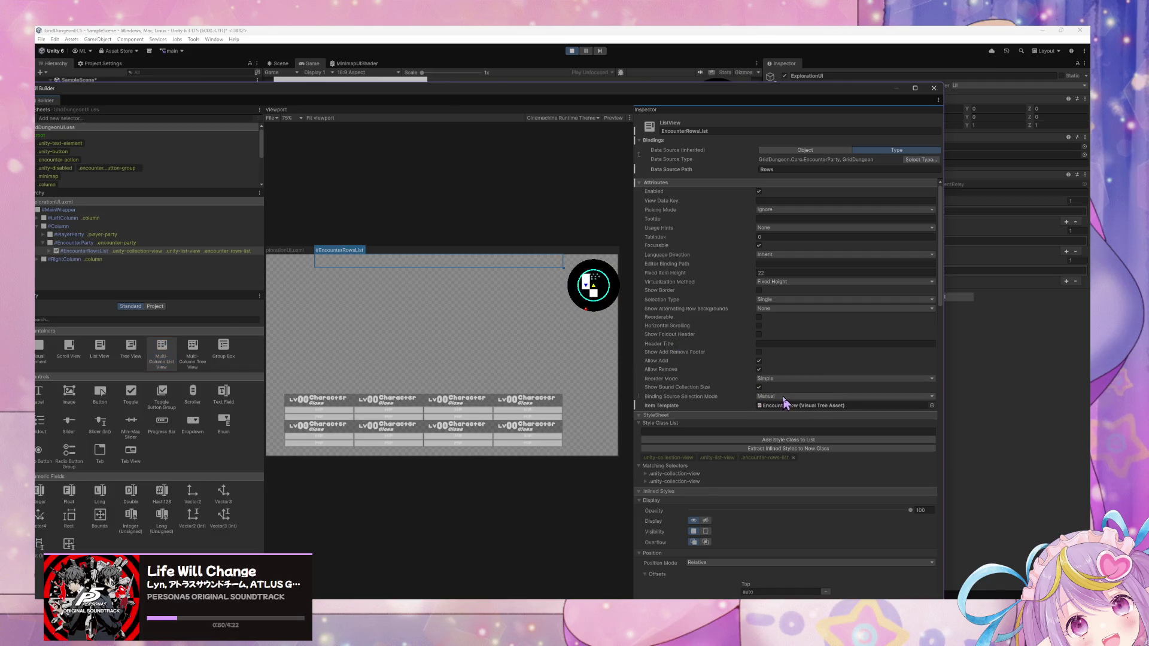
Step: Set EncounterRowsList's Binding Source Selection Mode to Auto Assign, then stop and restart Play
click(844, 396)
click(778, 412)
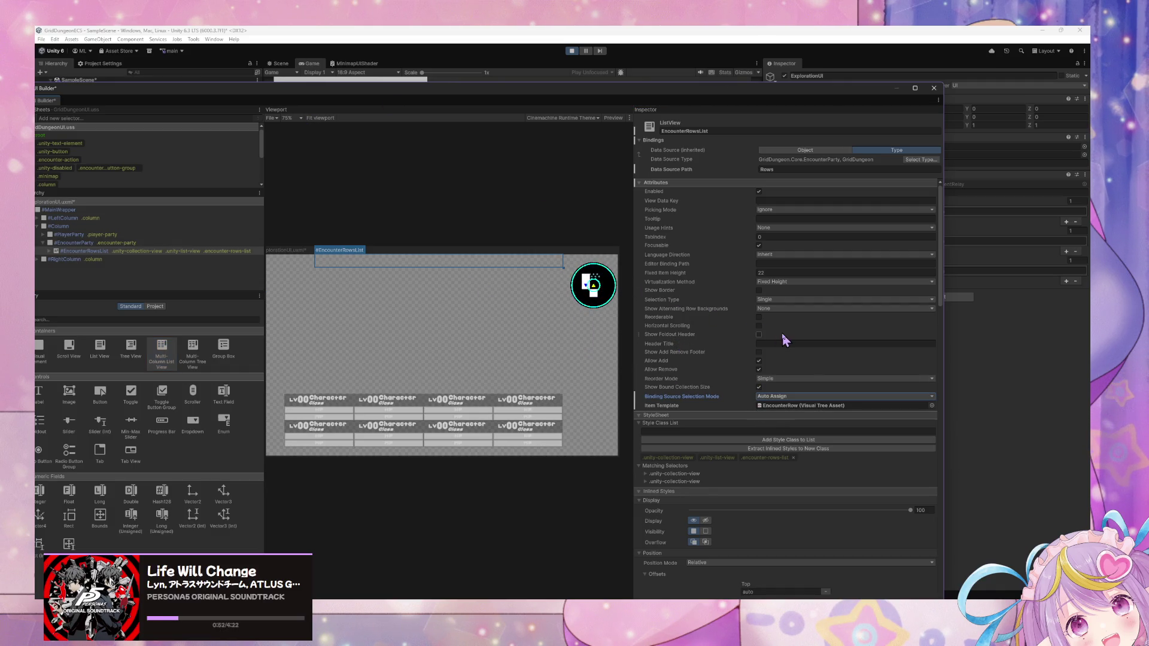
click(572, 51)
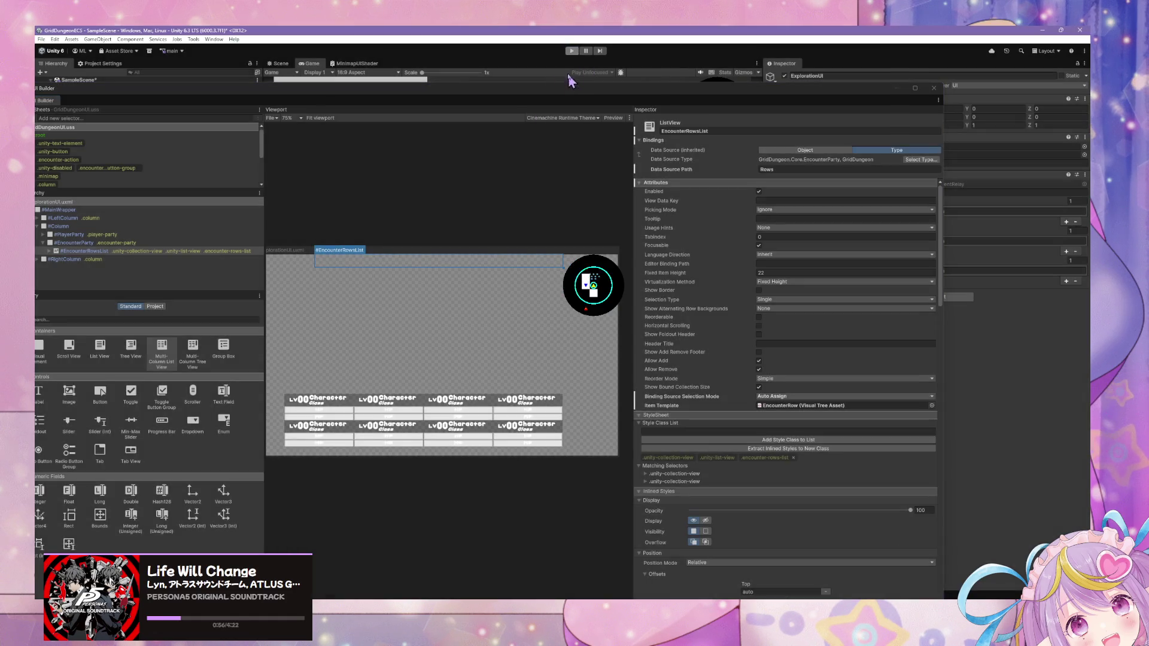
click(572, 51)
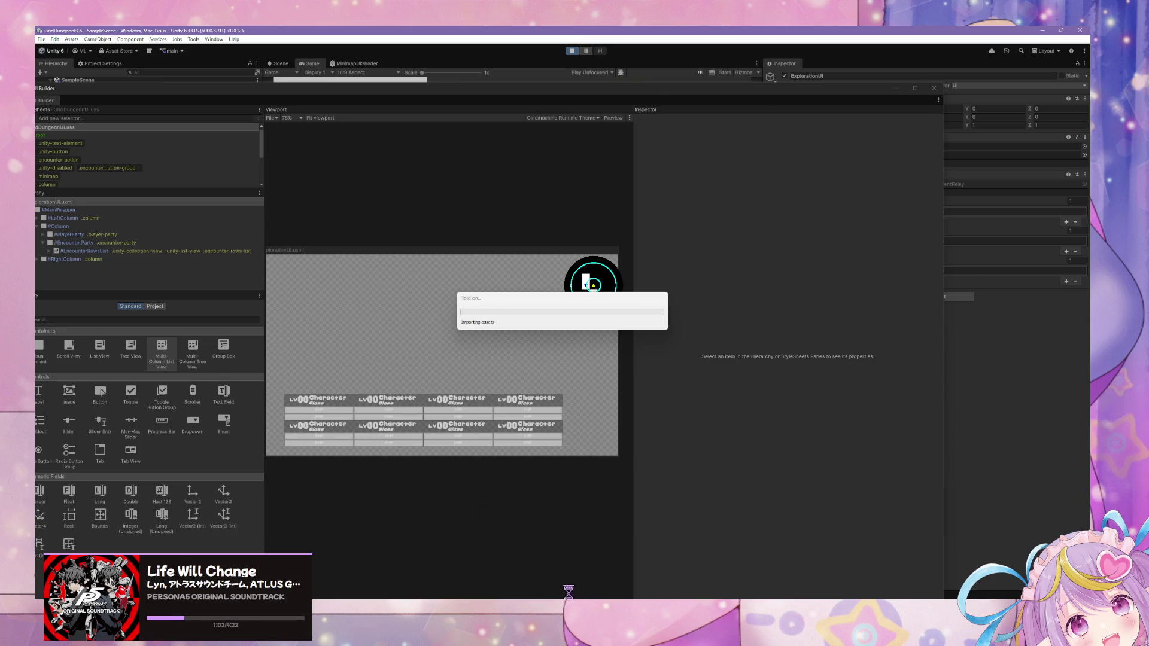
Step: Let the asset import run, then switch to ExplorationUI.uxml in VS Code
mouse_move(567, 592)
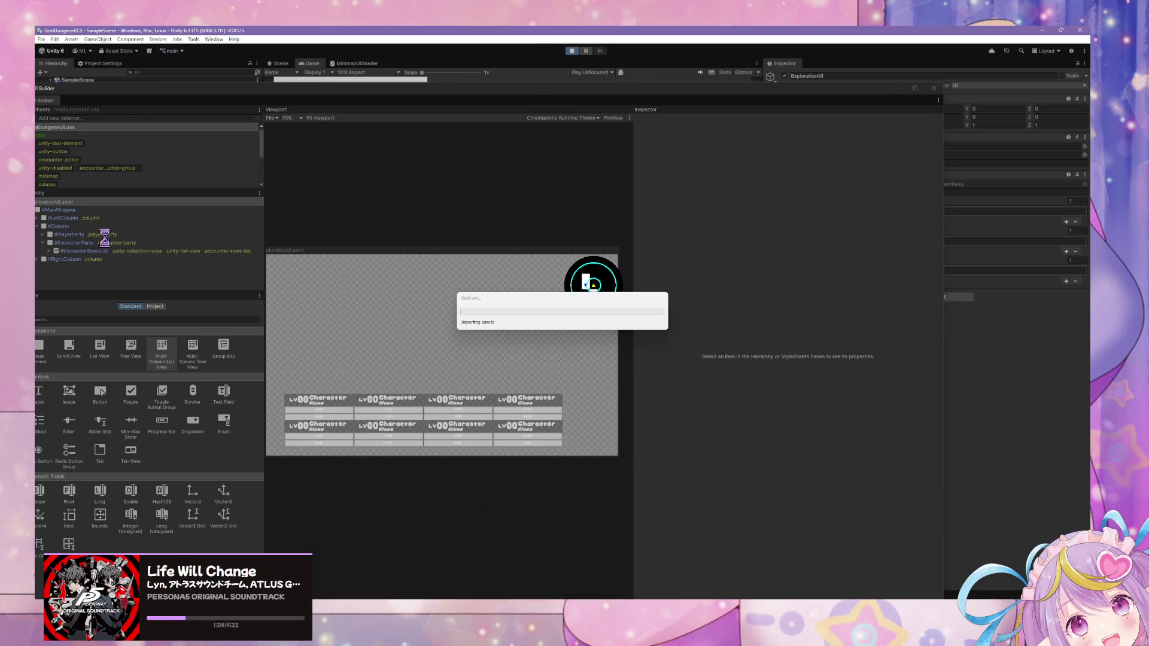
key(alt+Tab)
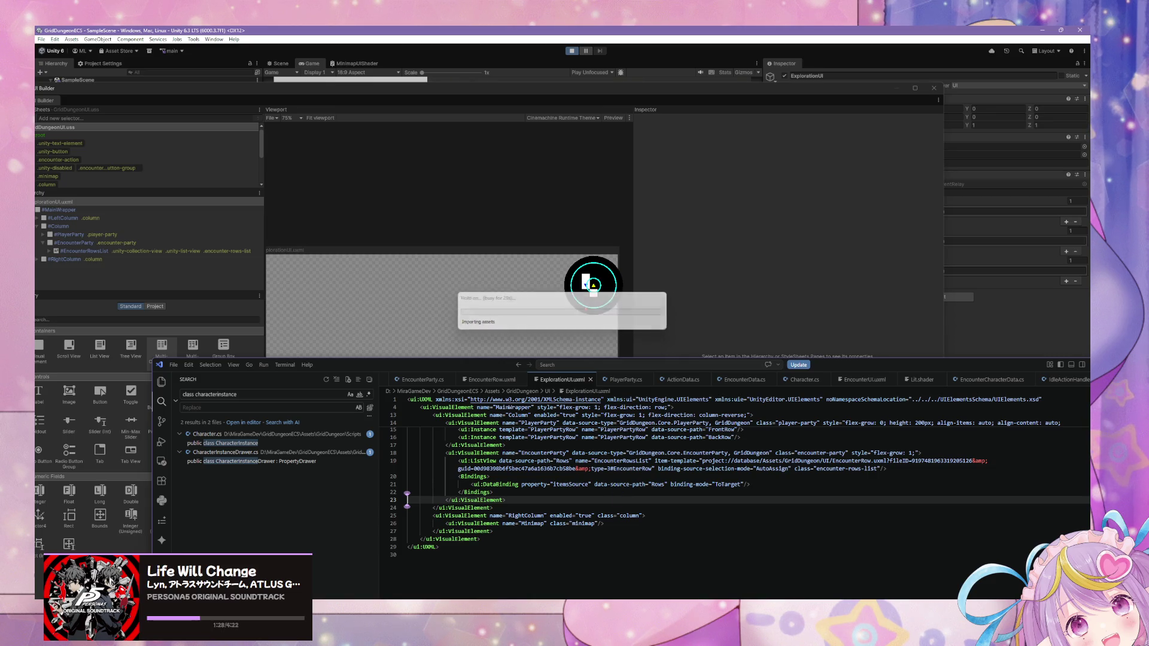
Step: Move and resize VS Code, then bring UI Builder's encounter rows preview in front
mouse_move(536, 628)
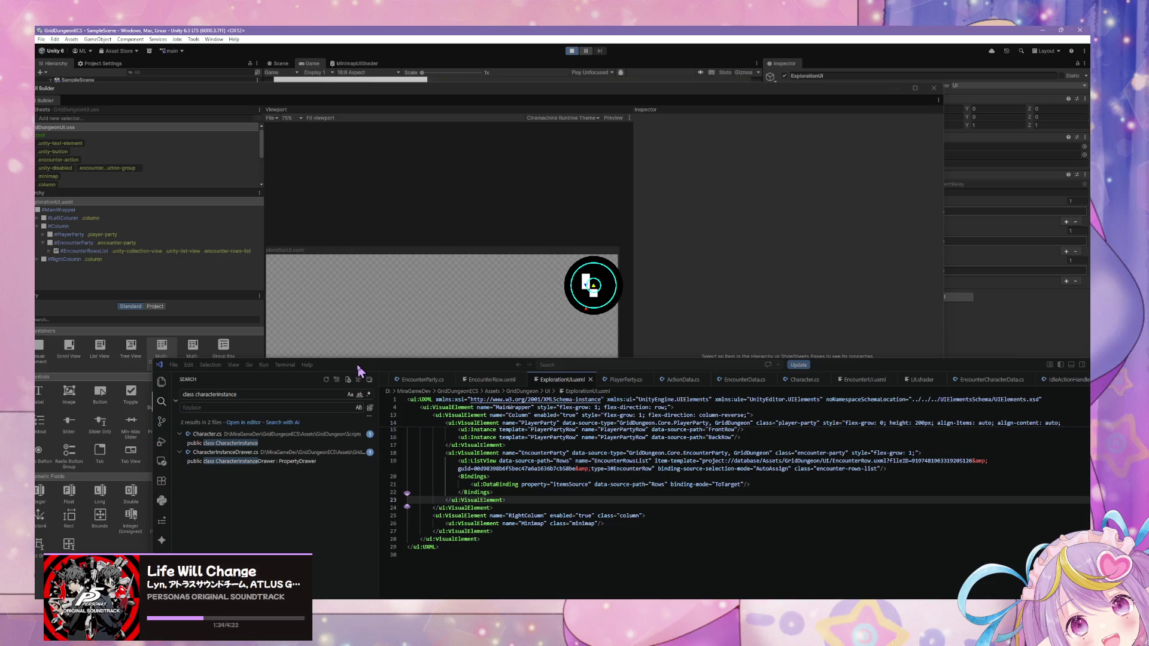
drag(359, 369, 566, 377)
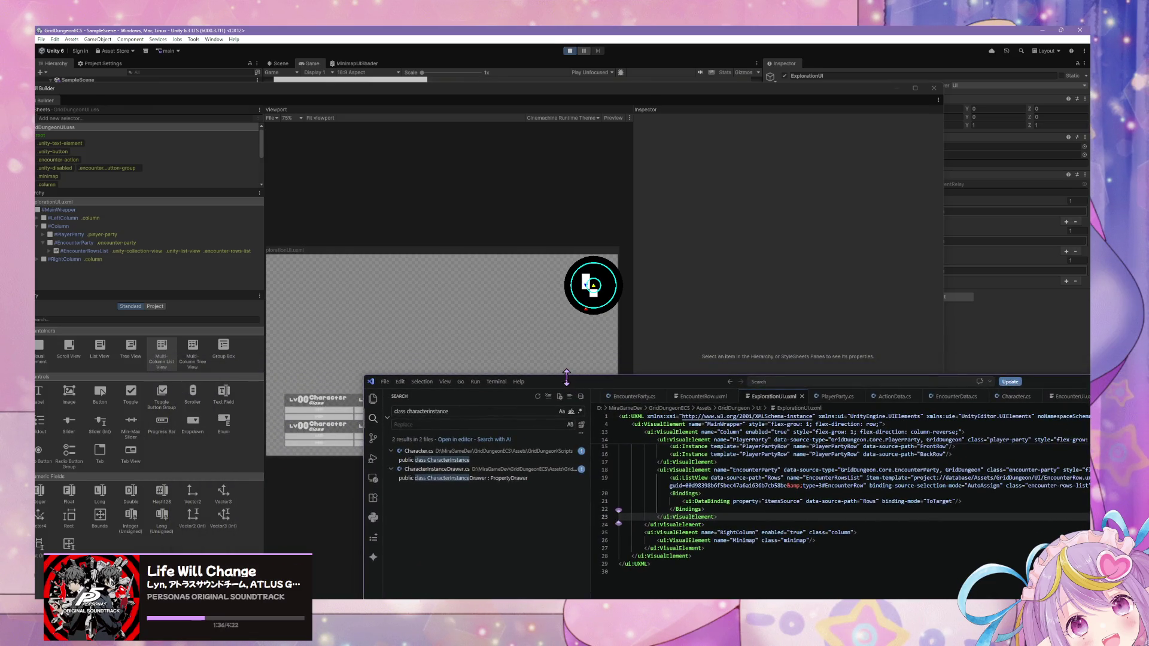
click(518, 296)
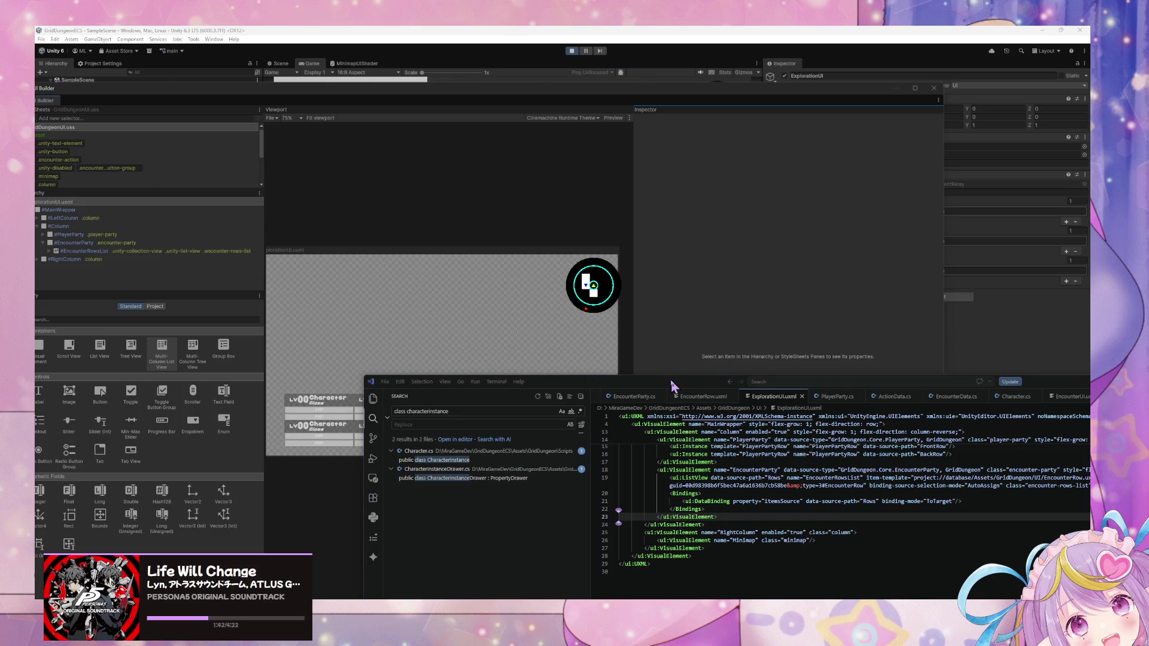
mouse_move(671, 385)
mouse_down()
mouse_move(623, 387)
mouse_move(519, 271)
mouse_up()
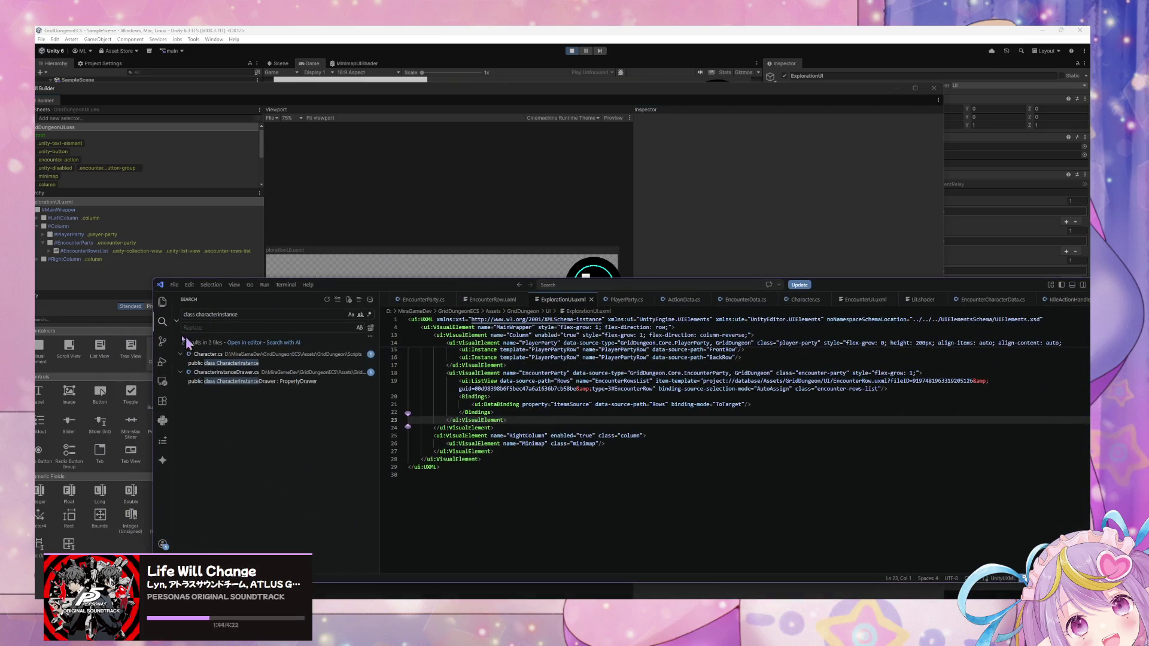
drag(154, 326, 364, 326)
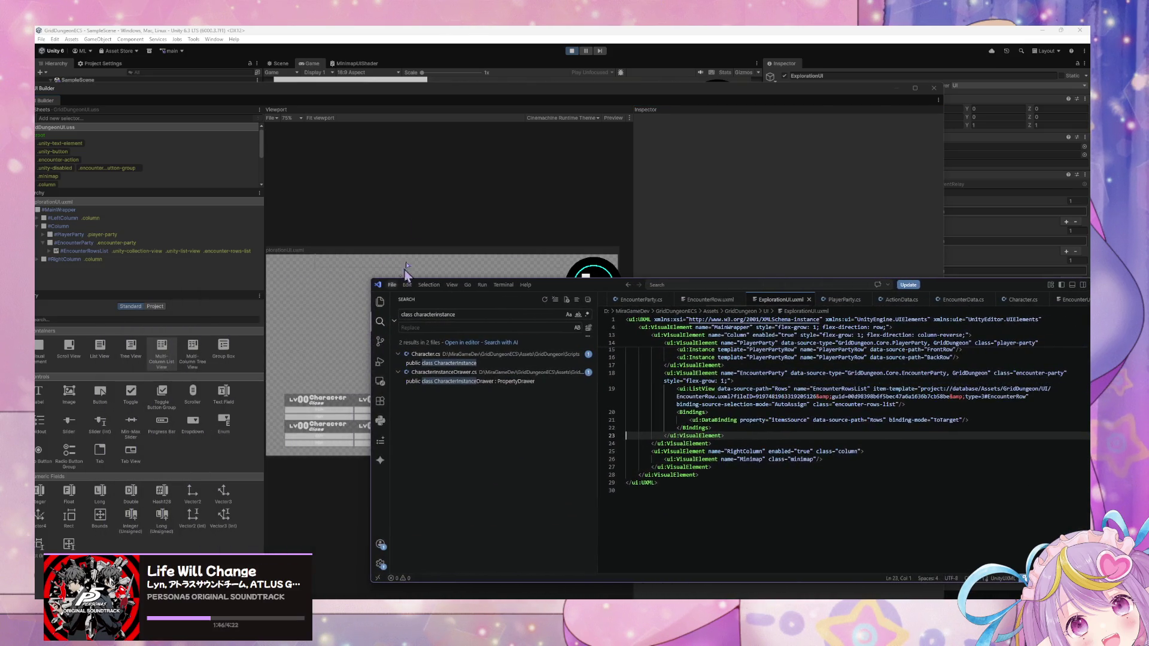
click(413, 200)
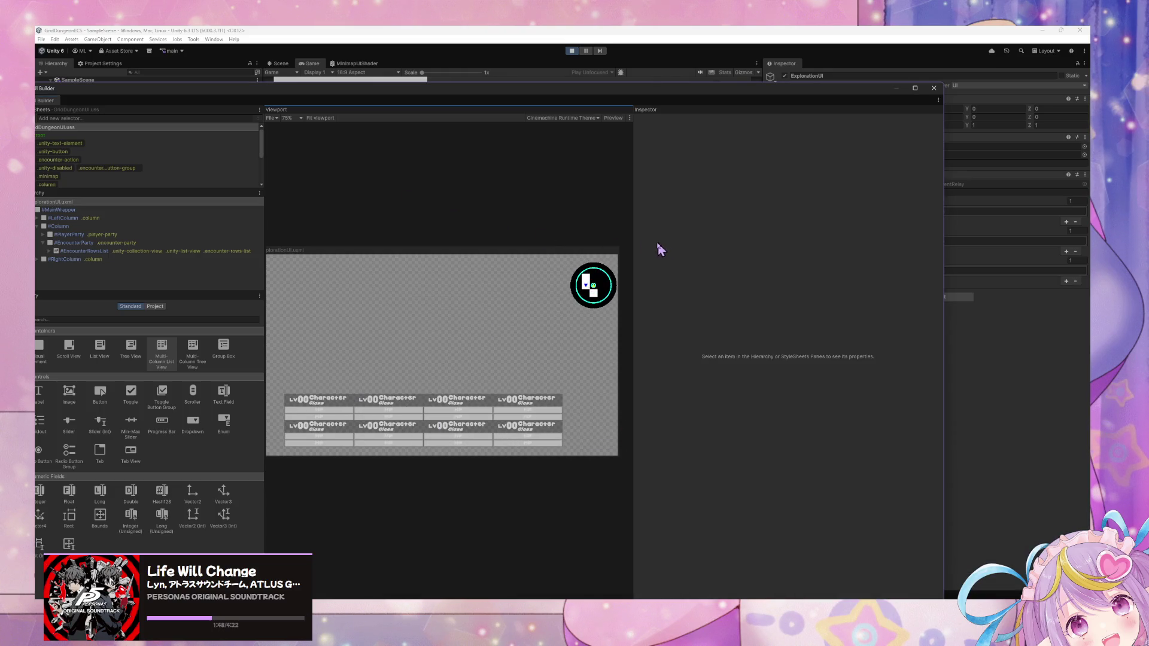
Step: Select GameStateManager and open its state graph in an enlarged window
drag(631, 238, 744, 239)
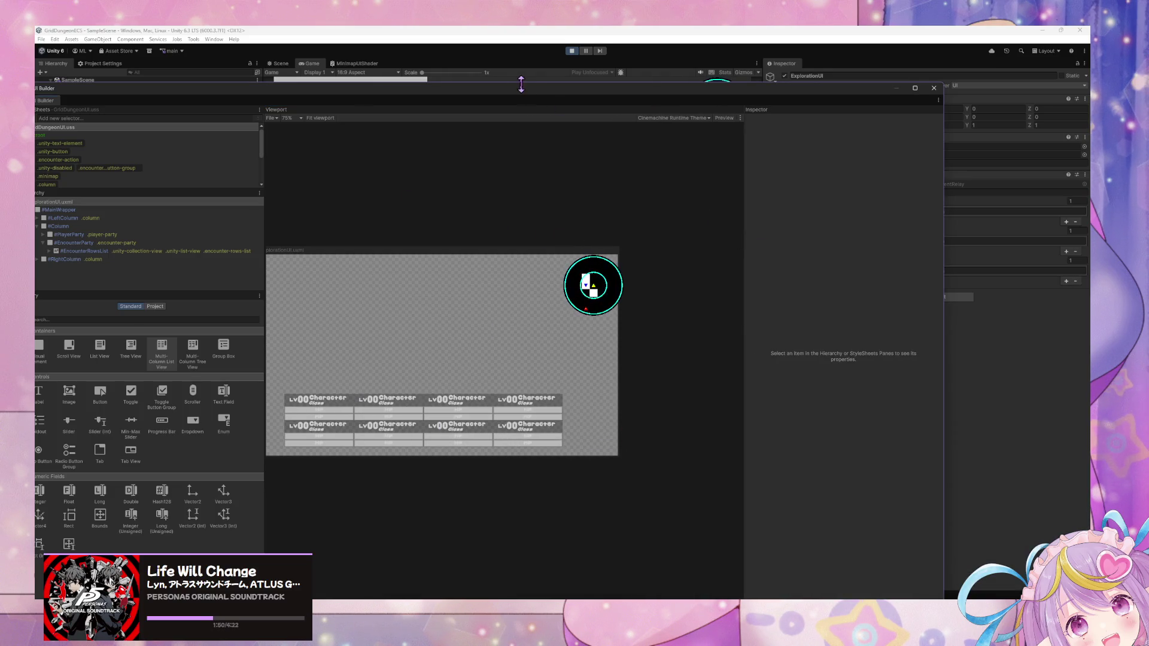
mouse_move(526, 91)
mouse_down()
mouse_move(658, 404)
mouse_move(569, 343)
mouse_move(705, 421)
mouse_up()
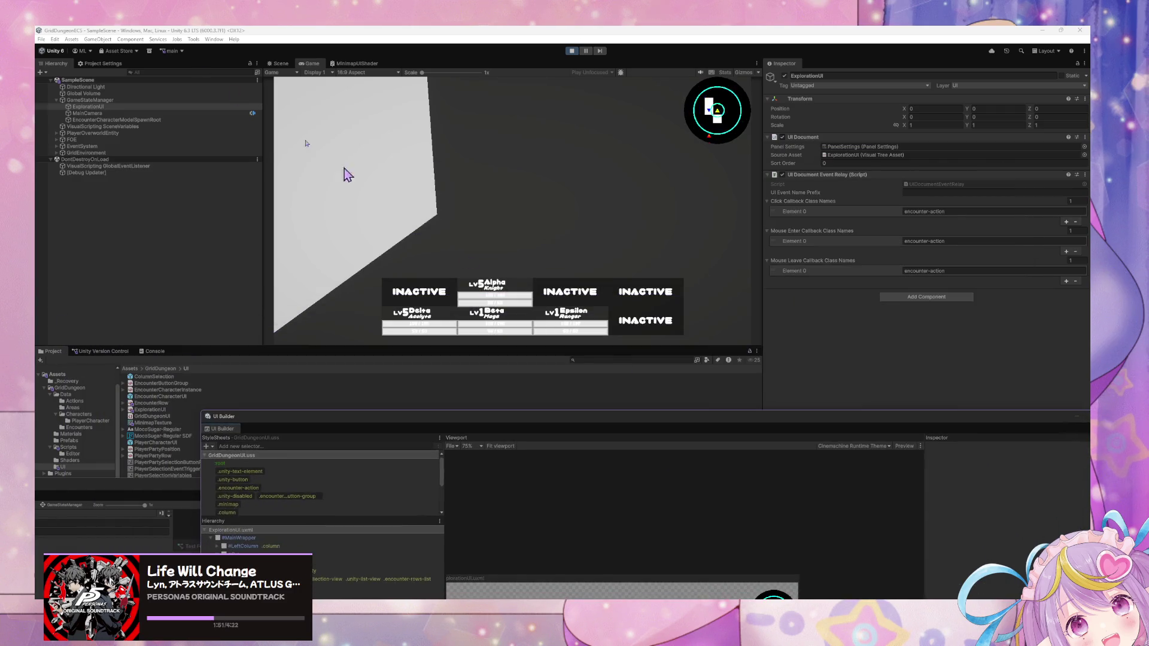
click(90, 100)
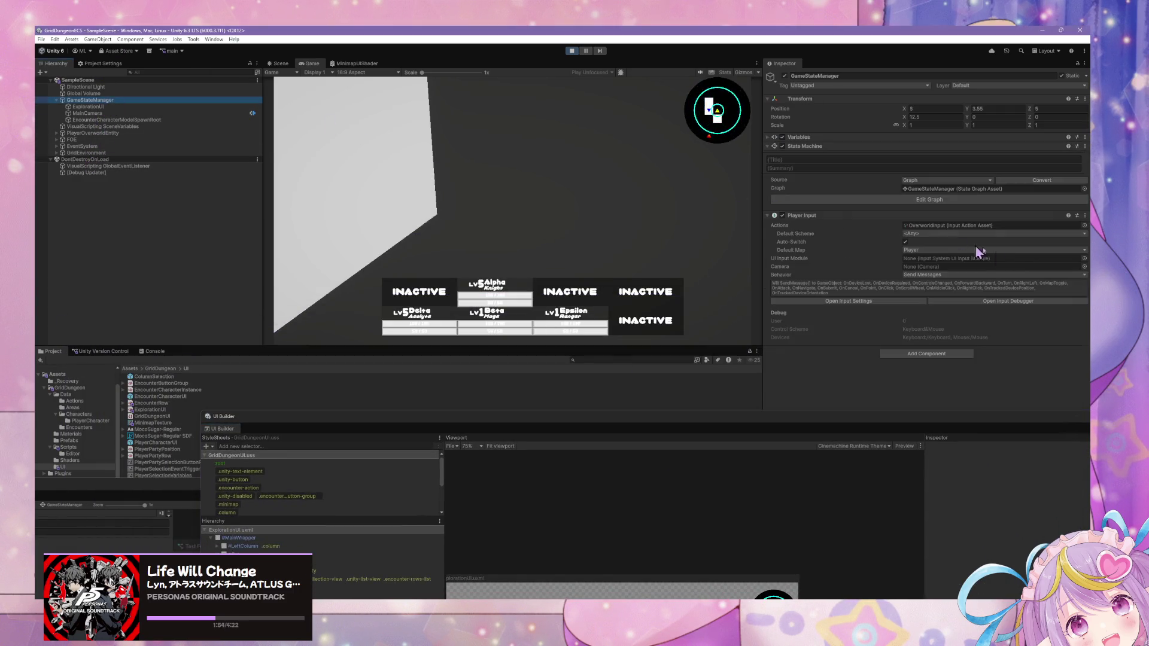
click(931, 188)
click(929, 199)
drag(577, 488, 743, 296)
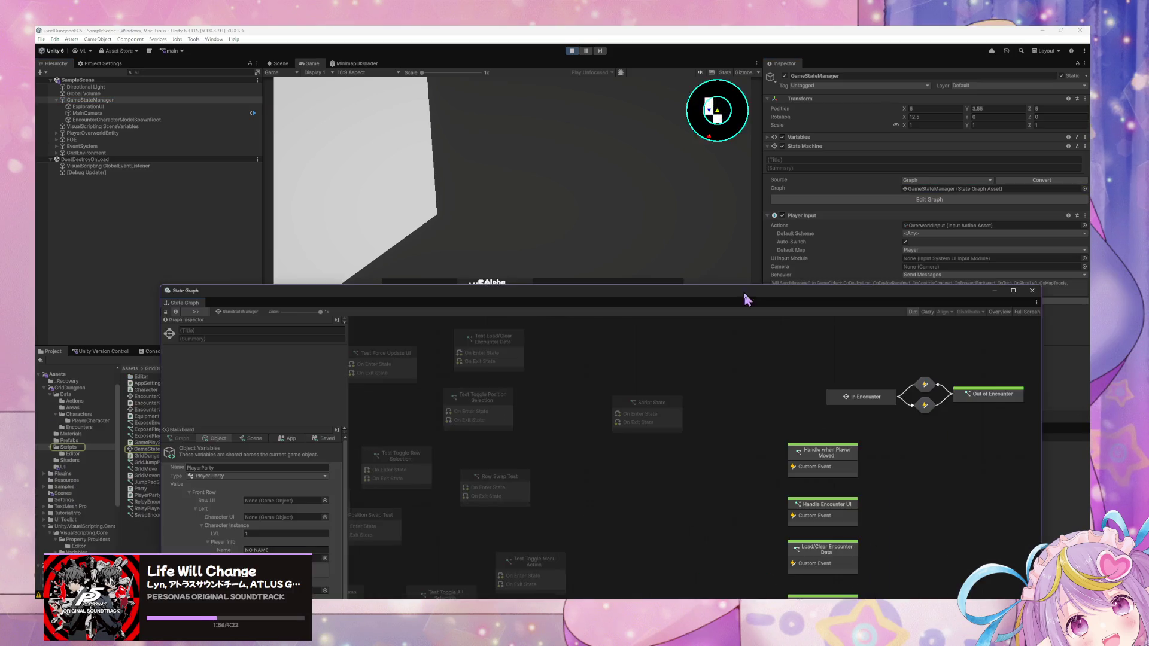
Step: Force Enter the Test Load/Clear Encounter Data state so blue slimes spawn
right_click(503, 354)
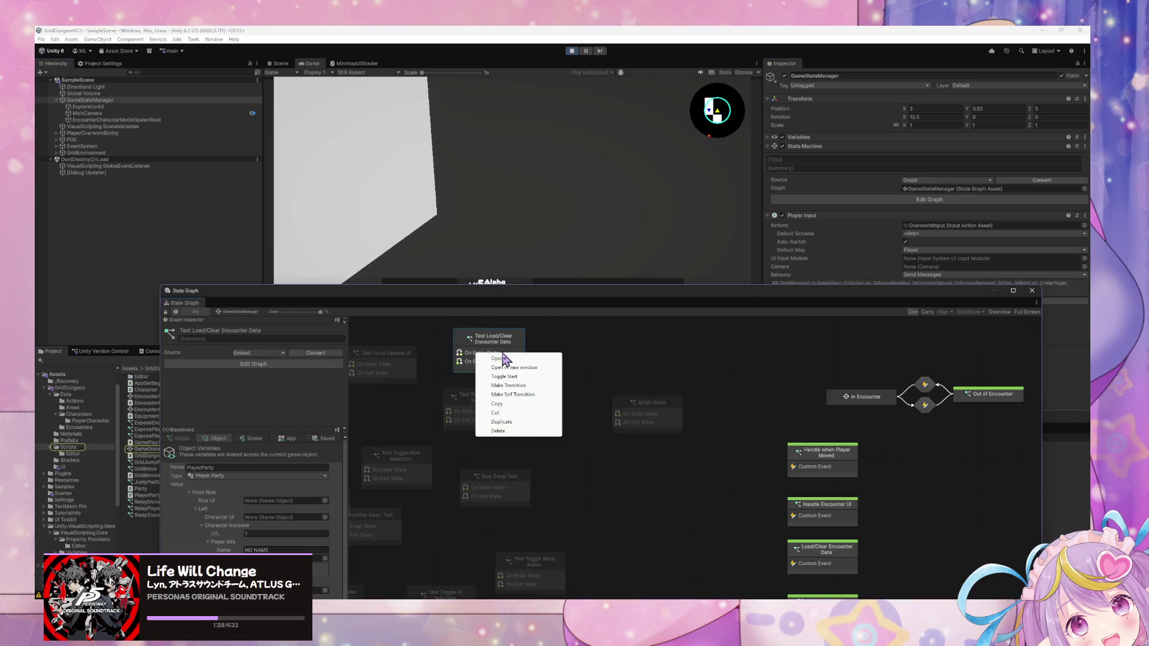
click(562, 348)
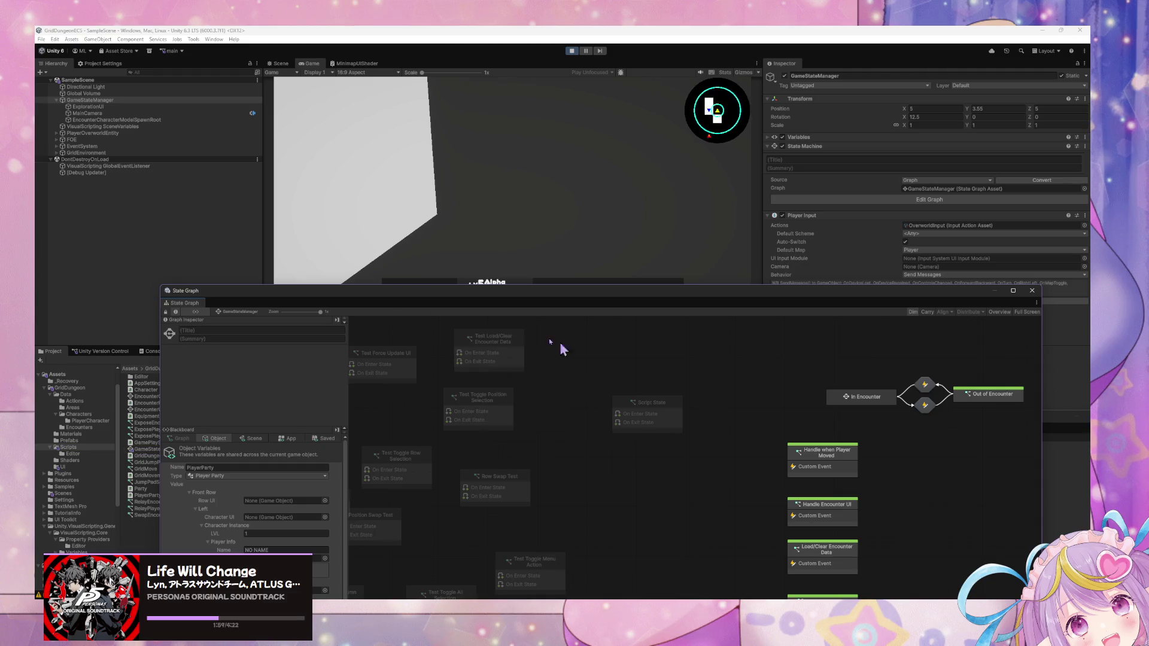
click(118, 115)
right_click(479, 363)
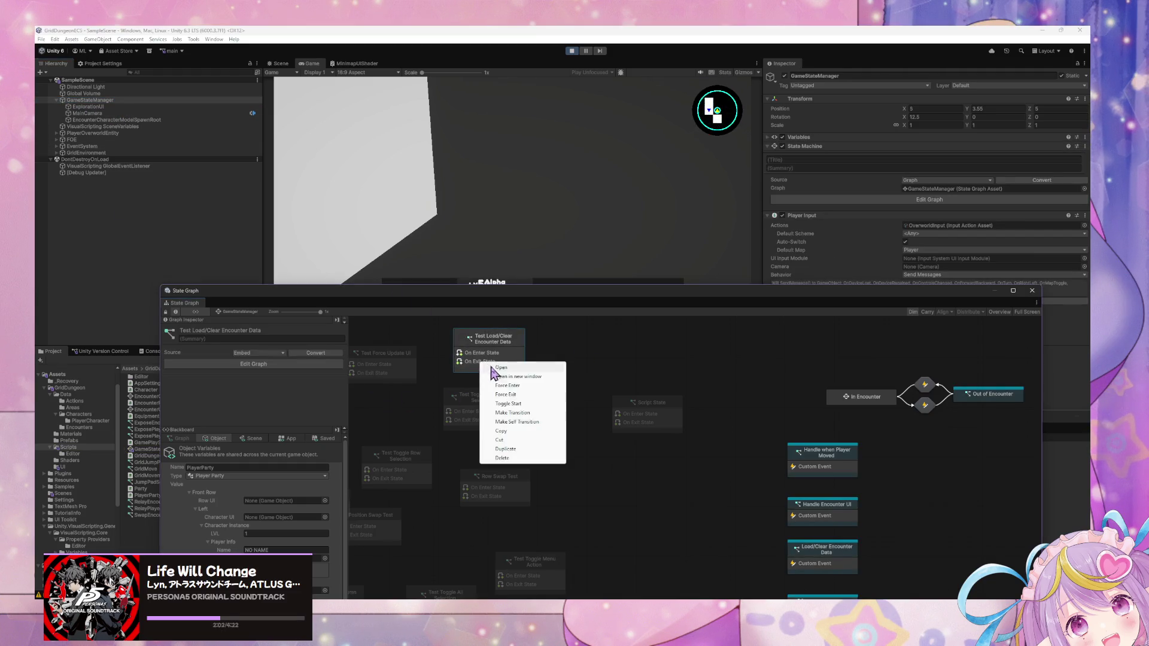
click(516, 390)
mouse_move(560, 298)
mouse_down()
mouse_move(483, 357)
mouse_move(487, 301)
mouse_up()
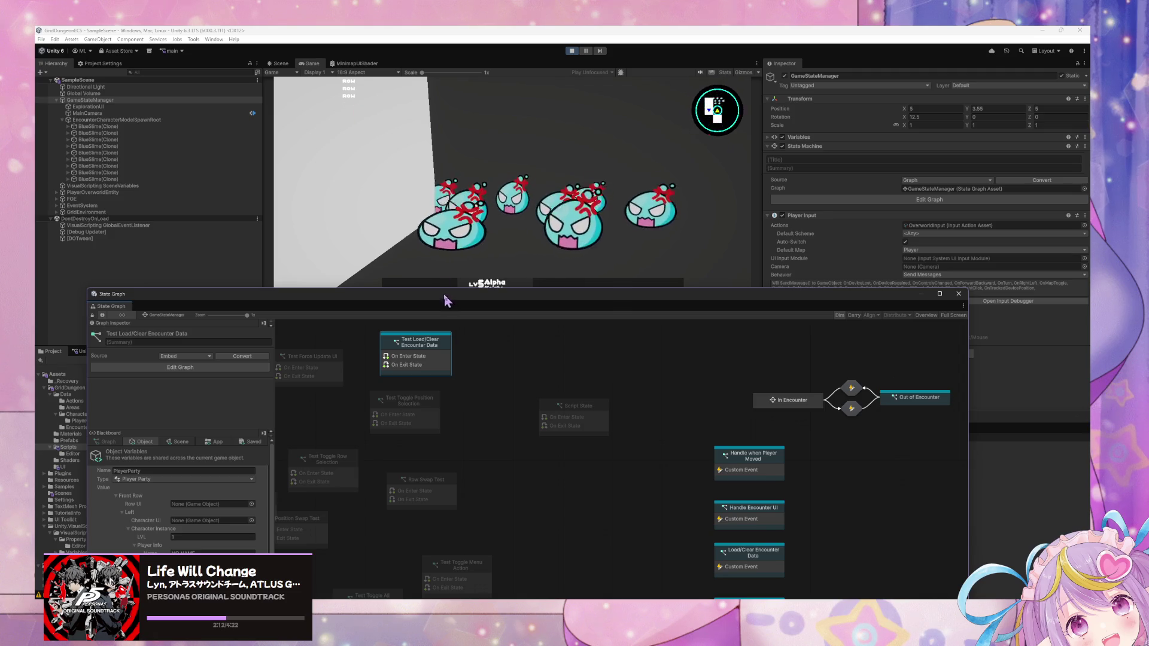
Step: Inspect the spawned BlueSlime(Clone) objects, then reselect GameStateManager and position its state graph
mouse_move(443, 295)
mouse_down()
mouse_move(544, 191)
mouse_move(256, 376)
mouse_move(430, 338)
mouse_move(415, 381)
mouse_up()
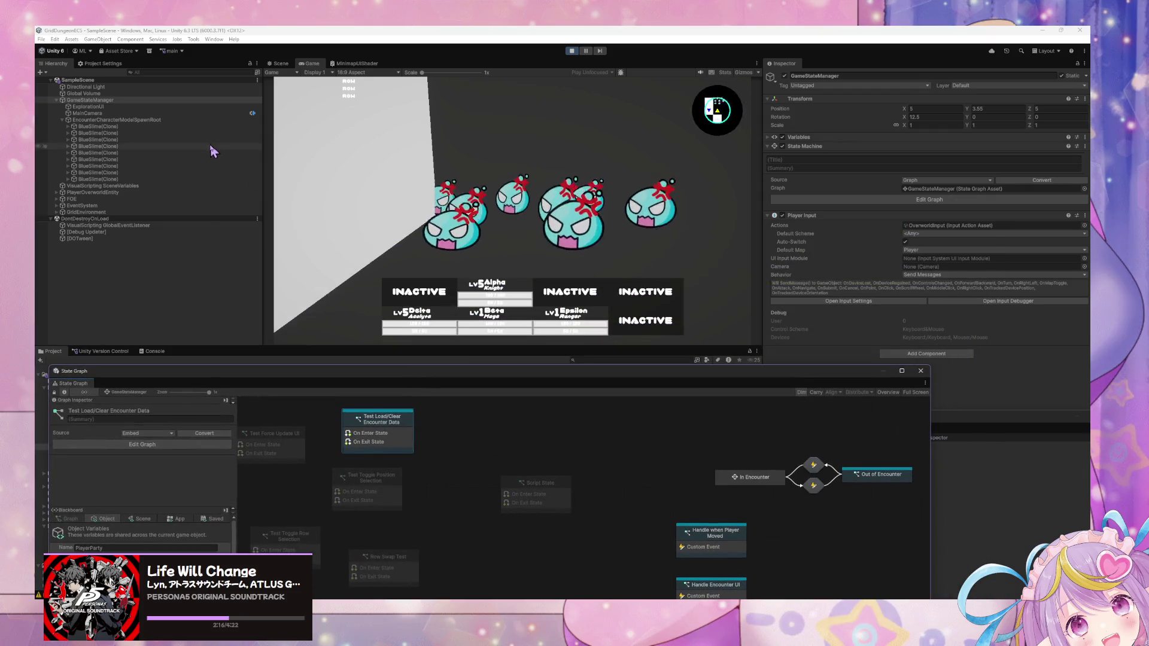
click(126, 126)
key(Down)
key(Down)
key(Down)
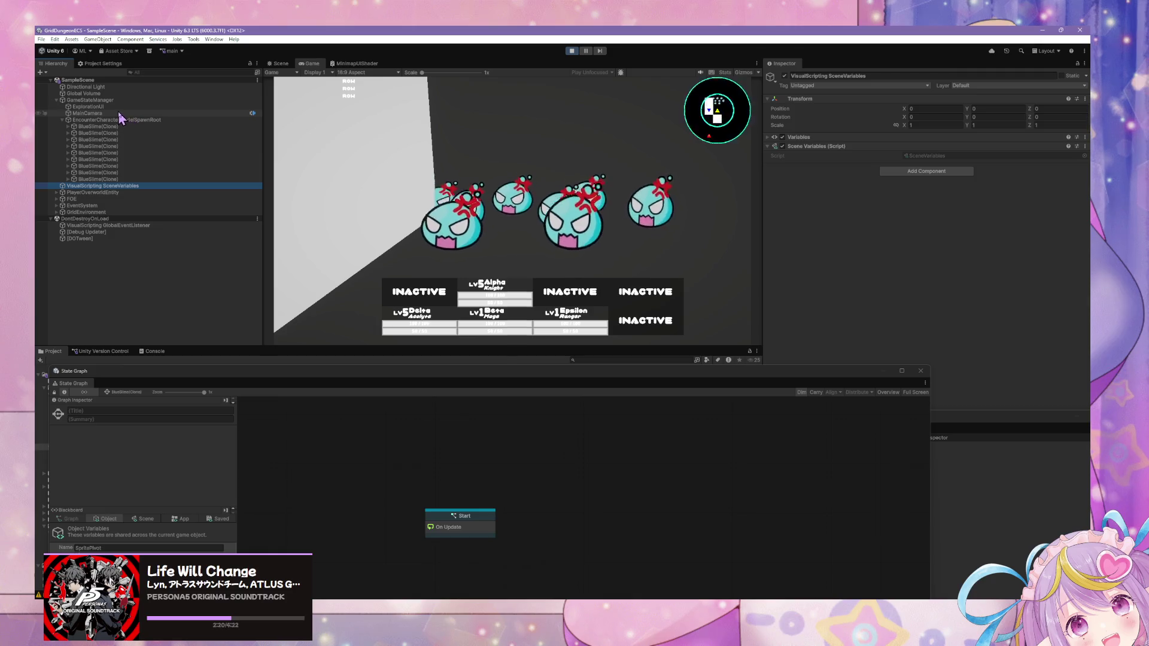
click(90, 100)
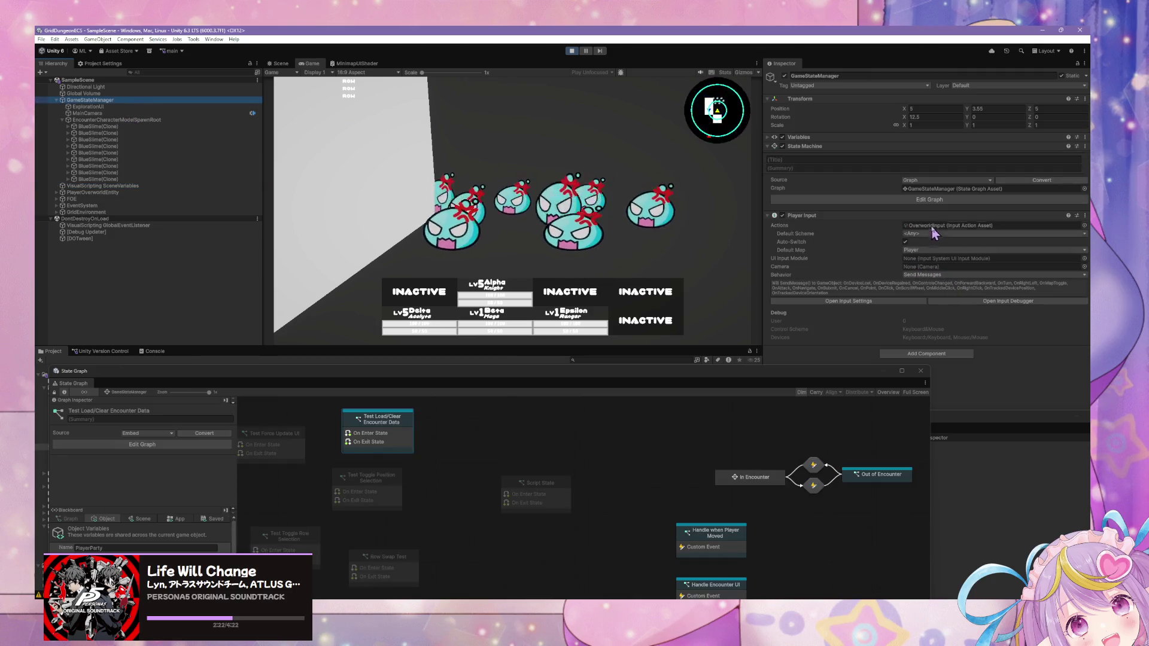
click(721, 481)
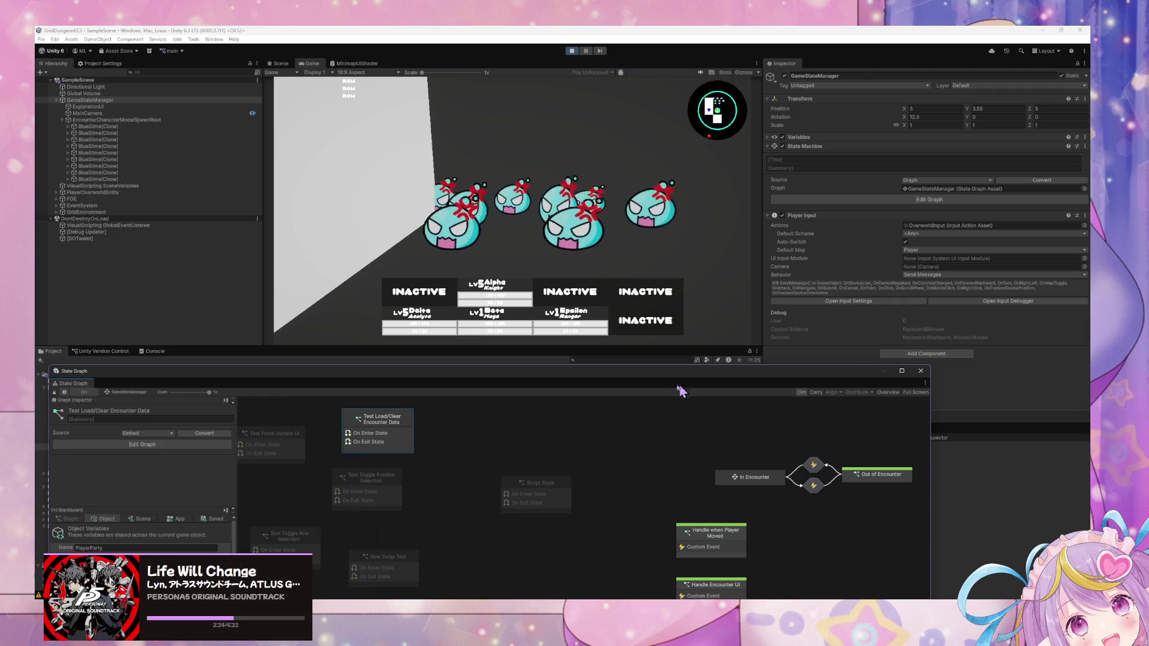
drag(659, 371, 730, 183)
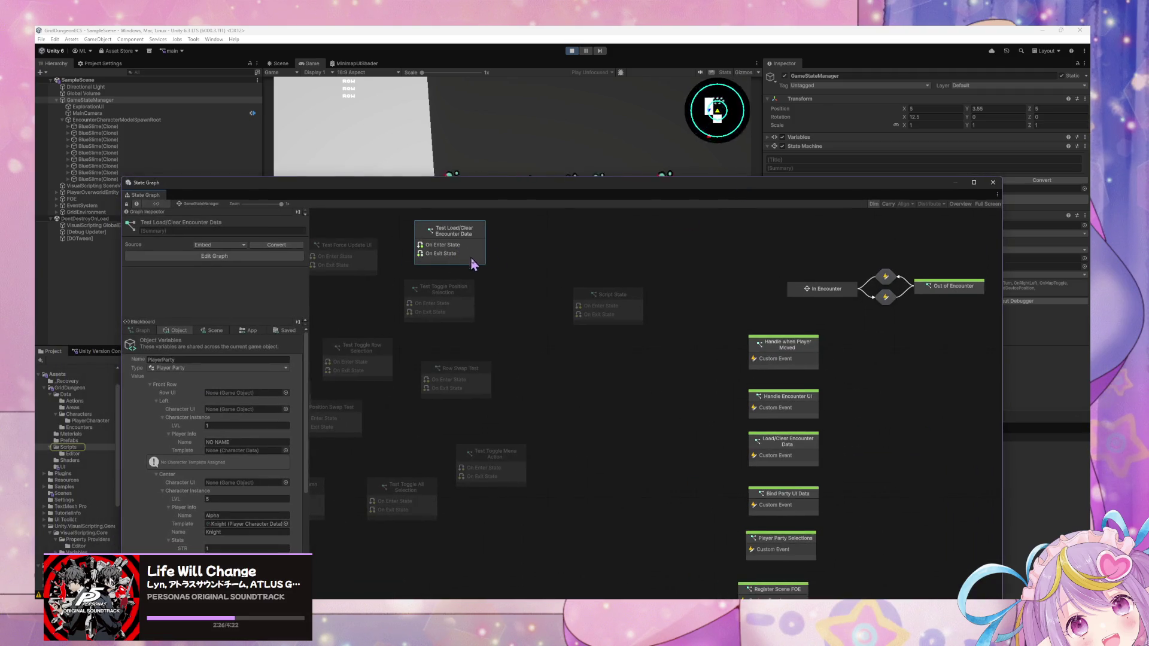
scroll(583, 321, down, 5)
scroll(578, 305, right, 3)
scroll(730, 413, right, 4)
scroll(694, 436, up, 3)
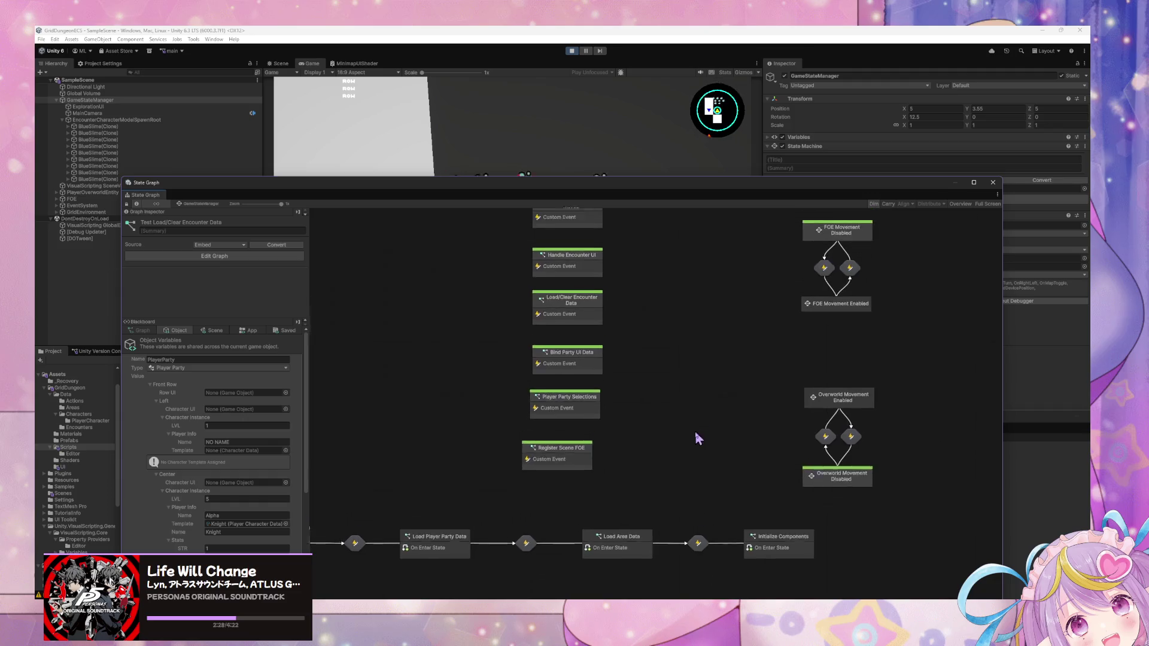
Step: View the Load/Clear Encounter Data and Bind Party UI Data script graphs, then bring UI Builder forward
click(586, 374)
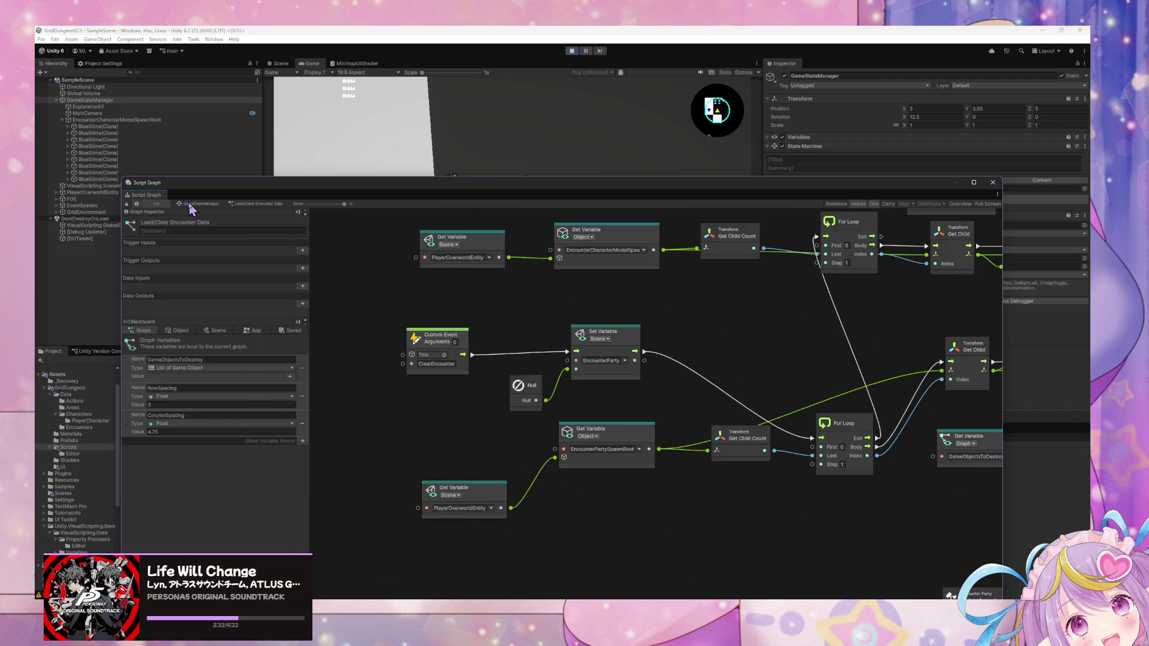
click(190, 204)
double_click(597, 418)
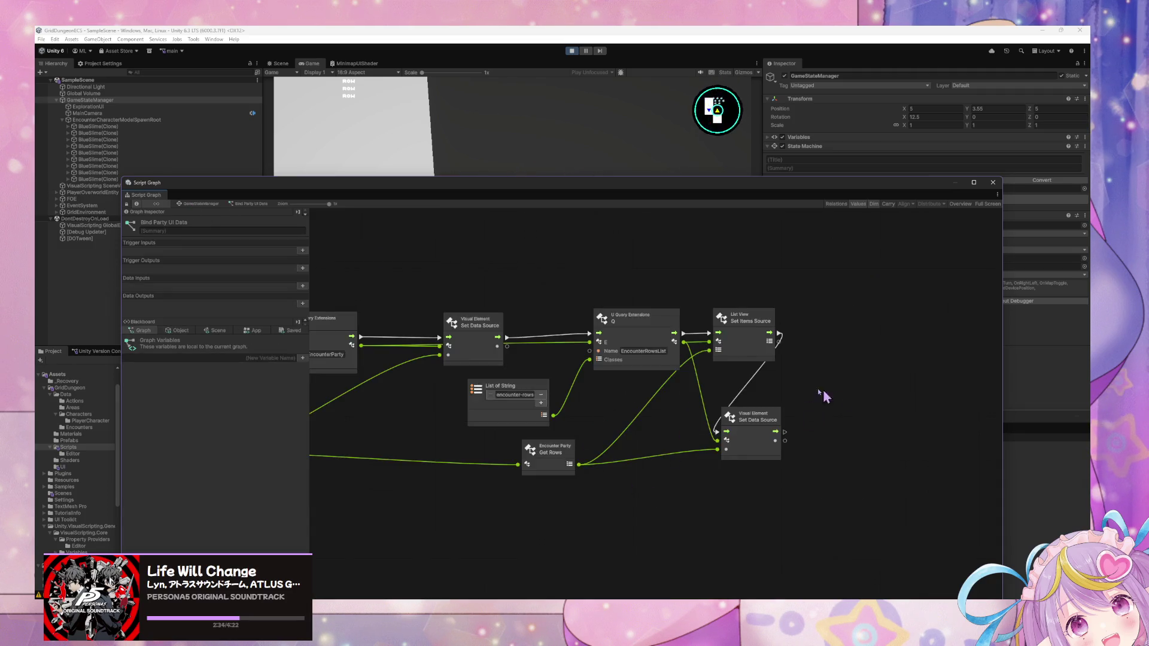
drag(634, 440, 684, 455)
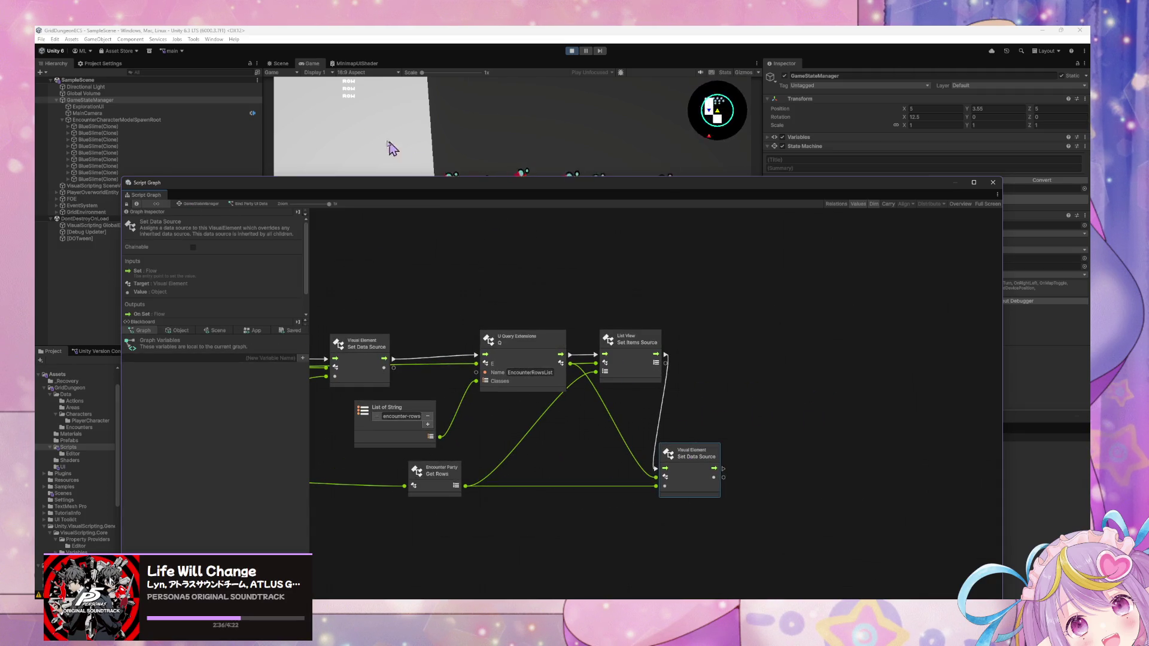
drag(417, 195, 762, 513)
mouse_move(572, 426)
mouse_down()
mouse_move(544, 281)
mouse_move(482, 228)
mouse_up()
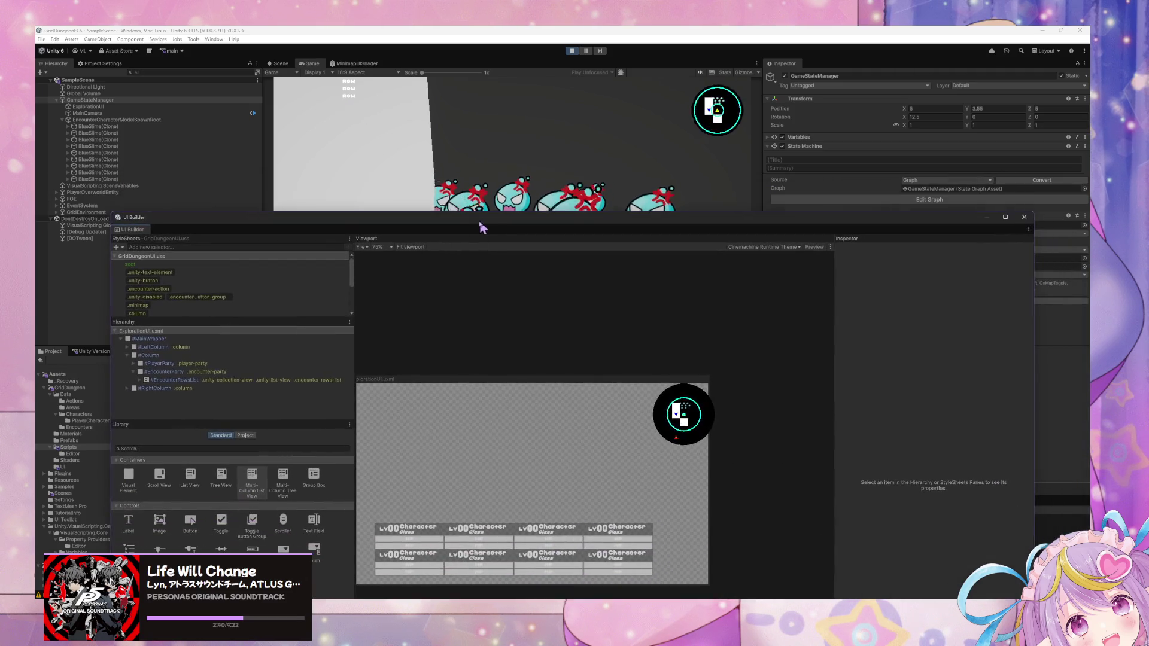
Step: Expand #EncounterRowsList's ScrollView down to #unity-content-viewport and its content container in a widened Hierarchy
click(142, 381)
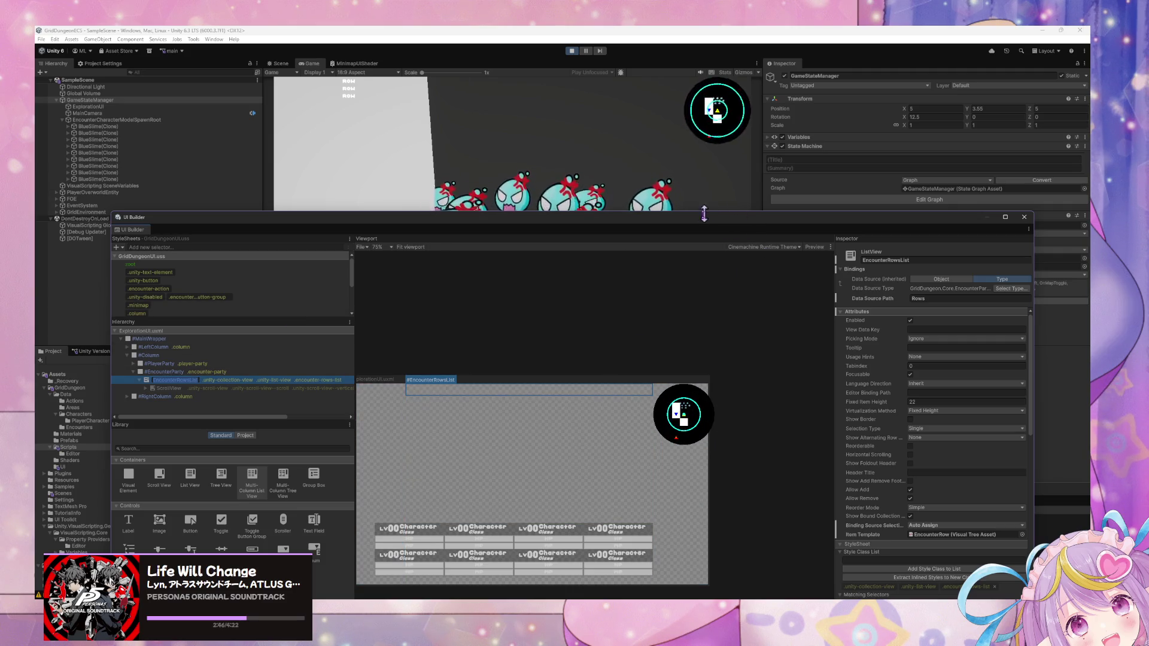
drag(697, 220, 622, 129)
scroll(153, 214, down, 3)
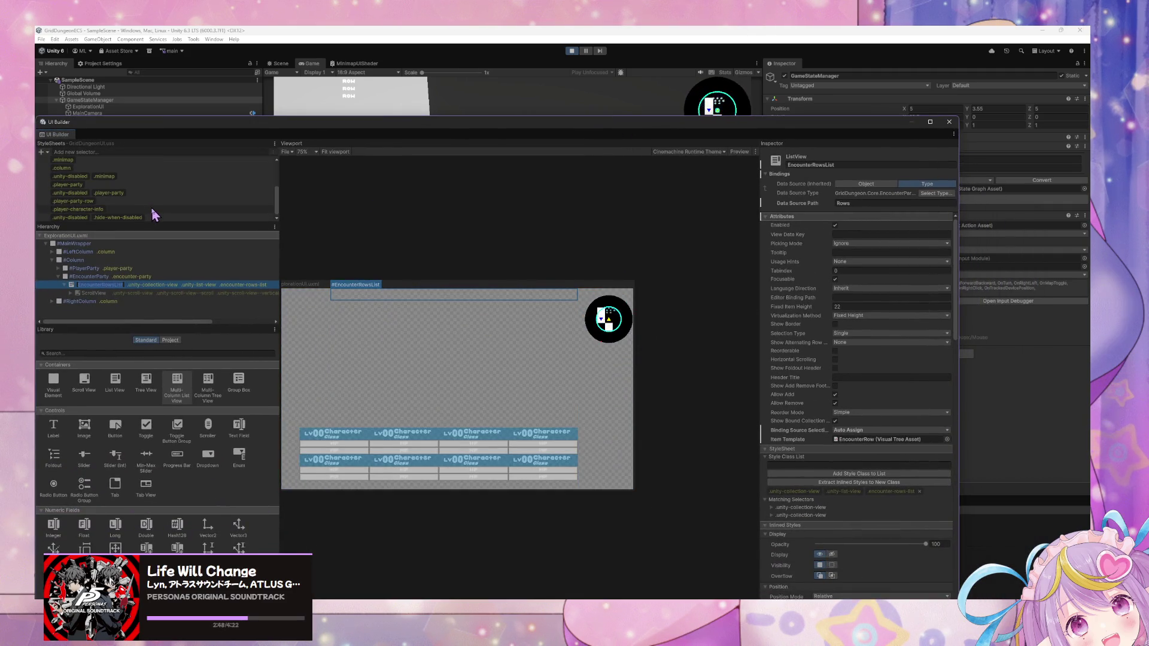
click(70, 294)
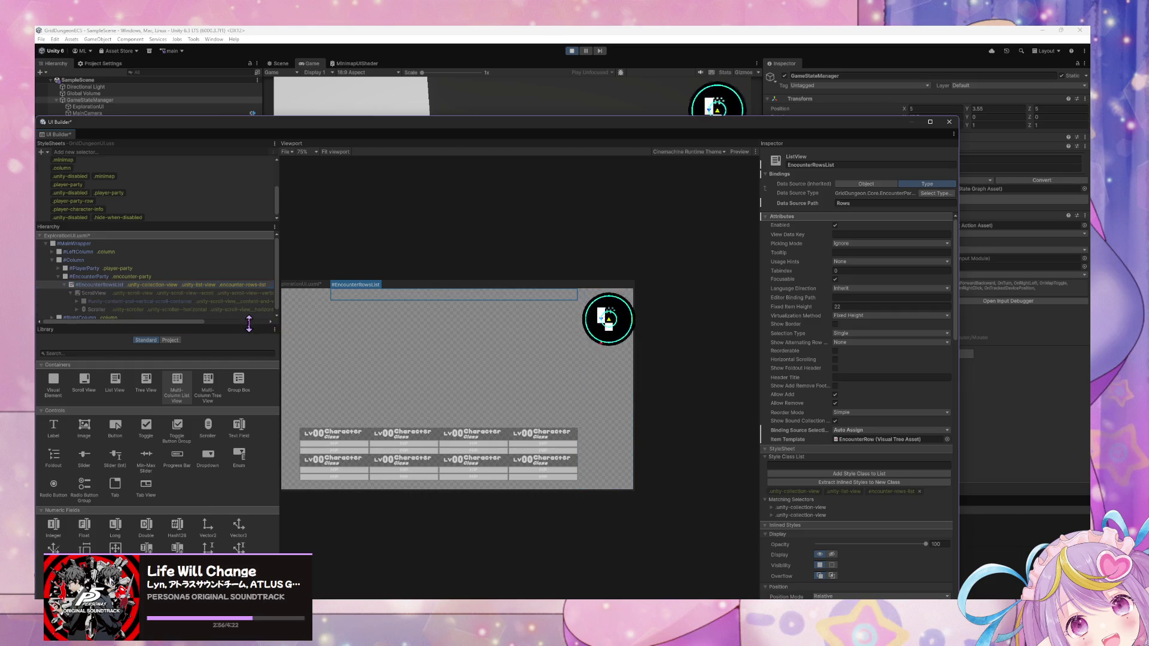
drag(253, 328, 255, 411)
mouse_move(280, 340)
mouse_down()
mouse_move(447, 359)
mouse_move(424, 357)
mouse_up()
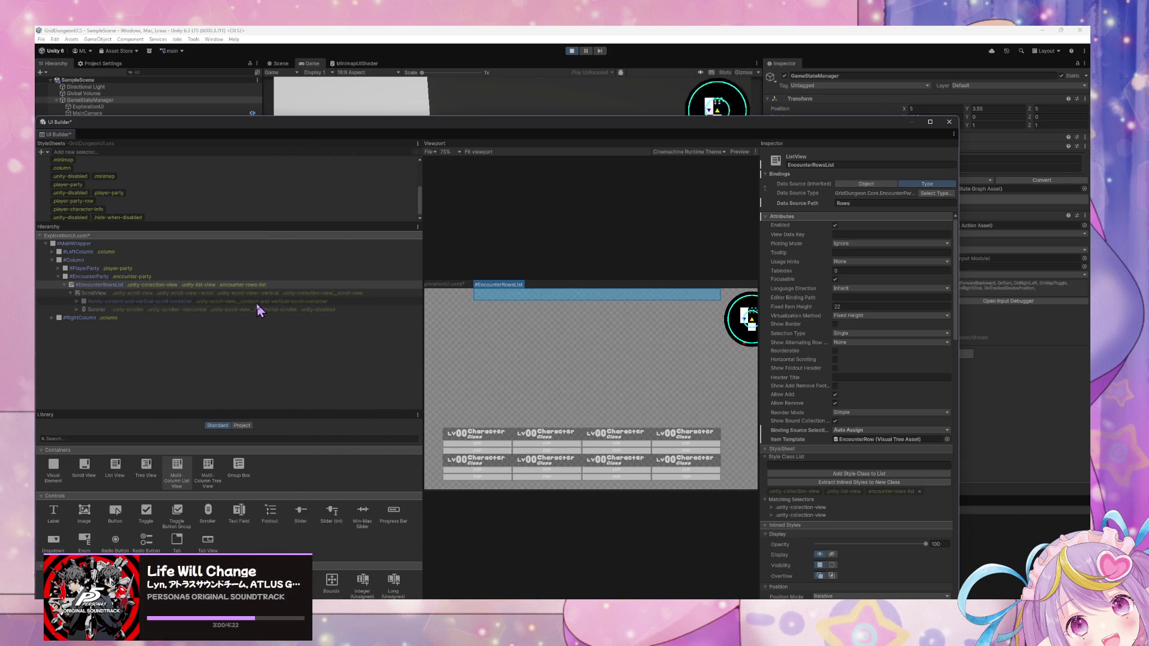
click(77, 301)
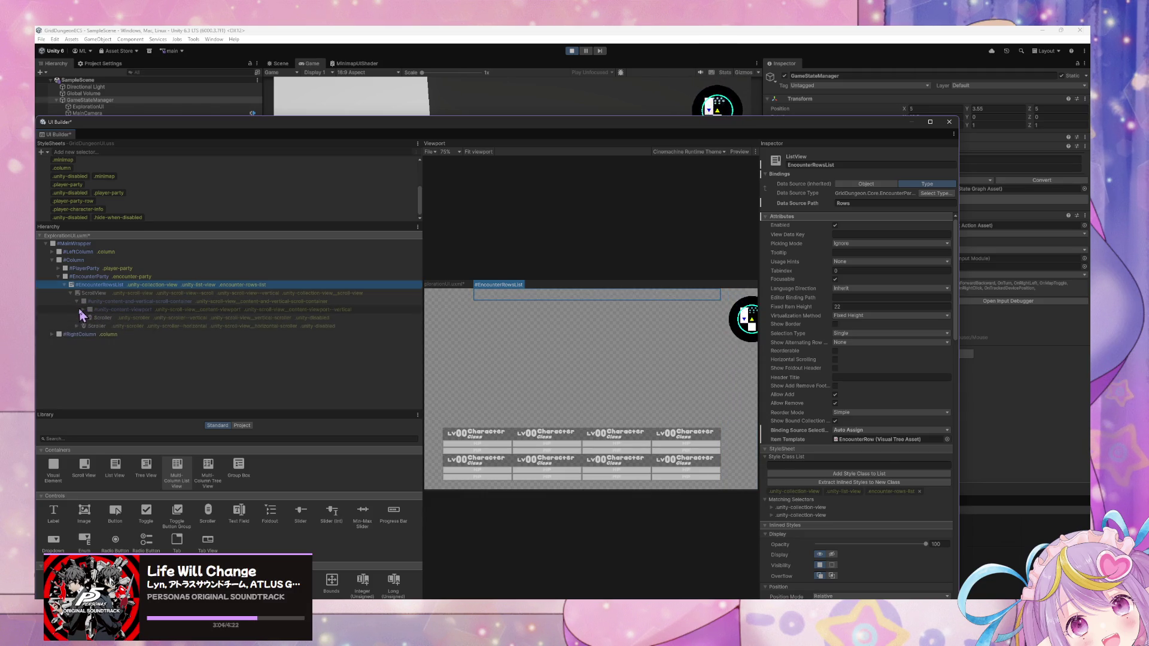
click(84, 310)
click(83, 310)
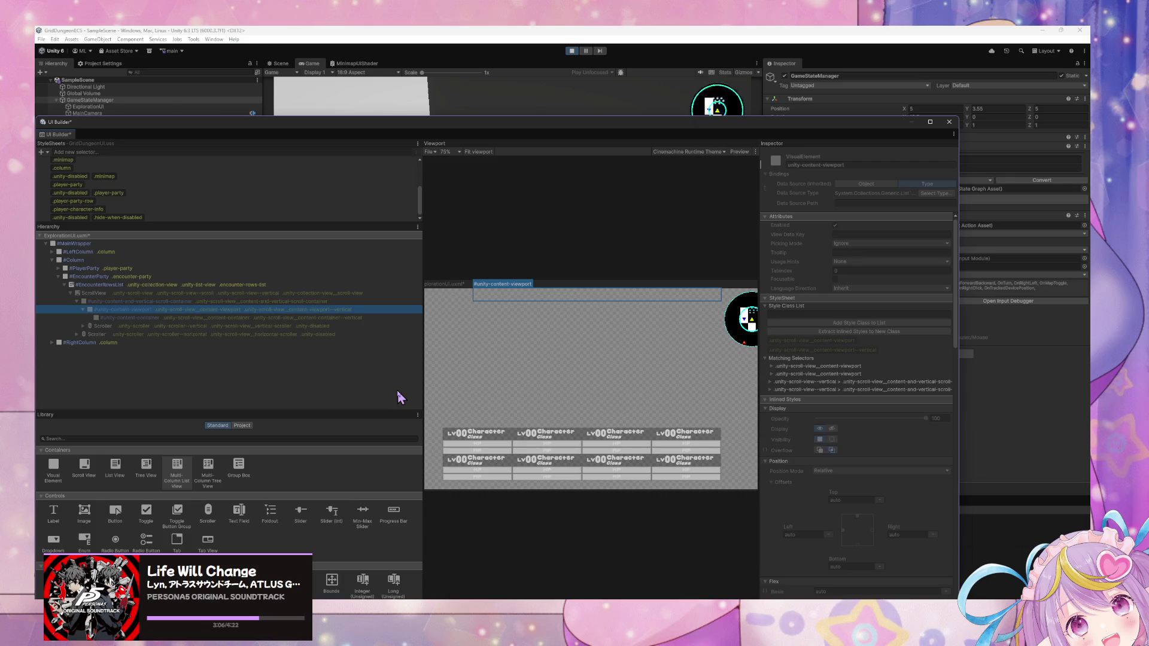
mouse_move(244, 130)
mouse_down()
mouse_move(487, 285)
mouse_move(476, 277)
mouse_up()
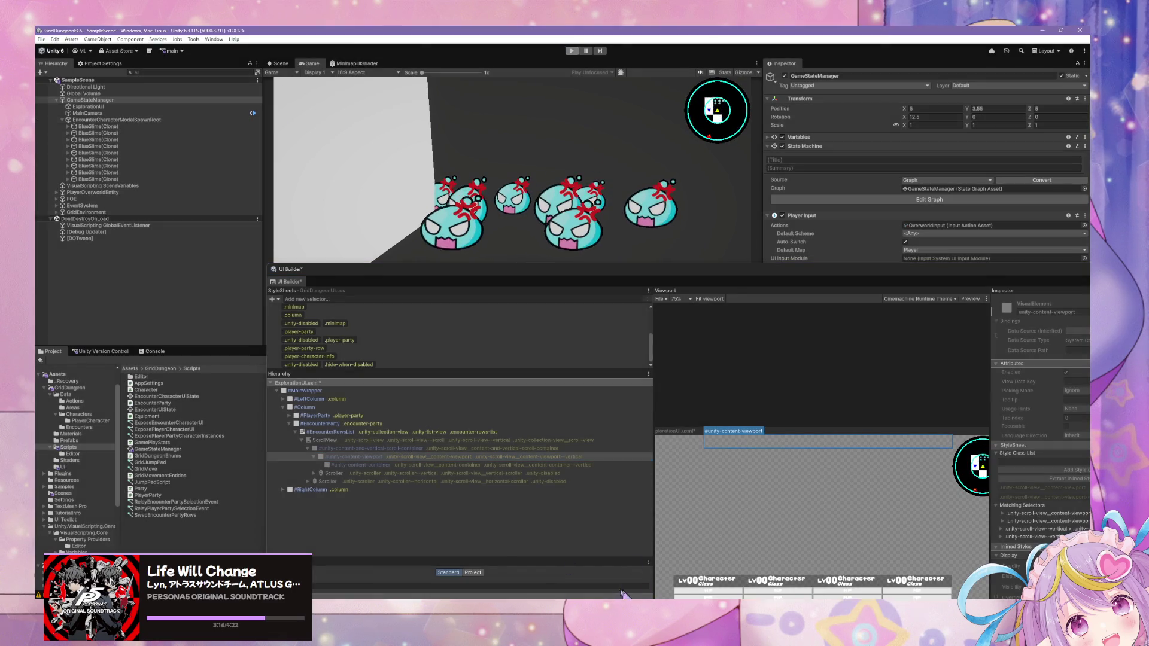
Step: Delete the #EncounterRowsList element from the layout
mouse_move(626, 596)
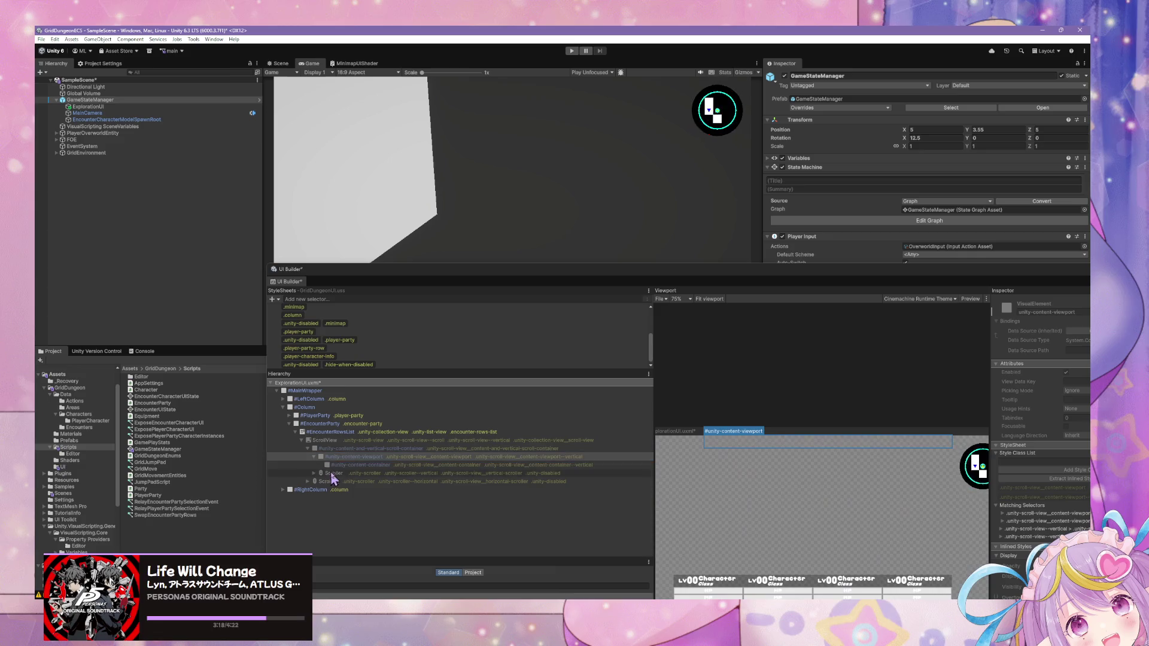
click(380, 434)
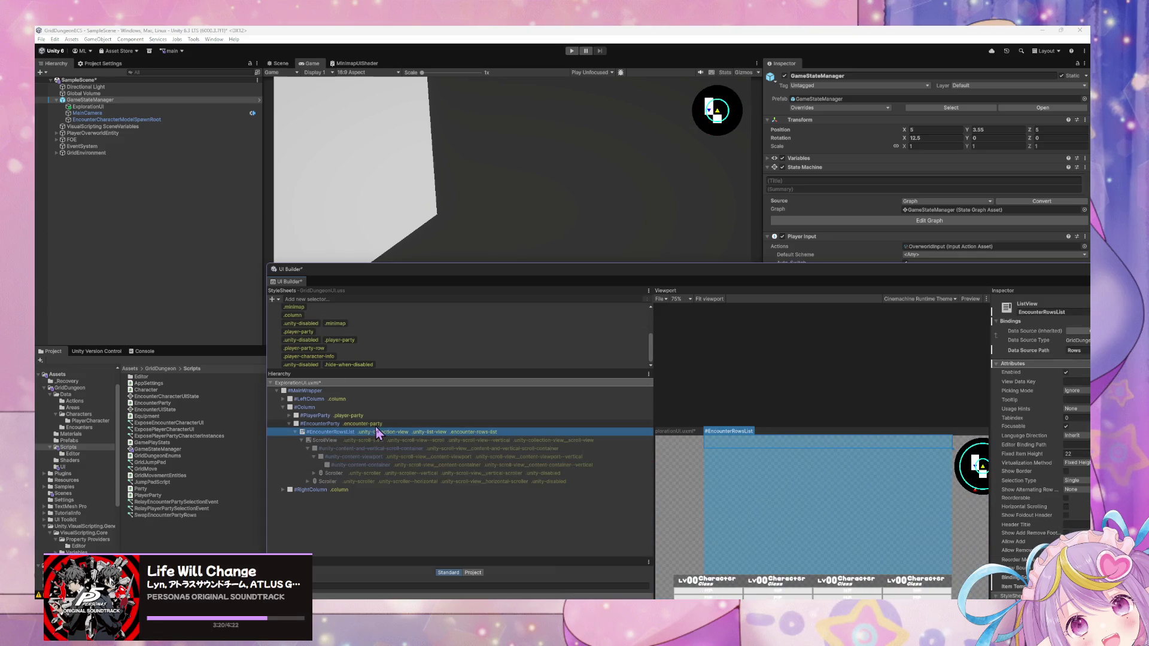
key(Delete)
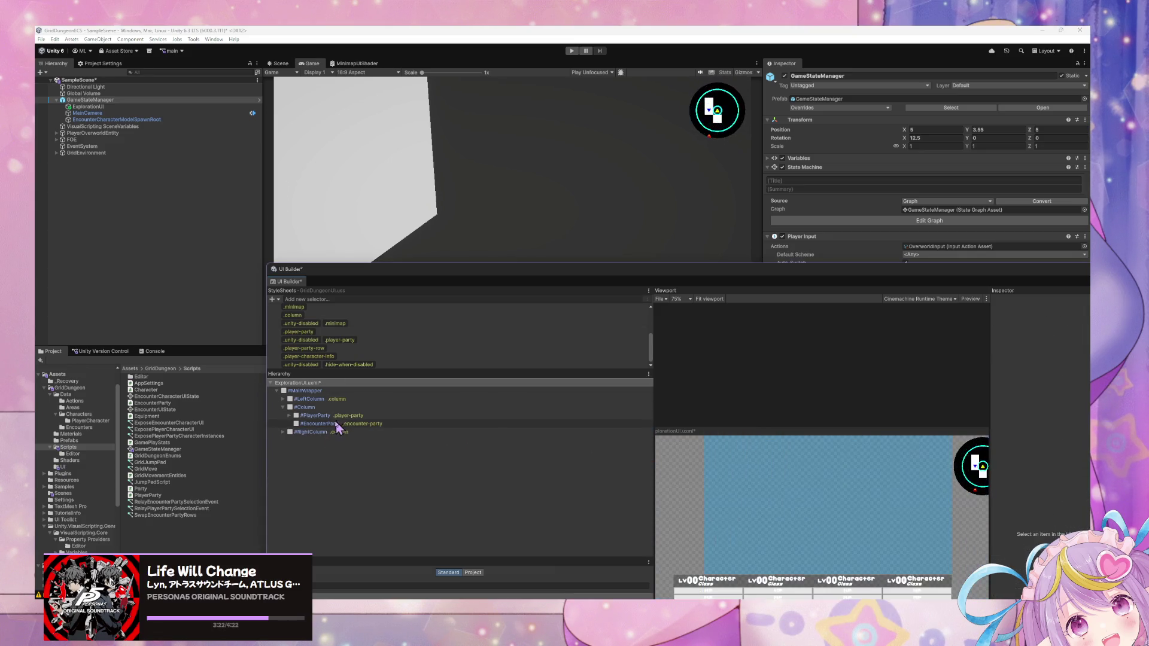
Step: Add a new Visual Element inside #EncounterParty
right_click(329, 422)
click(410, 301)
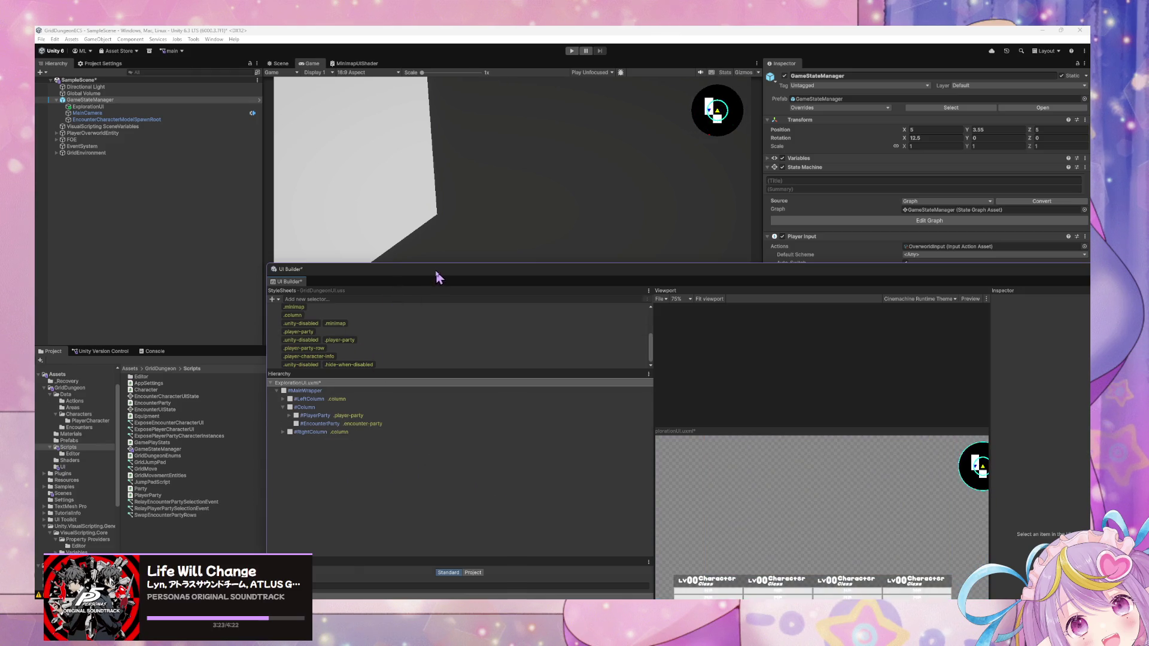
drag(440, 282, 359, 159)
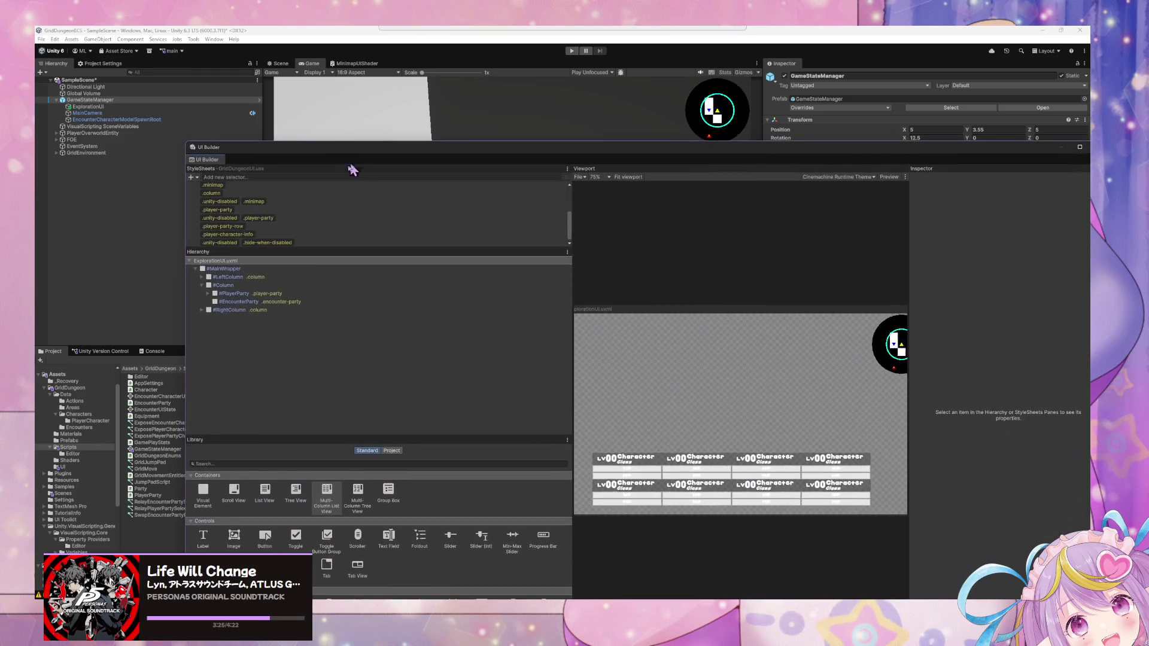
right_click(267, 306)
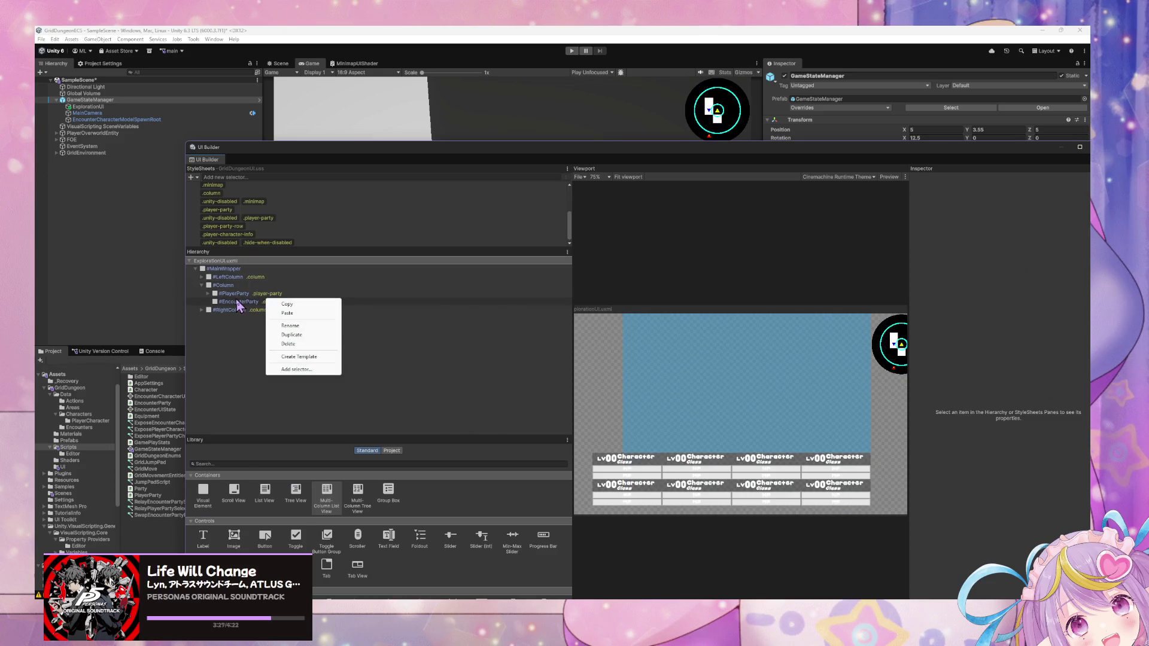
click(239, 304)
click(272, 302)
right_click(275, 303)
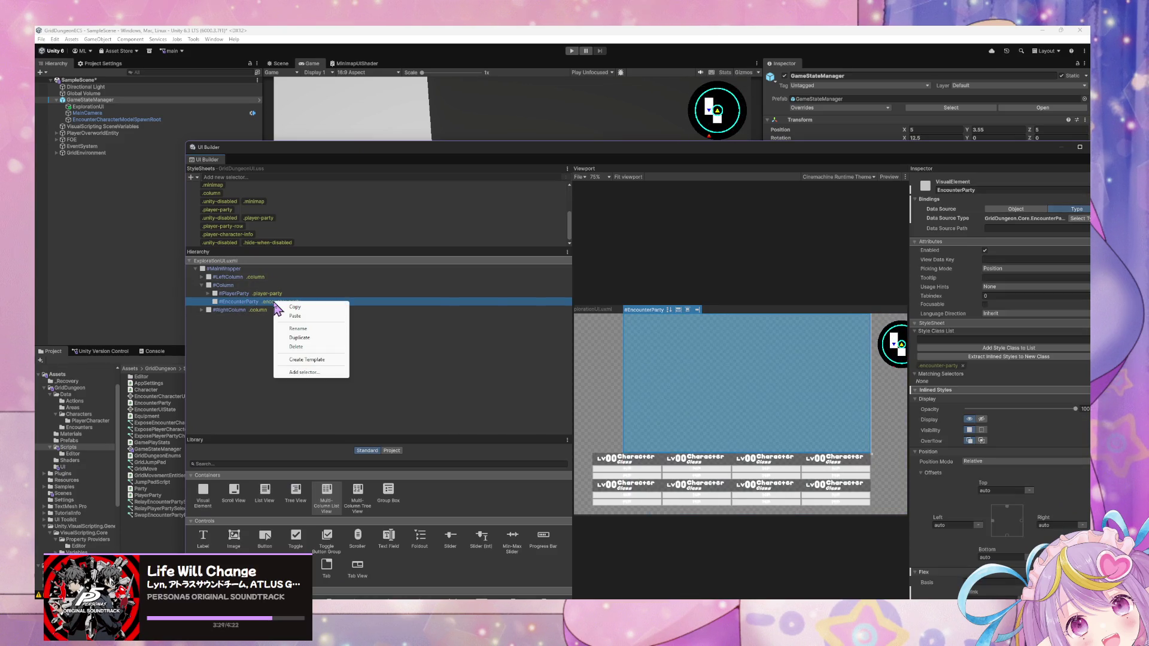
click(260, 358)
drag(203, 492, 262, 309)
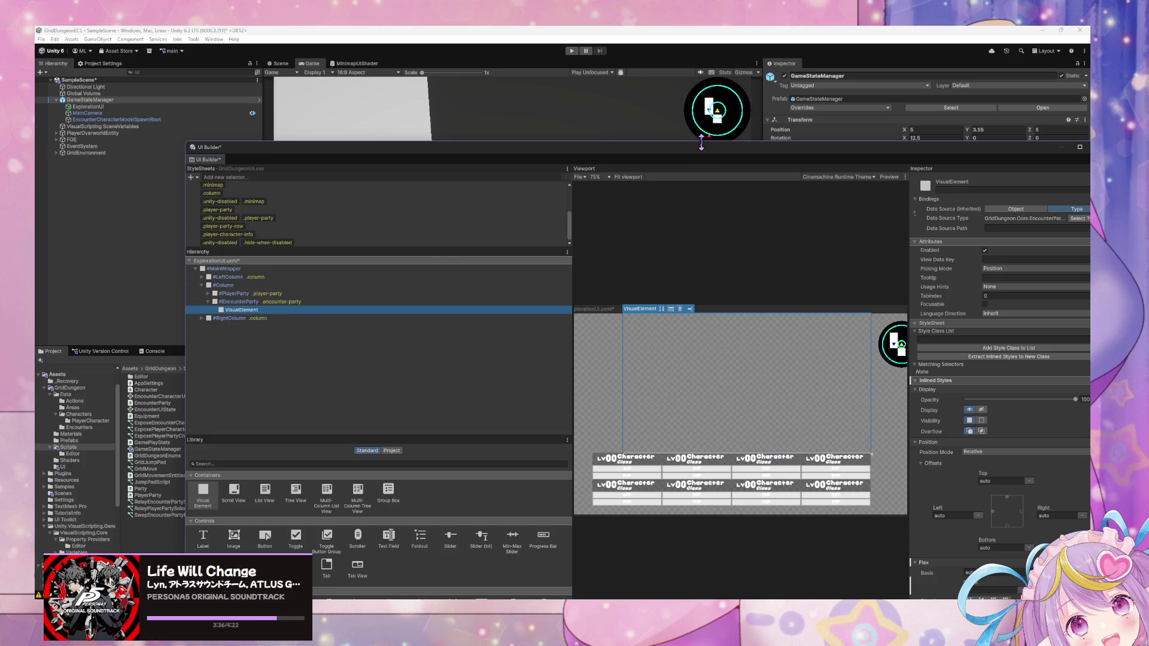
mouse_move(701, 144)
mouse_down()
mouse_move(701, 171)
mouse_move(542, 212)
mouse_up()
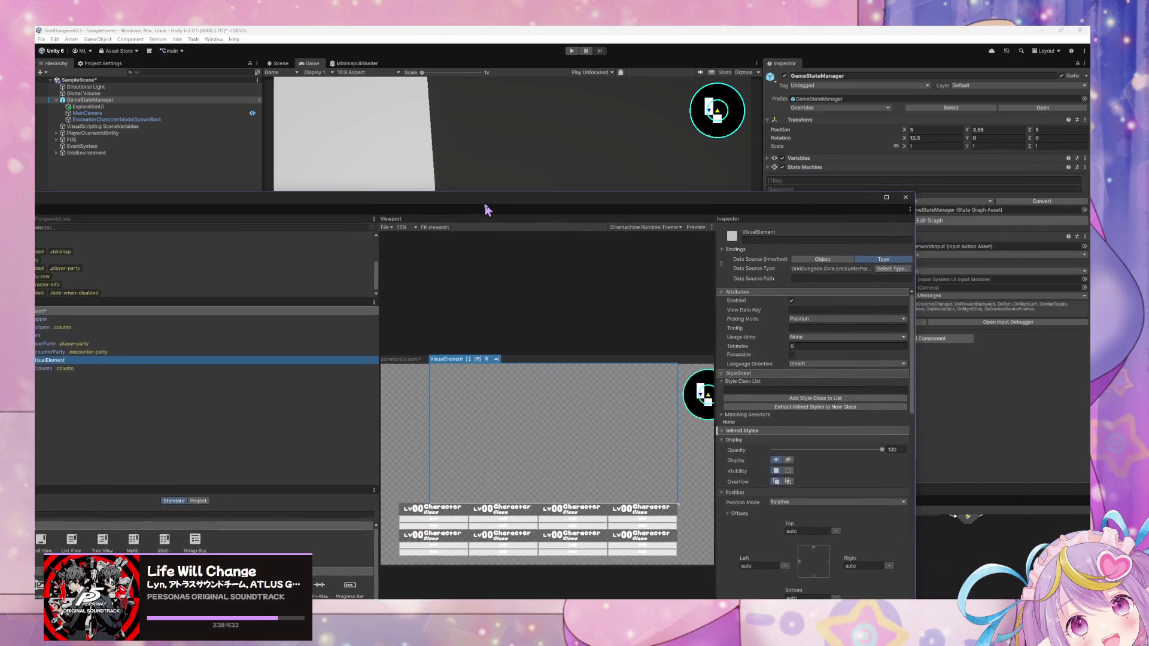
Step: Name the new element EncounterRows and give it the encounter-rows style class
click(829, 245)
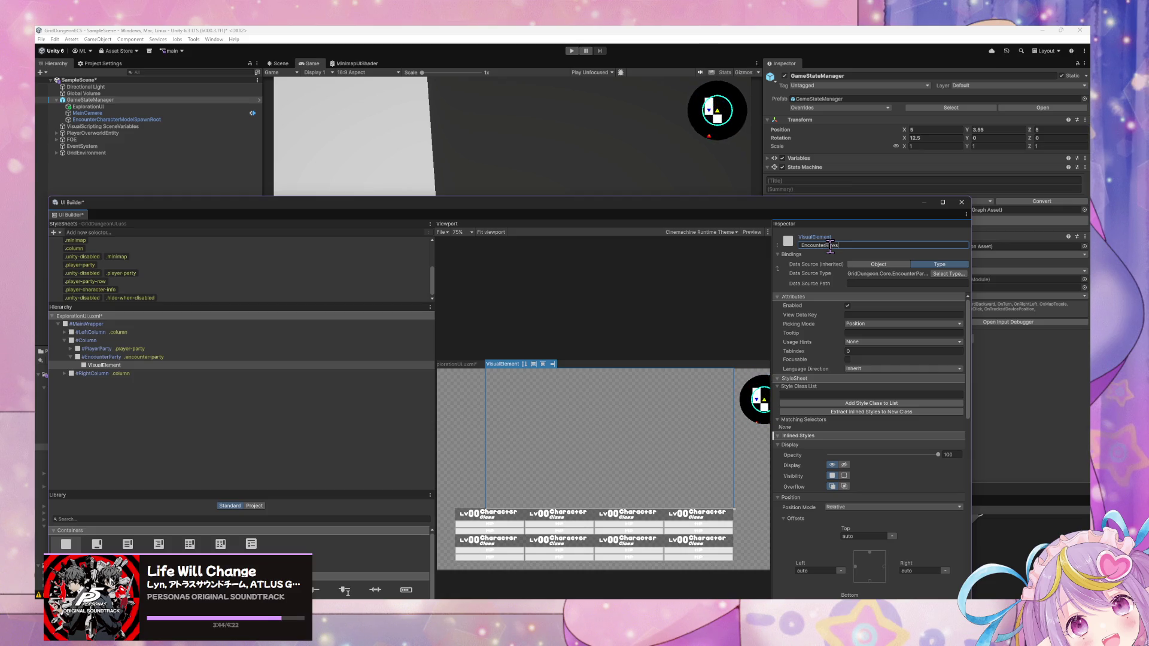
key(Return)
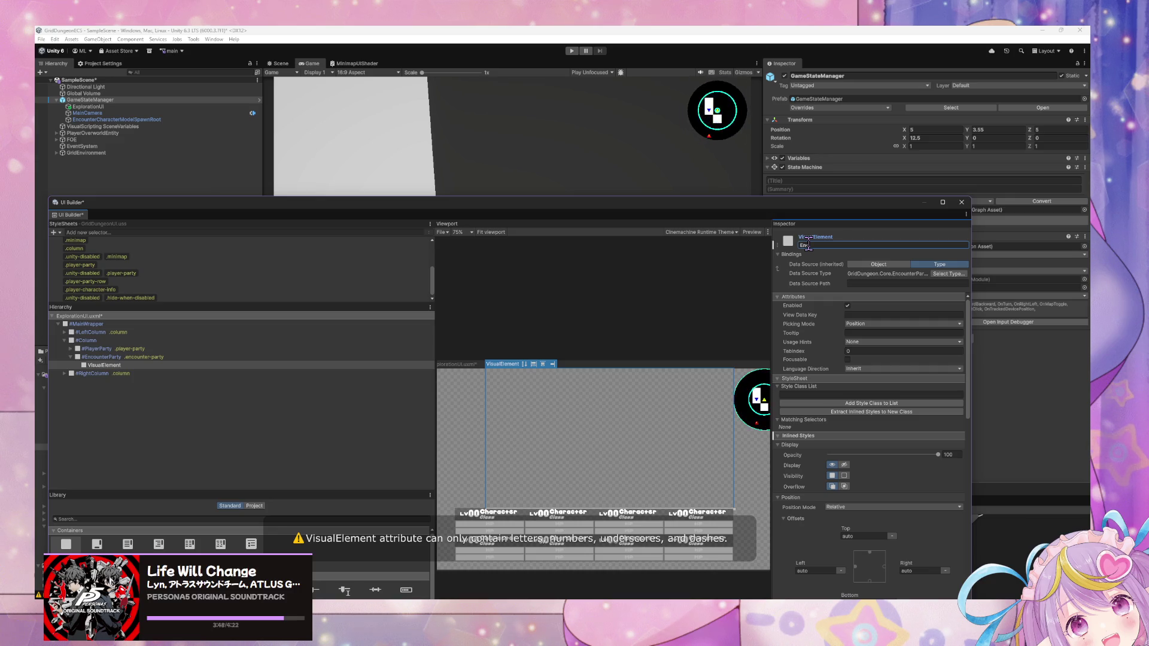
text(counterRows)
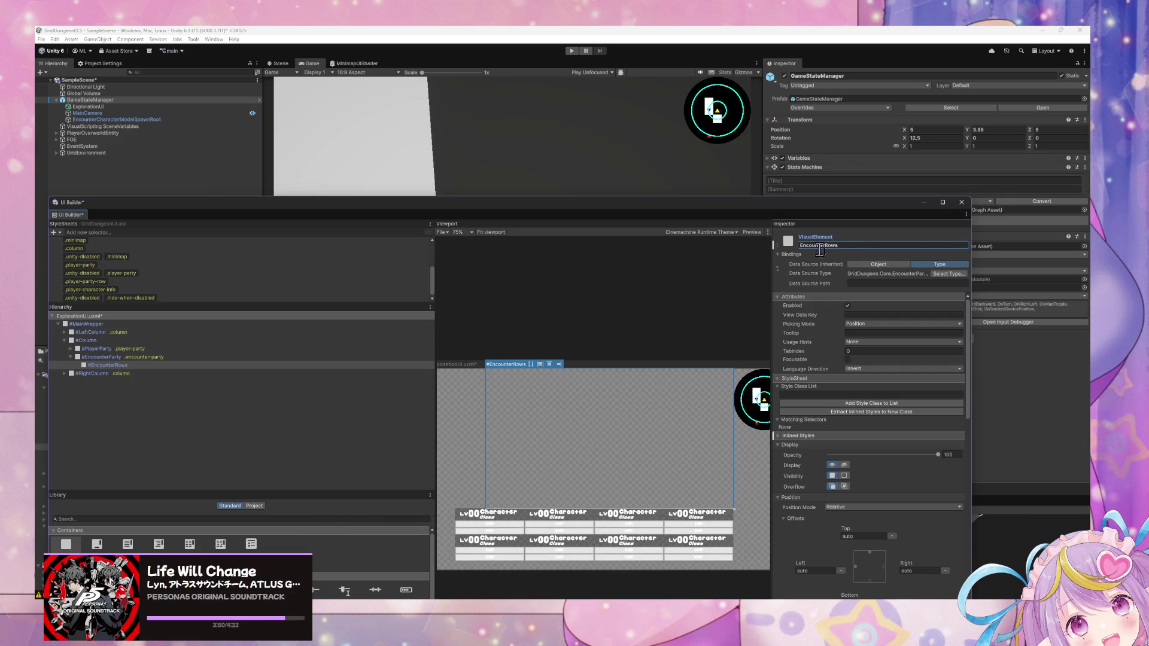
click(874, 283)
key(Escape)
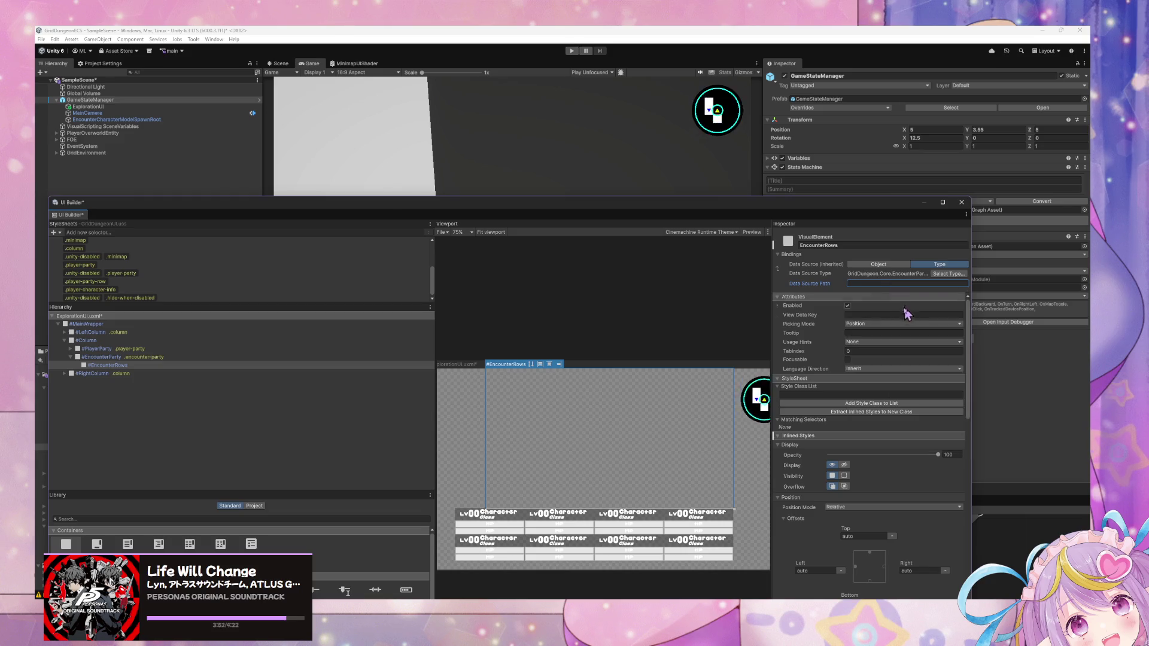
scroll(859, 364, down, 2)
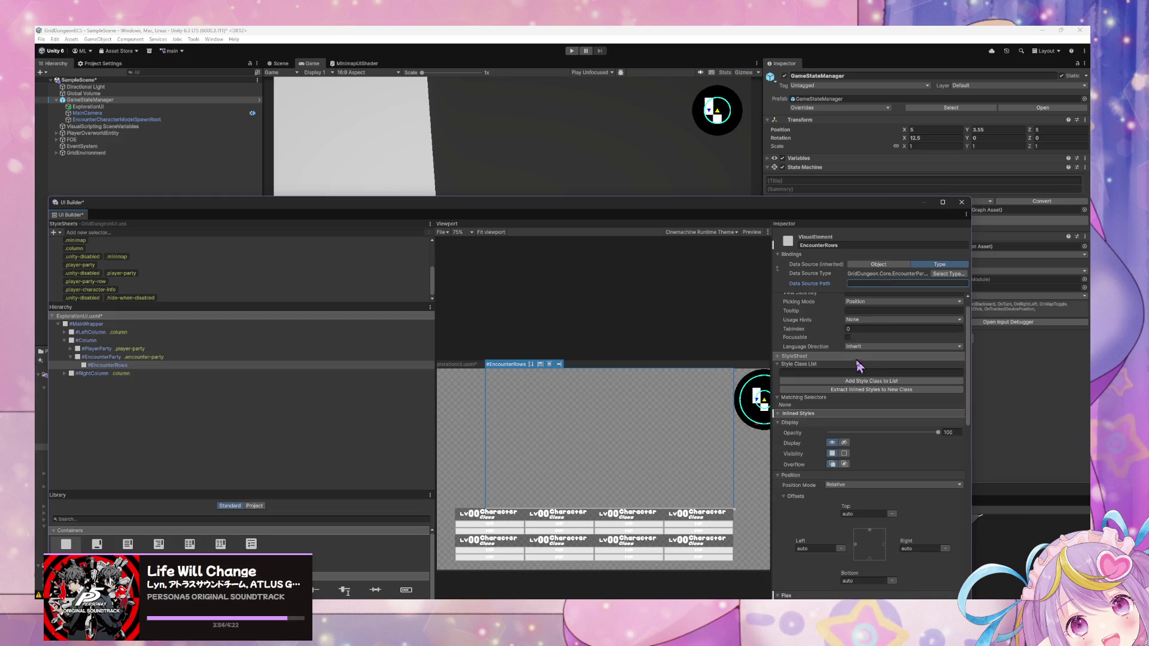
scroll(856, 370, up, 2)
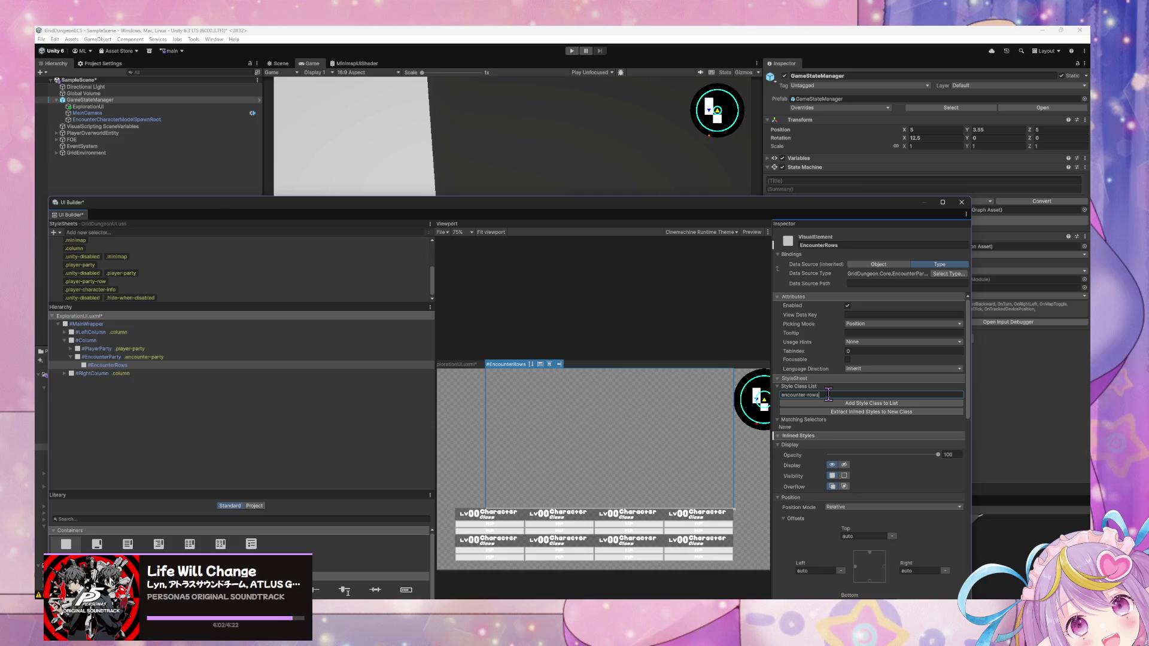
text(s)
key(Return)
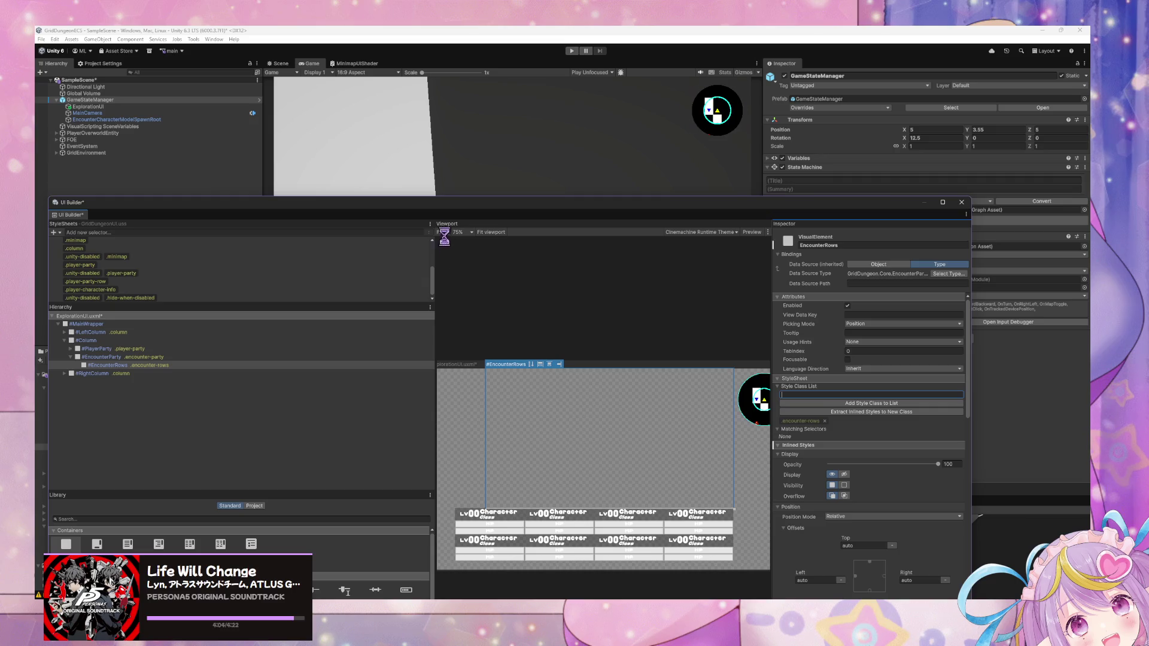
drag(420, 210, 627, 153)
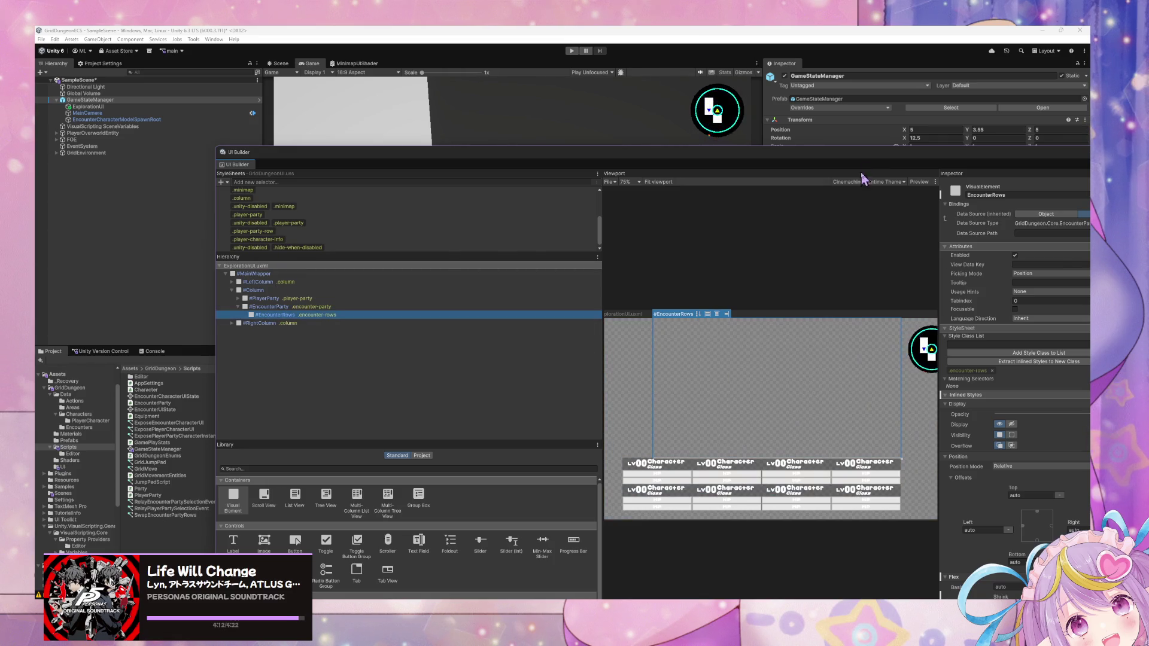
Step: Open the Bind Party UI Data script graph from the GameStateManager state graph
drag(731, 161, 515, 120)
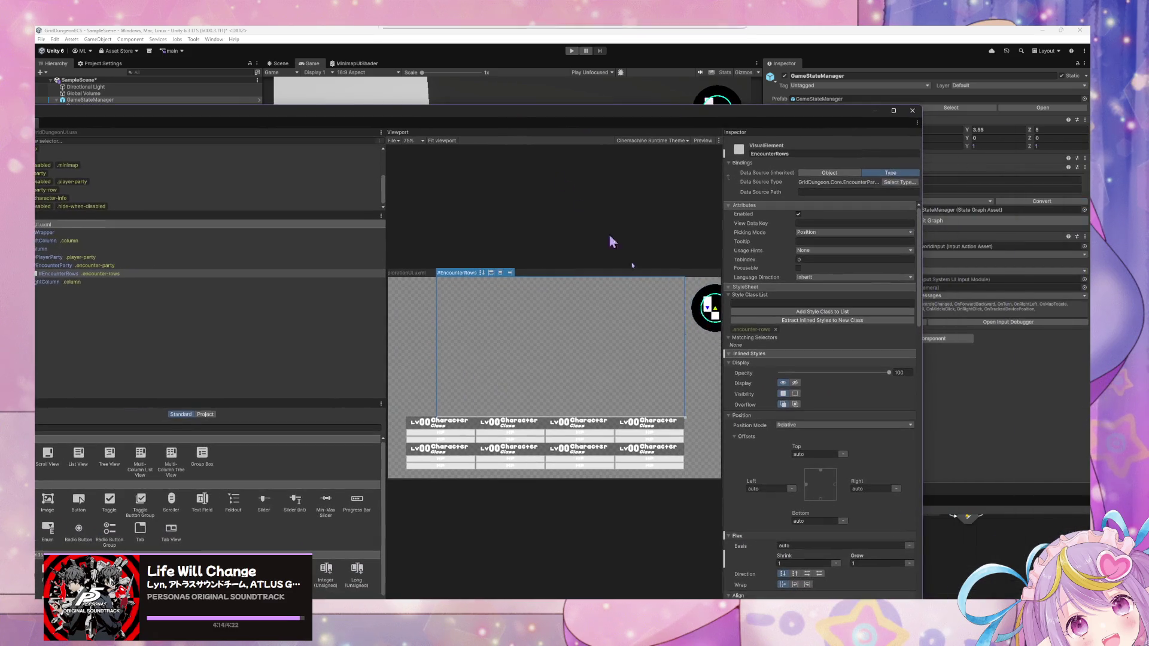
scroll(821, 515, down, 3)
scroll(822, 518, up, 2)
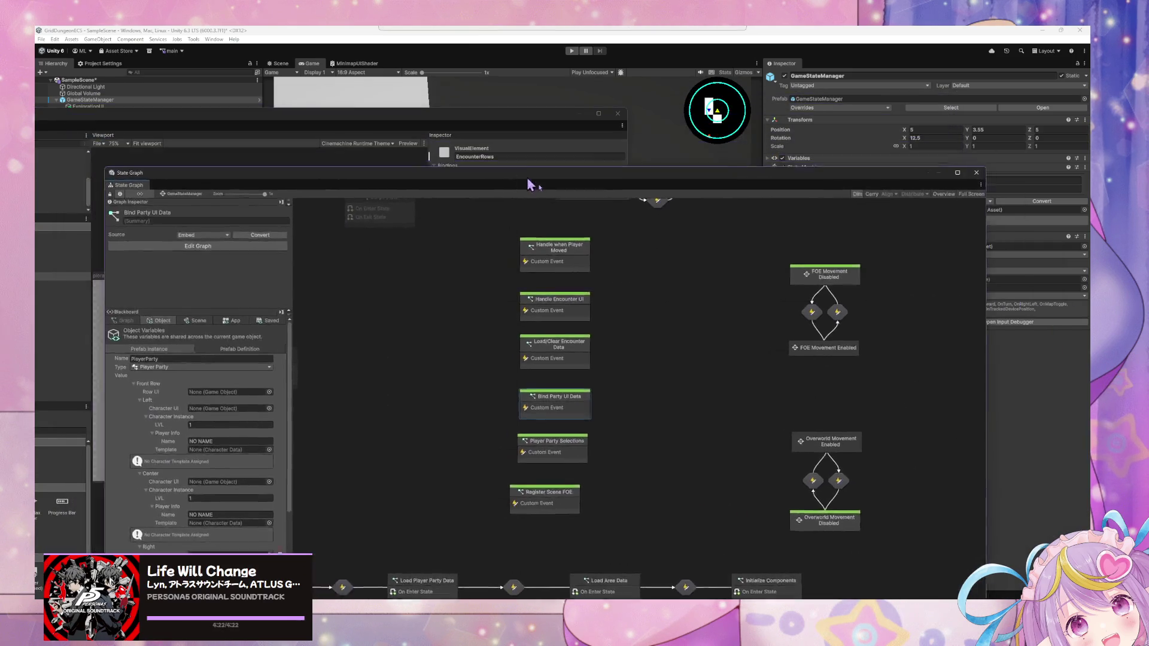
drag(529, 185, 634, 251)
scroll(771, 402, down, 5)
scroll(803, 296, up, 3)
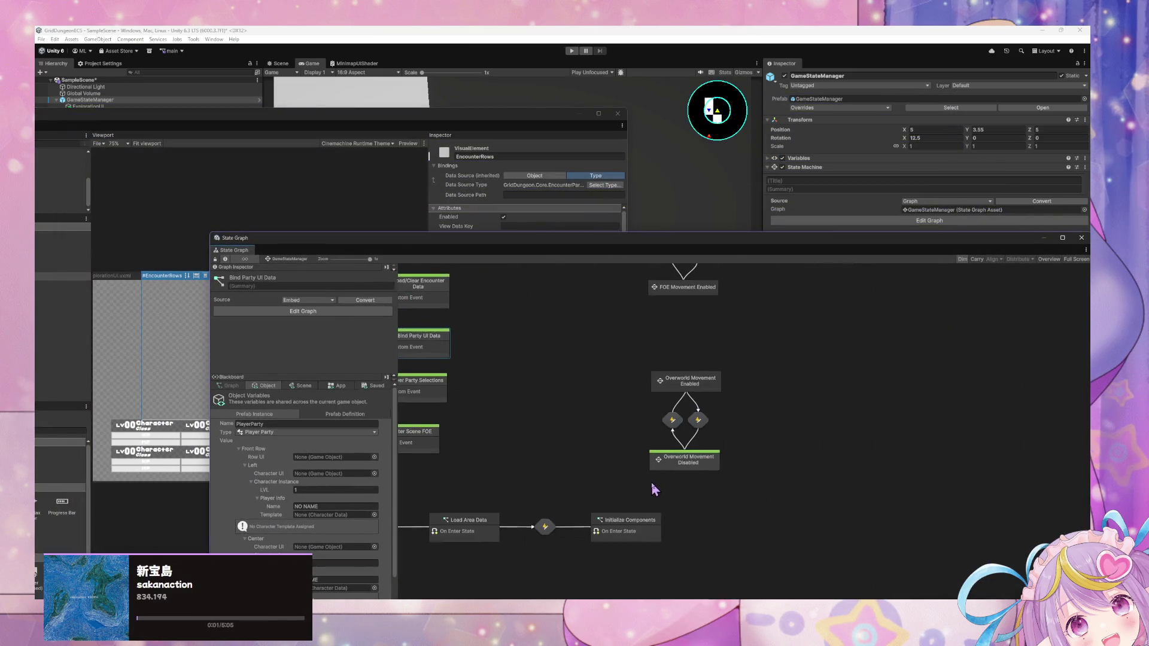
drag(475, 390, 734, 418)
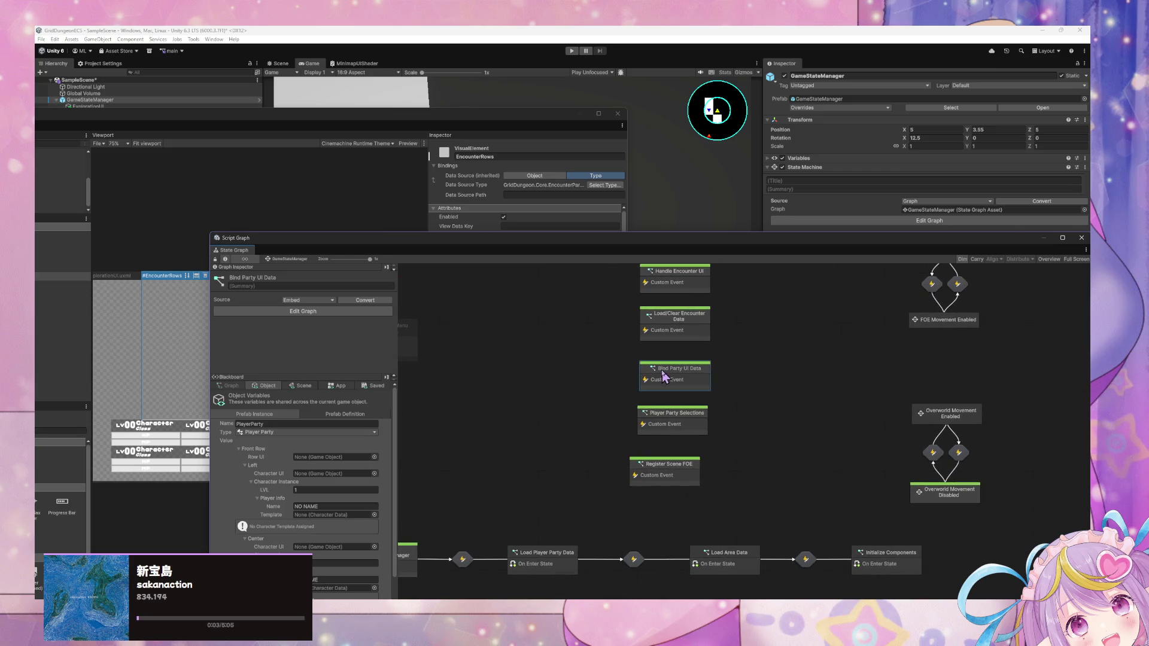
double_click(663, 376)
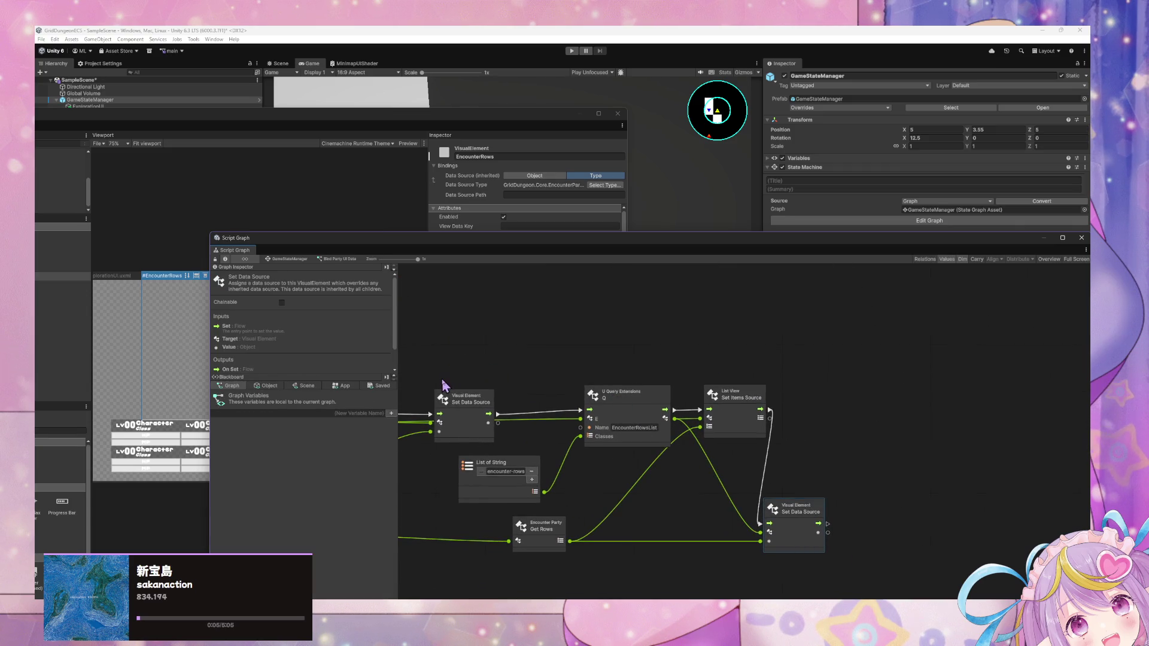
Step: Change the List of String value to encounter-rows and the Q node name to EncounterRows
mouse_move(538, 531)
mouse_down()
mouse_move(584, 521)
mouse_move(564, 525)
mouse_up()
drag(478, 487, 554, 495)
click(555, 492)
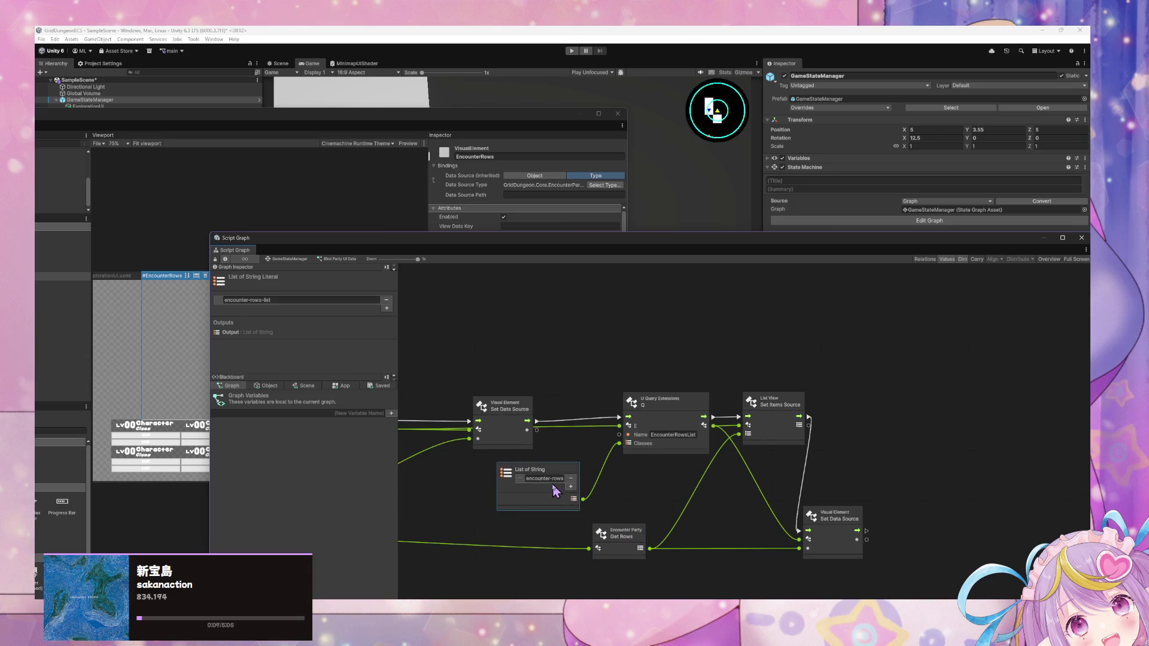
key(End)
key(BackSpace)
key(BackSpace)
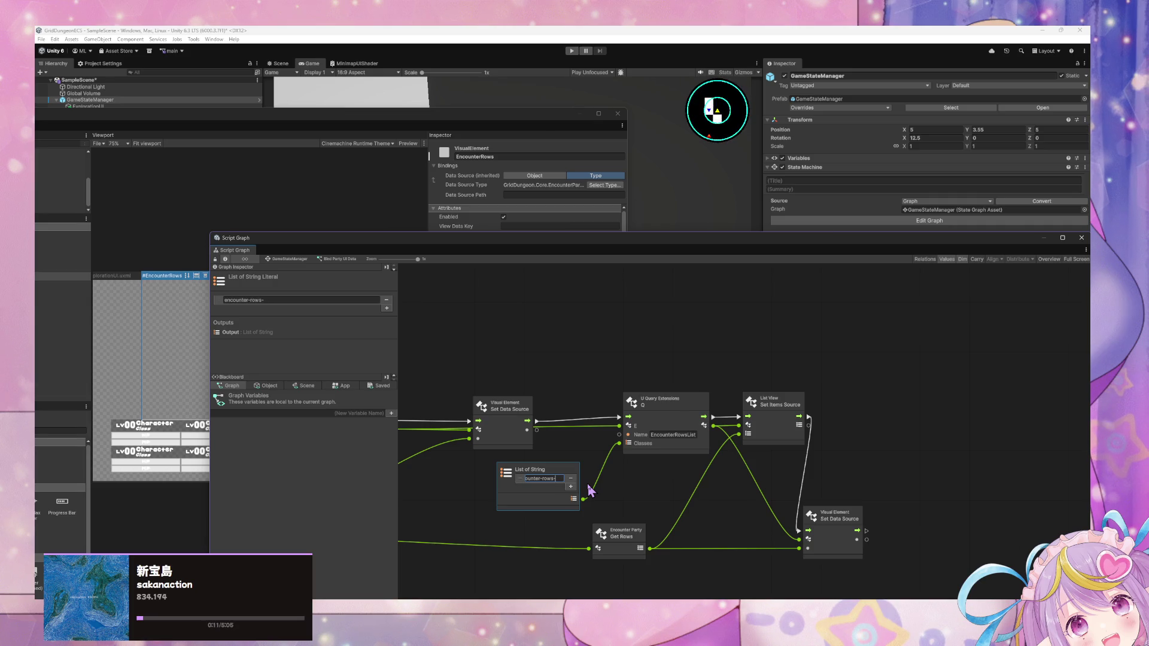
click(708, 434)
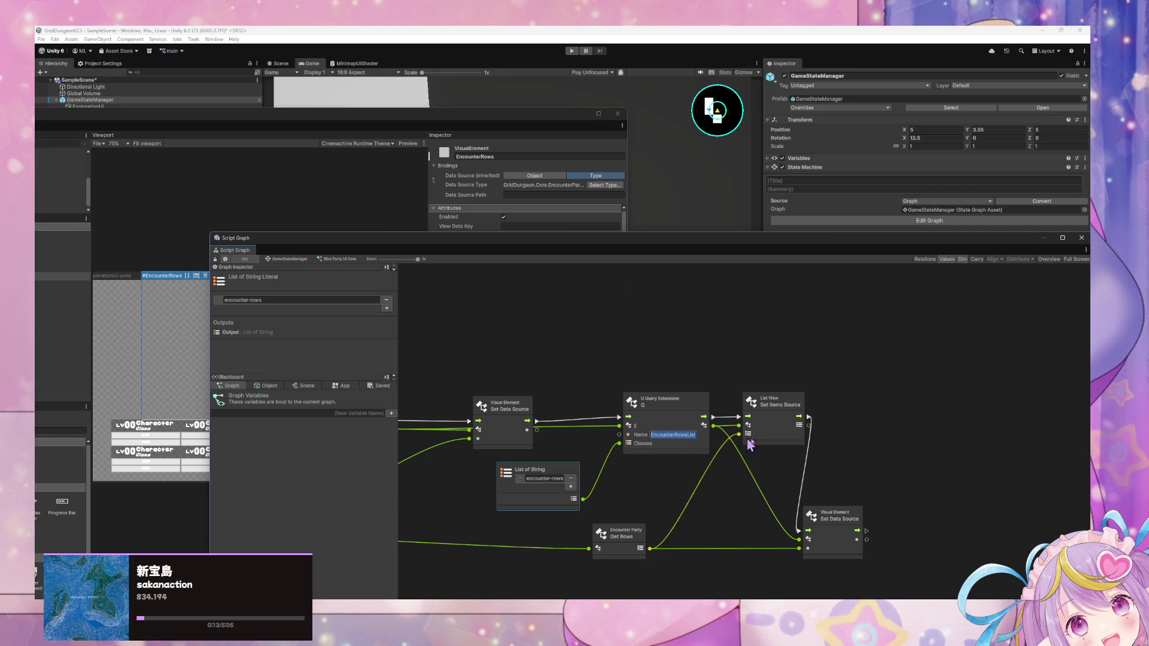
key(BackSpace)
key(BackSpace)
key(BackSpace)
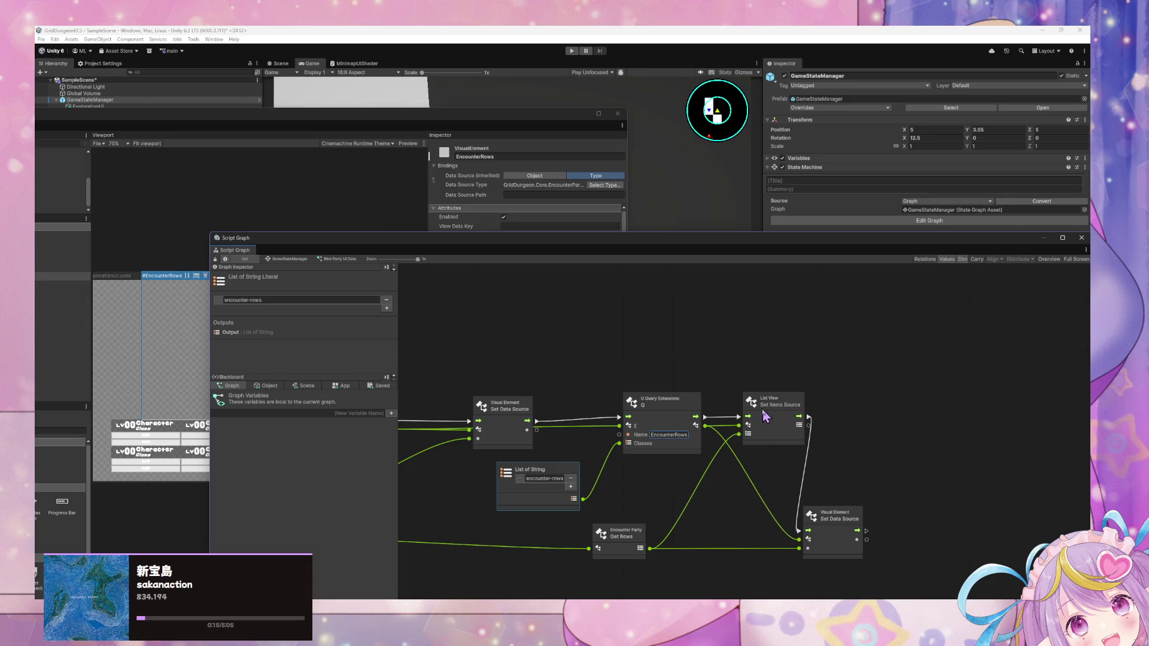
mouse_move(904, 569)
mouse_down()
mouse_move(802, 496)
mouse_move(781, 429)
mouse_up()
Step: Delete the List View Set Items Source and Set Data Source nodes and move Get Rows aside
key(Delete)
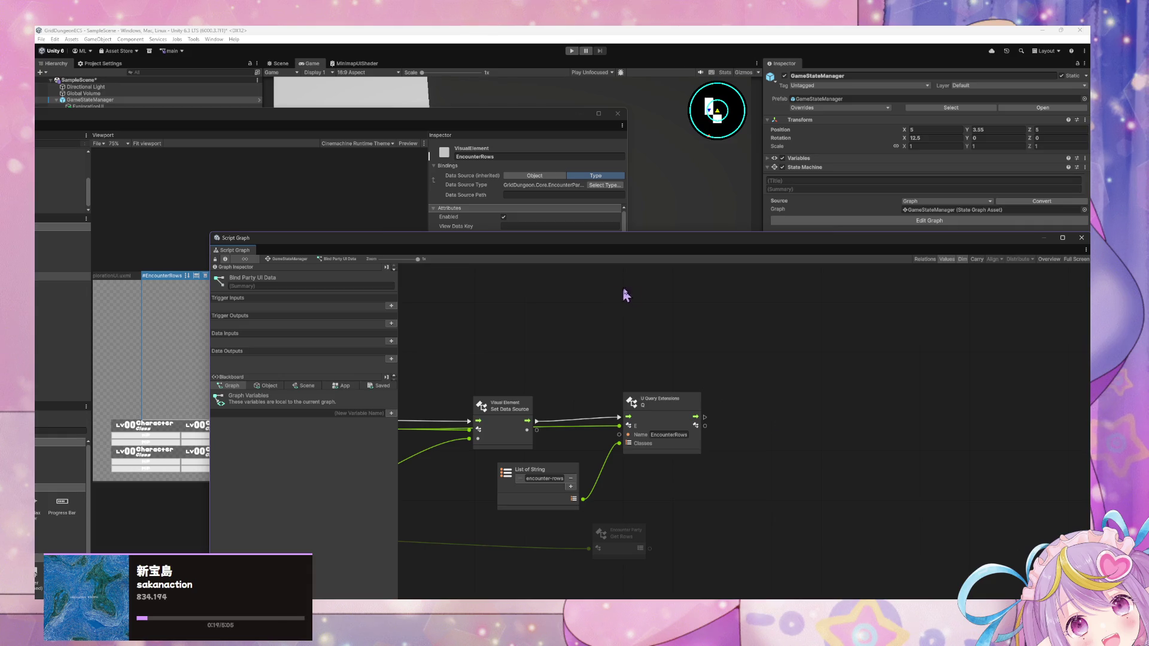
drag(616, 532, 671, 520)
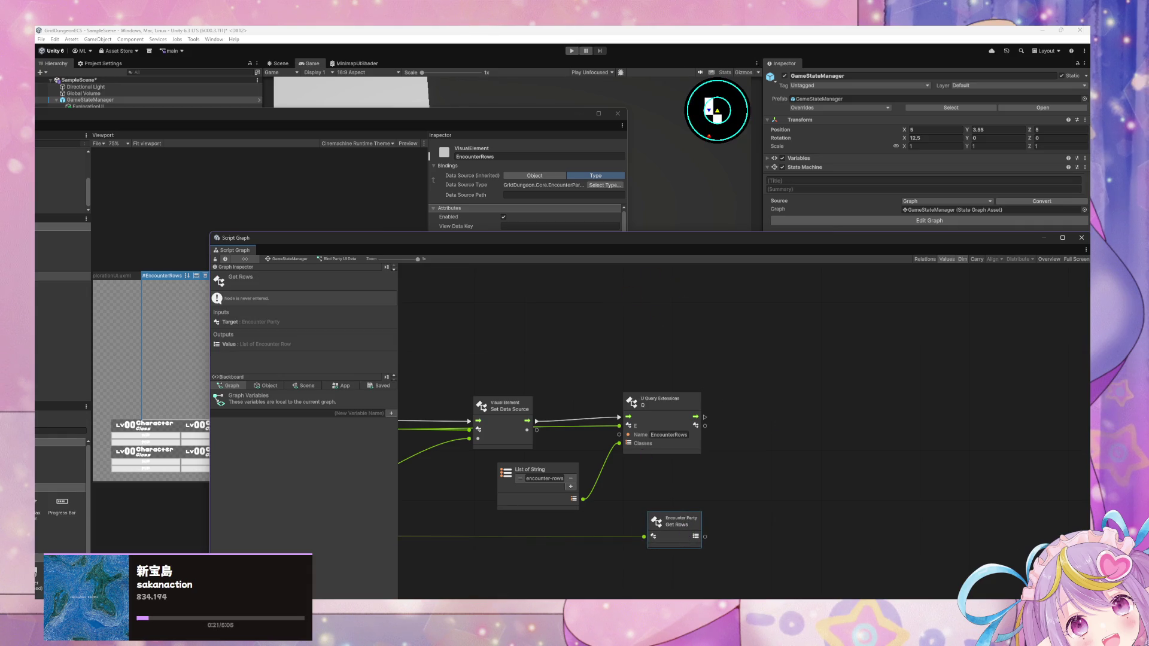
click(577, 562)
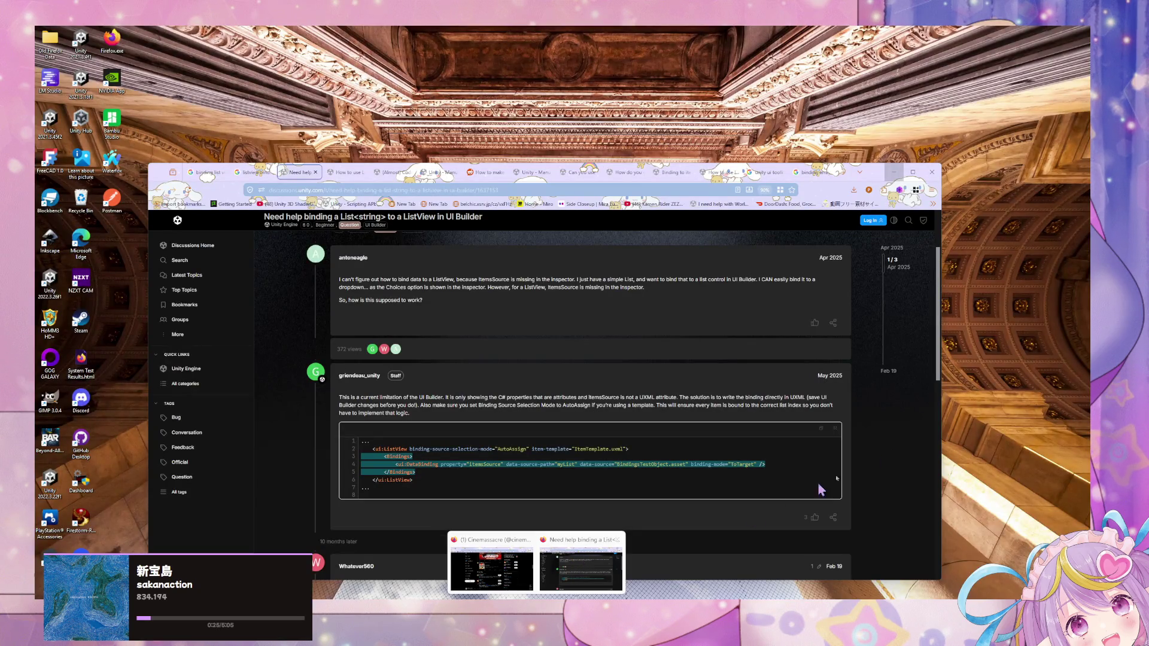
key(alt+Tab)
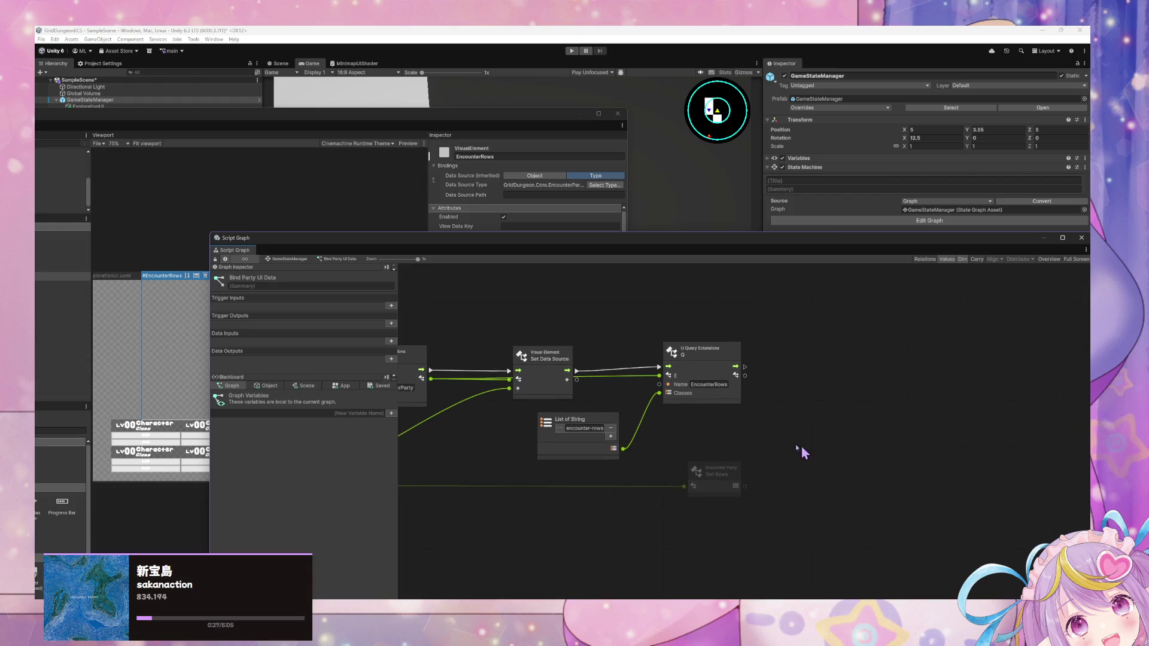
Step: Add a For Each Loop after the Q node, iterating over the Get Rows list
mouse_move(636, 432)
mouse_down()
mouse_move(891, 397)
mouse_move(814, 409)
mouse_up()
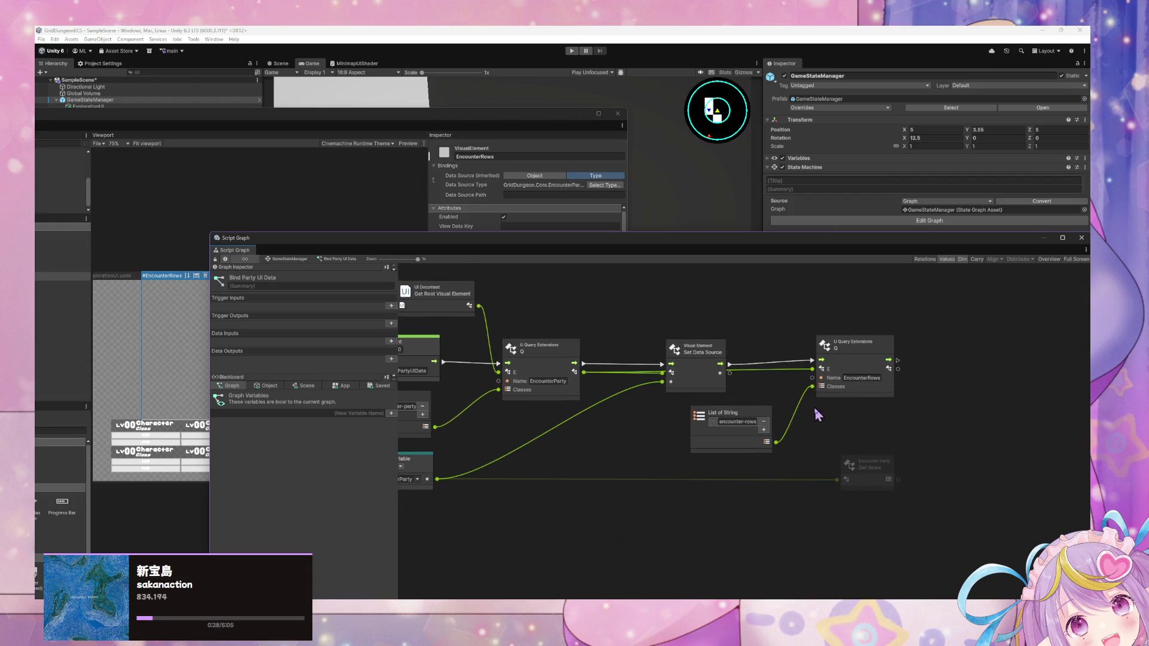
right_click(965, 433)
text(for each)
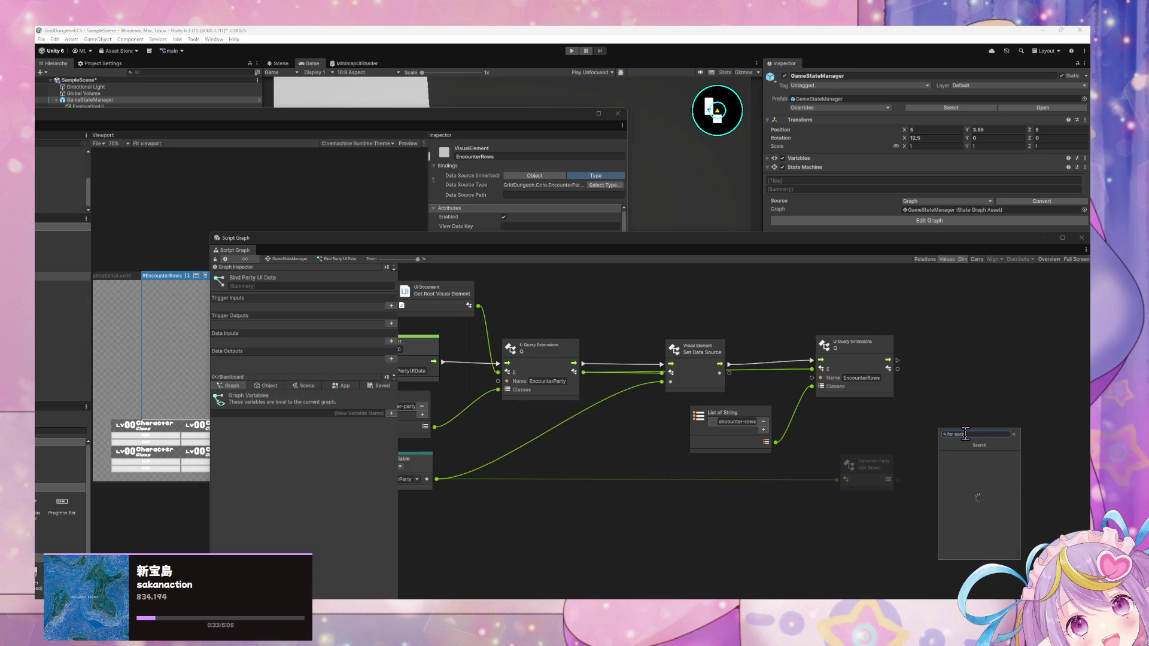
key(Return)
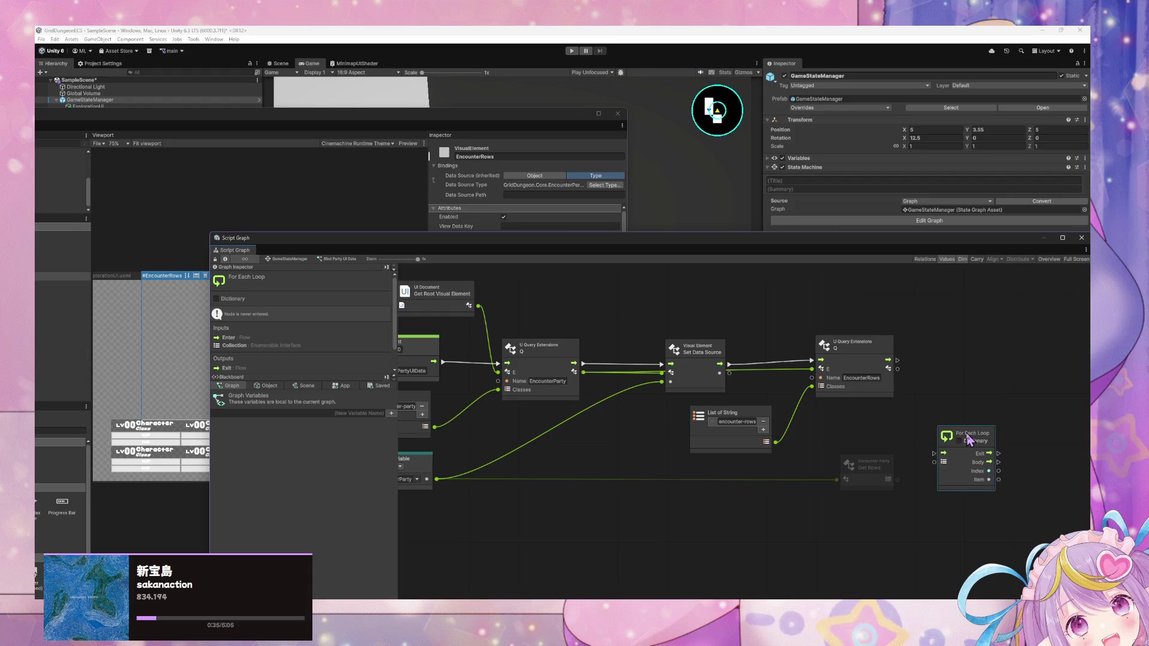
drag(969, 440, 966, 360)
click(888, 363)
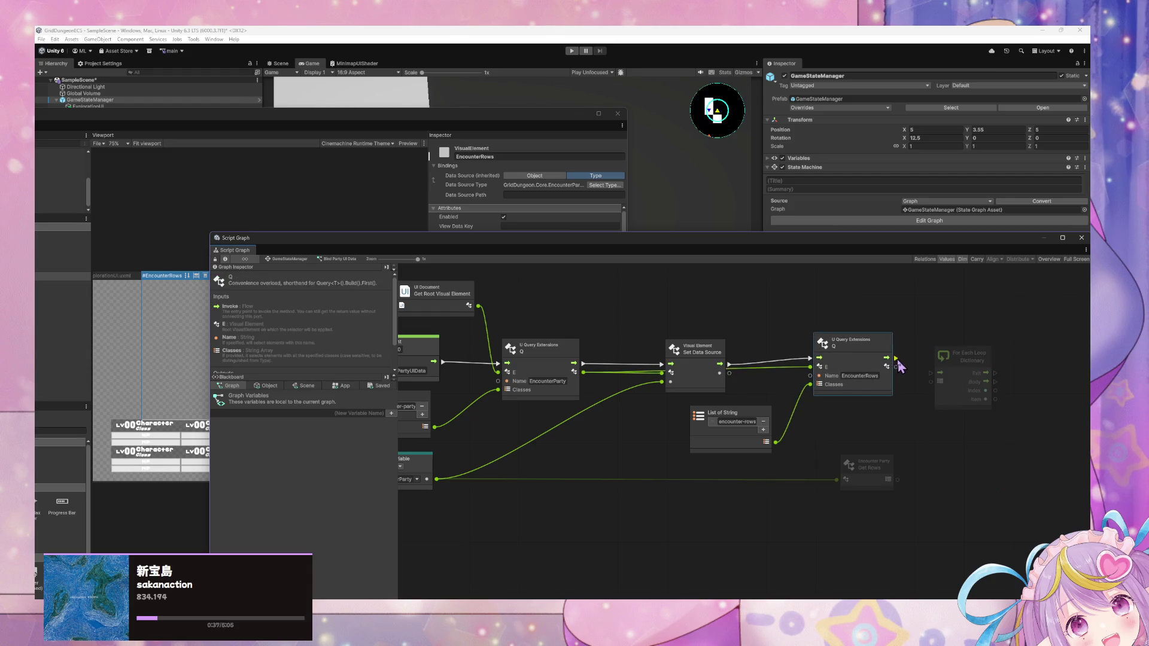
drag(897, 359, 939, 372)
mouse_move(896, 479)
mouse_down()
mouse_move(939, 386)
mouse_move(840, 330)
mouse_up()
Step: Duplicate the For Each Loop and search 'get position' for the copy's collection
key(ctrl+d)
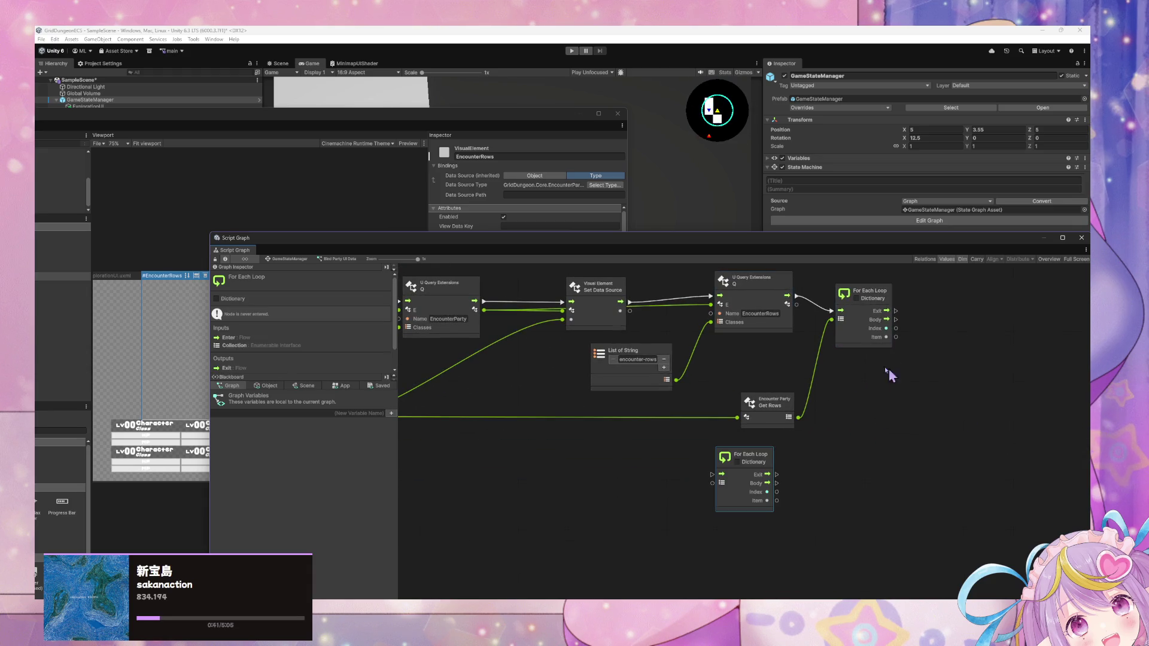
mouse_move(748, 467)
mouse_down()
mouse_move(877, 463)
mouse_move(792, 464)
mouse_move(776, 489)
mouse_up()
text(get position)
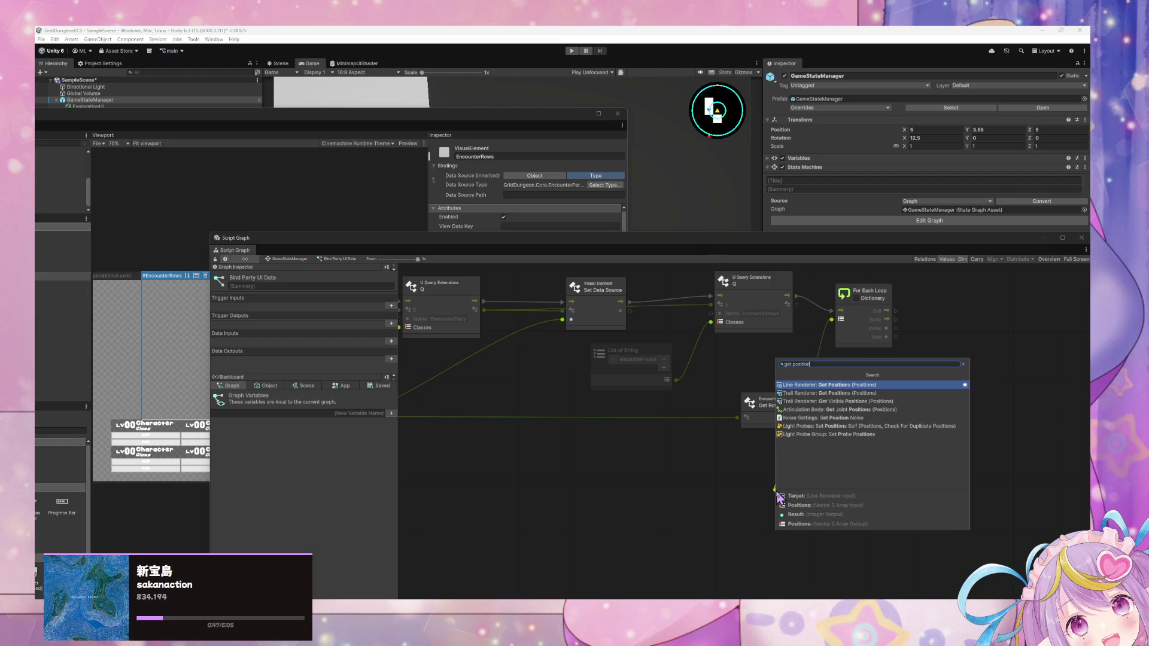
Step: Search the node finder for 'get p', 'encount' and 'encounter row' nodes without adding one
key(Down)
key(BackSpace)
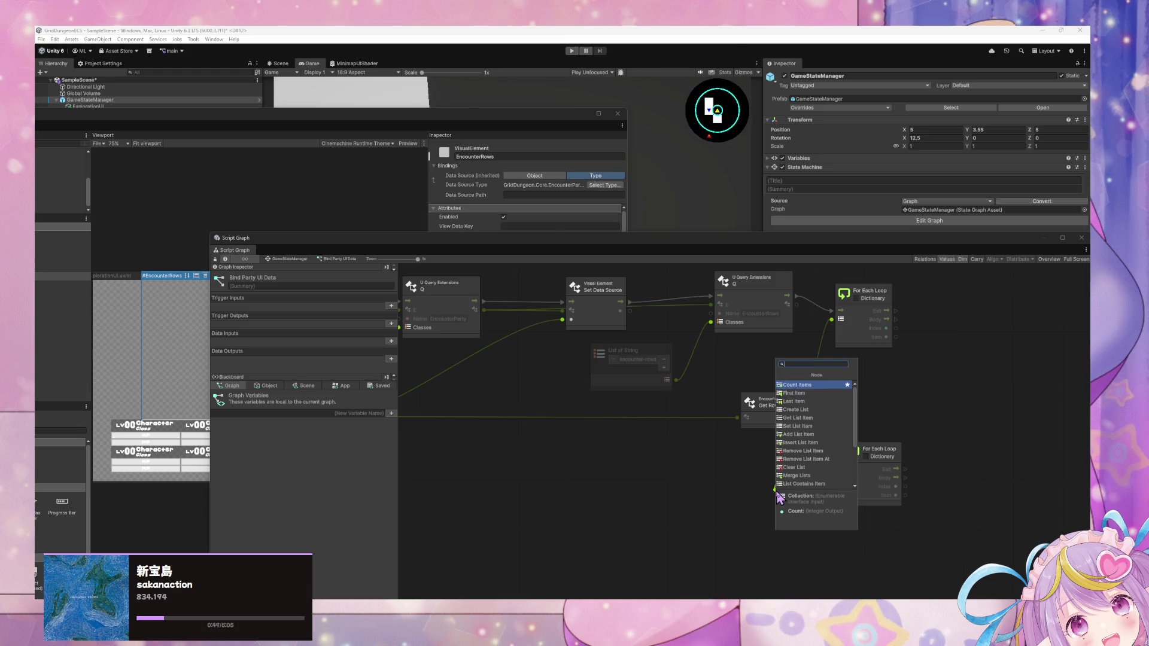
text(get p)
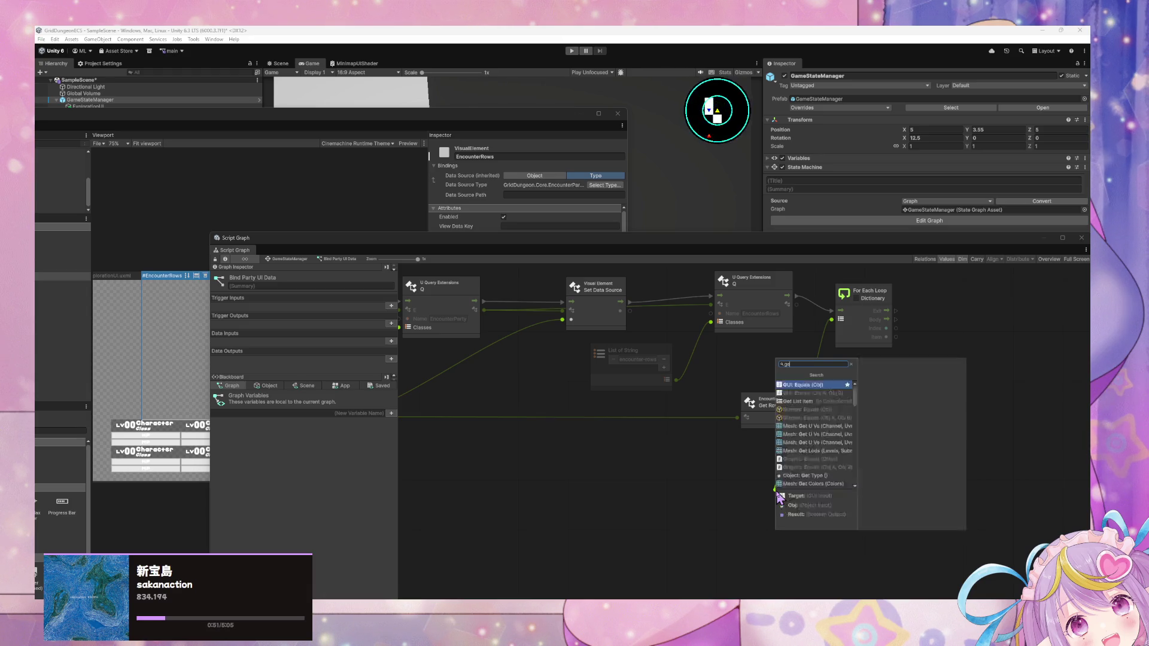
key(BackSpace)
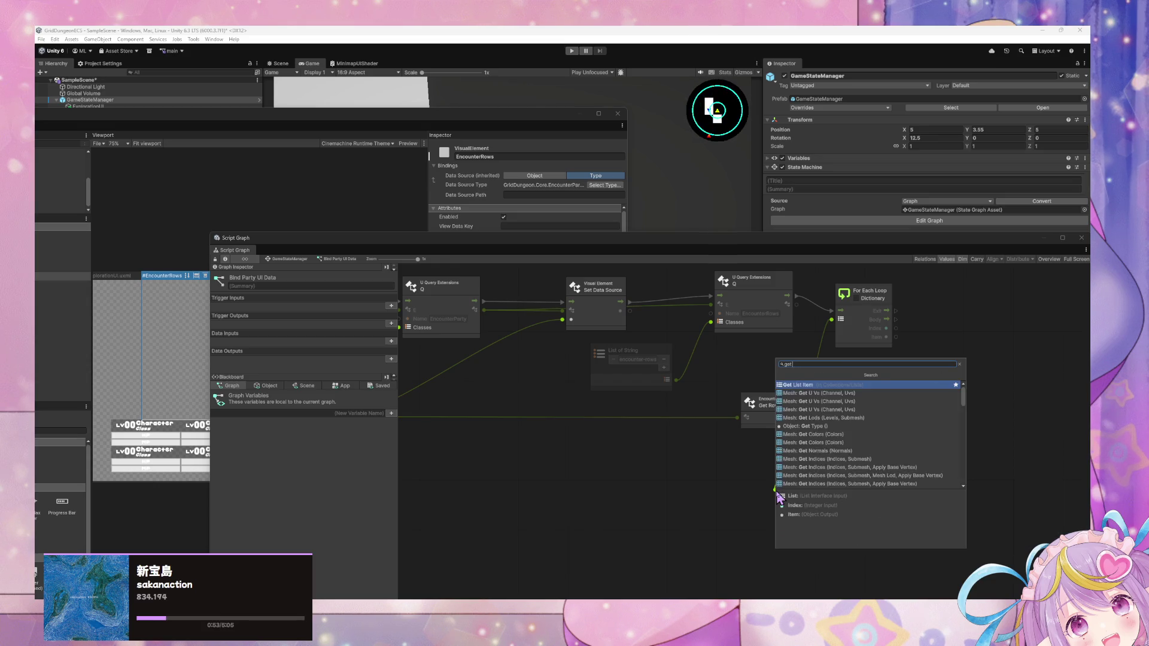
text( enc)
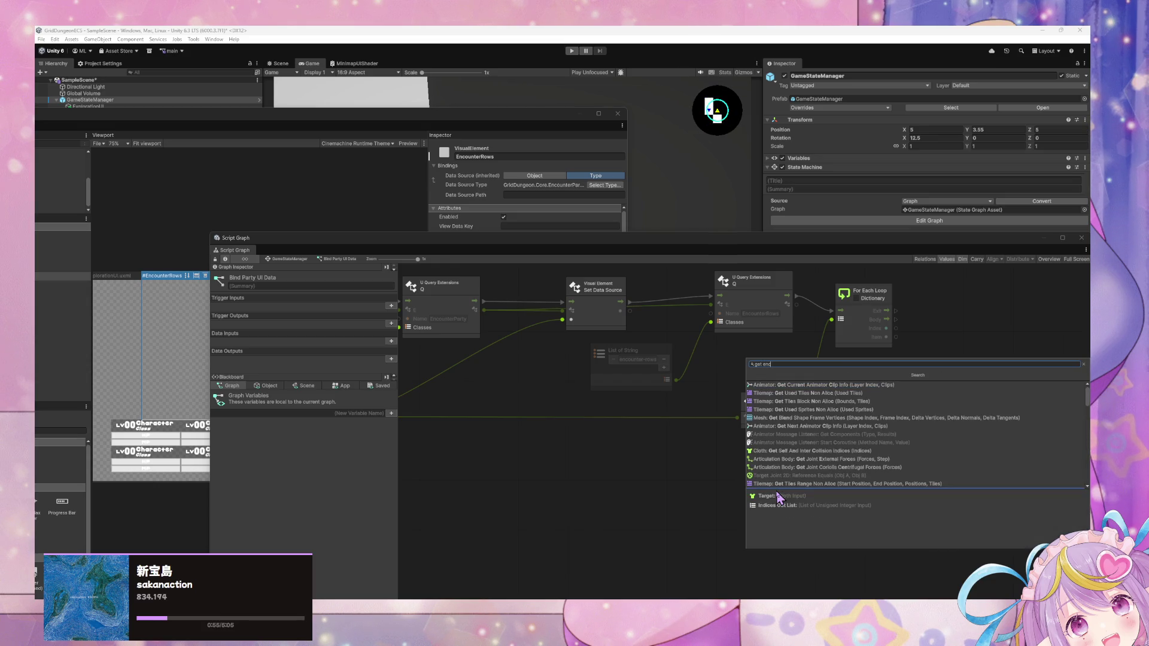
text(ounty)
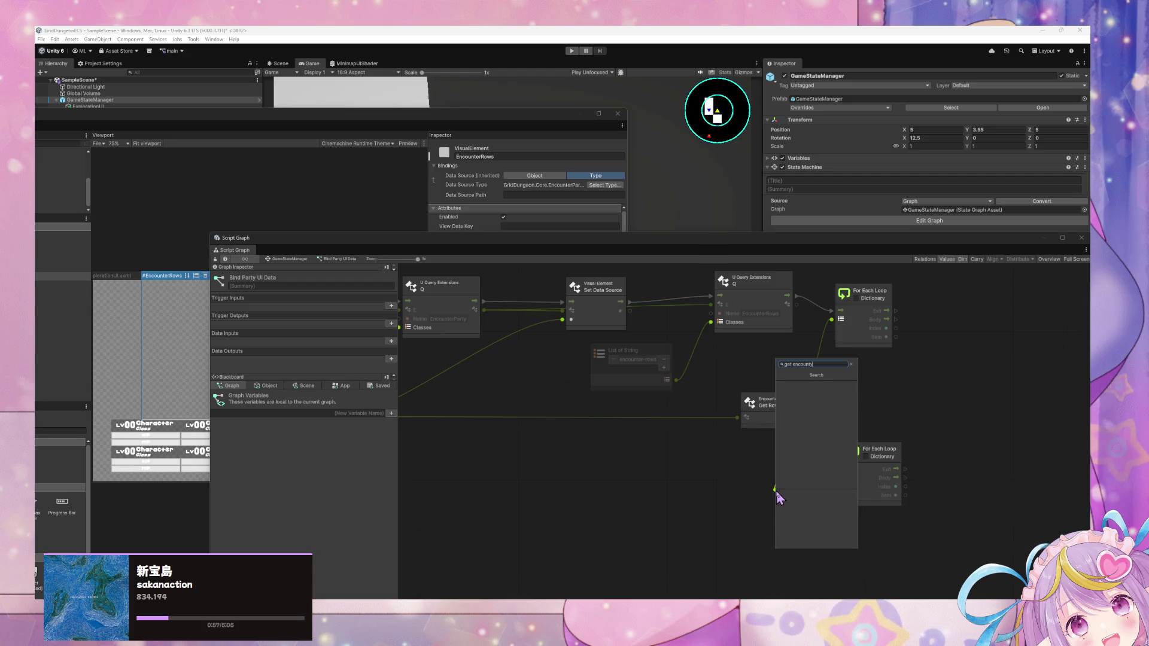
click(778, 496)
click(797, 488)
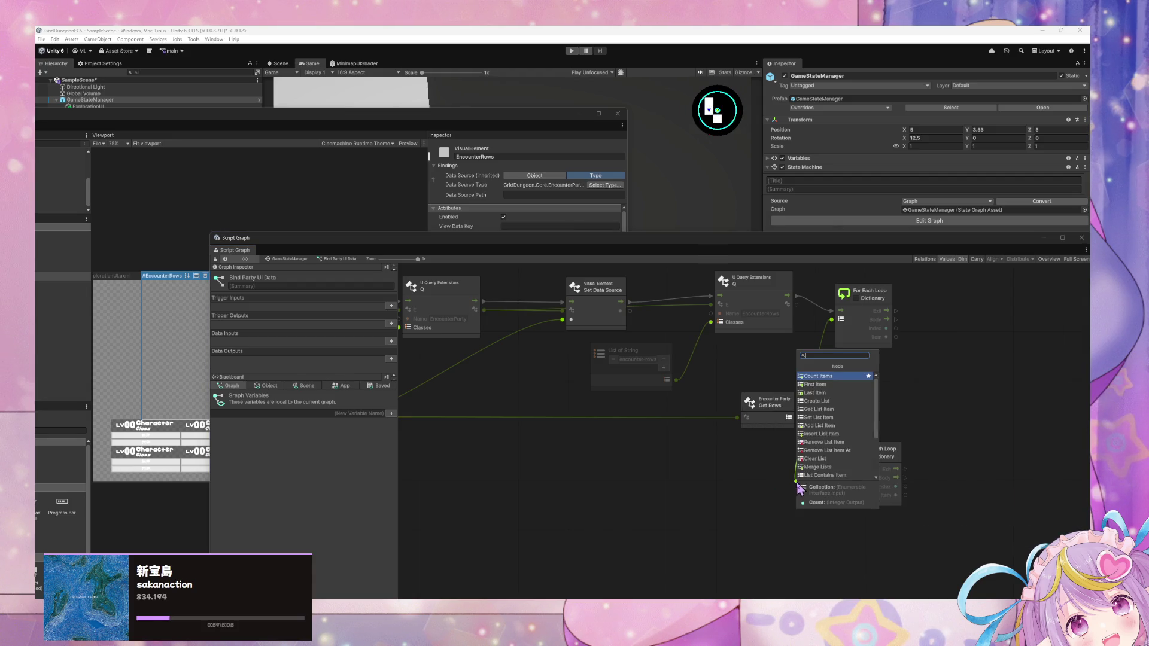
text(en)
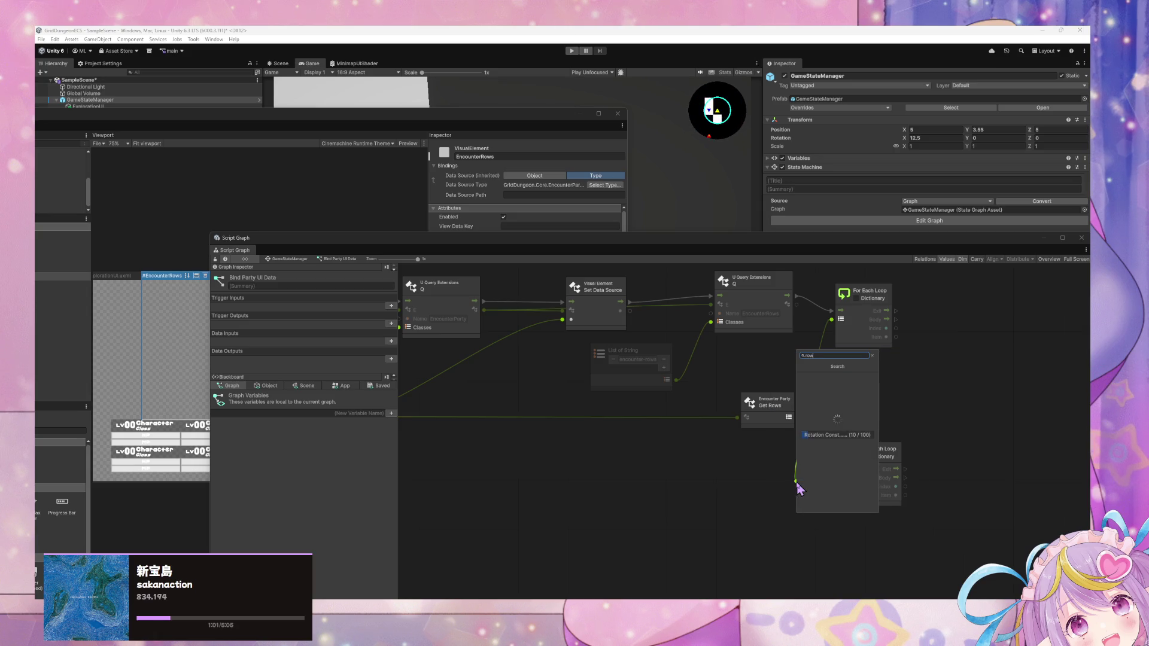
text(cc)
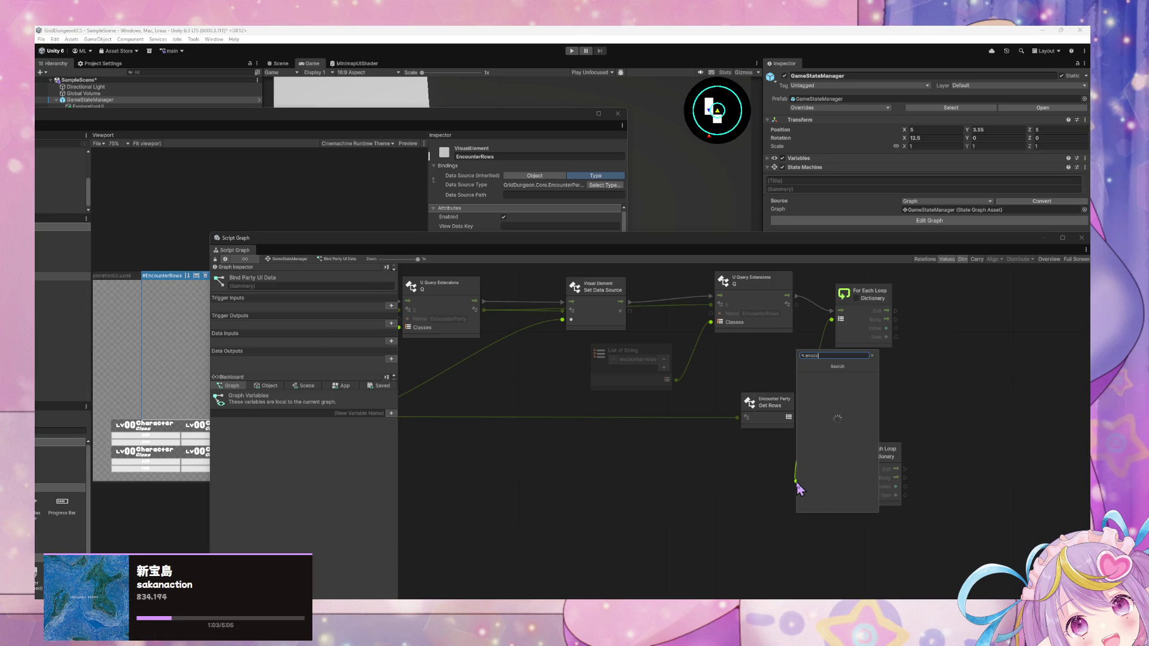
text(ounter)
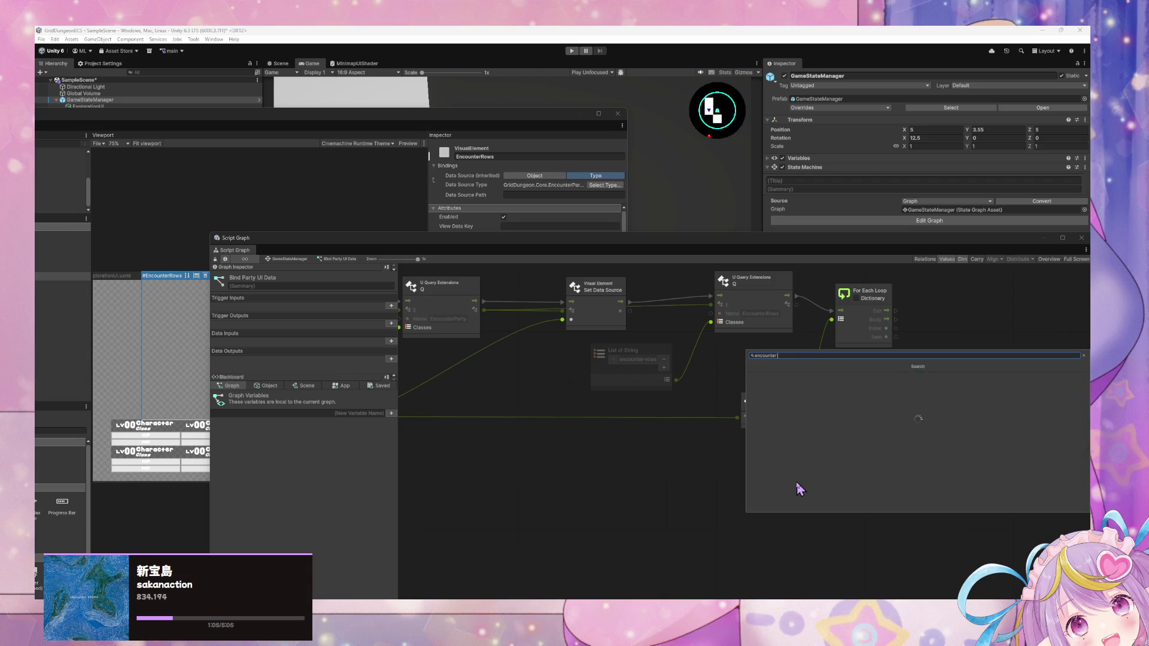
text( row)
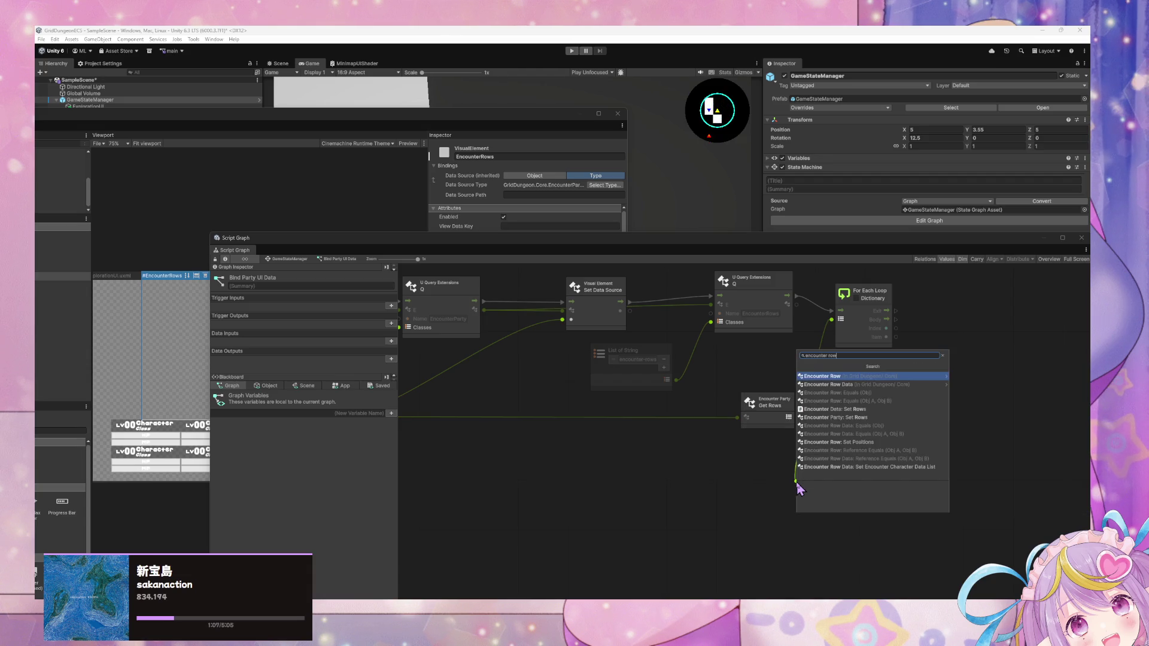
key(Down)
key(Down)
key(Down)
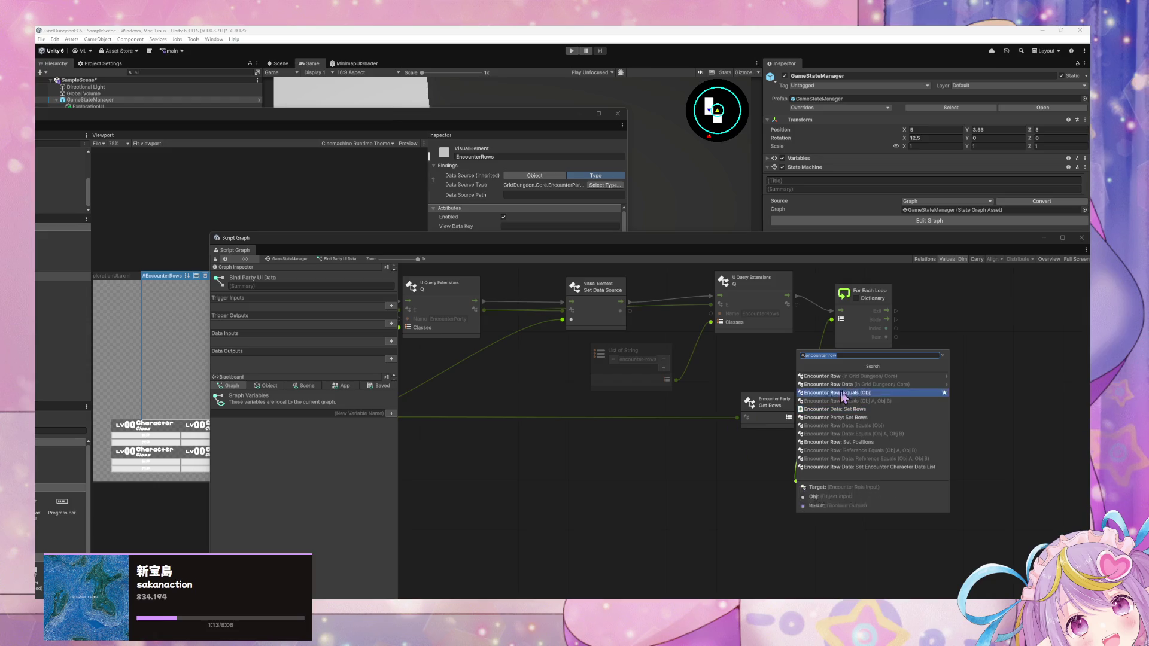
click(852, 356)
text(get p)
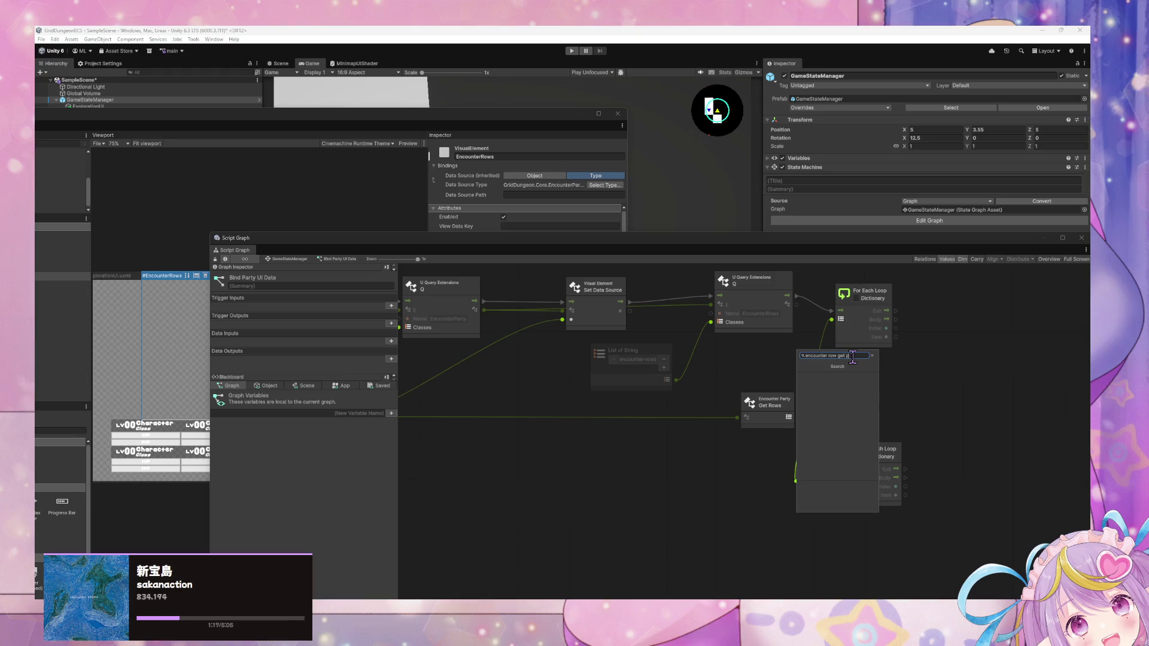
key(BackSpace)
key(BackSpace)
key(BackSpace)
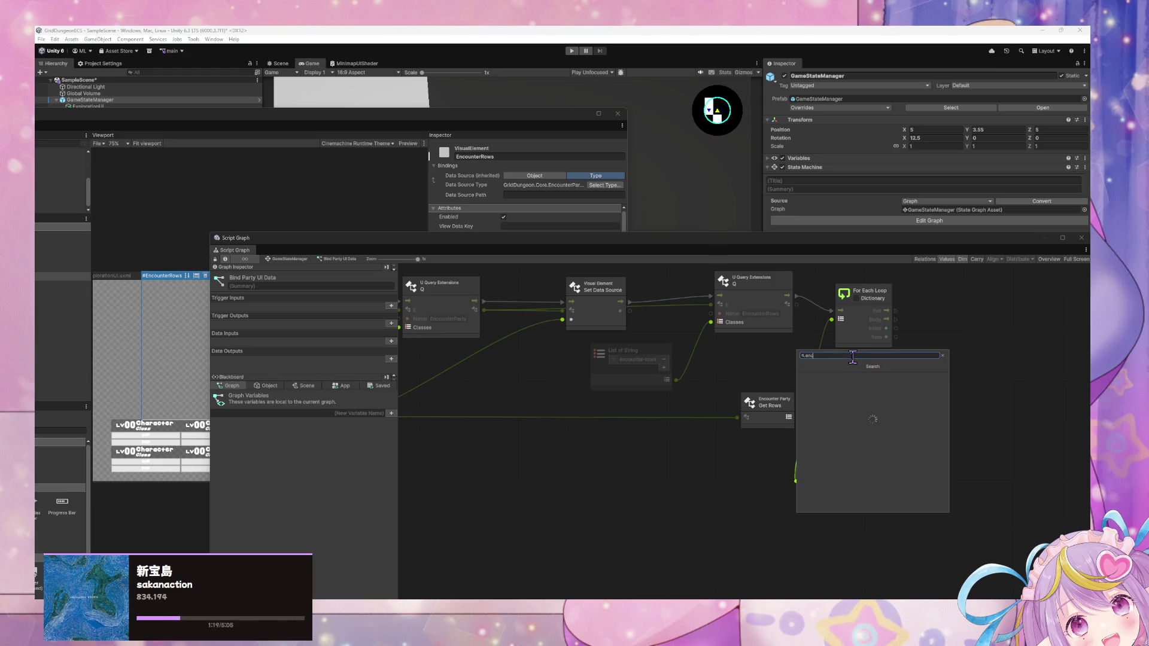
key(Escape)
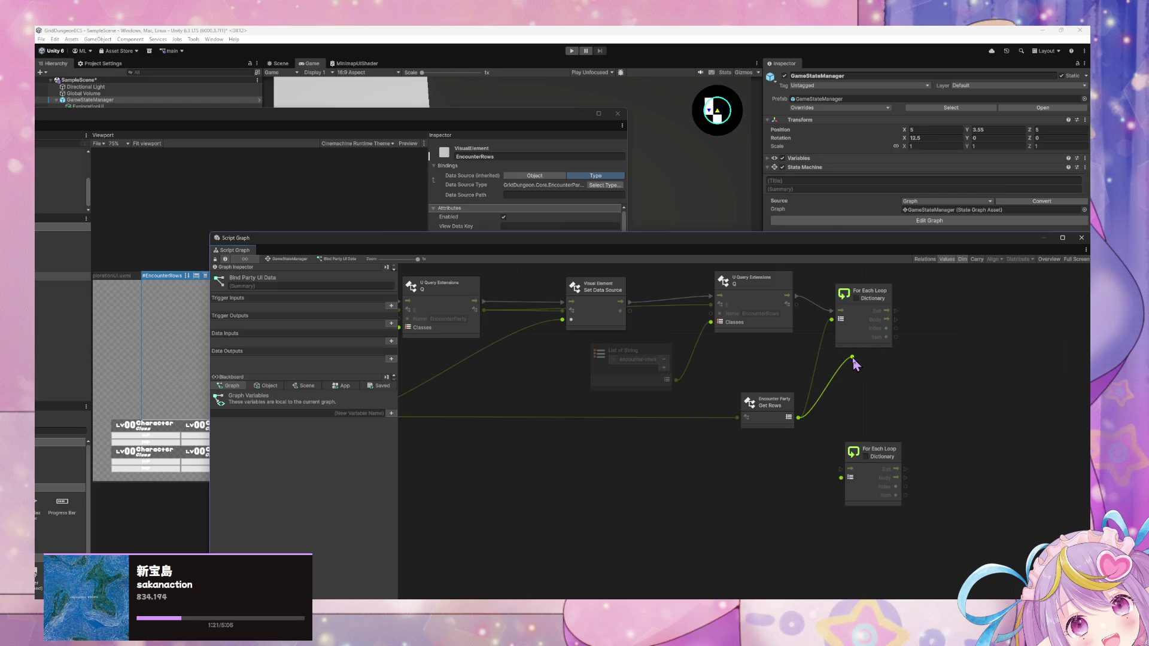
Step: From the loop's Item, add Codebase > Grid Dungeon > Core > Encounter Row > Get Positions
mouse_move(932, 365)
mouse_down()
mouse_move(829, 347)
mouse_move(812, 379)
mouse_up()
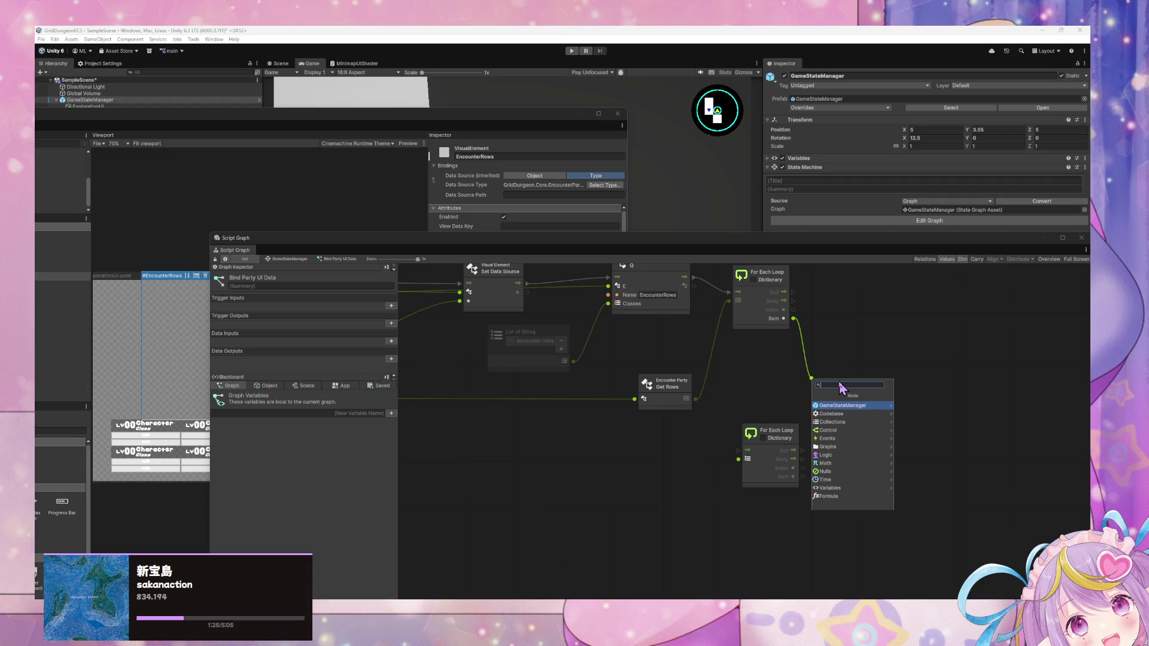
key(Down)
key(Right)
key(Down)
key(Down)
key(Down)
key(Up)
key(Up)
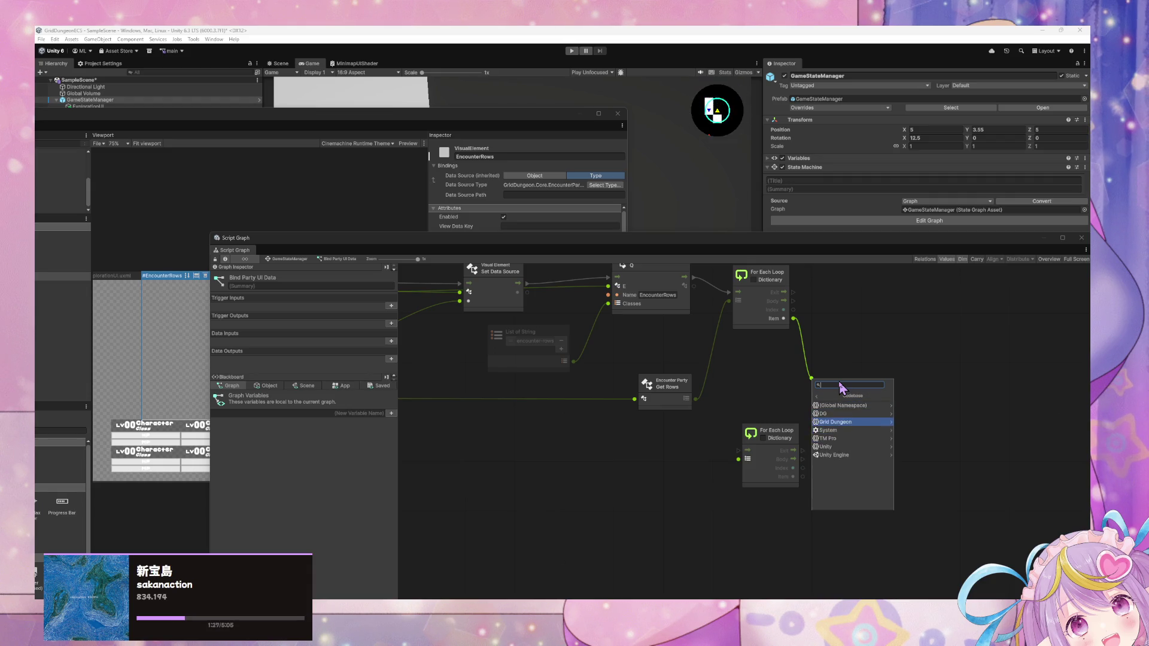
key(Right)
key(Right)
key(Down)
key(Down)
key(Down)
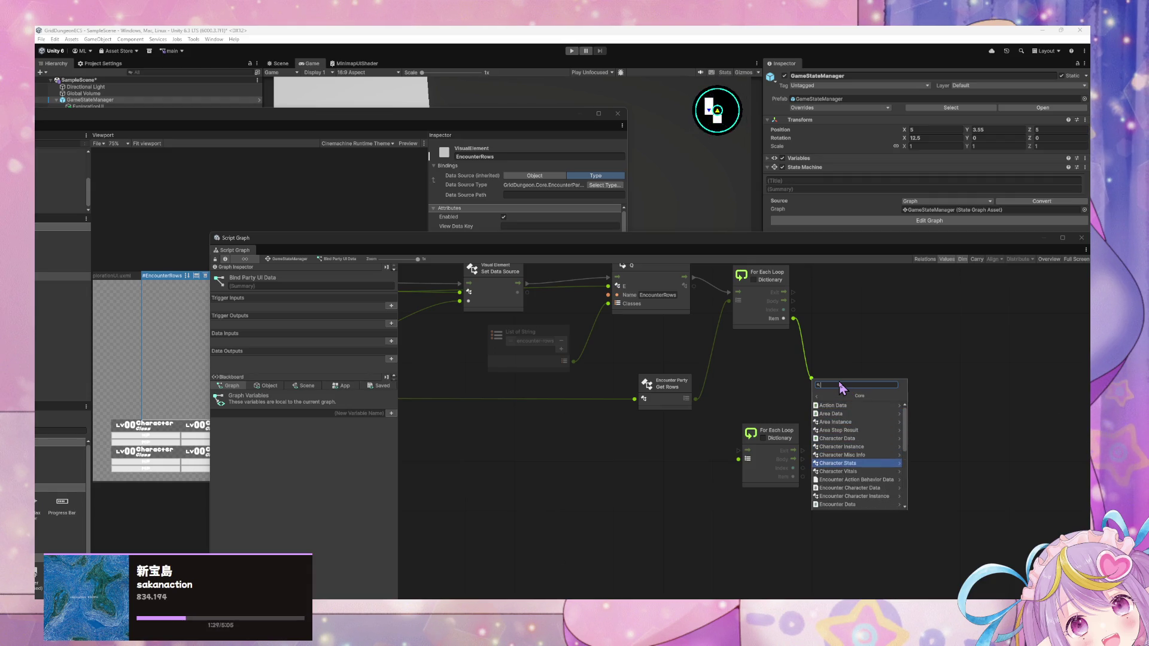
key(Down)
key(Down)
key(Down)
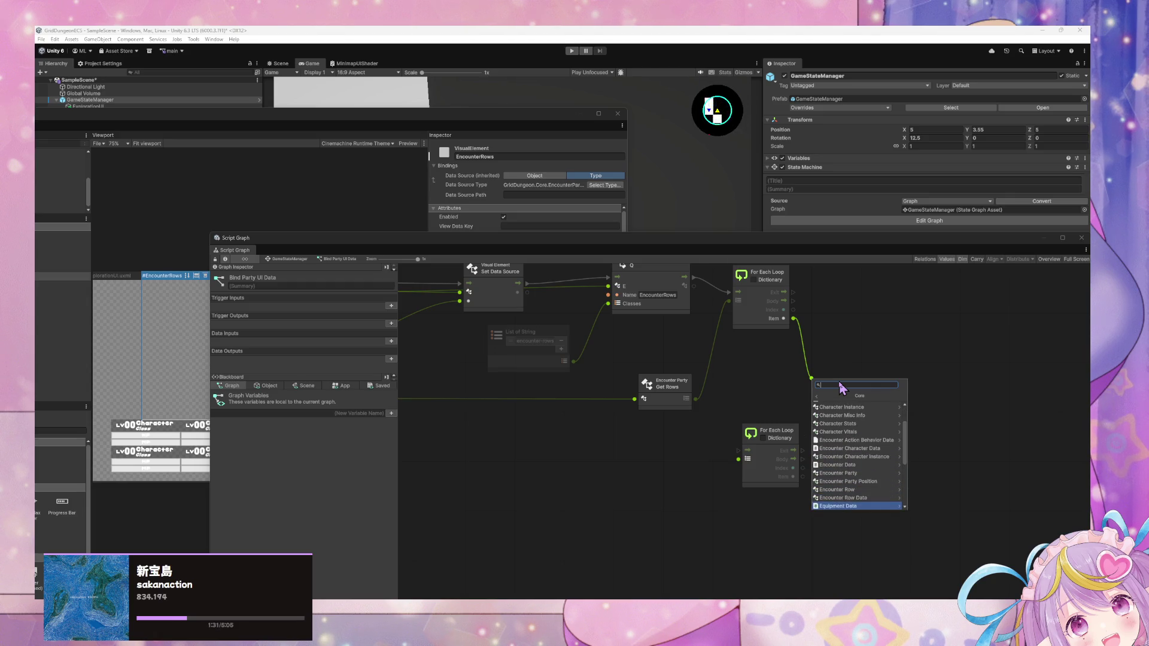
key(Up)
key(Up)
key(Right)
key(Down)
key(Down)
key(Down)
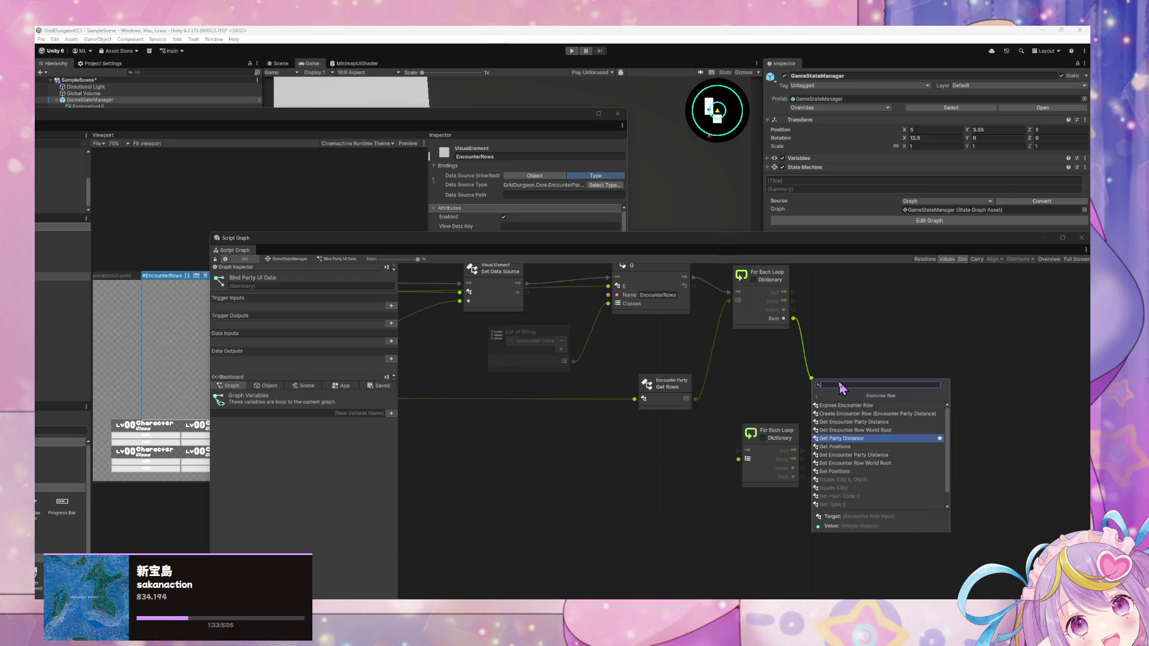
key(Down)
key(Return)
Step: Run the second For Each Loop from the first loop's Body, iterating over Get Positions
mouse_move(777, 443)
mouse_down()
mouse_move(916, 450)
mouse_move(803, 446)
mouse_up()
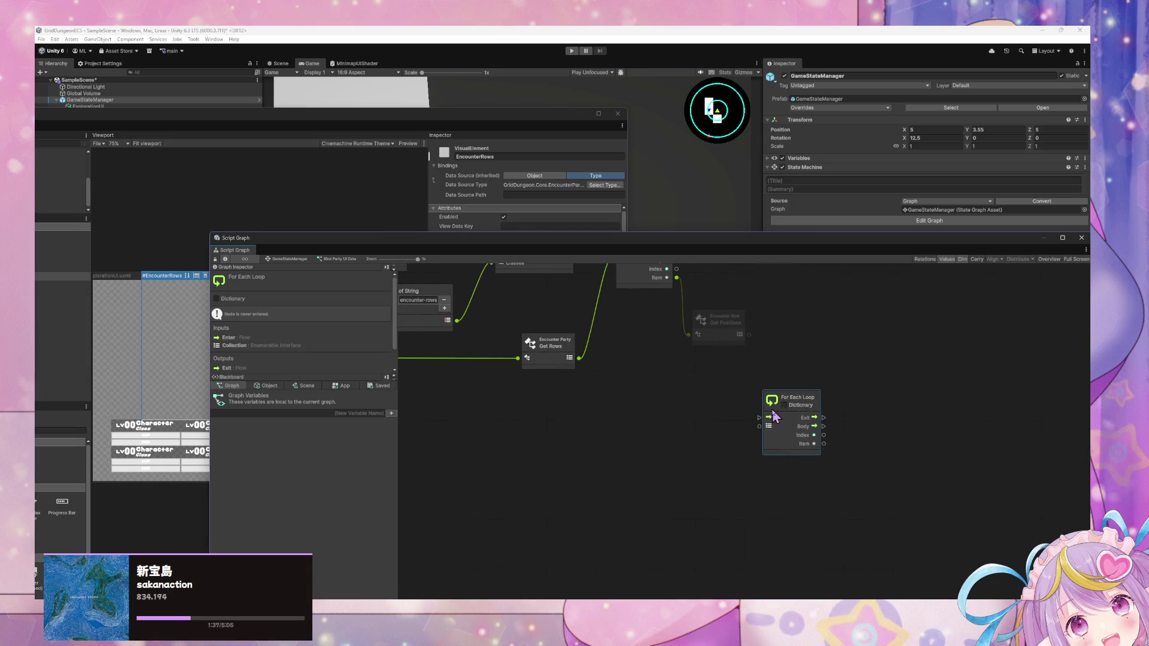
drag(798, 402, 843, 402)
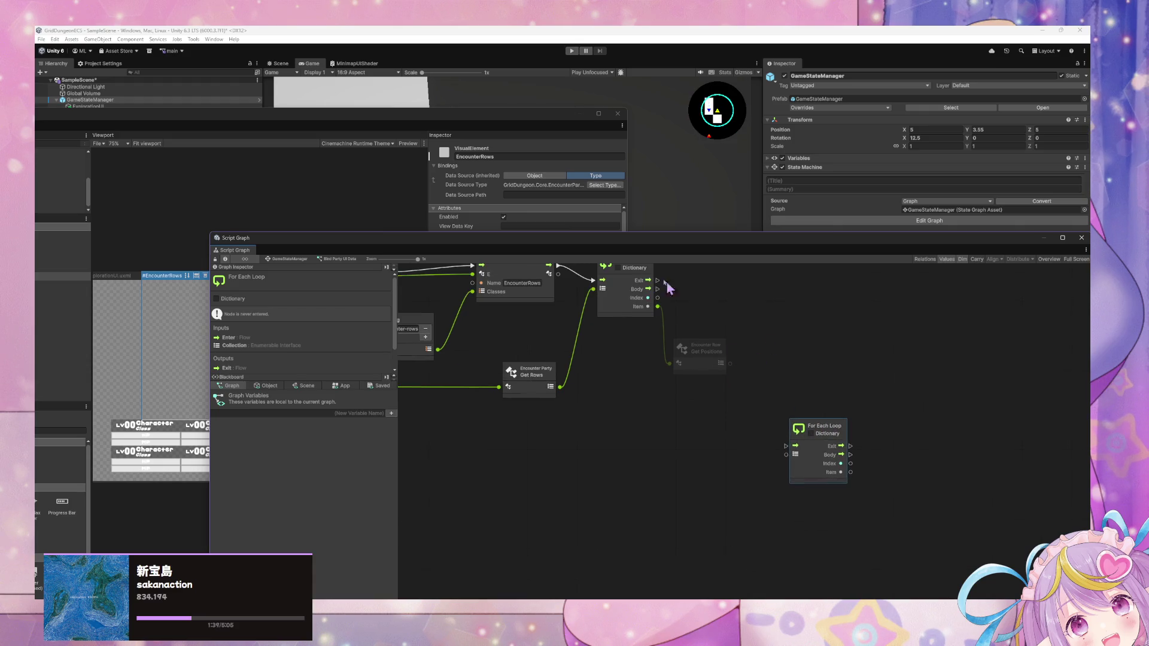
drag(657, 289, 786, 446)
mouse_move(715, 360)
mouse_down()
mouse_move(705, 457)
mouse_move(786, 455)
mouse_up()
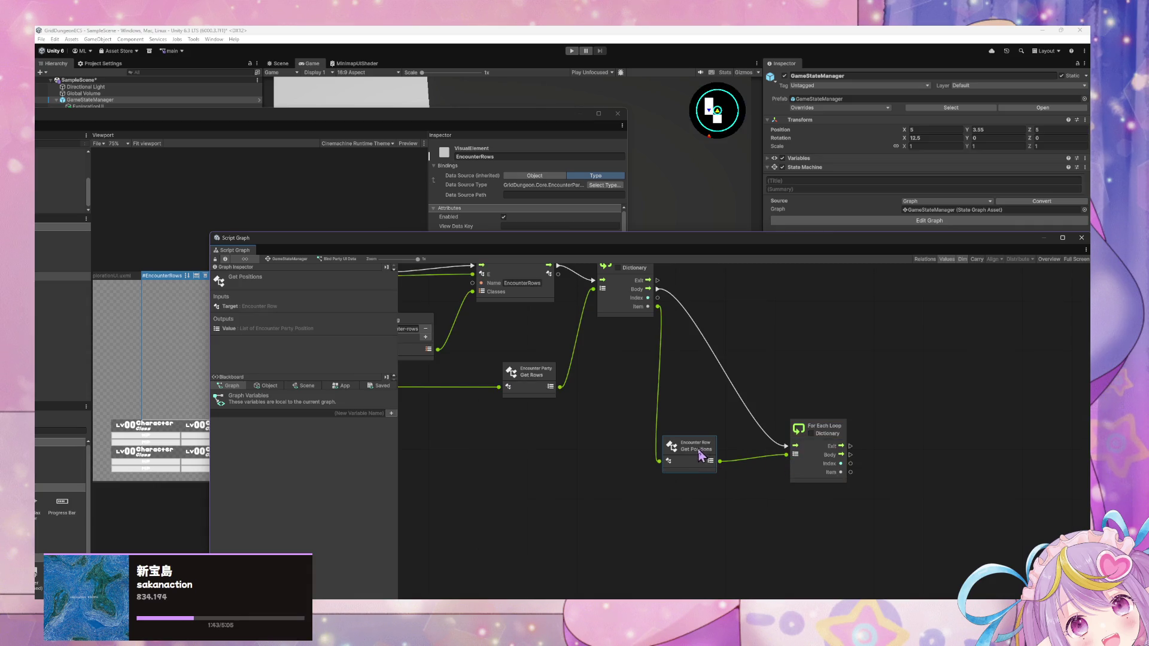
drag(688, 448, 703, 442)
drag(584, 428, 670, 497)
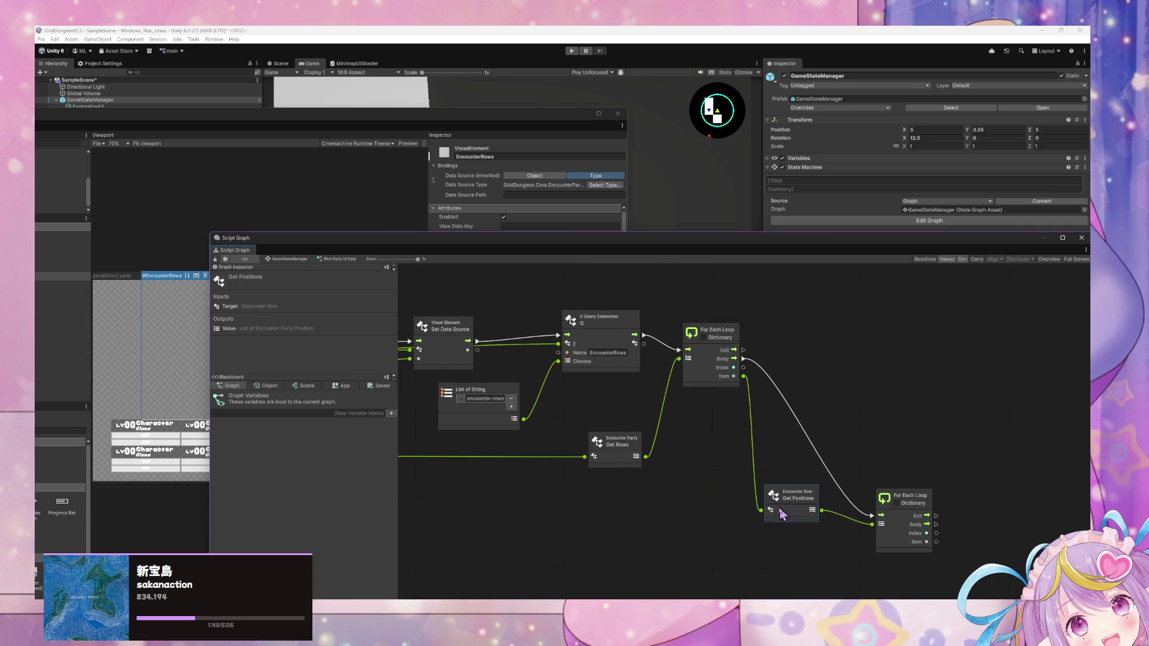
drag(782, 525, 783, 525)
click(888, 413)
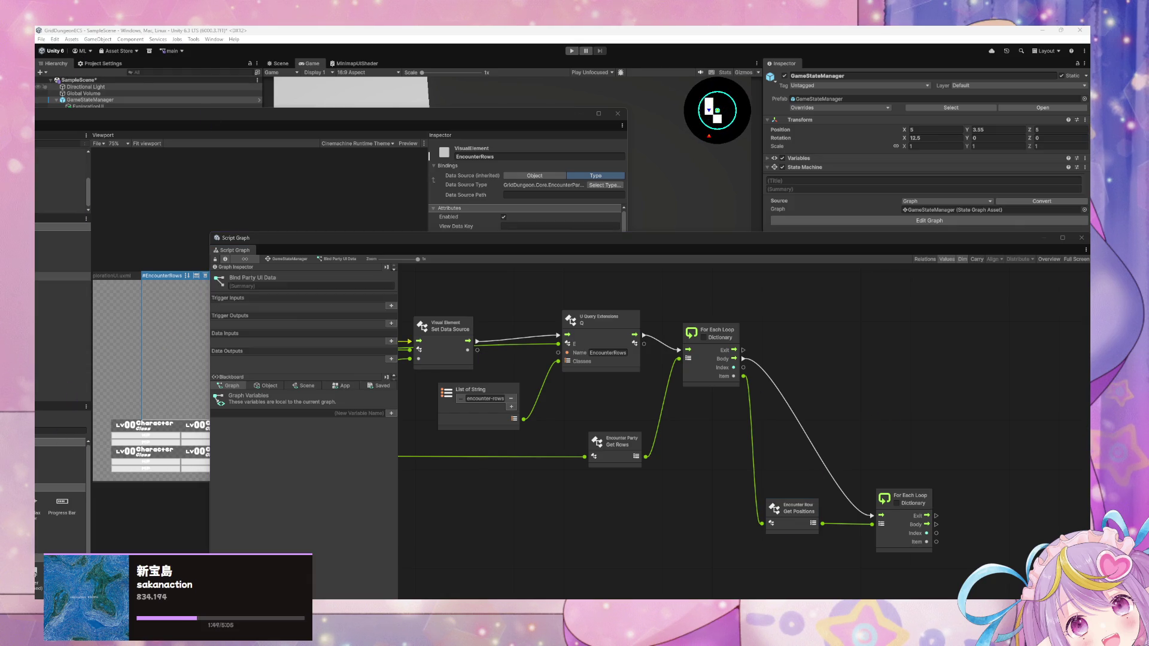
key(super+Down)
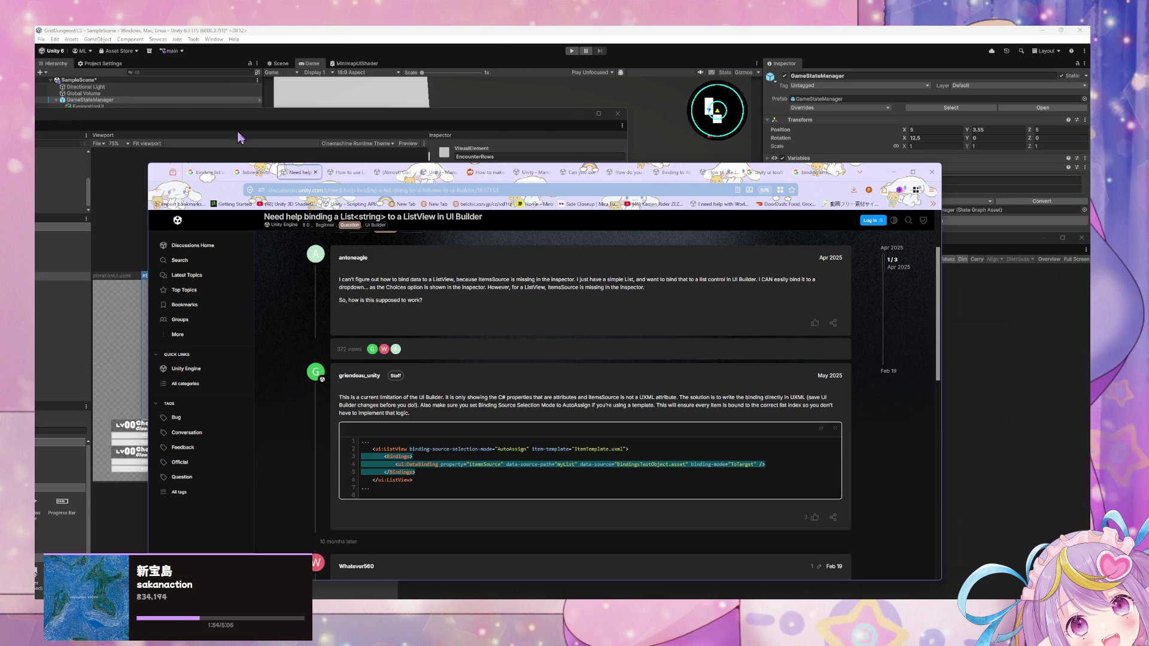
Step: Google 'instantiate ui template on runtime ui toolkit' and expand the AI Overview's example code
click(350, 172)
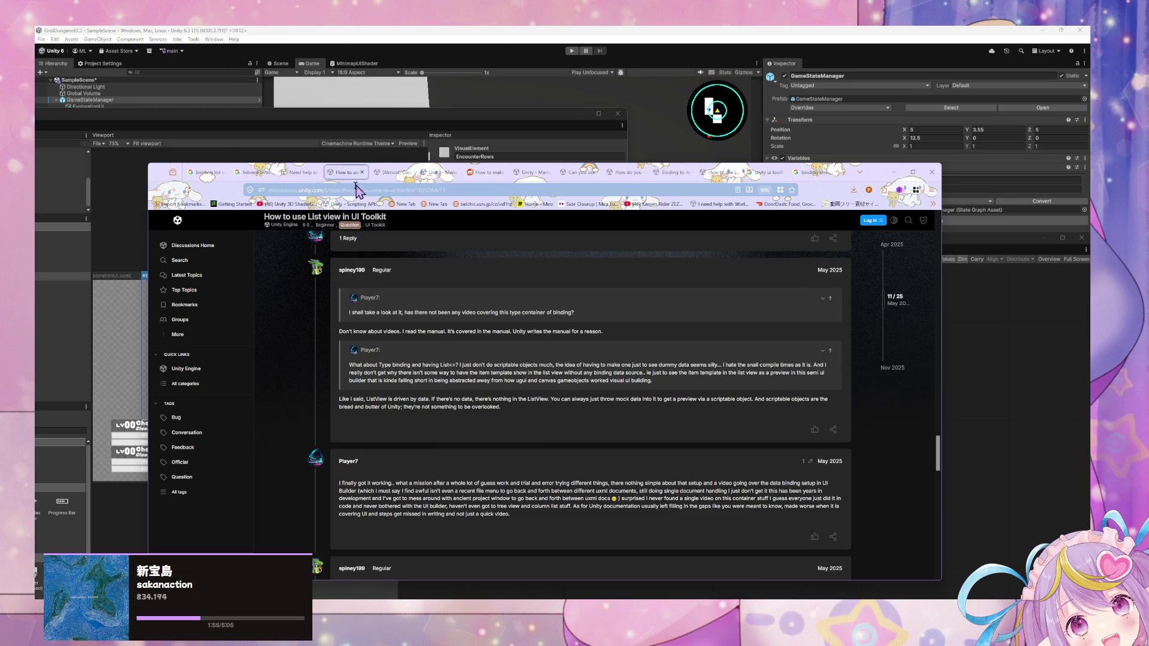
click(355, 190)
text(instant)
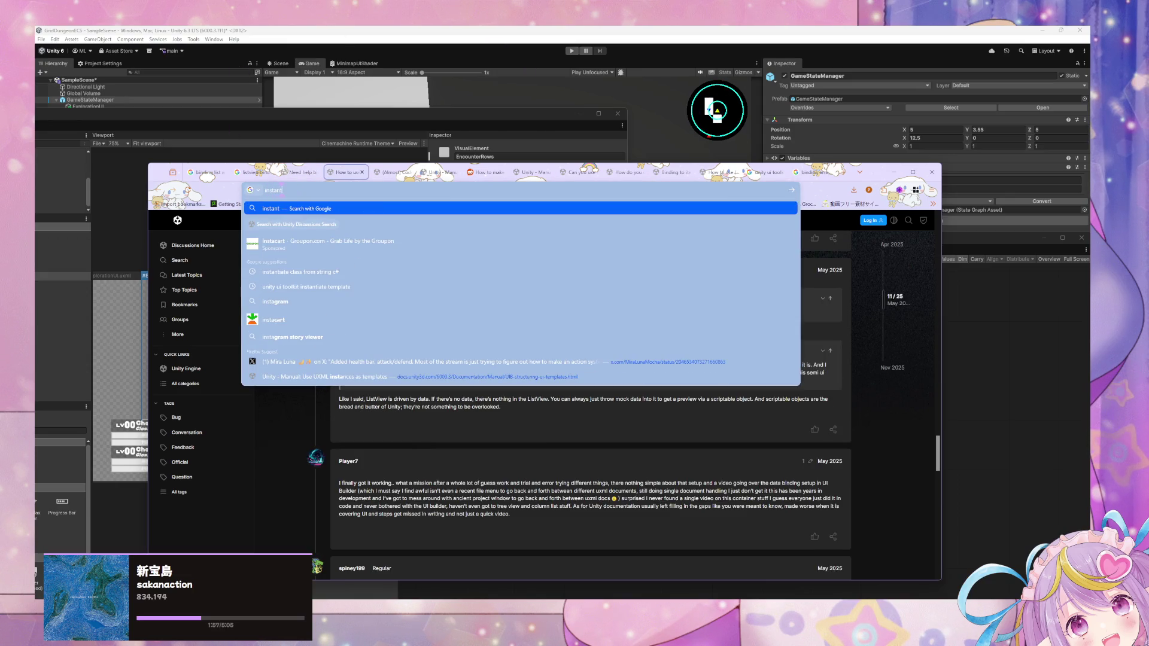
text(iate u)
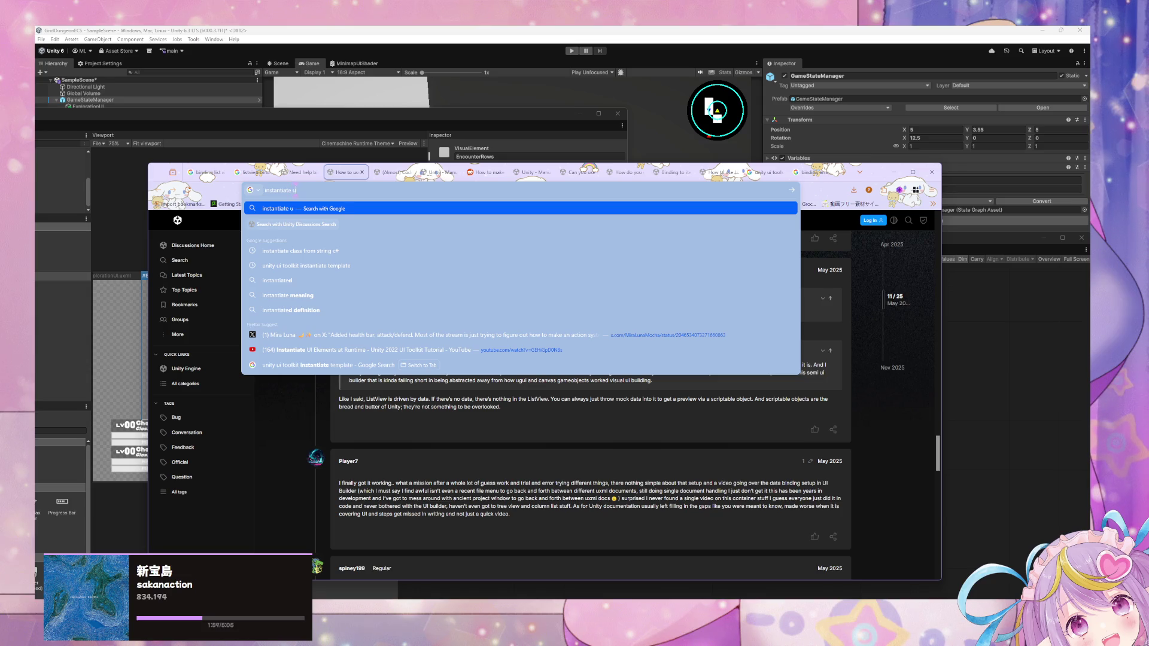
text(i tem)
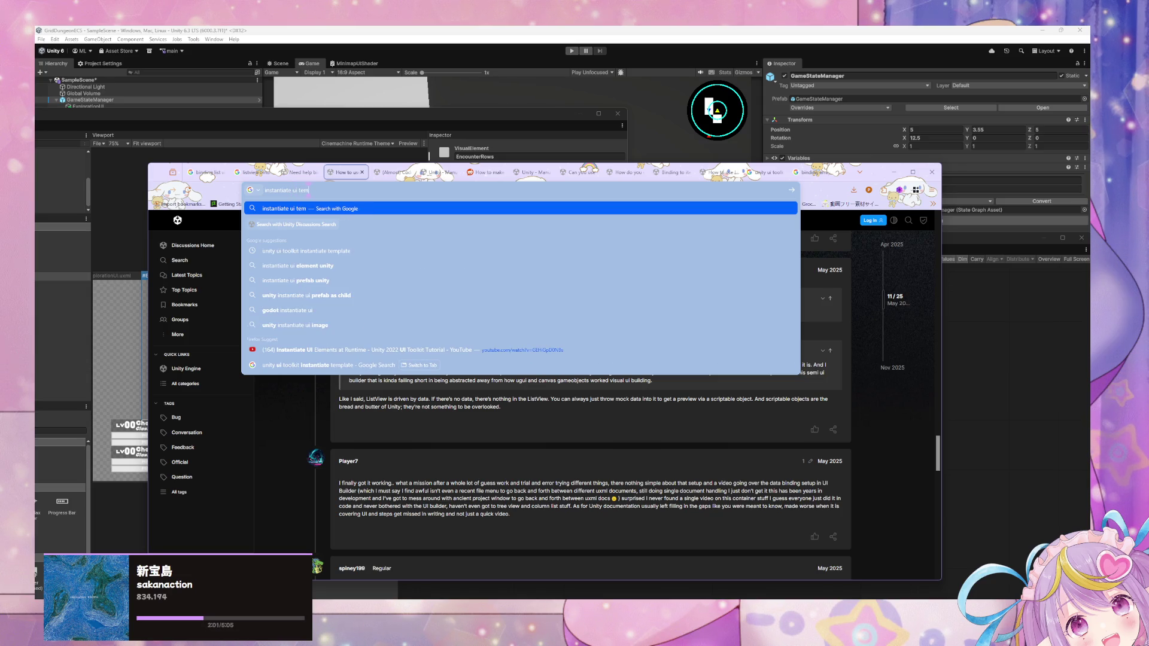
text(plate on runttim)
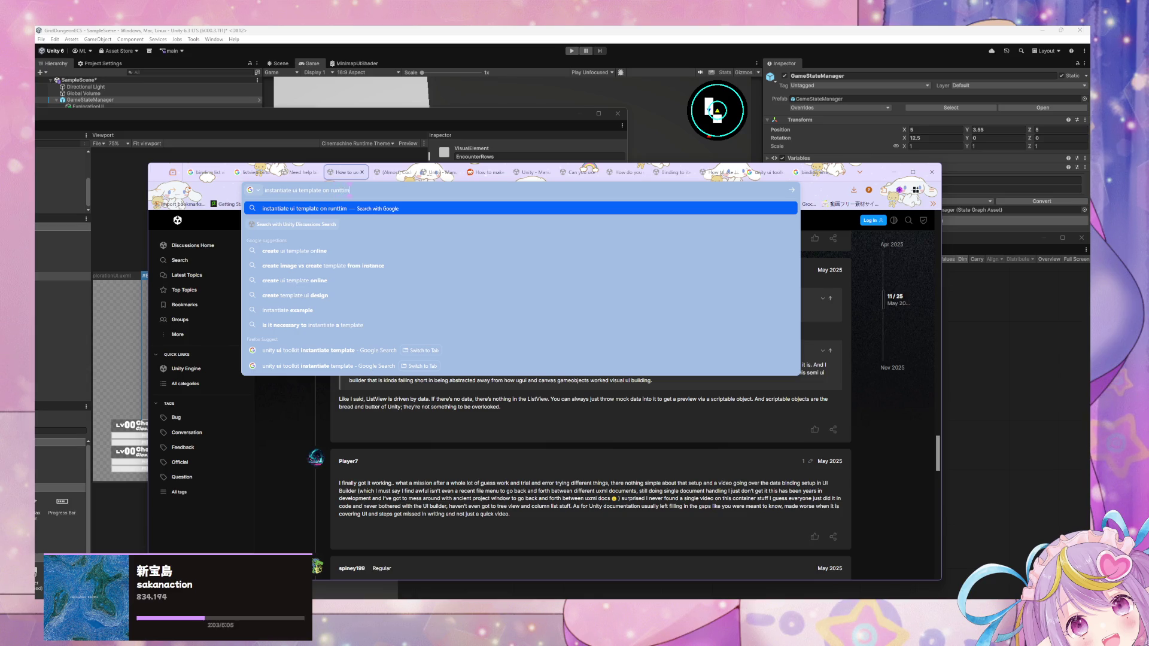
key(BackSpace)
key(BackSpace)
text(t)
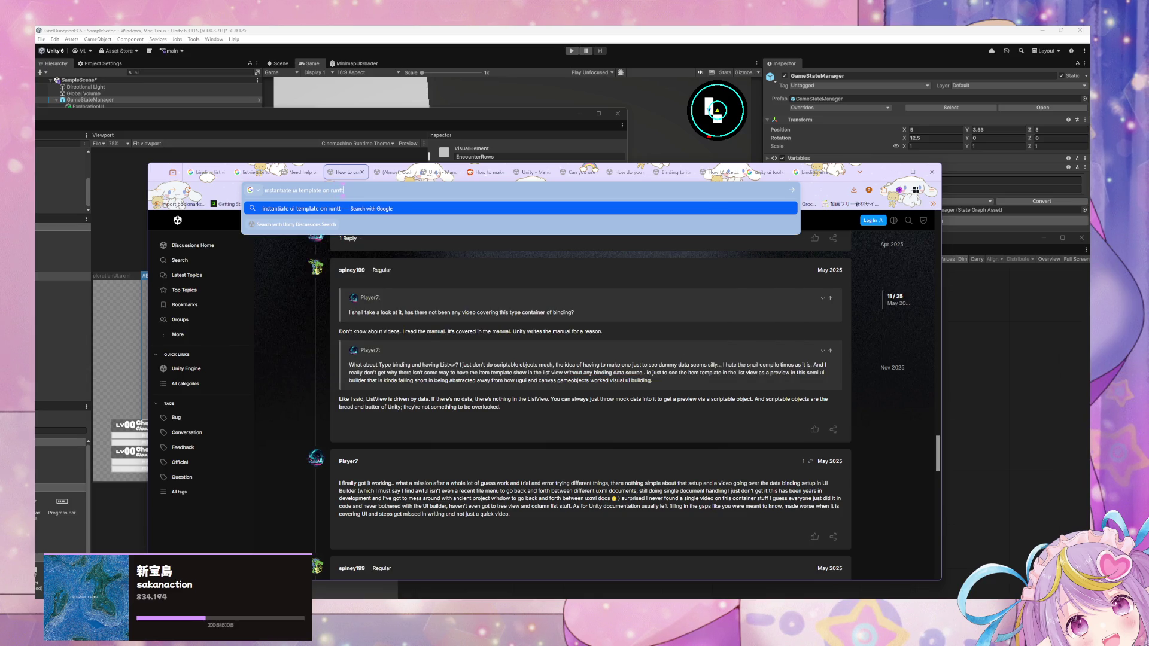
key(BackSpace)
text(ime)
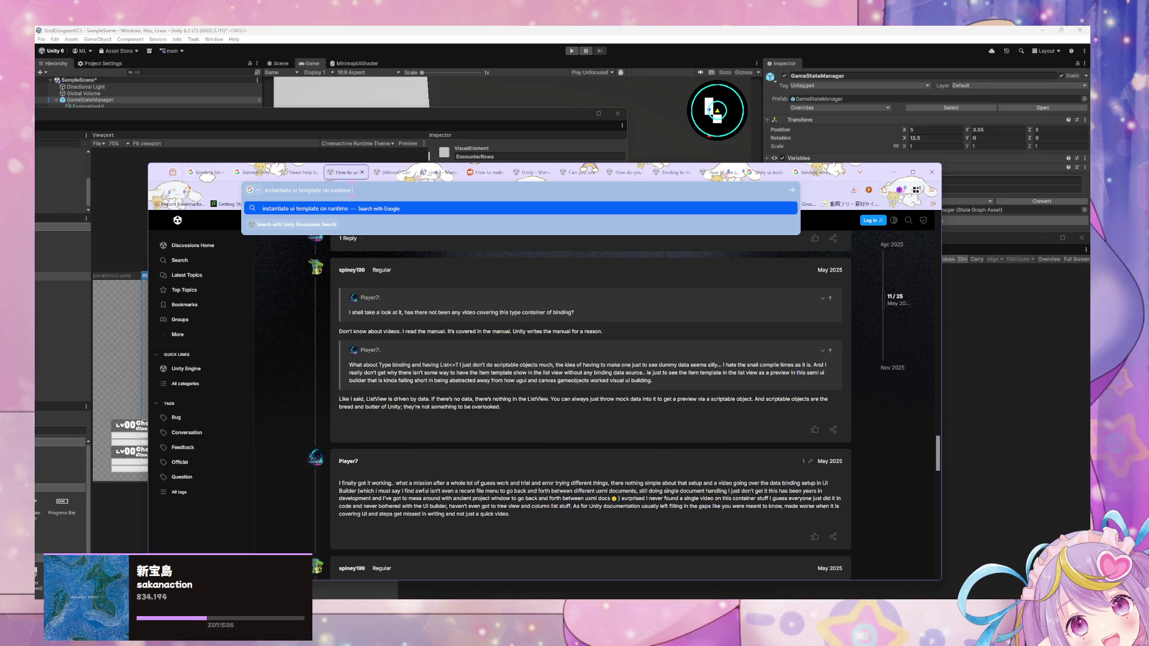
text( ui toolkit)
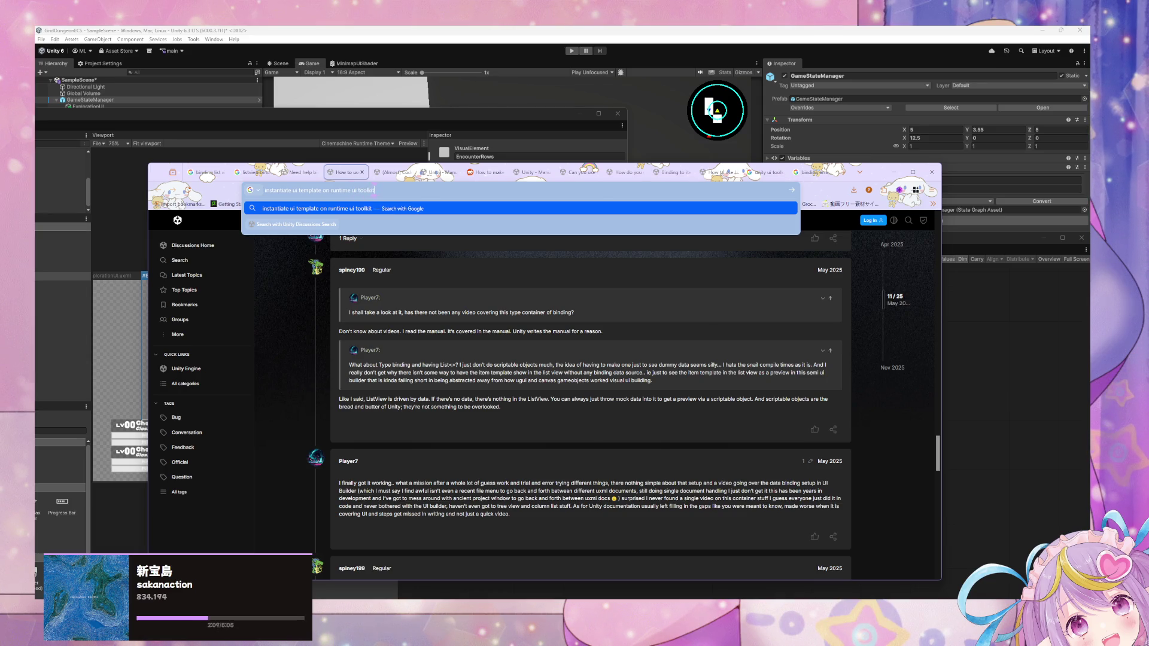
key(Return)
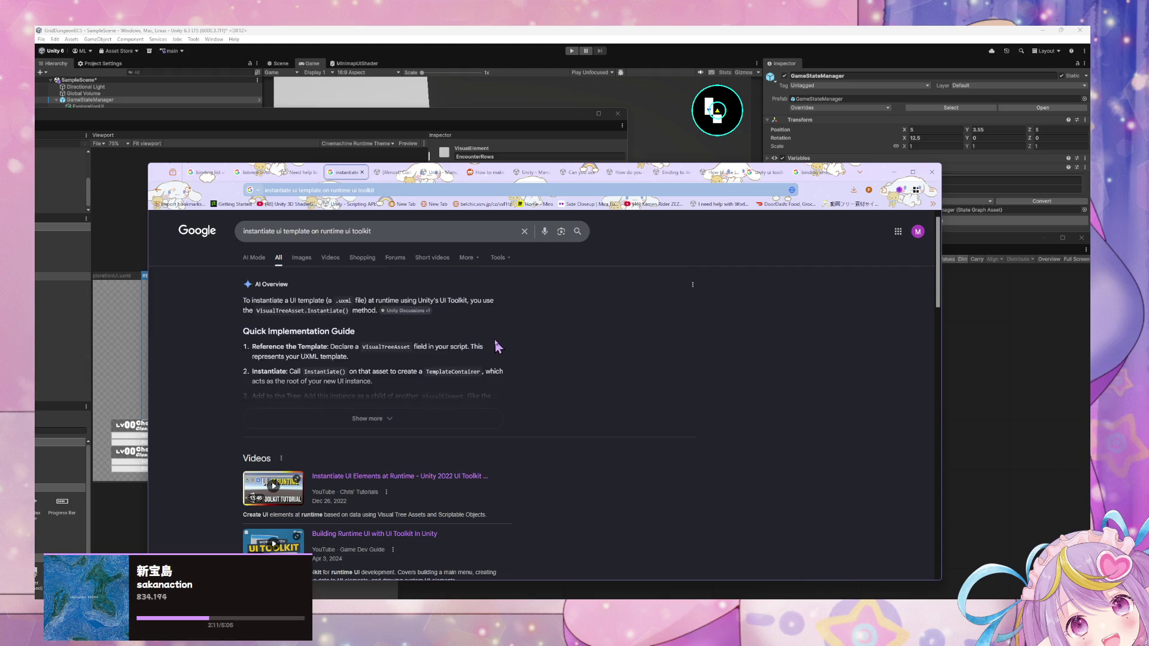
scroll(494, 344, down, 1)
click(494, 338)
scroll(465, 282, down, 3)
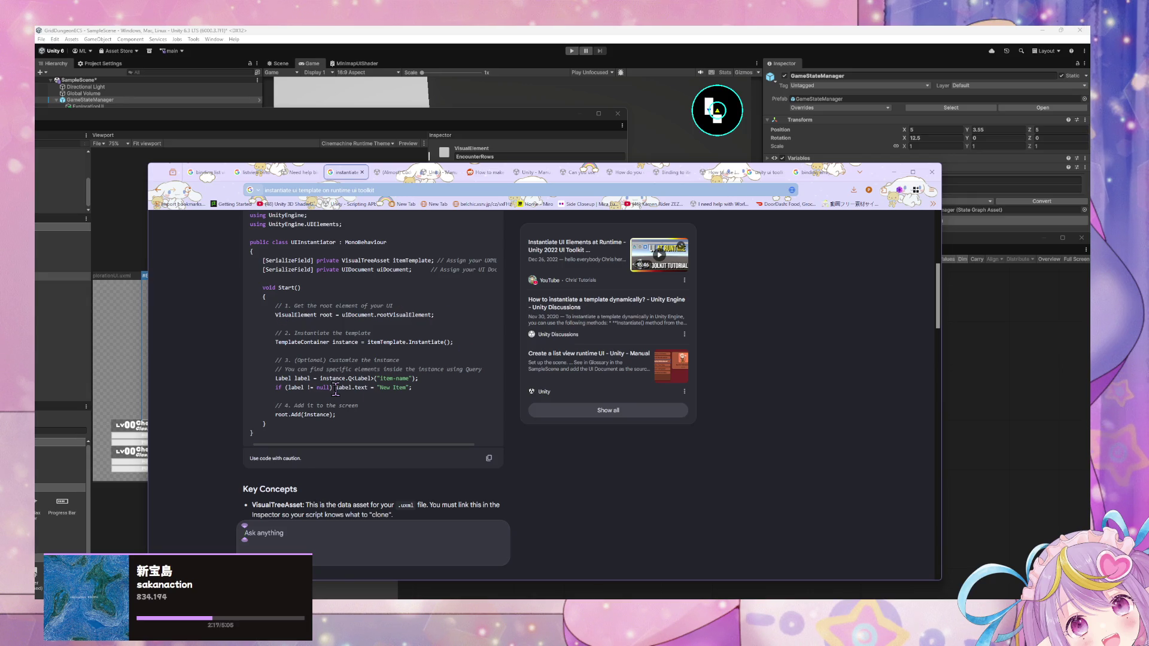
key(alt+Tab)
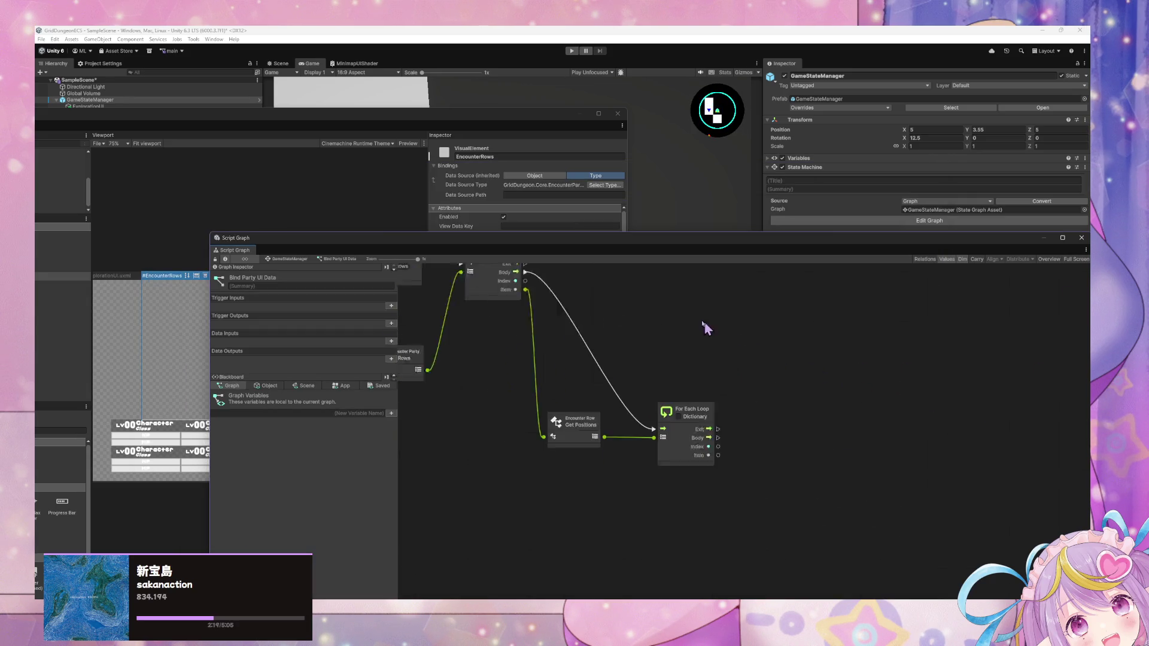
Step: Search the graph's node library for 'uitemplate' and dismiss the search without adding a node
right_click(818, 387)
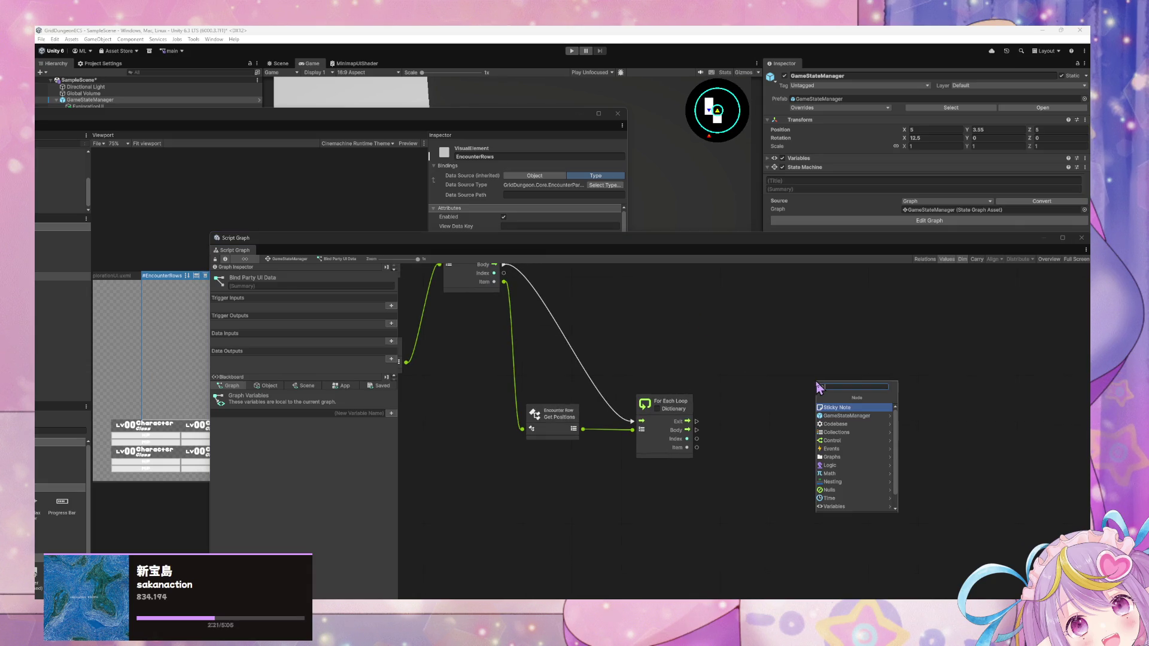
text(ui)
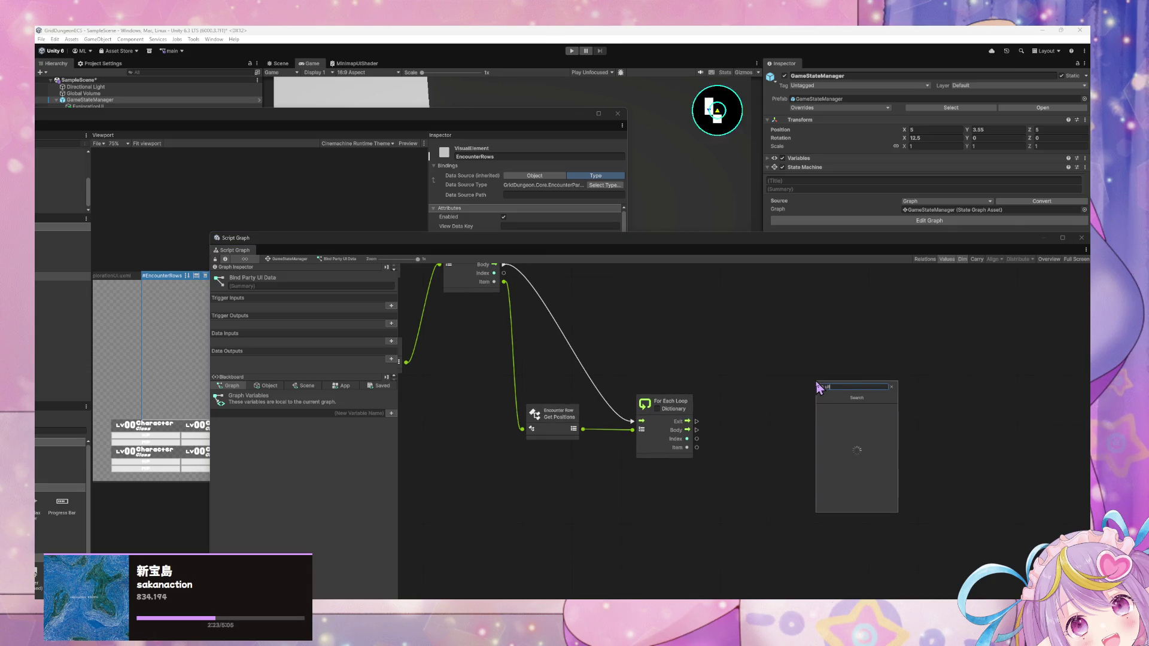
text(template)
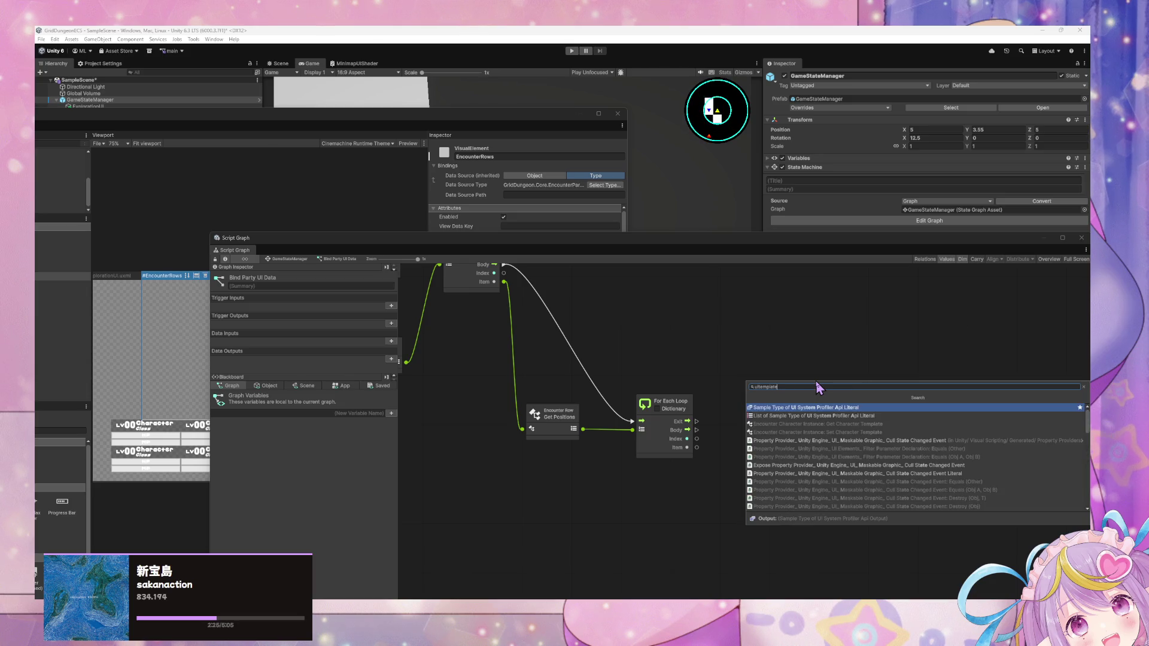
key(Escape)
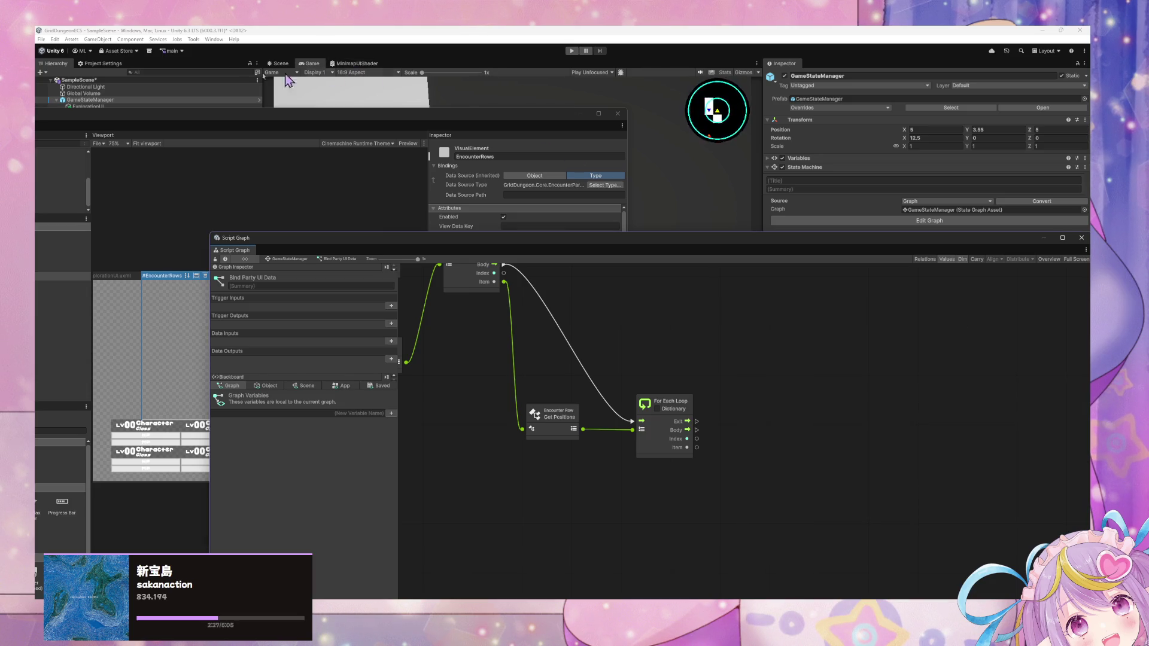
Step: In Visual Scripting project settings, expand Type Options and add a new empty entry
click(100, 62)
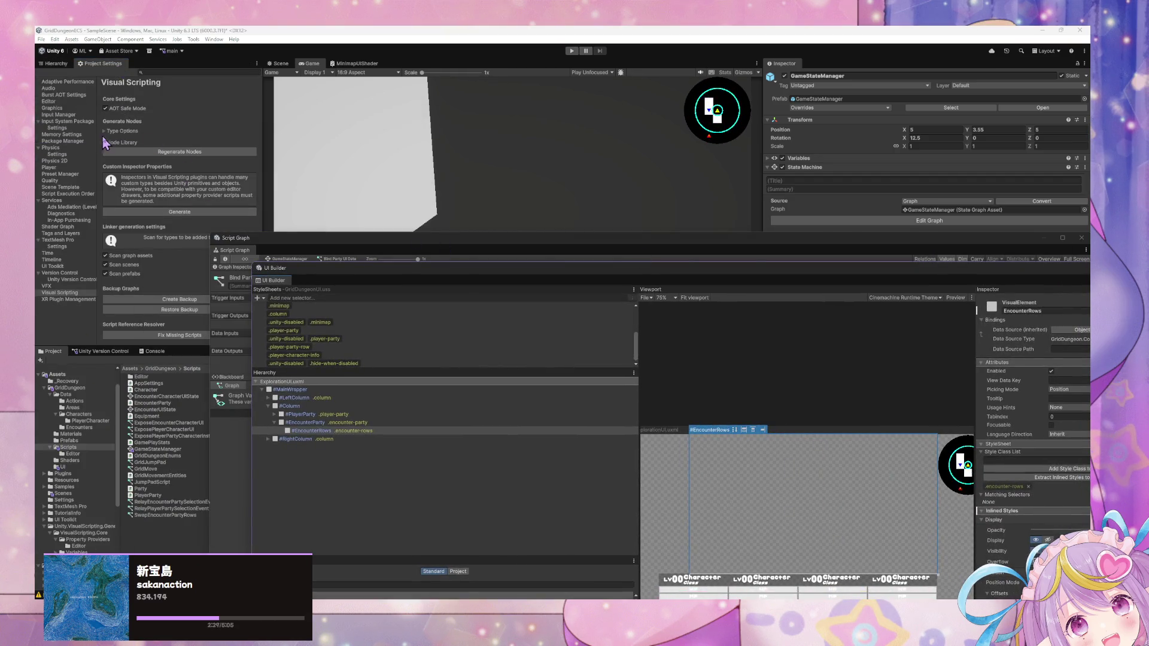
click(106, 143)
scroll(150, 226, down, 5)
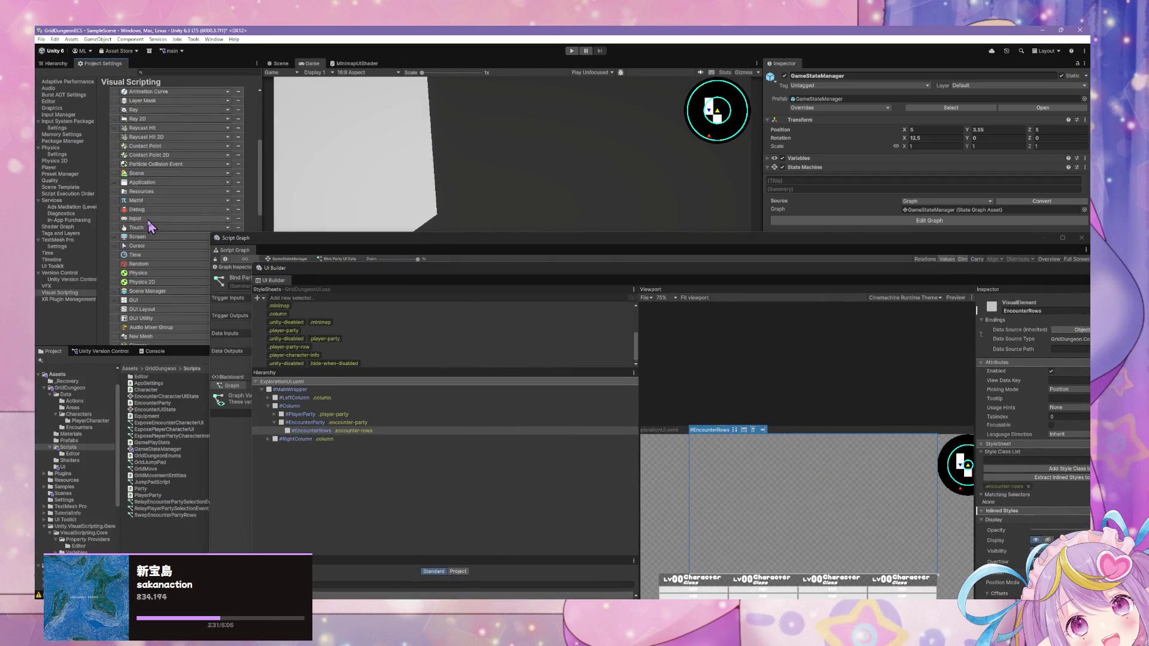
scroll(149, 227, down, 10)
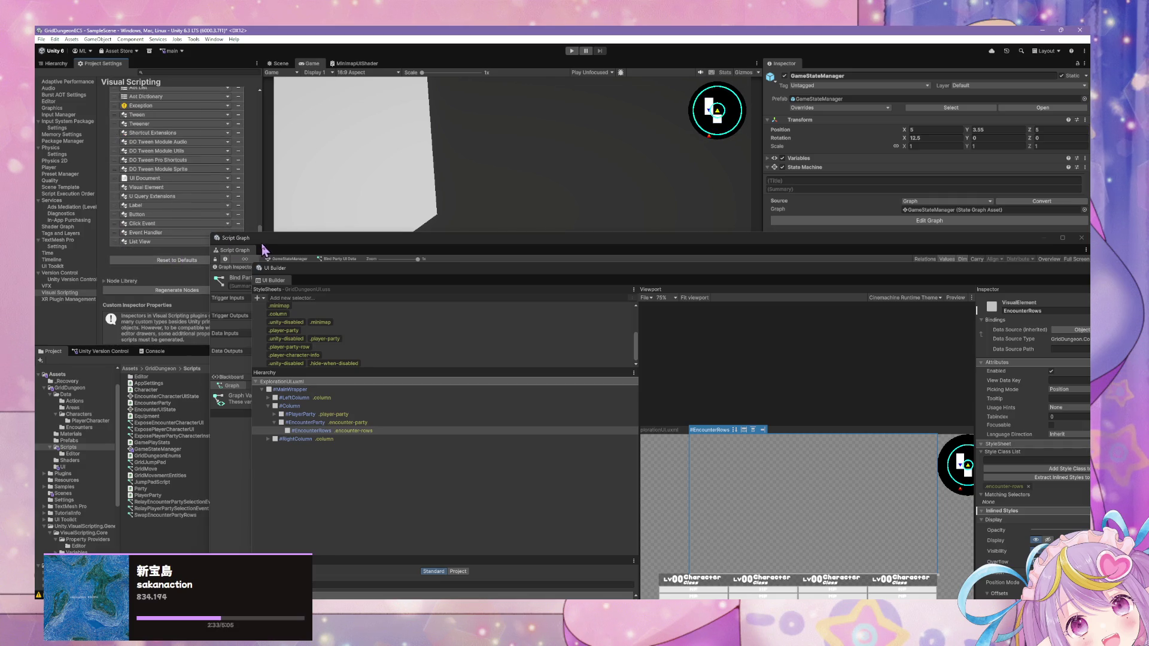
click(238, 252)
Step: Search the type picker for 'ui template', then 'template', and check the browser results without choosing
click(212, 252)
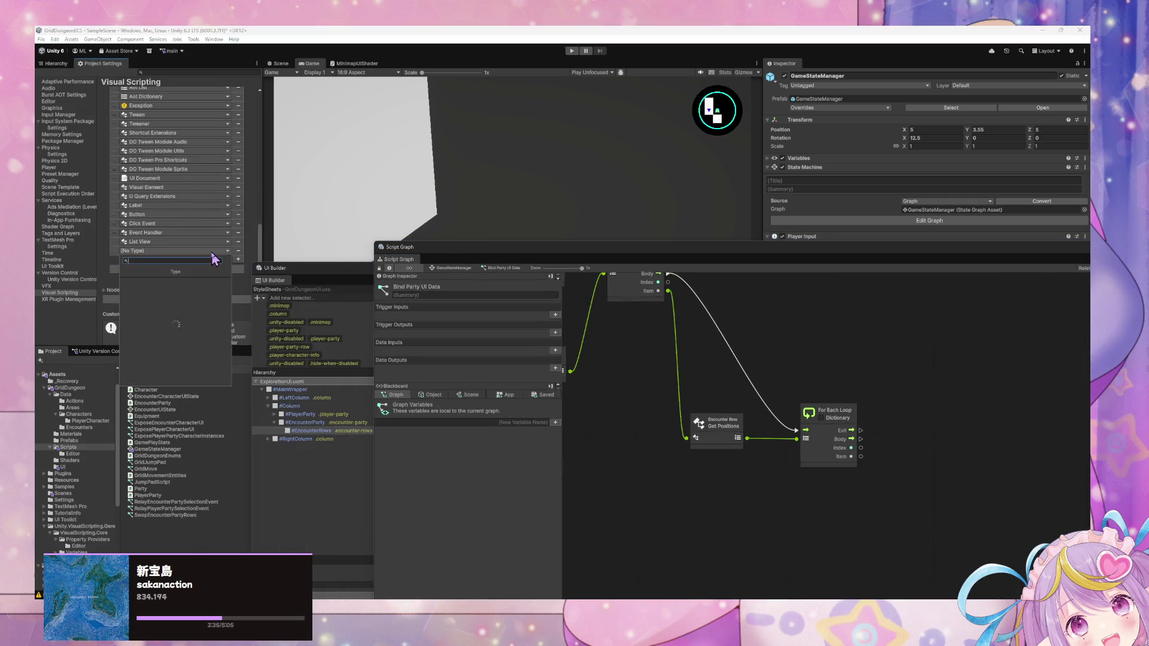
text(ui tem)
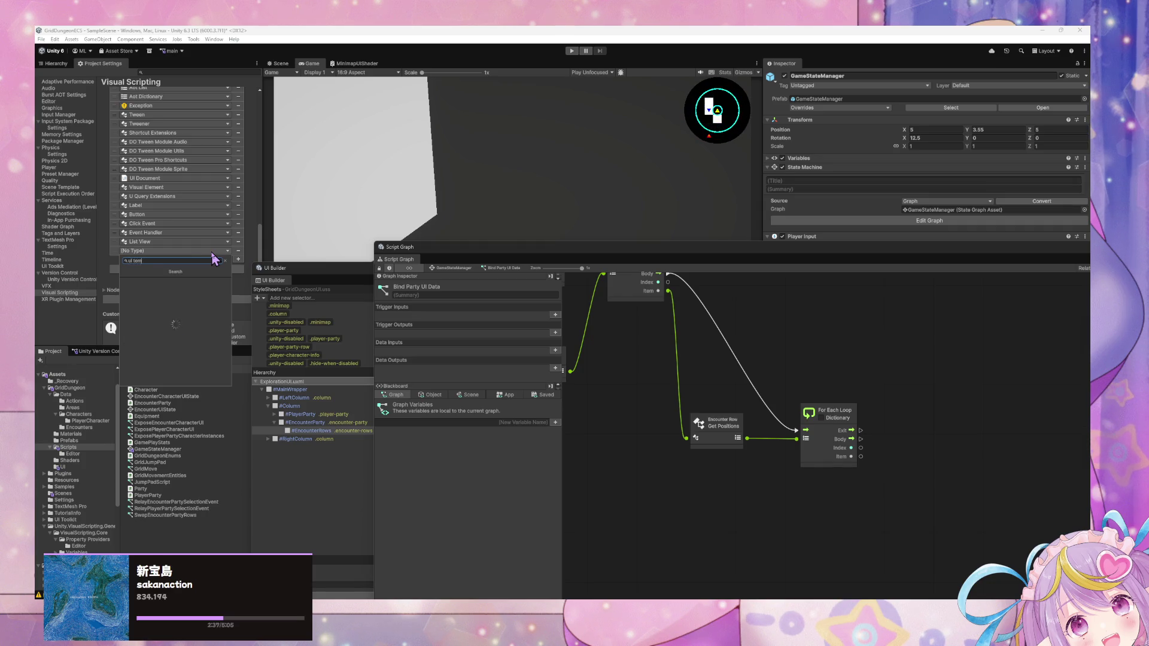
text(plate)
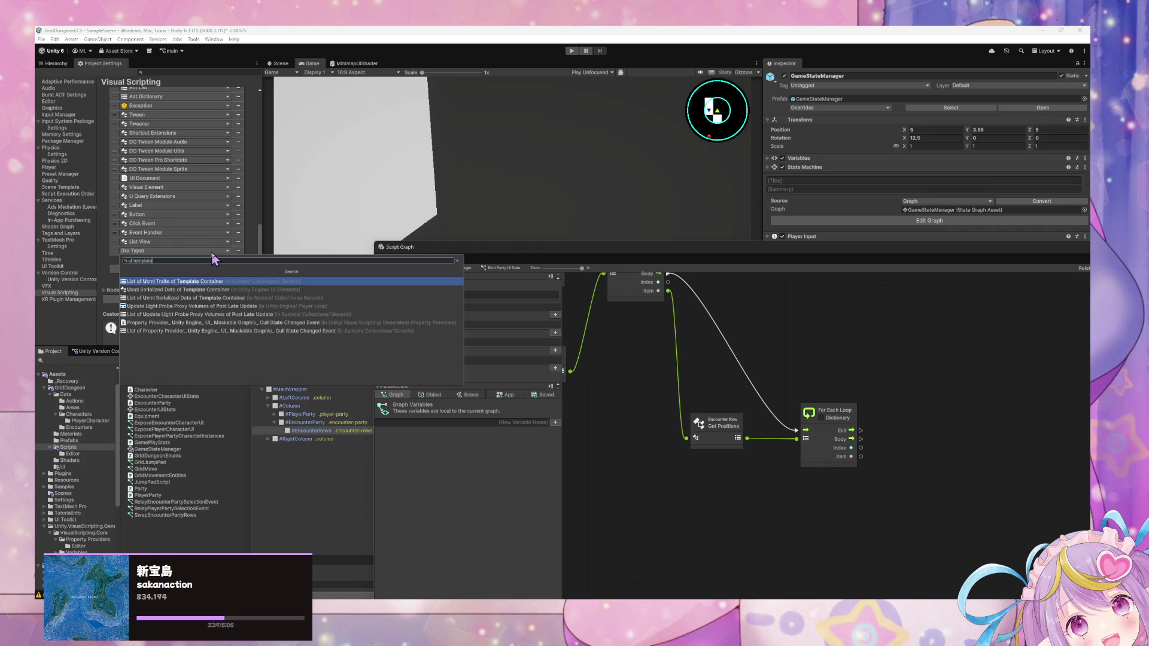
key(Home)
key(Delete)
key(Delete)
key(Delete)
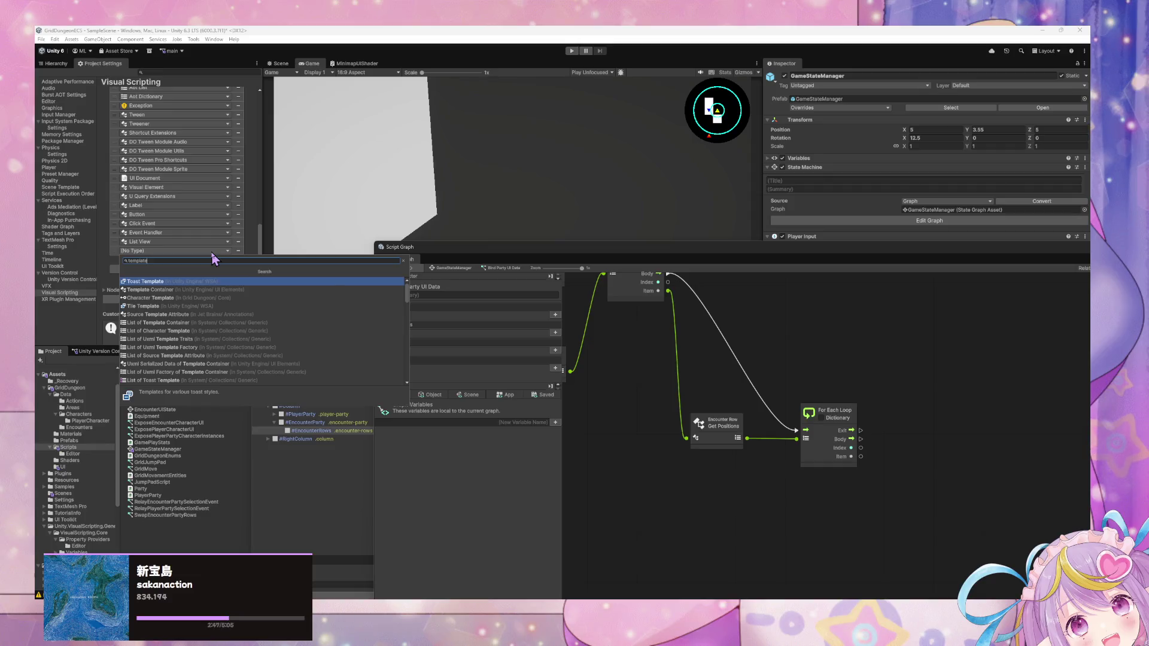
key(Escape)
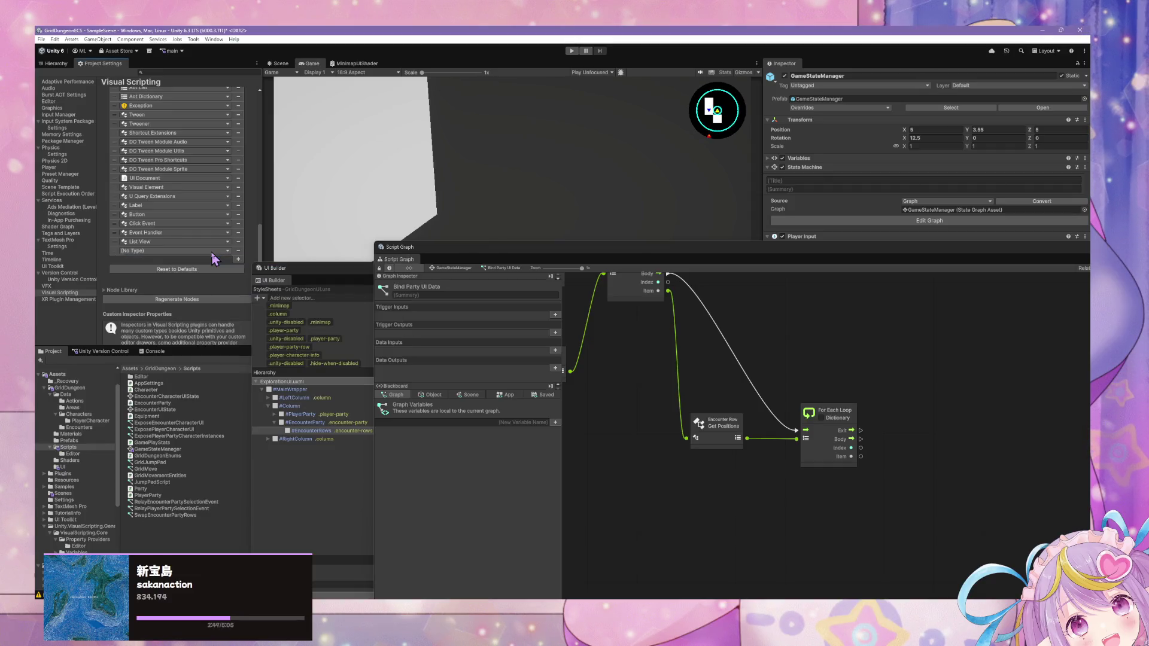
mouse_move(490, 535)
click(598, 575)
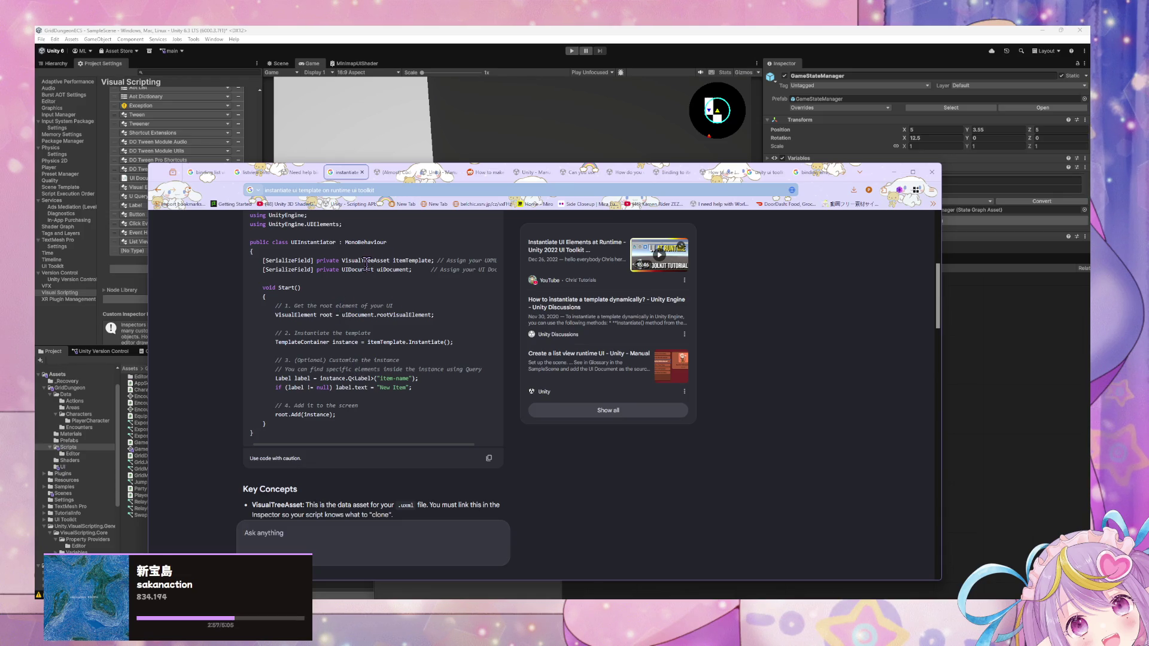
click(893, 172)
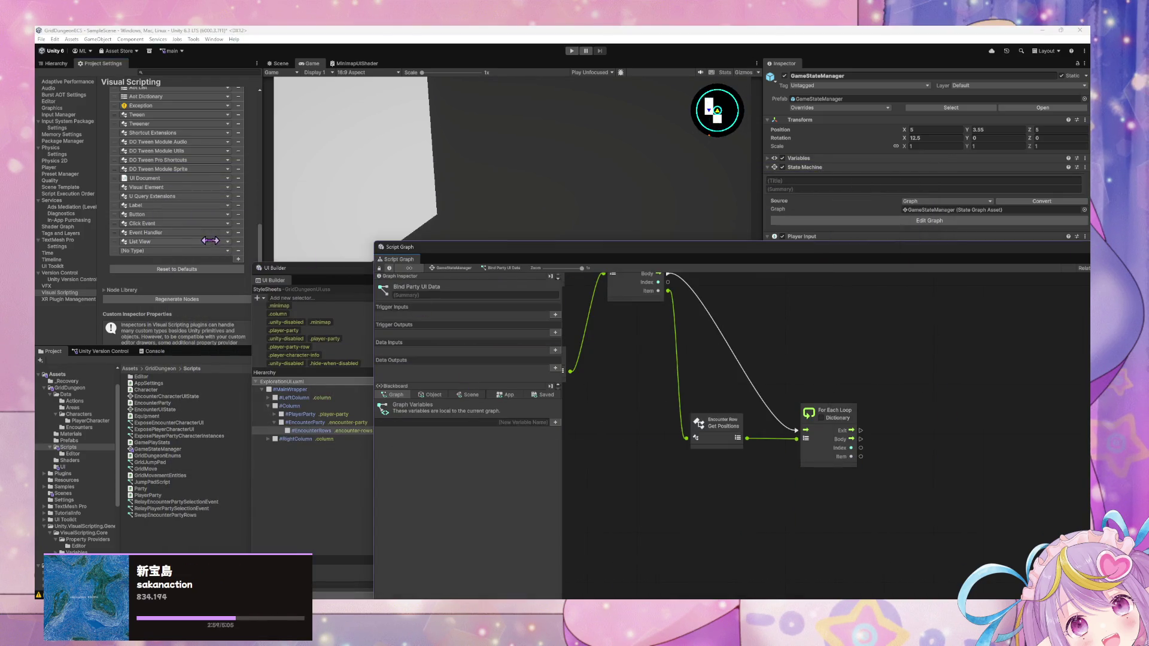
Step: Set the new type option to Visual Tree Asset and start regenerating the nodes
click(187, 252)
text(visu)
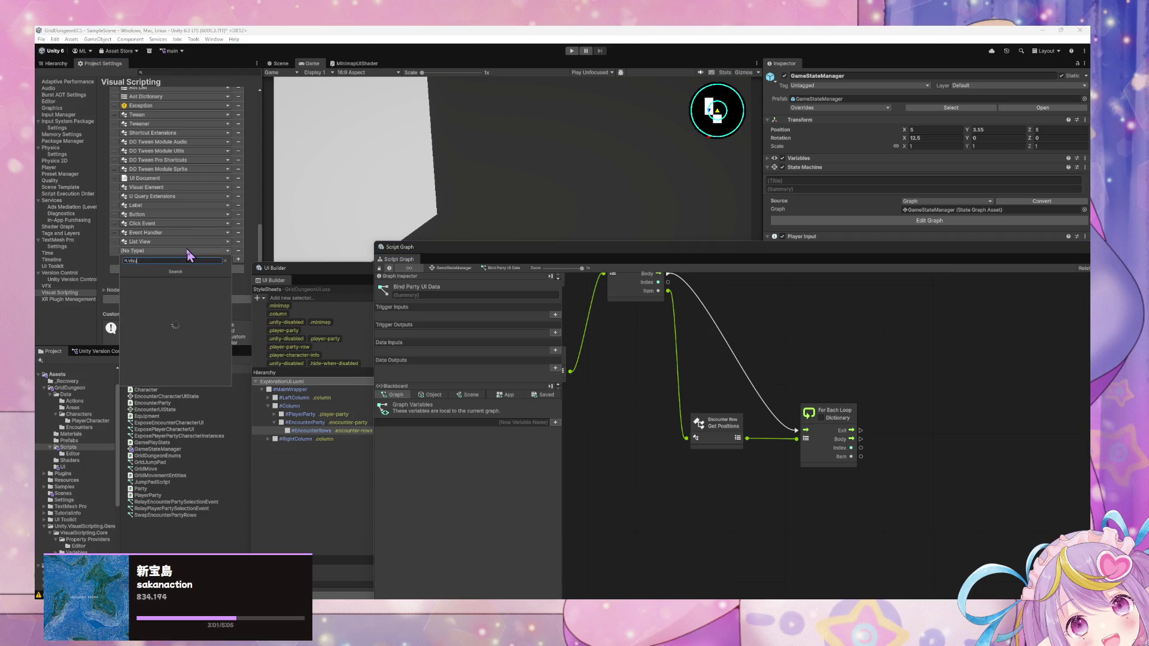
text(al tree asset)
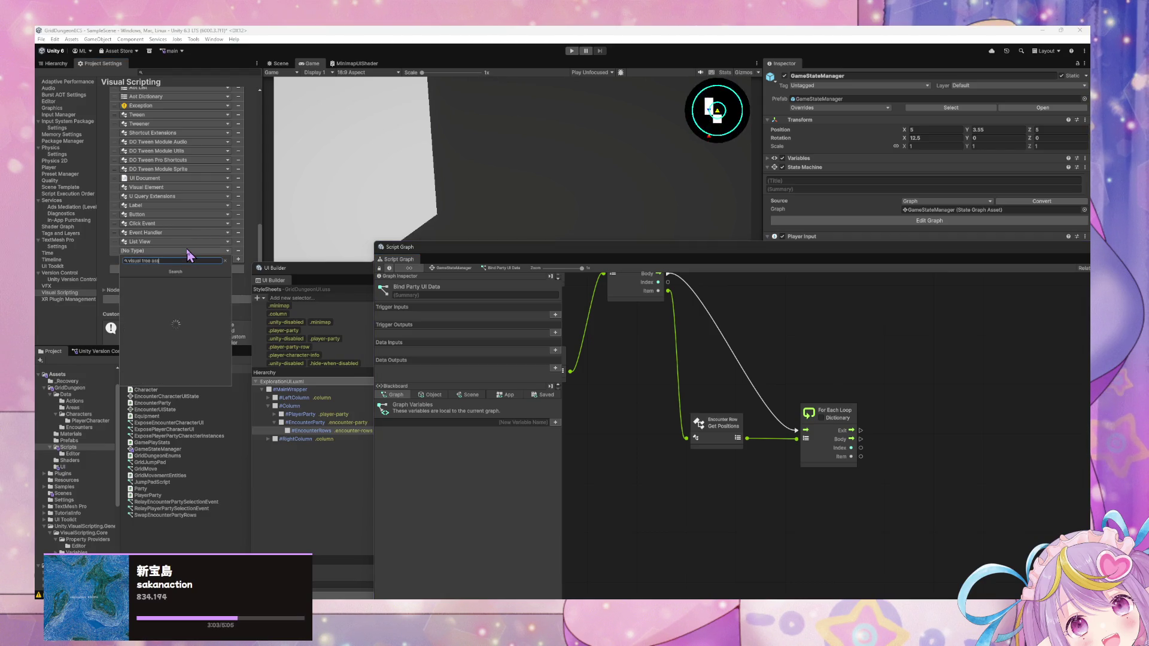
key(Return)
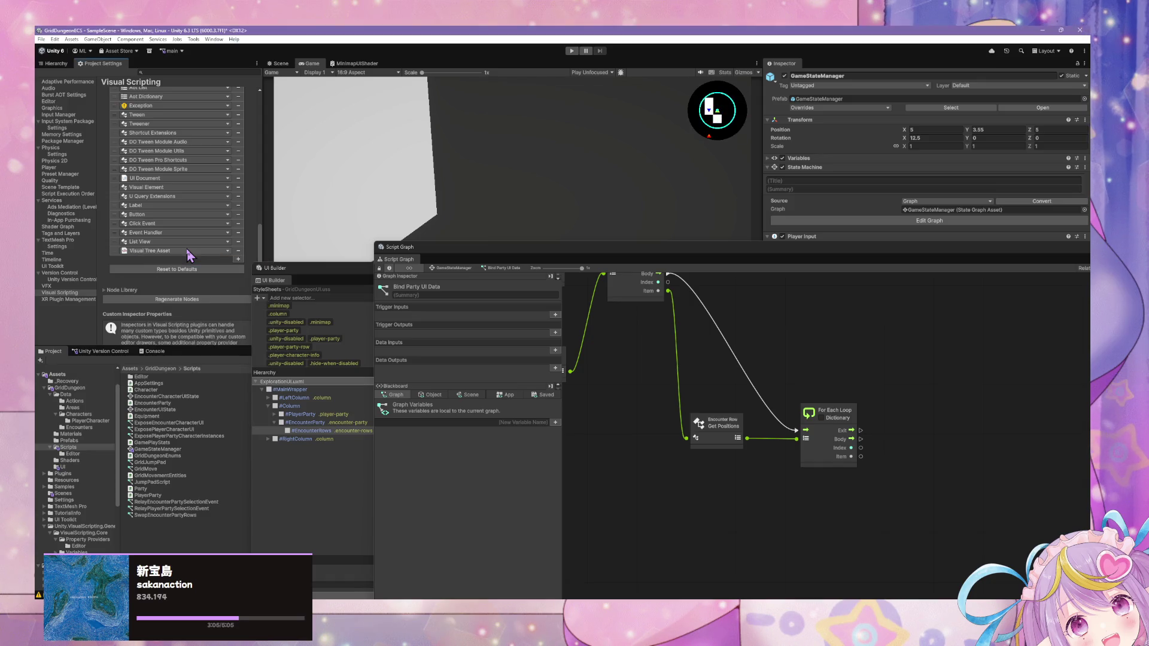
click(176, 299)
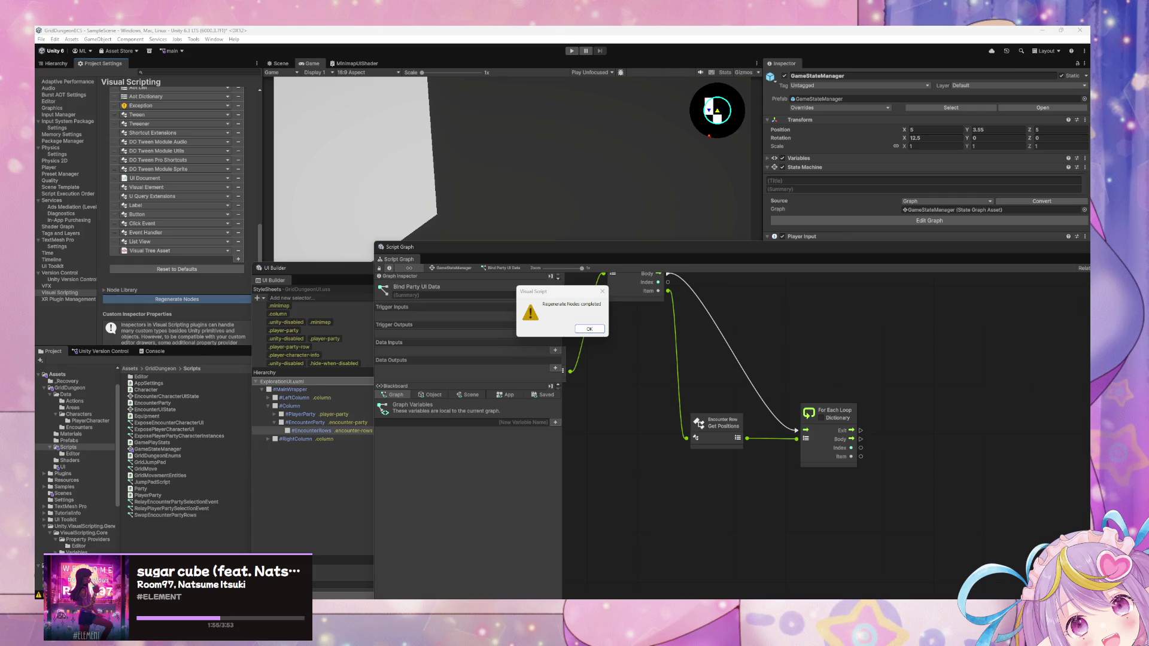
Step: Click OK on the node regeneration completed message
click(597, 330)
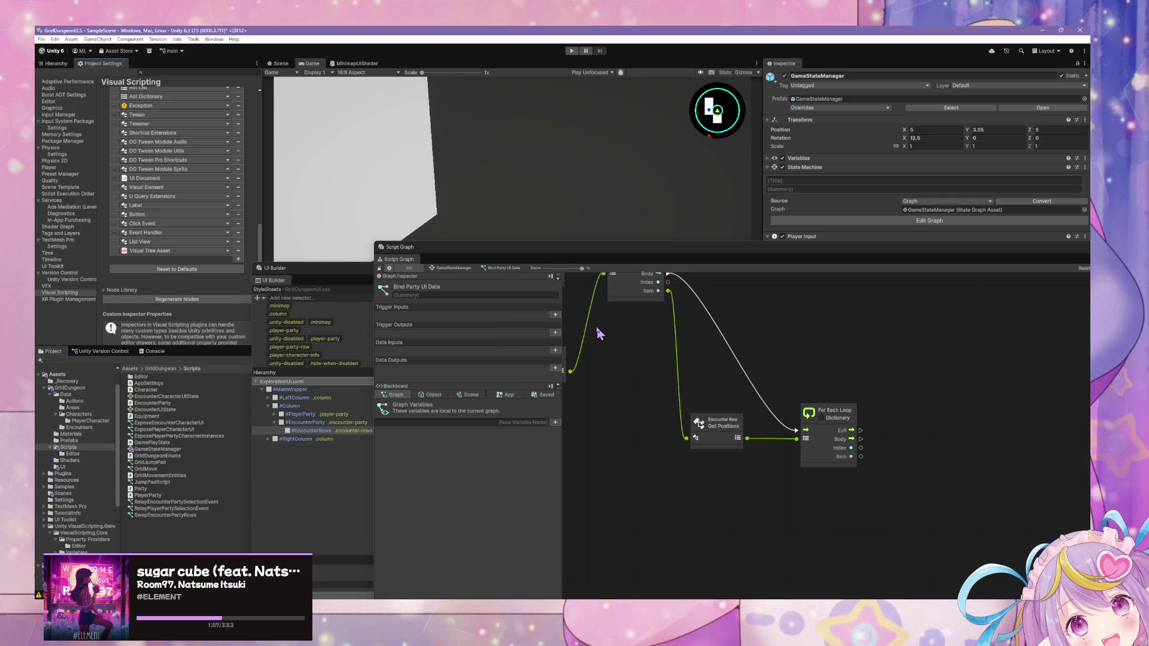
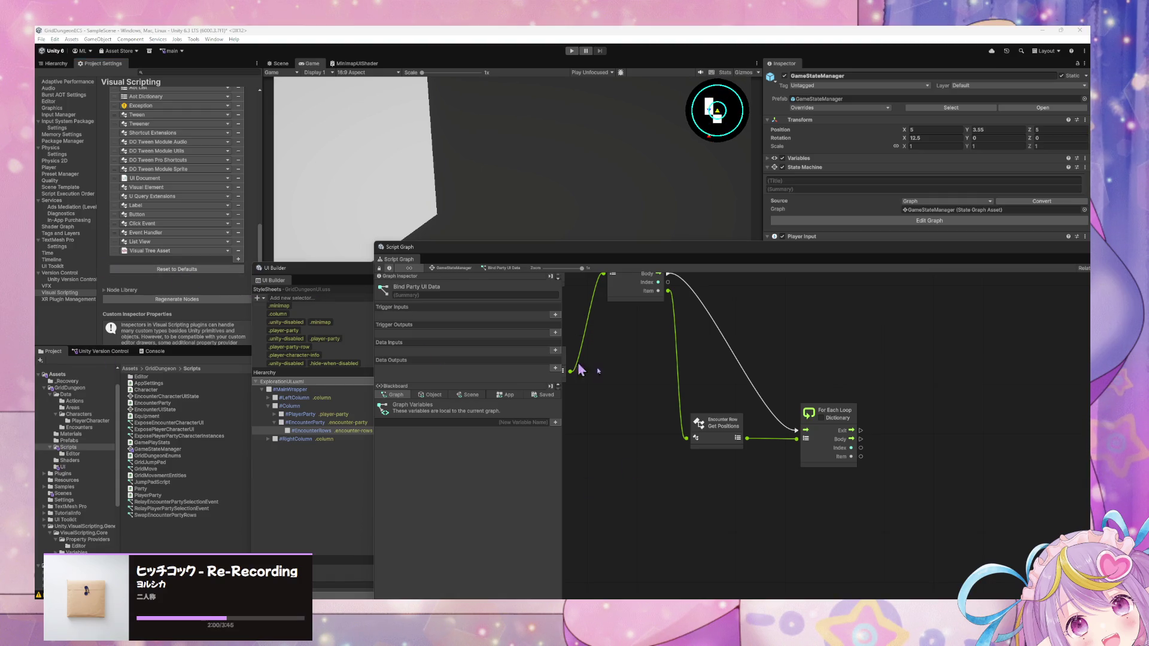
Step: Move the Script Graph window up-left and pan to the nested For Each Loop nodes
click(759, 518)
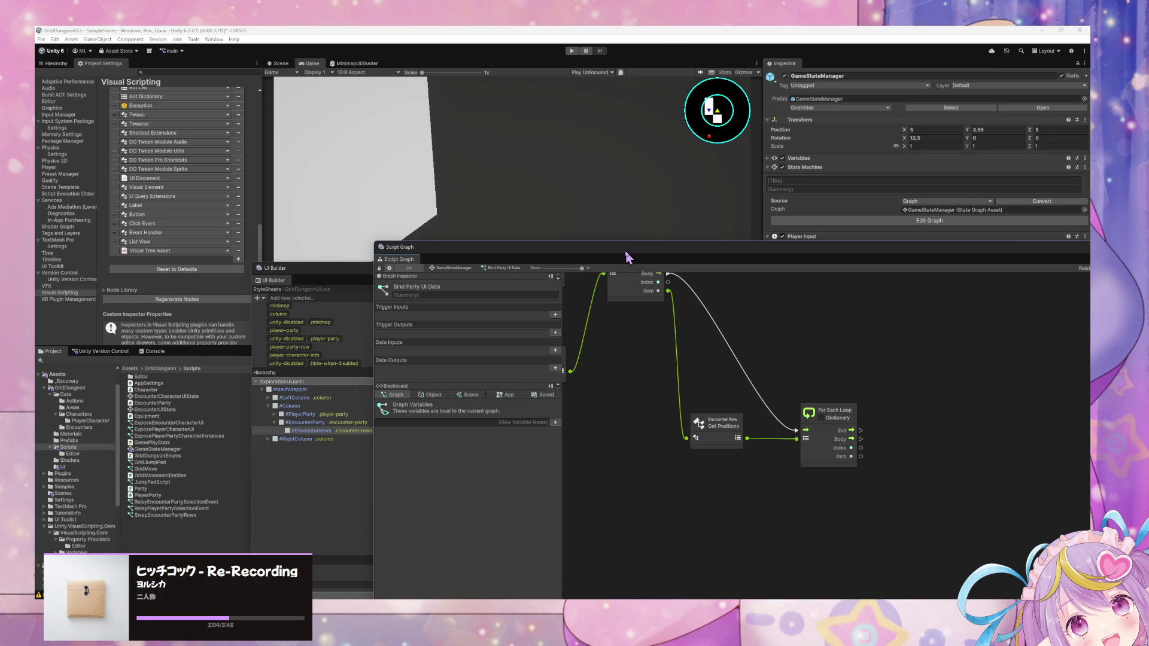
drag(627, 256, 461, 253)
mouse_move(579, 374)
mouse_down()
mouse_move(712, 479)
mouse_move(750, 456)
mouse_up()
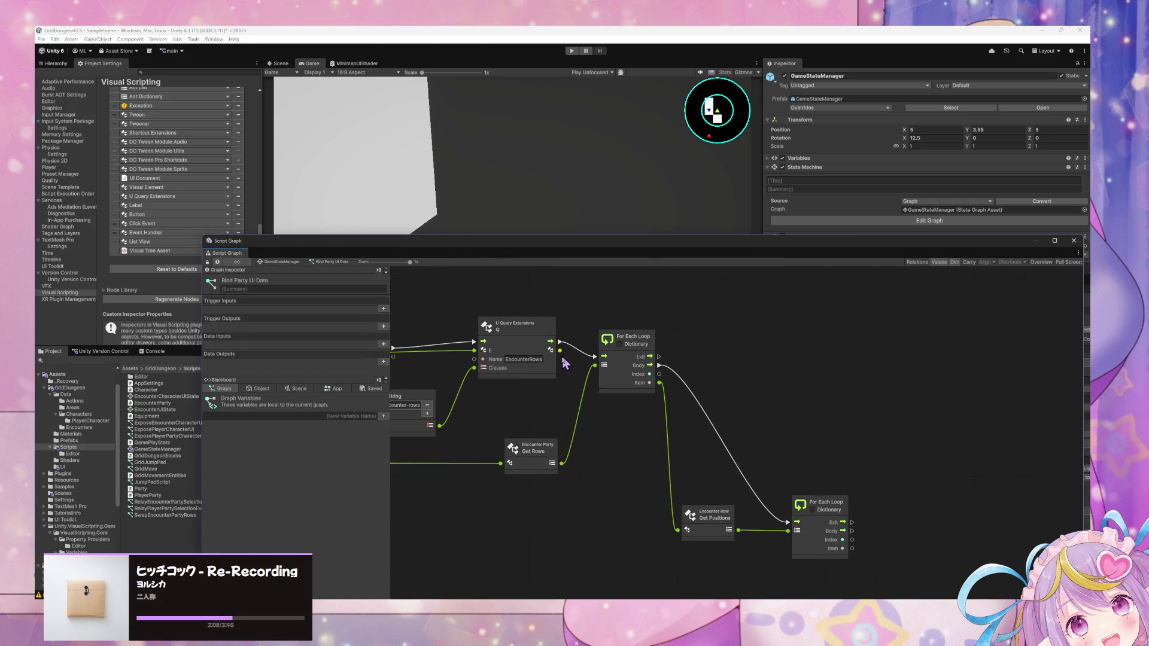
drag(564, 423, 667, 413)
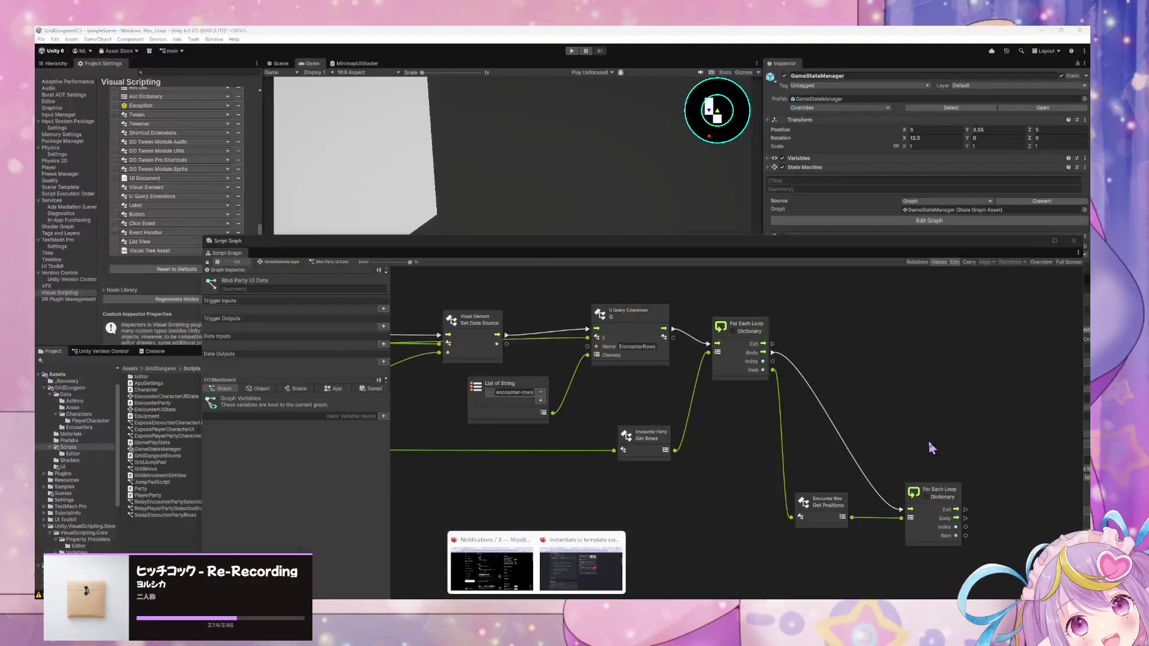
drag(934, 447, 745, 390)
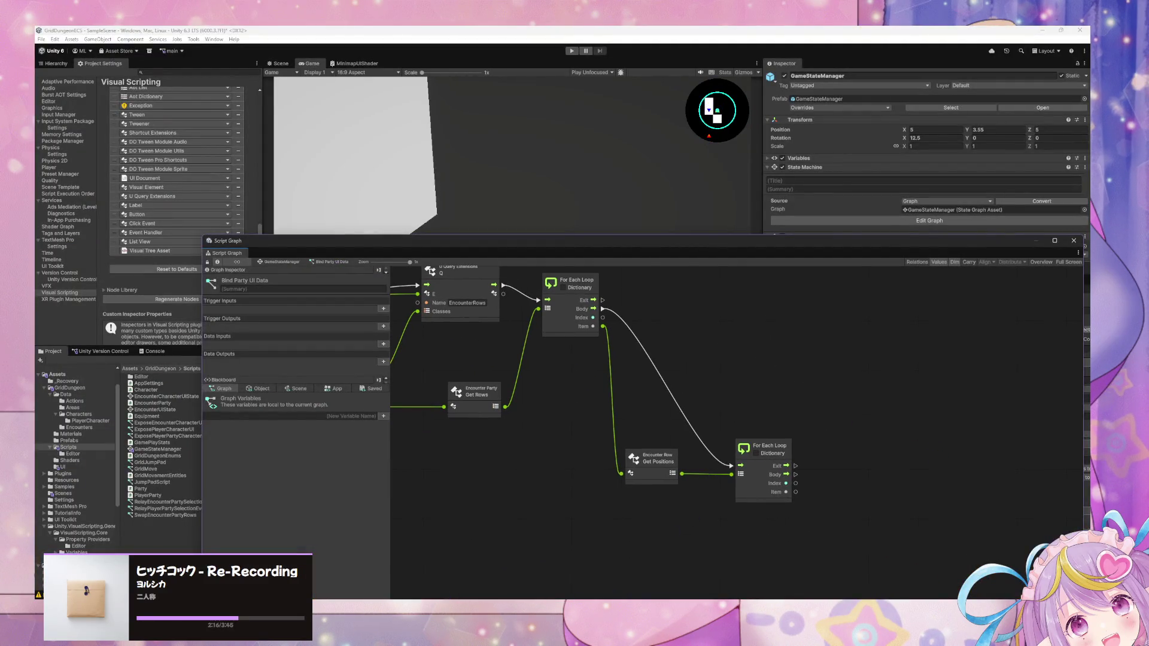
Step: Check the browser page about instantiating templates, then return to the graph
mouse_move(526, 593)
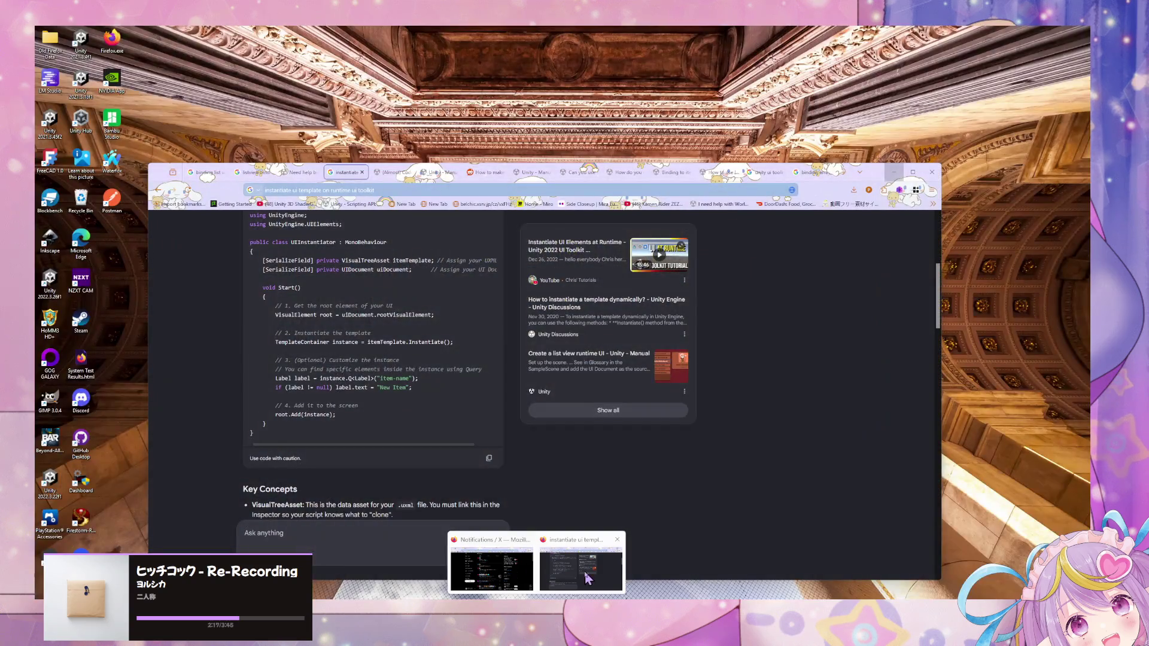
click(486, 559)
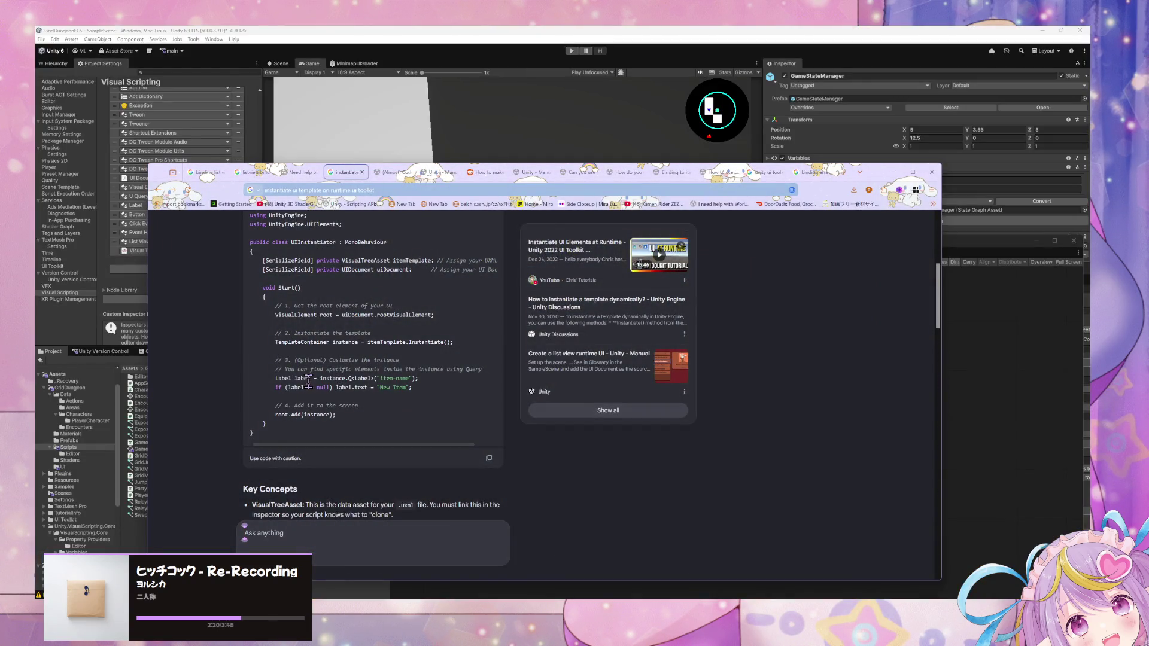
click(957, 464)
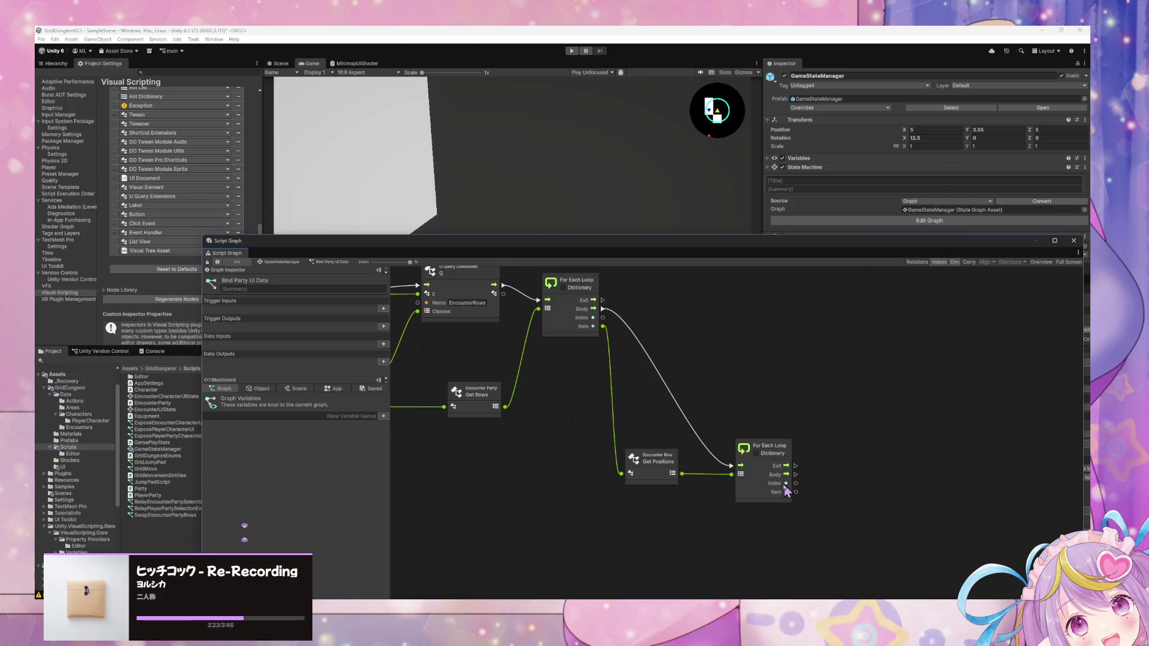
Step: Add a Visual Tree Asset Instantiate node beside the inner loop
right_click(741, 507)
text(visua)
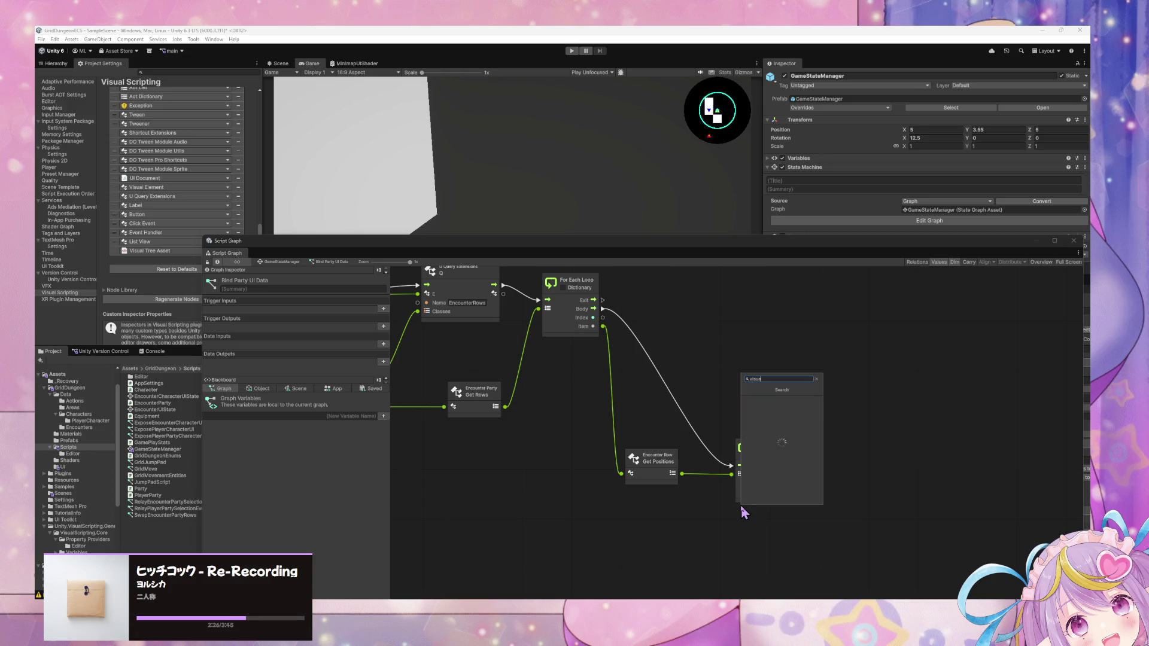
text(l element)
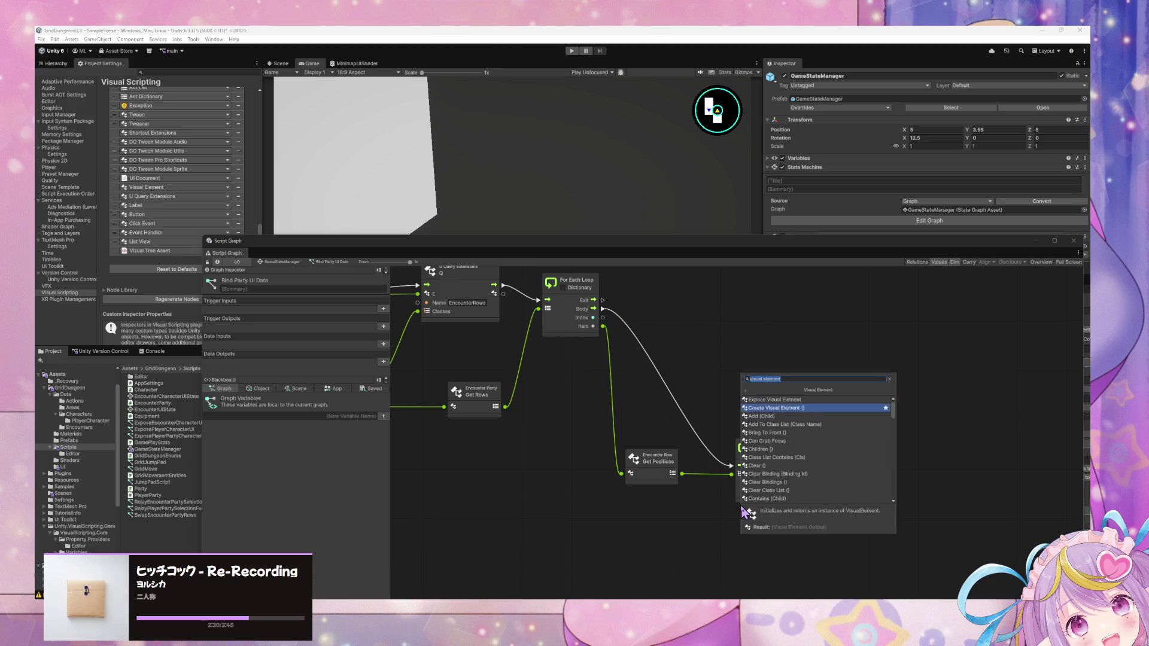
key(Down)
key(Down)
key(Down)
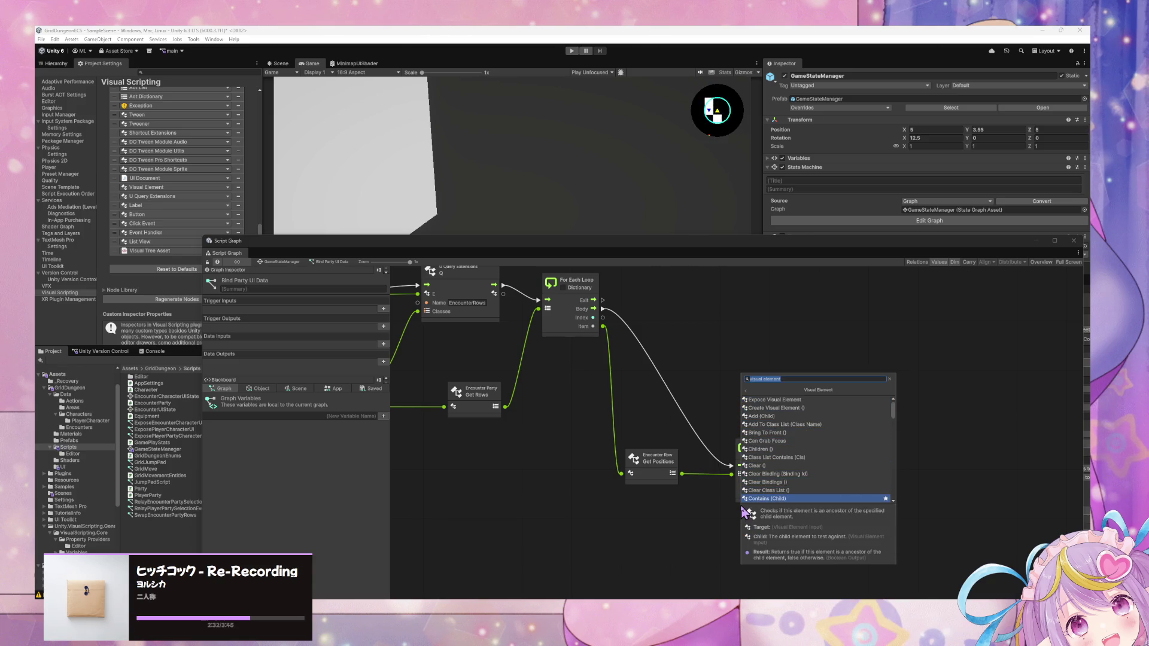
key(Down)
key(Down)
key(Down)
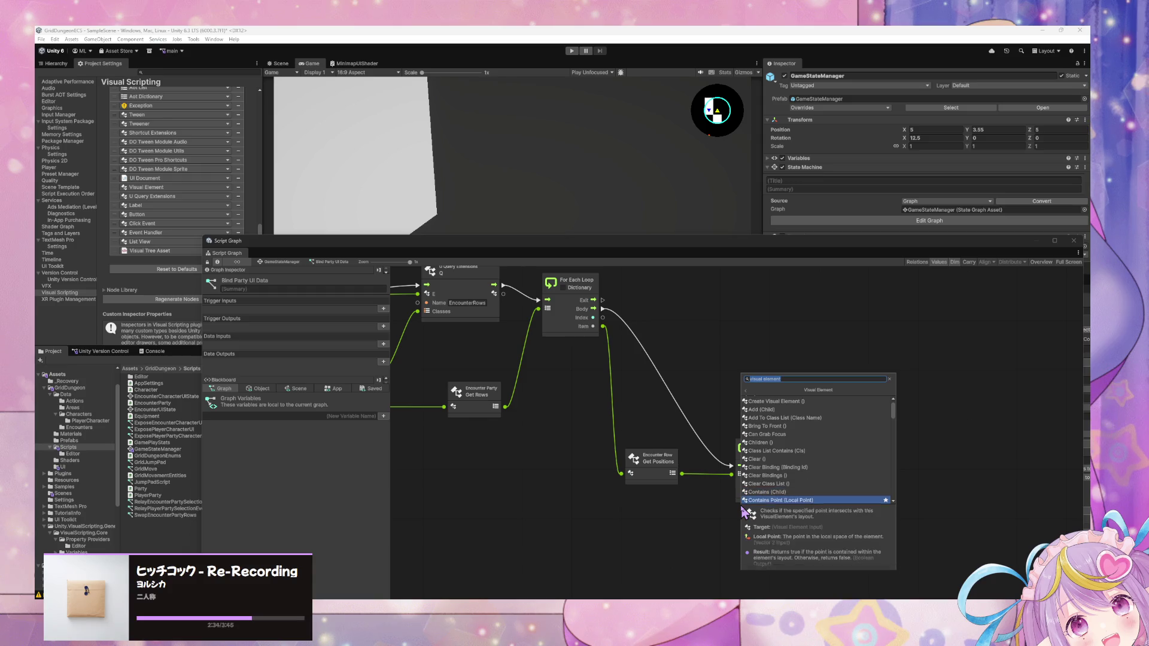
text(v)
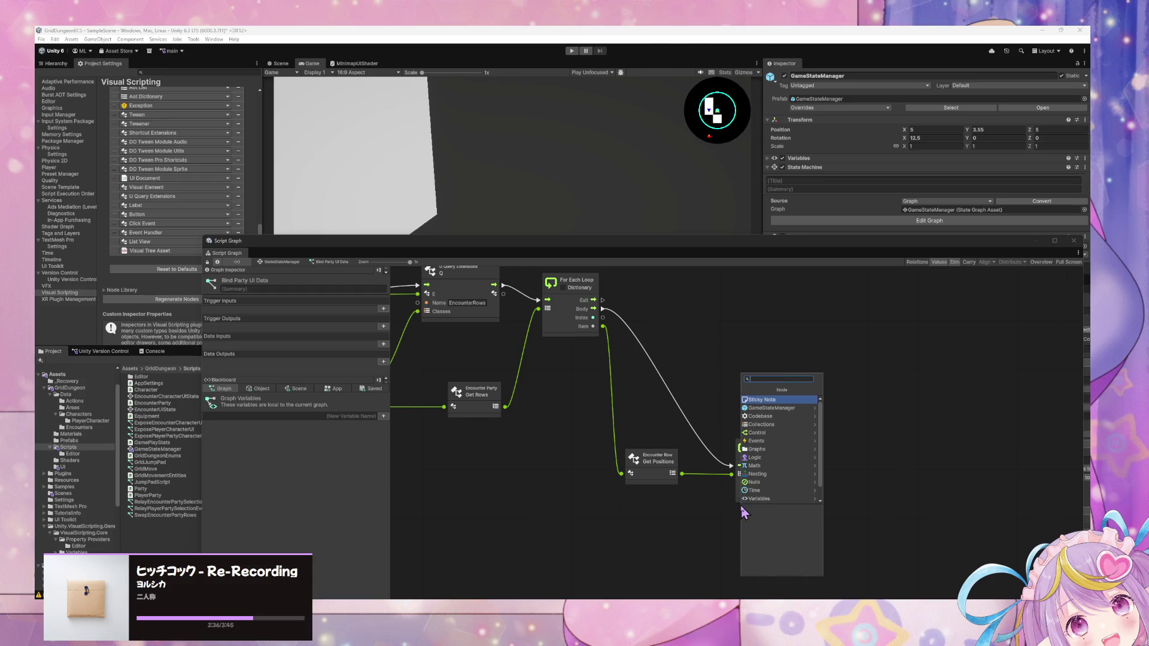
text(is)
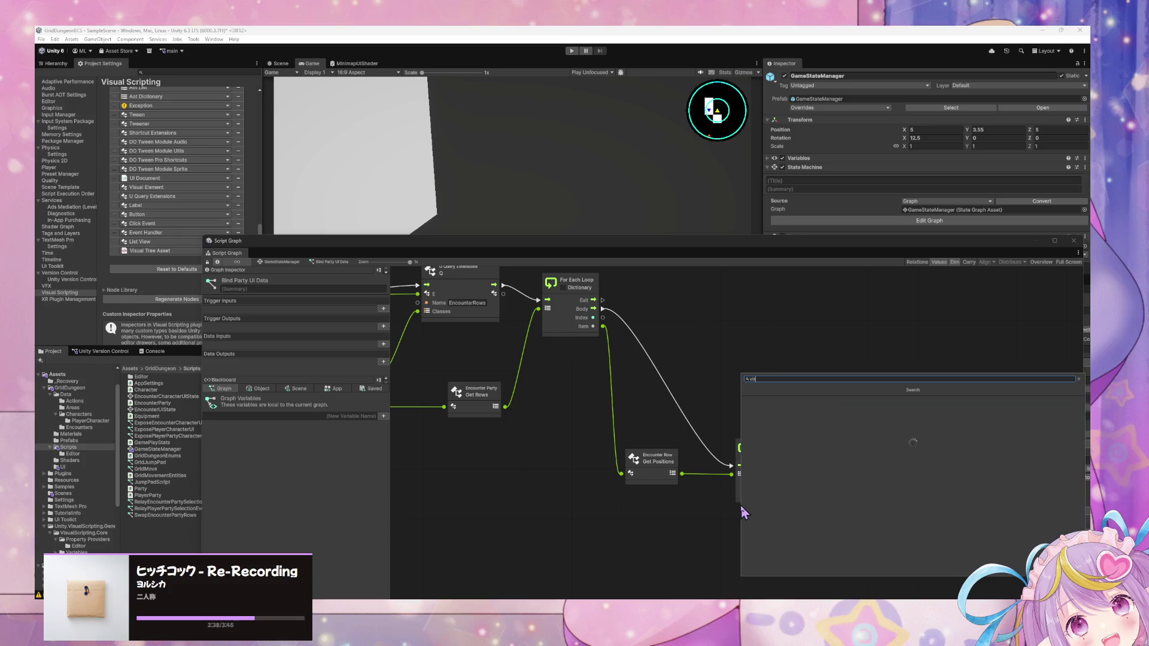
text(ual tree asset)
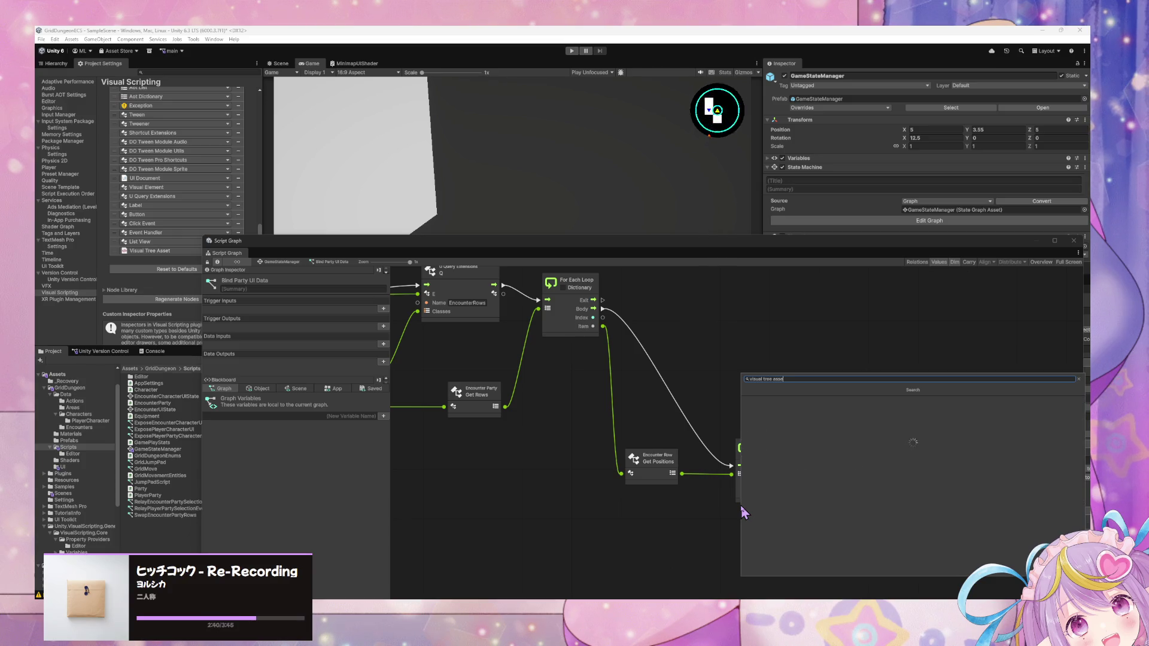
key(Return)
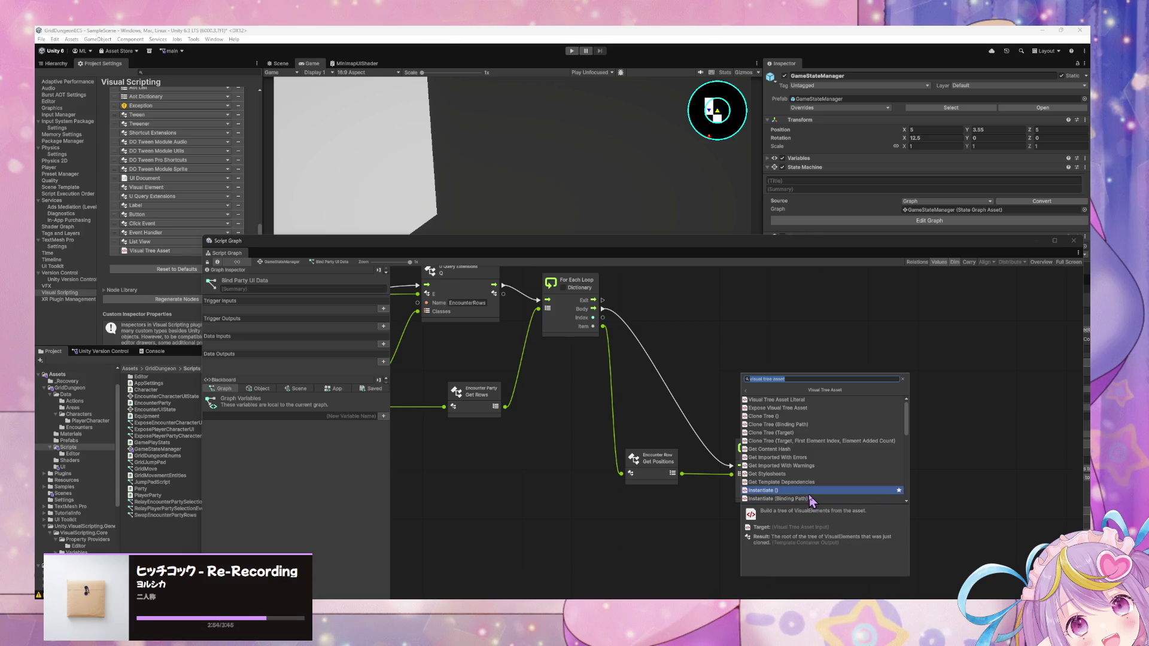
click(809, 494)
drag(744, 513, 845, 482)
Step: Set EncounterCharacterInstance as Instantiate's template and wire the loop's Body into it
click(854, 470)
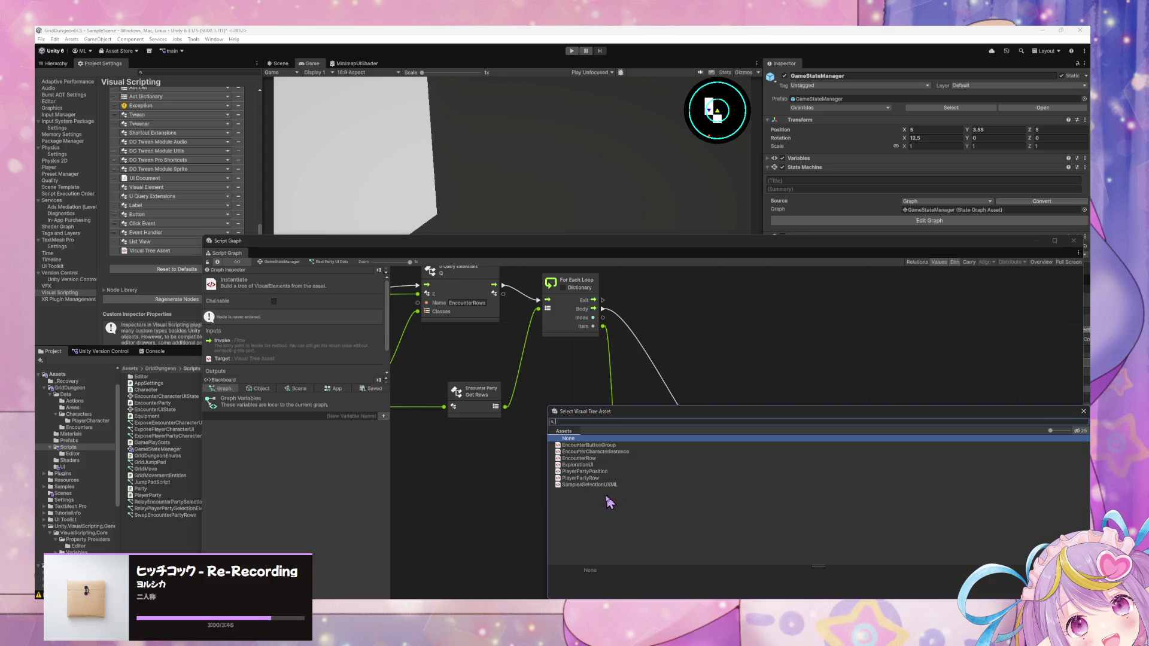
double_click(620, 453)
drag(845, 452, 863, 467)
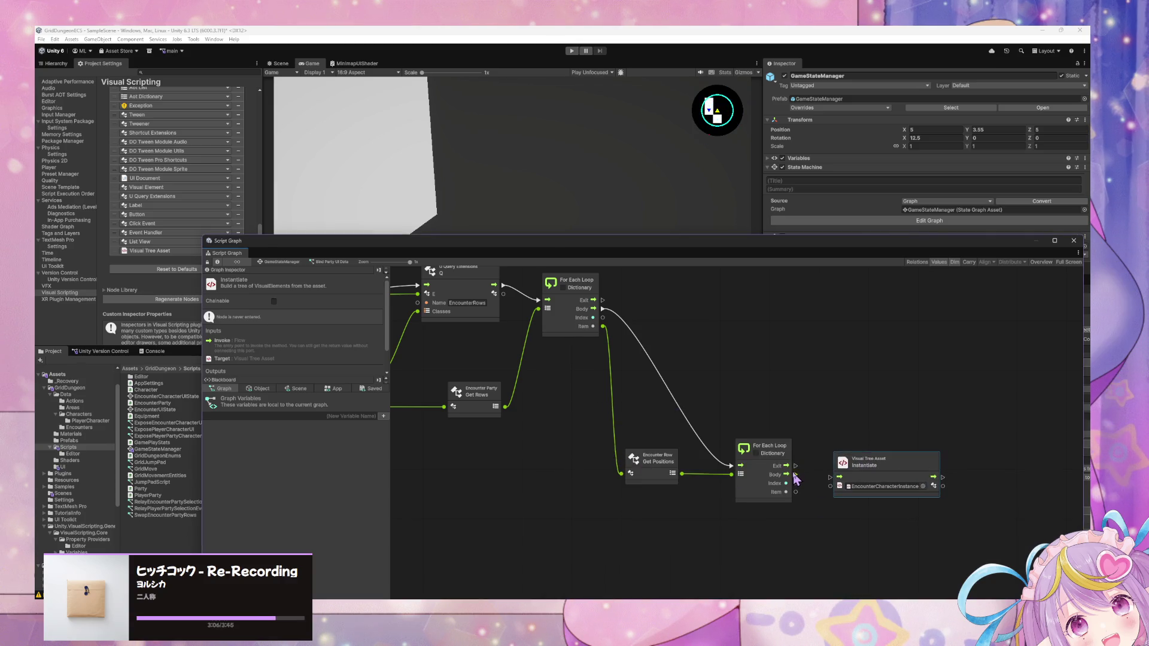
drag(786, 474, 833, 476)
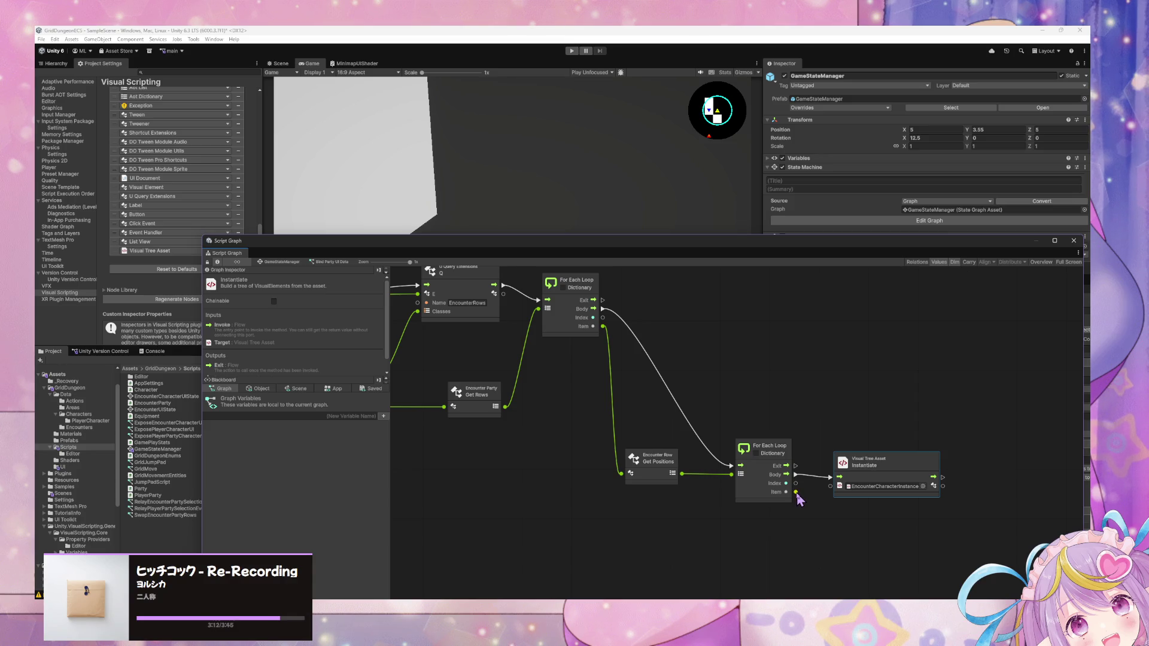
drag(862, 470, 864, 470)
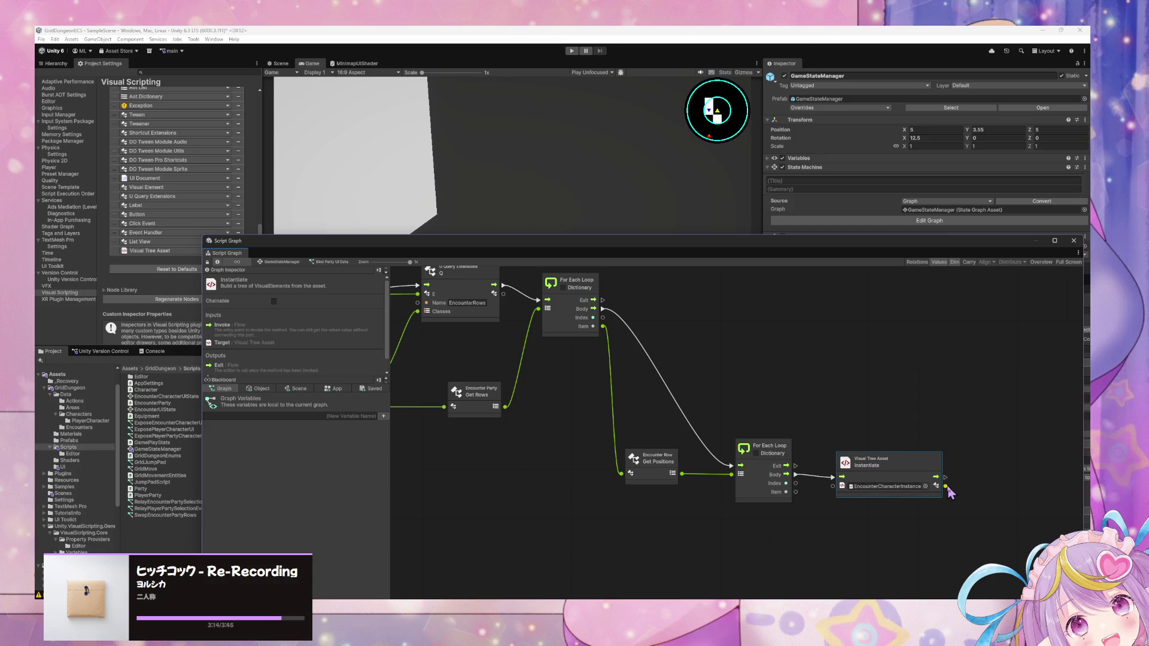
key(alt+Tab)
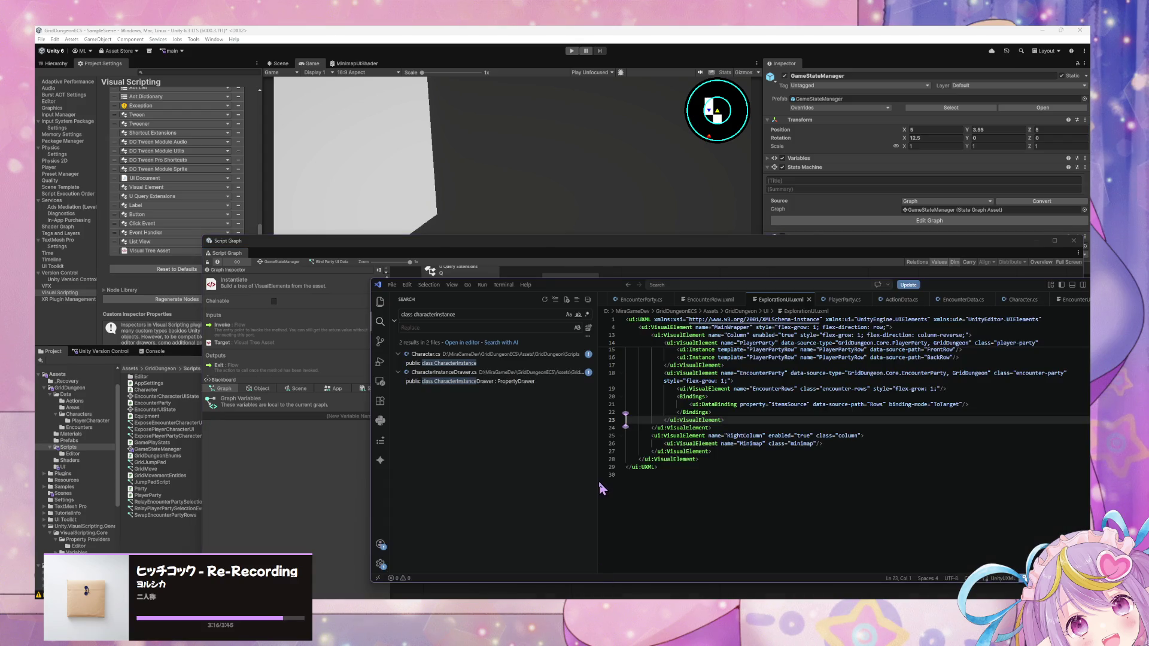
mouse_move(537, 597)
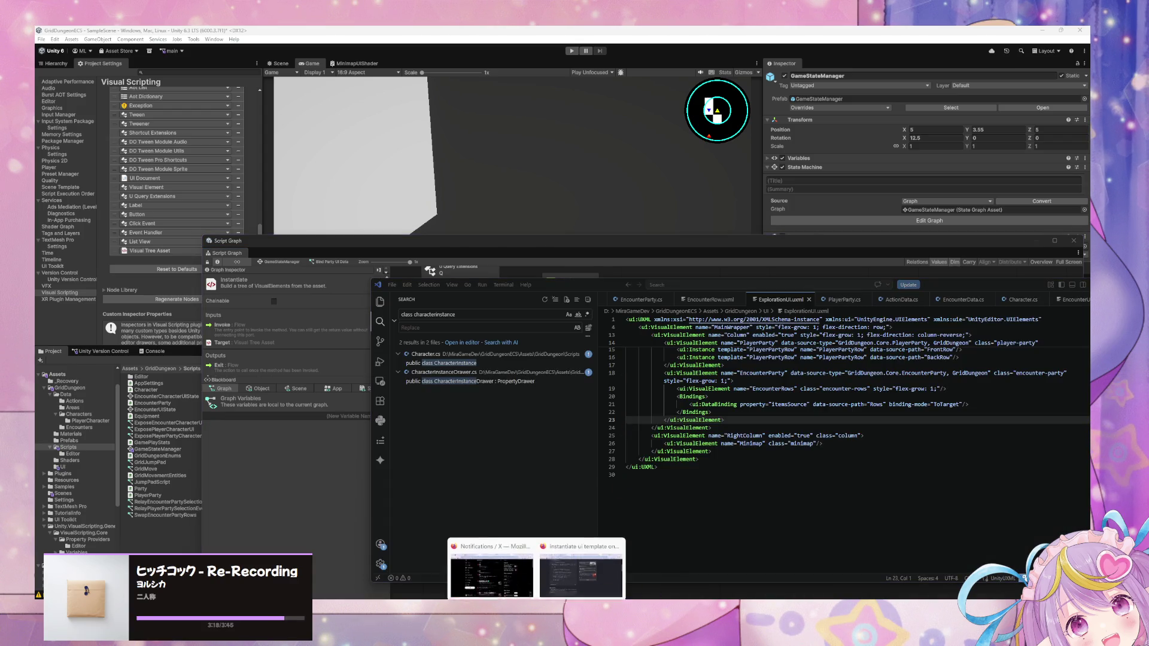
mouse_move(566, 576)
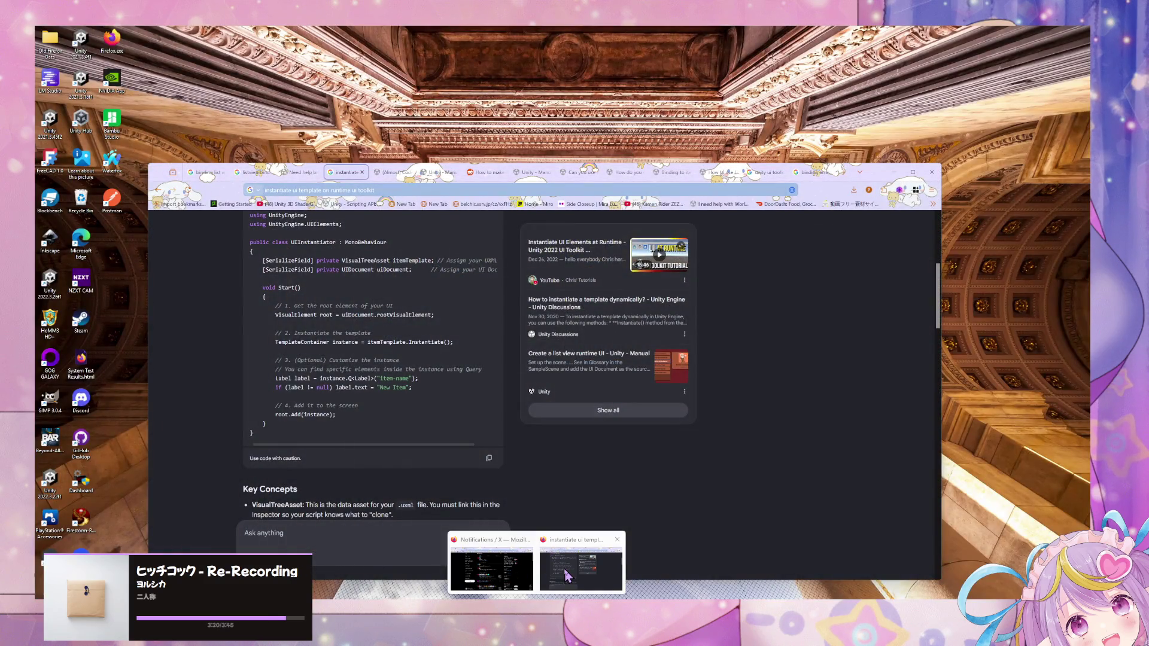
click(567, 576)
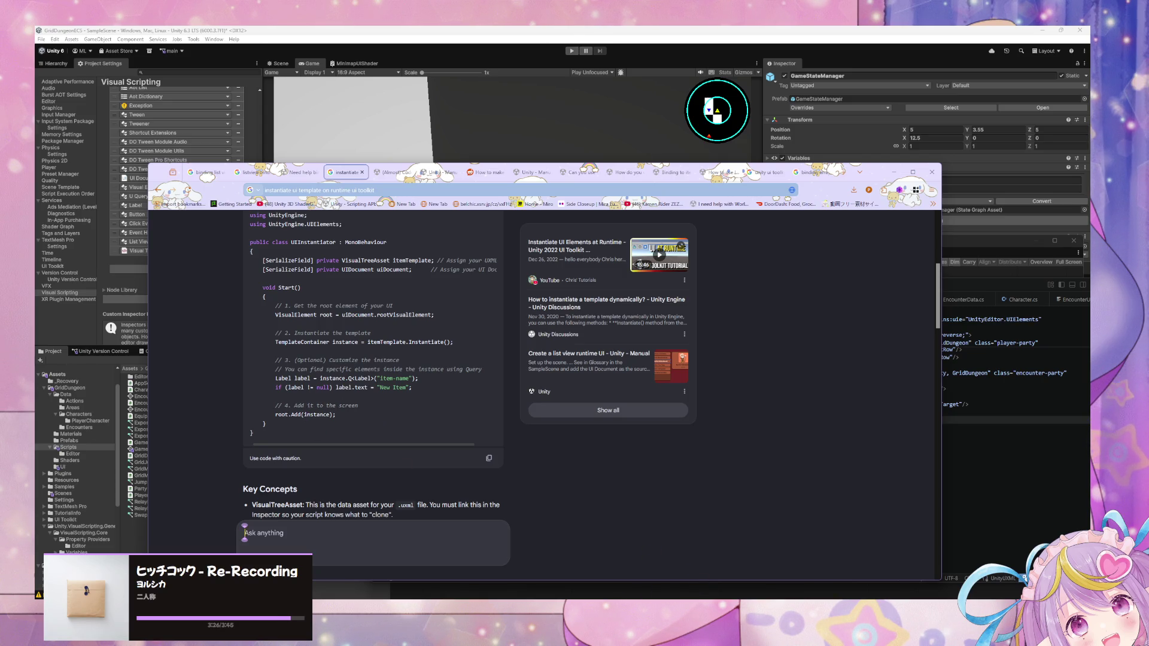
key(alt+Tab)
mouse_move(764, 592)
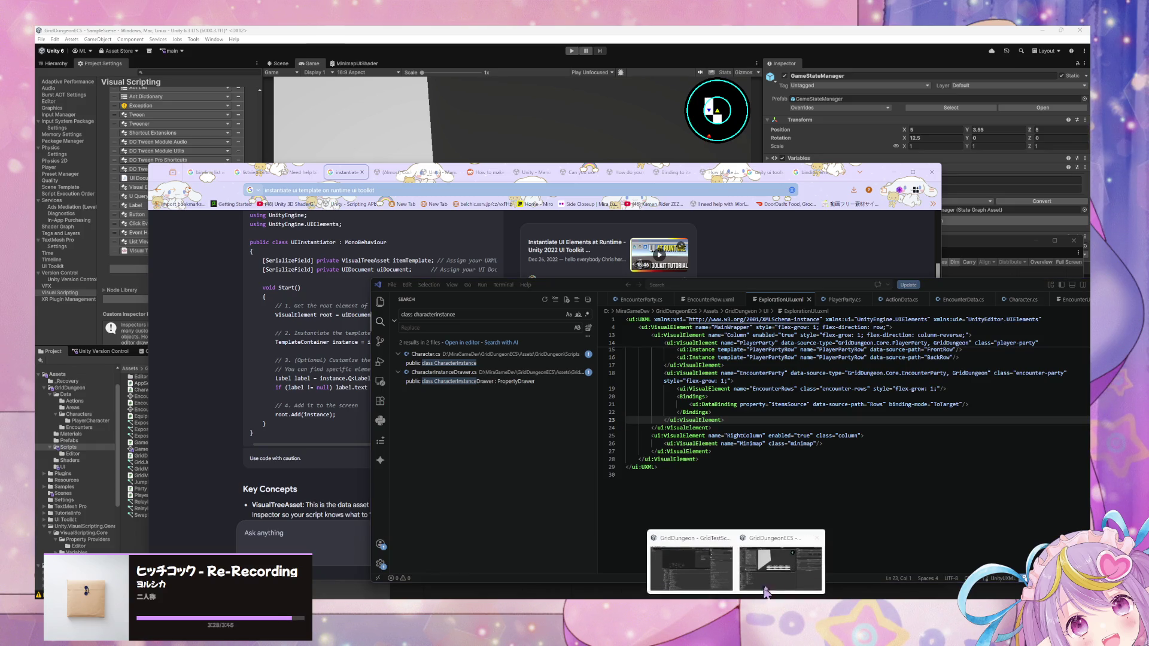
click(778, 568)
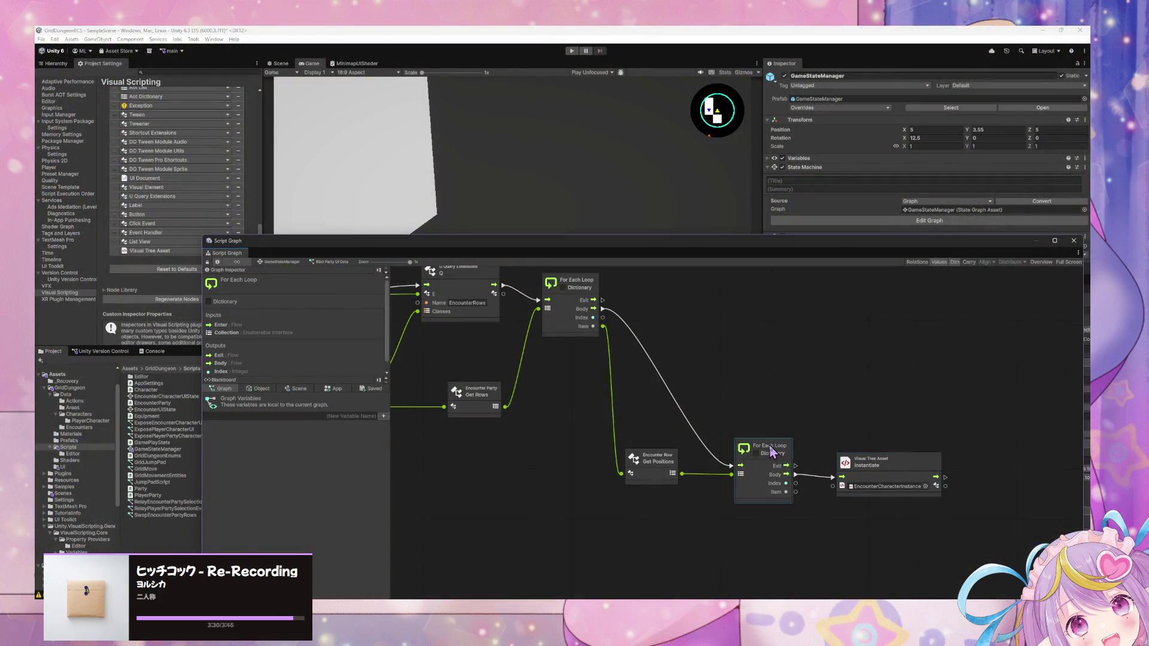
Step: Rearrange the inner loop and Instantiate nodes side by side
drag(771, 449, 760, 402)
drag(892, 485, 865, 465)
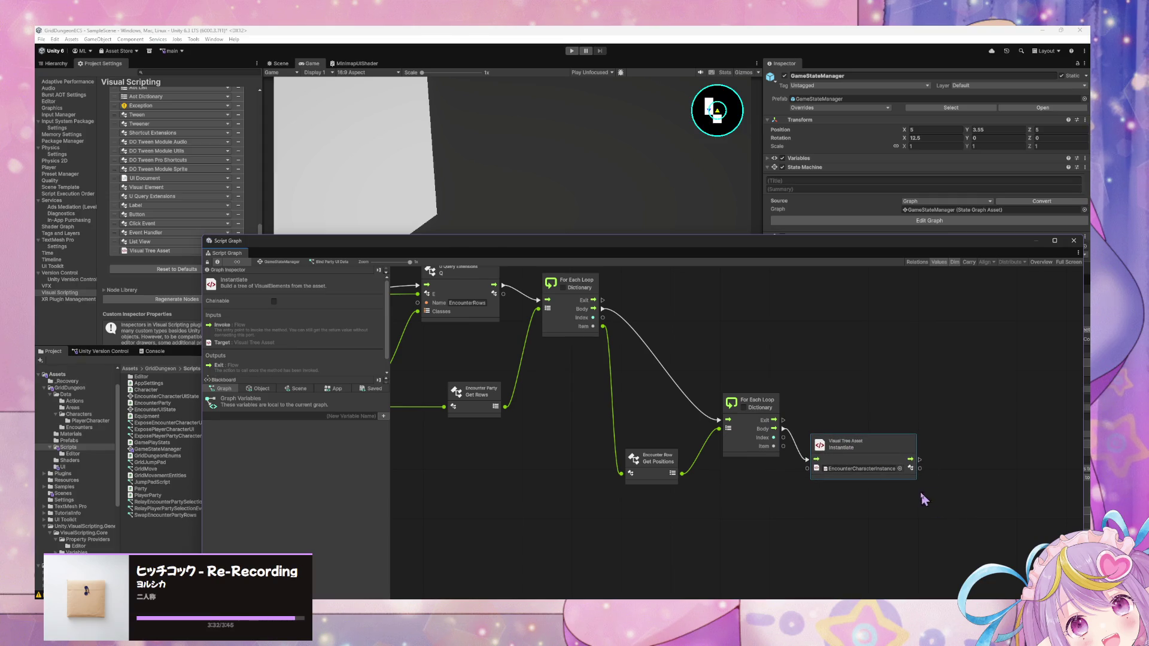
drag(923, 494, 810, 535)
drag(791, 478, 870, 503)
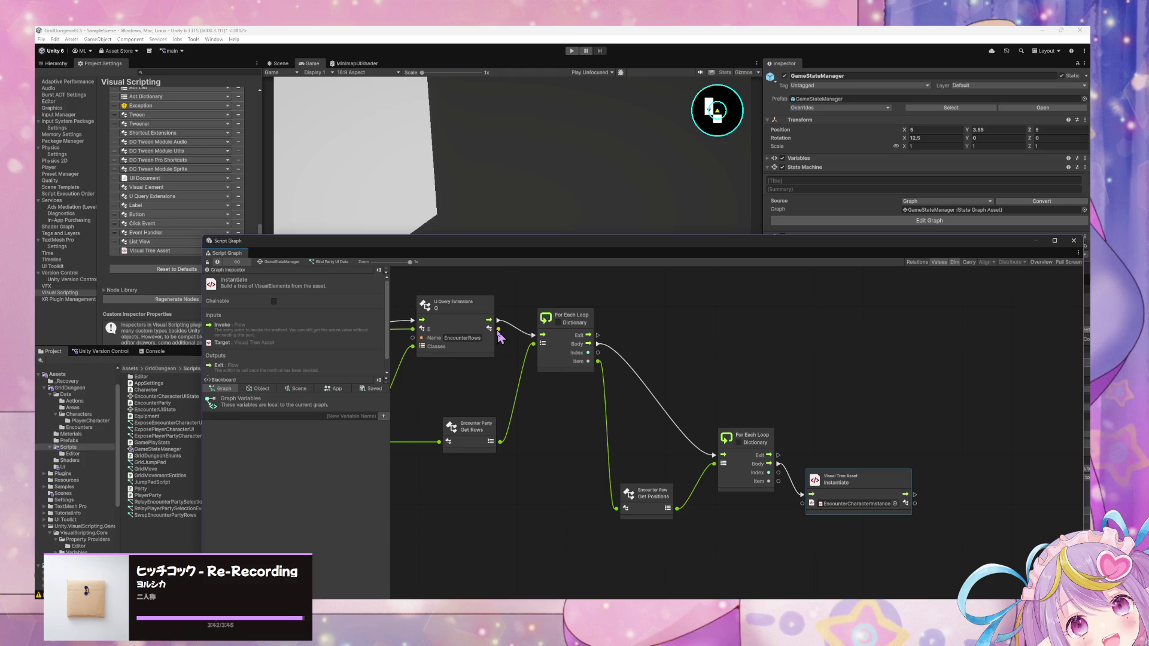
click(920, 512)
mouse_move(905, 494)
mouse_down()
mouse_move(943, 505)
mouse_move(641, 397)
mouse_up()
key(Escape)
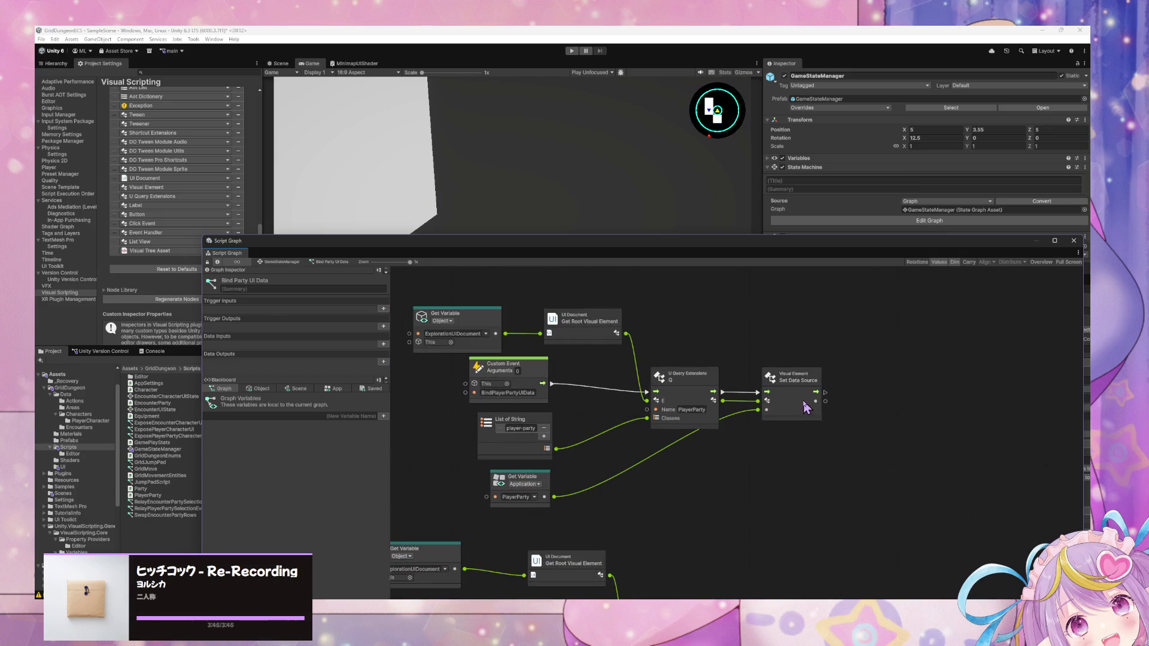
Step: Chain Set Data Source after Instantiate and feed it each loop item as Value
click(807, 409)
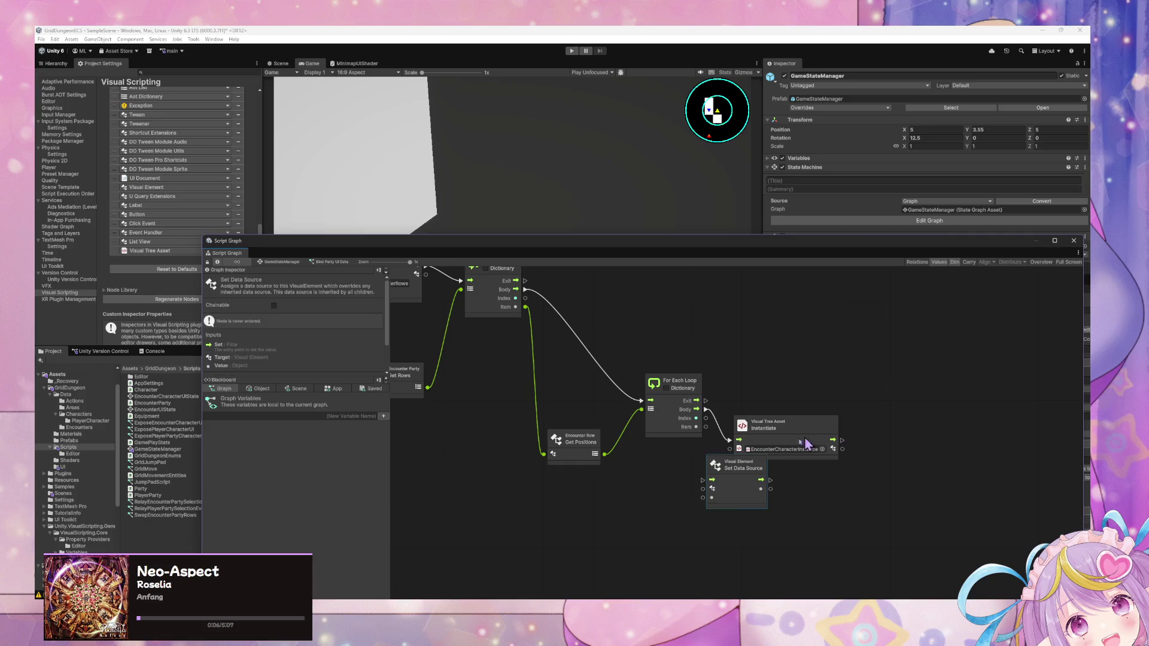
drag(737, 466, 906, 424)
drag(842, 440, 872, 449)
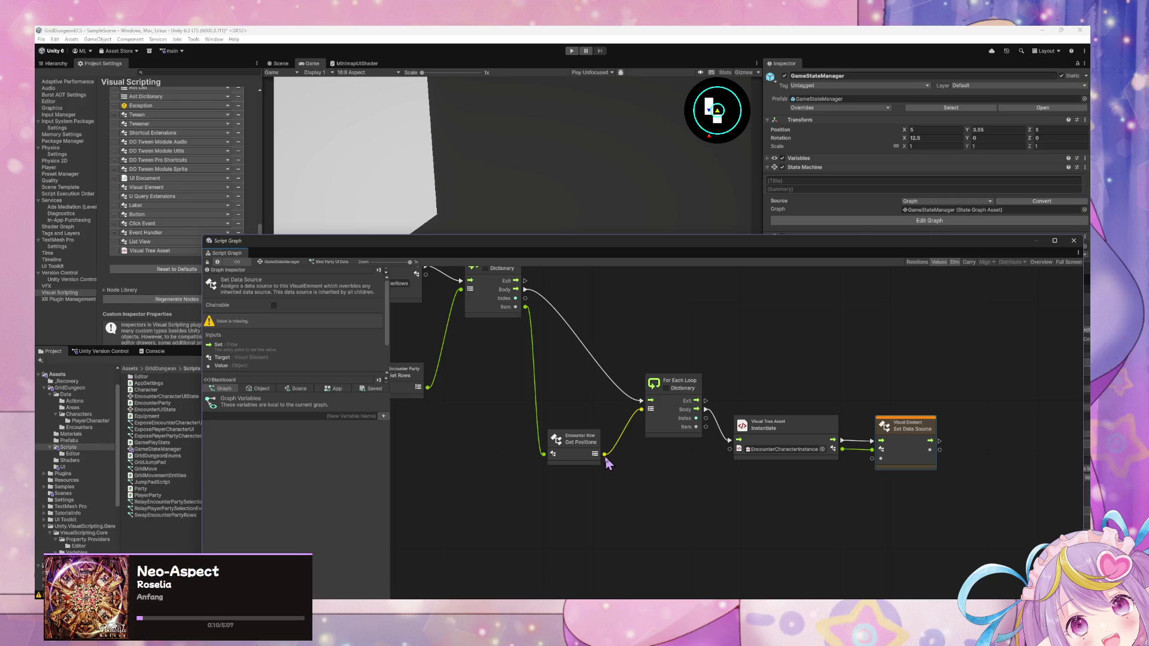
mouse_move(706, 426)
mouse_down()
mouse_move(851, 474)
mouse_move(871, 458)
mouse_up()
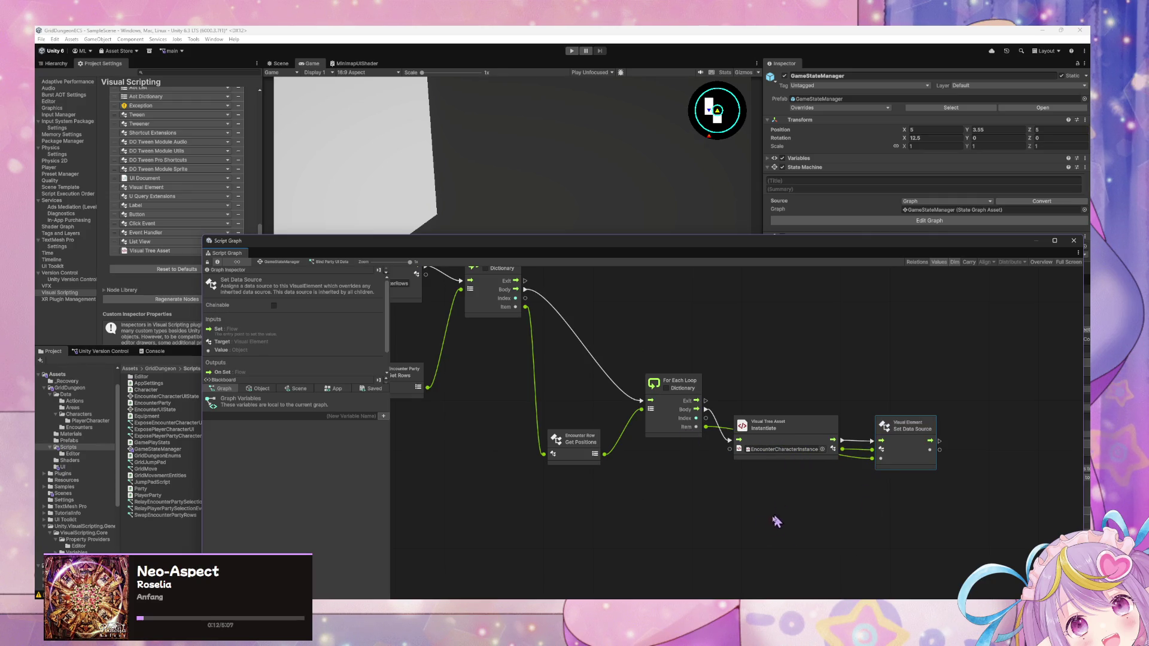
scroll(776, 521, up, 10)
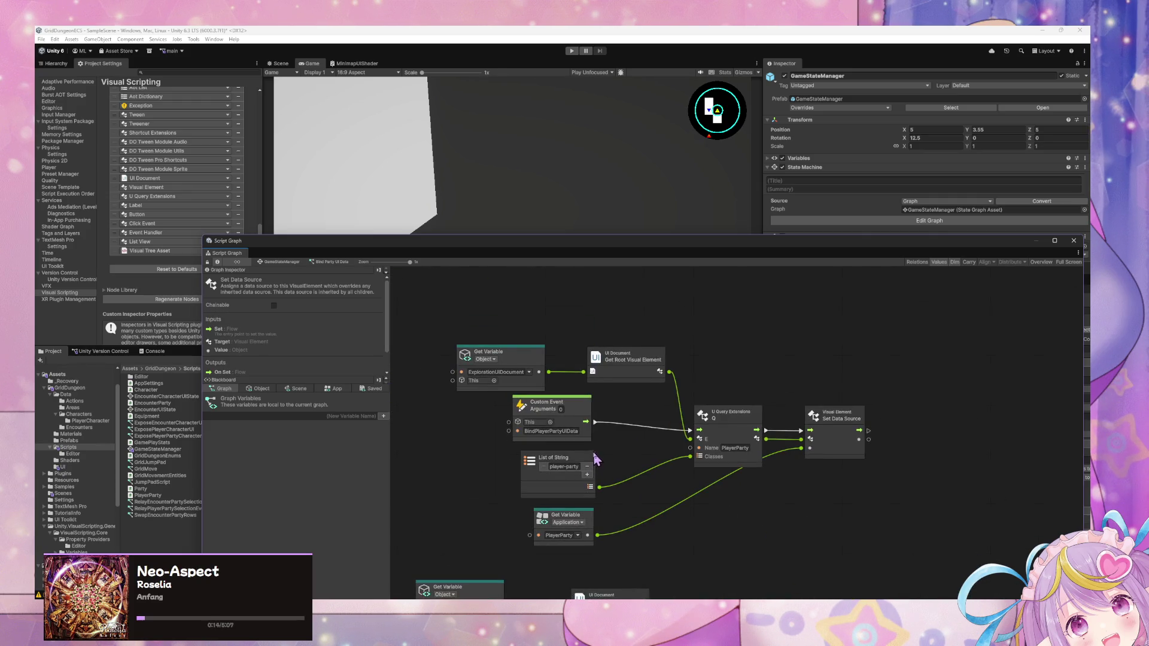
scroll(596, 459, down, 1)
scroll(810, 530, down, 9)
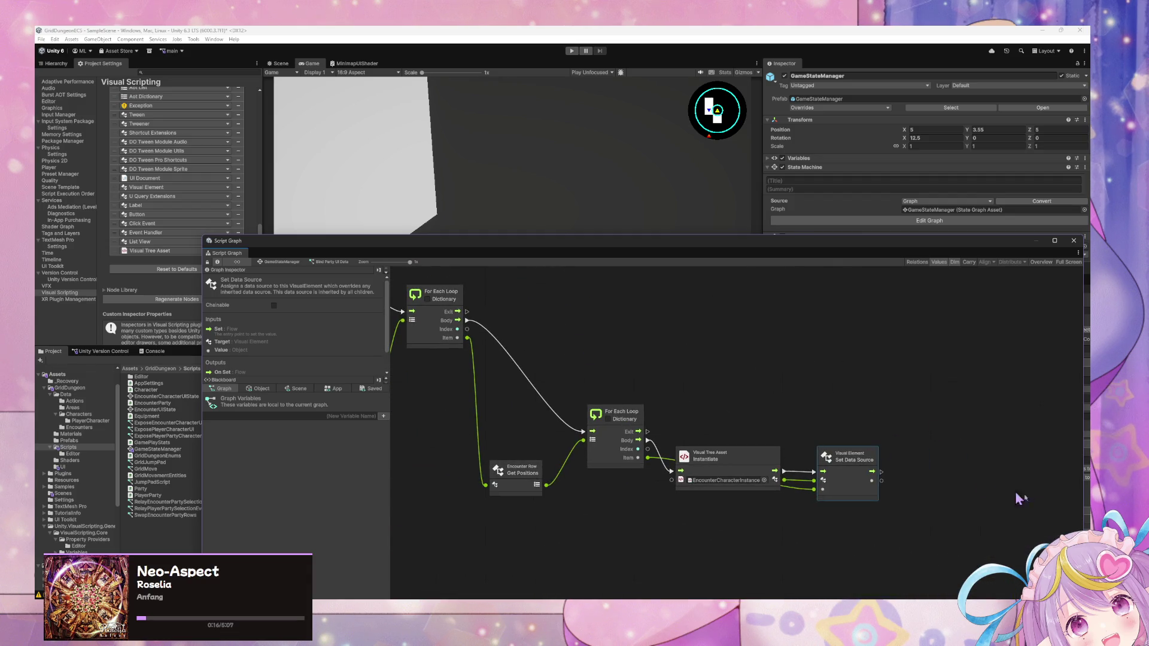
Step: Add a Visual Element Add node after Set Data Source
right_click(923, 462)
click(940, 467)
text(visua)
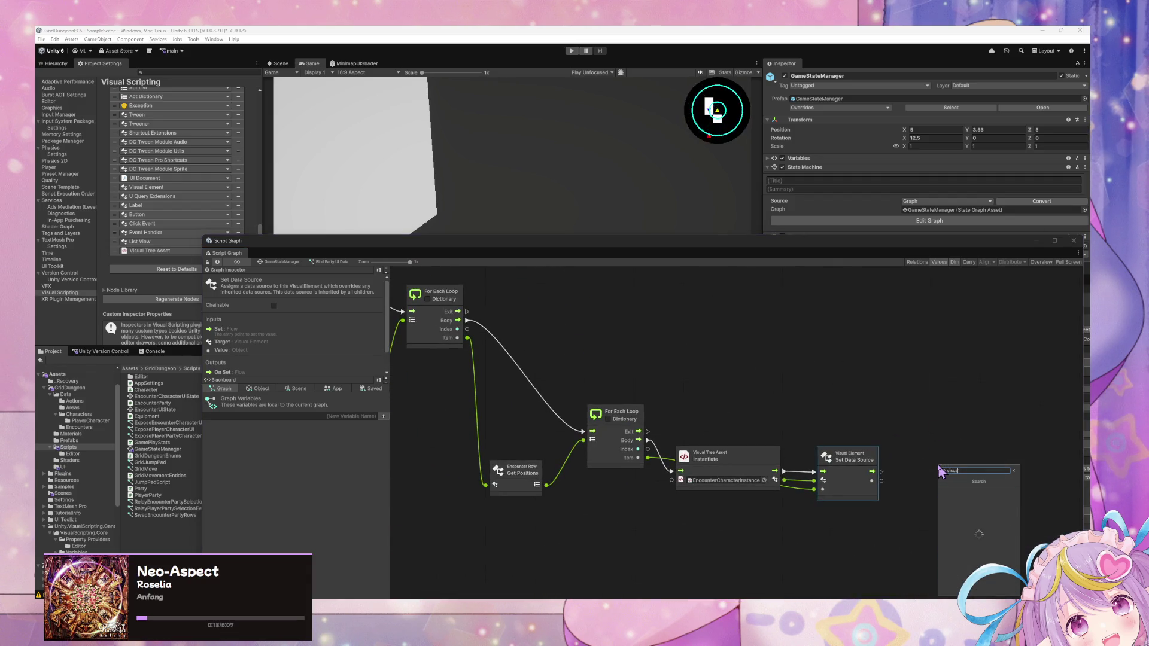
text(l element a)
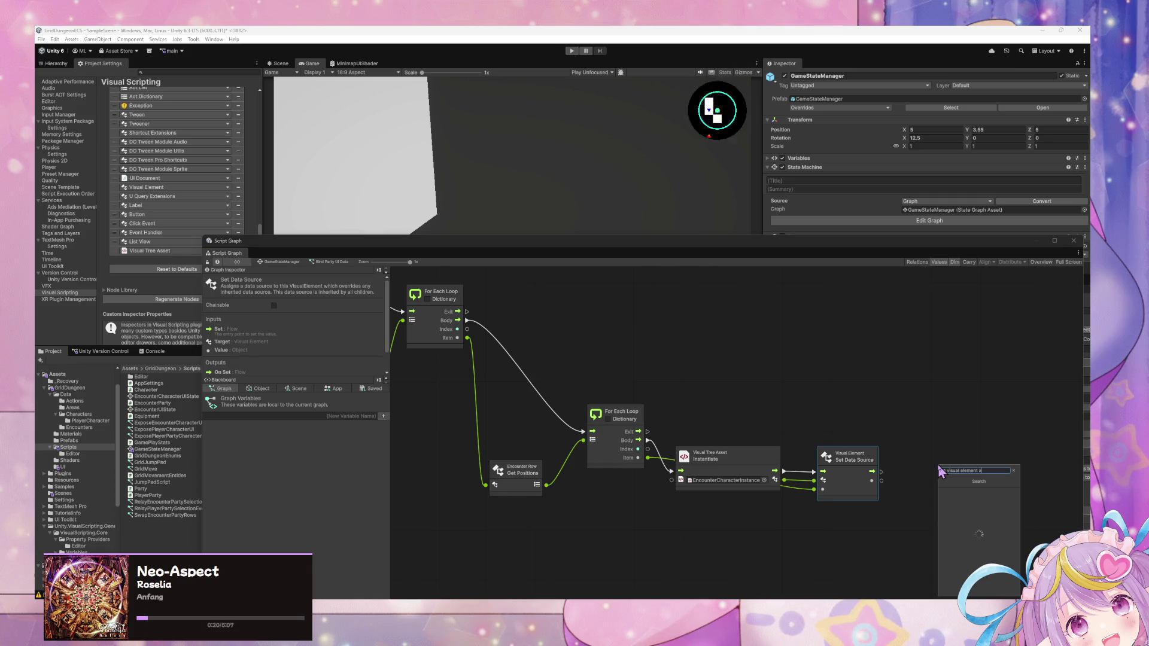
text(dd)
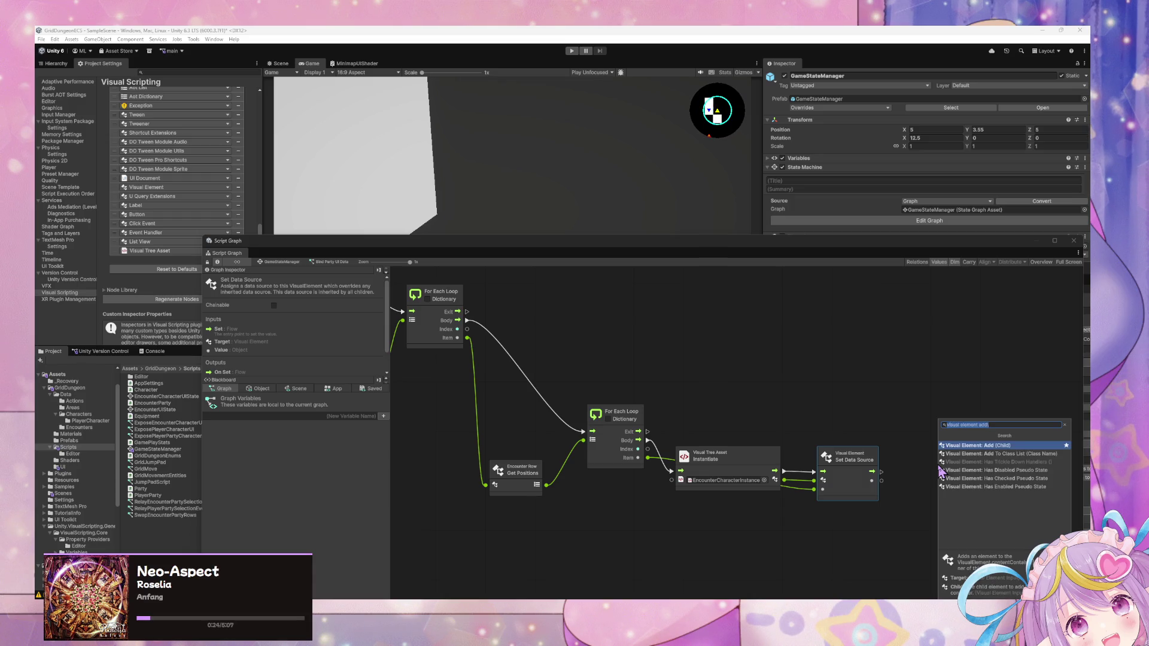
key(ctrl+a)
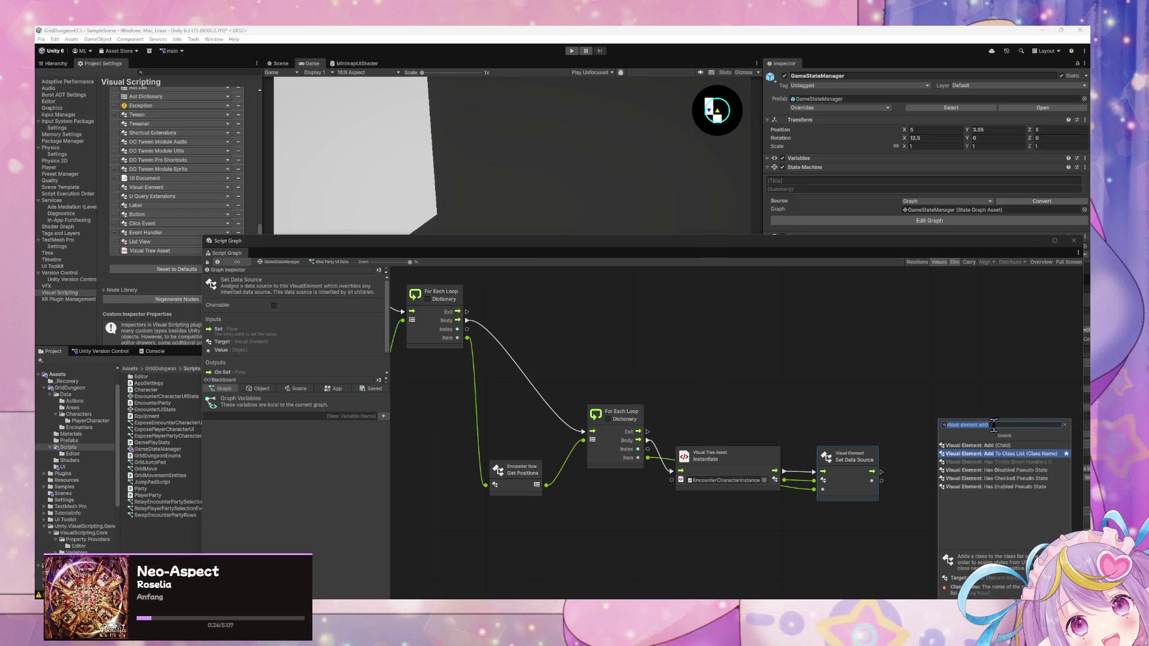
click(998, 425)
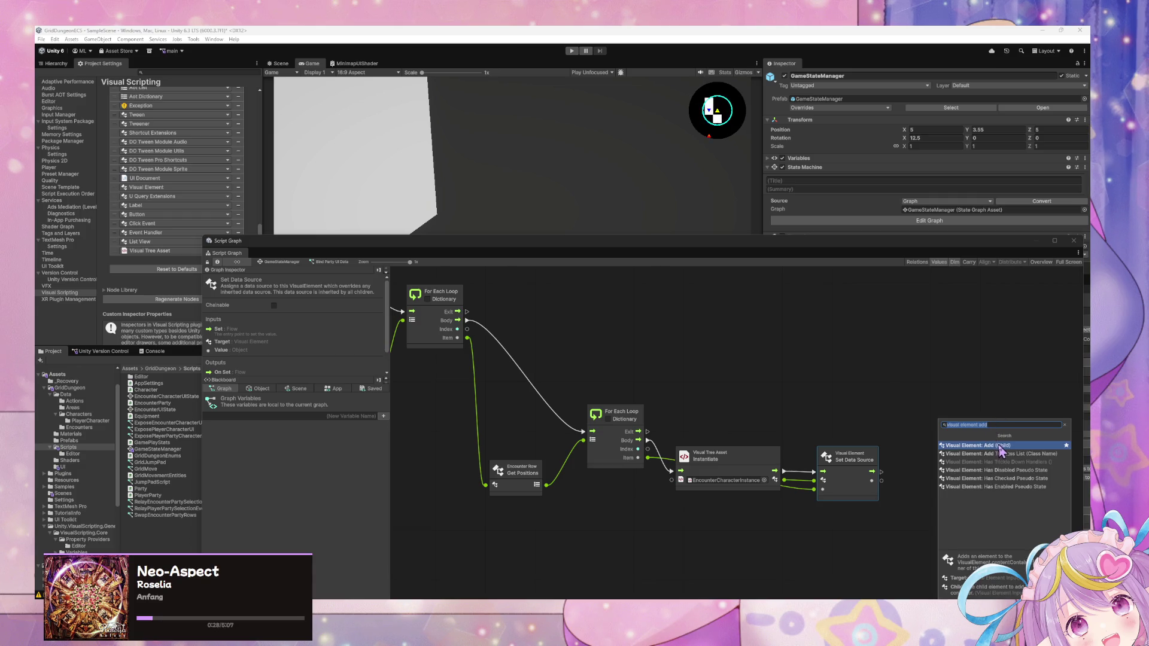
click(1001, 446)
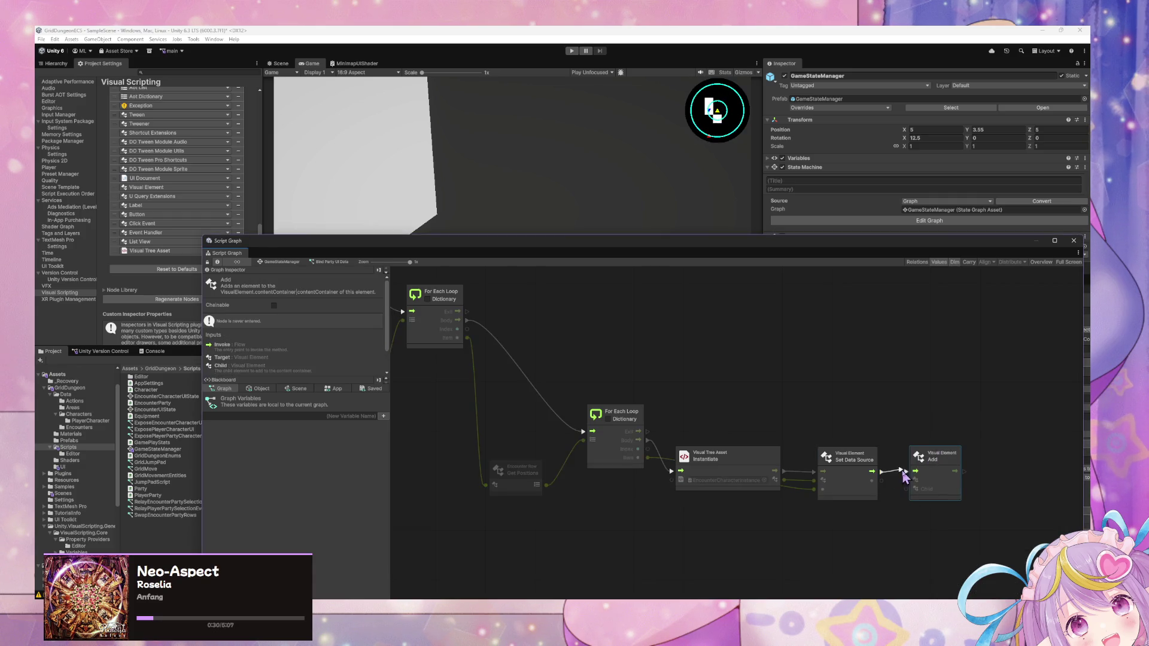
Step: Connect the Add node's Child input and link the Q EncounterRows output into it
drag(882, 480, 895, 492)
click(916, 500)
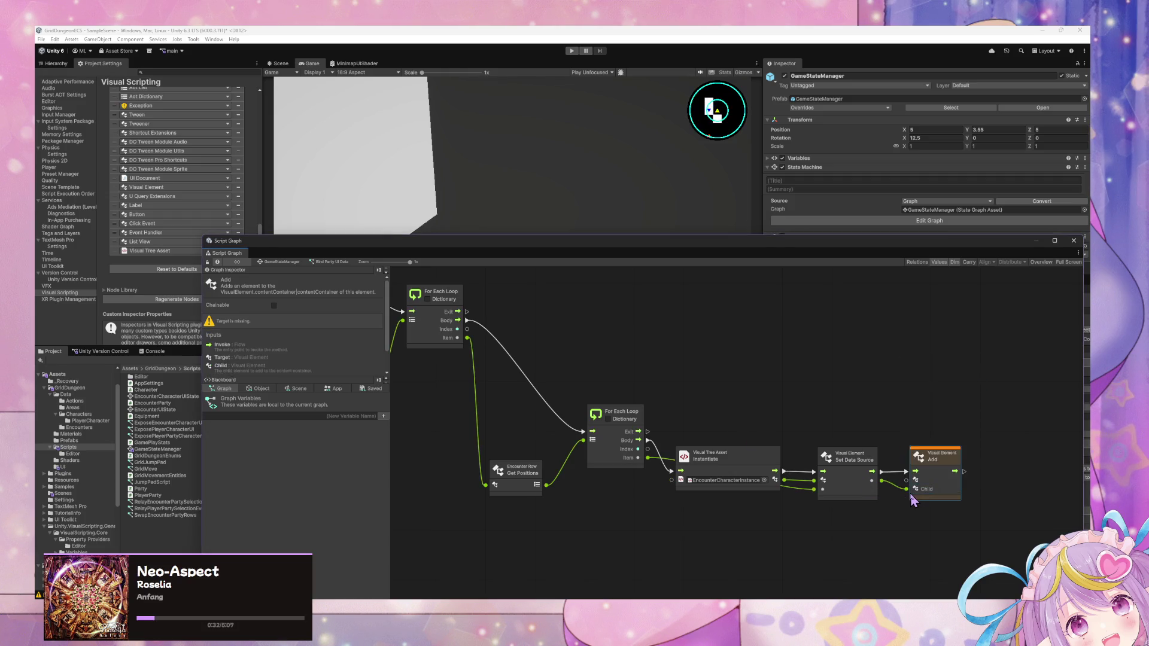
drag(662, 372, 937, 504)
scroll(803, 465, down, 2)
drag(802, 465, 656, 351)
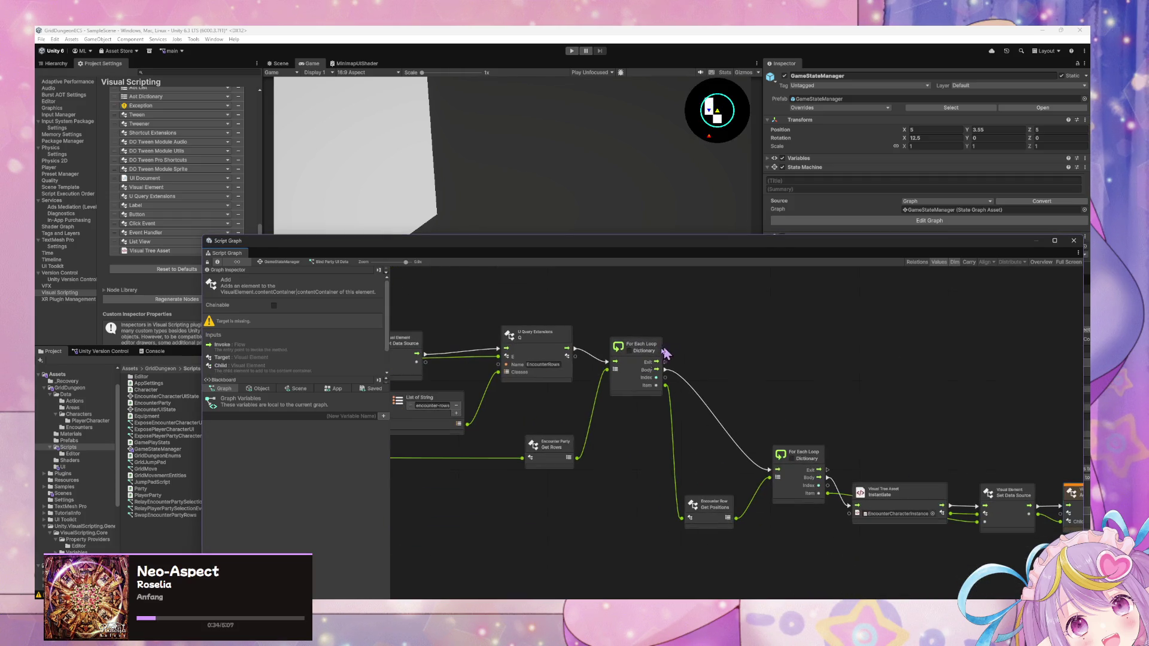
drag(738, 376, 670, 344)
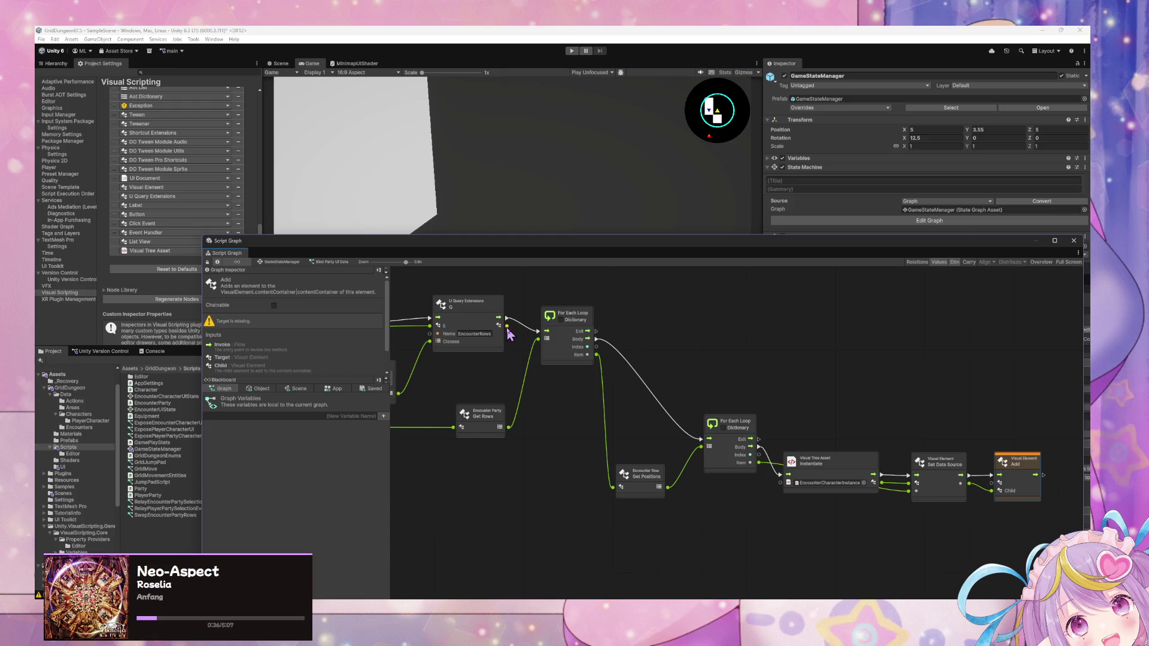
drag(508, 334, 934, 483)
scroll(778, 460, down, 5)
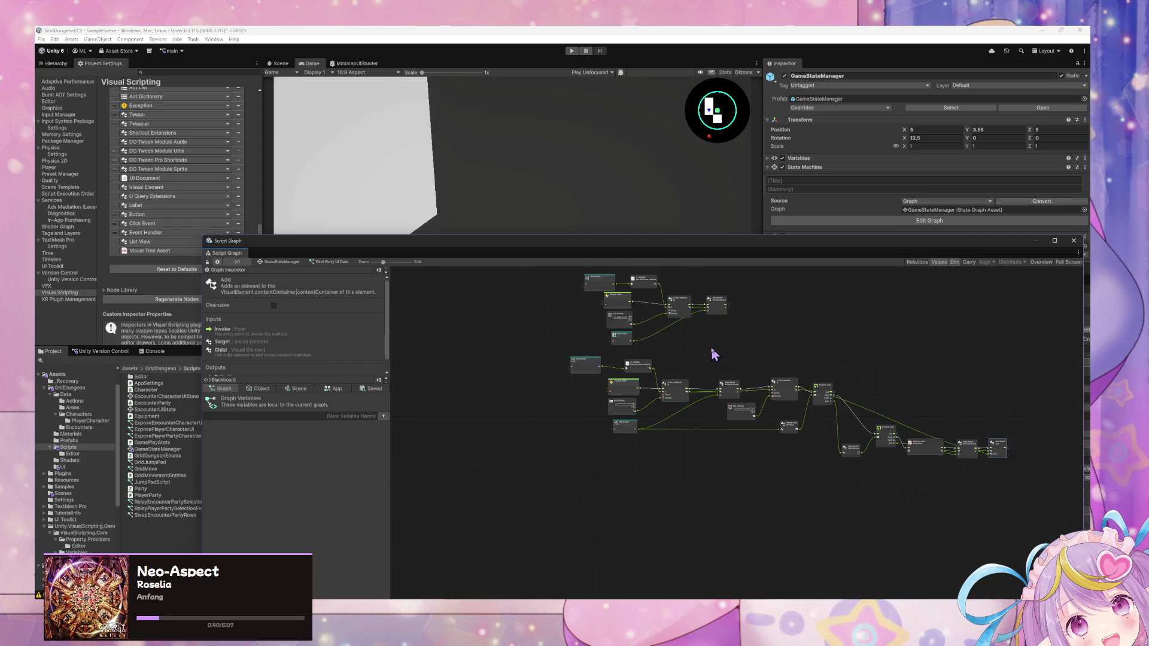
Step: Run and stop a play test, then bring UI Builder forward over Script Graph
click(571, 50)
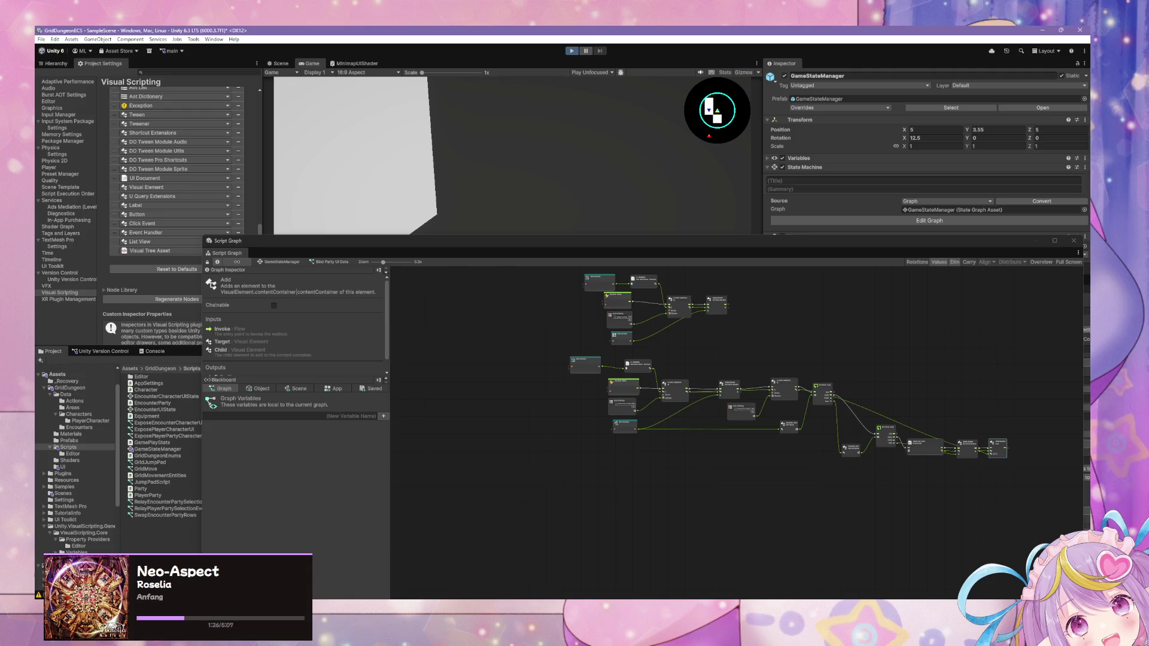
key(ctrl+p)
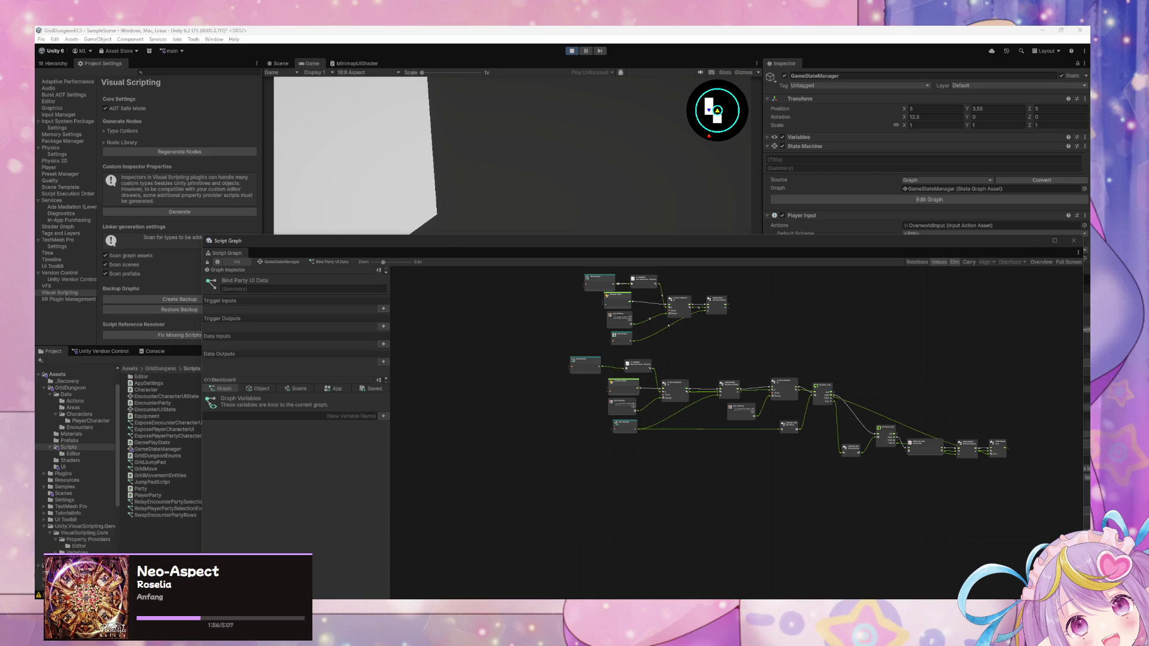
mouse_move(658, 241)
mouse_down()
mouse_move(639, 363)
mouse_move(599, 394)
mouse_up()
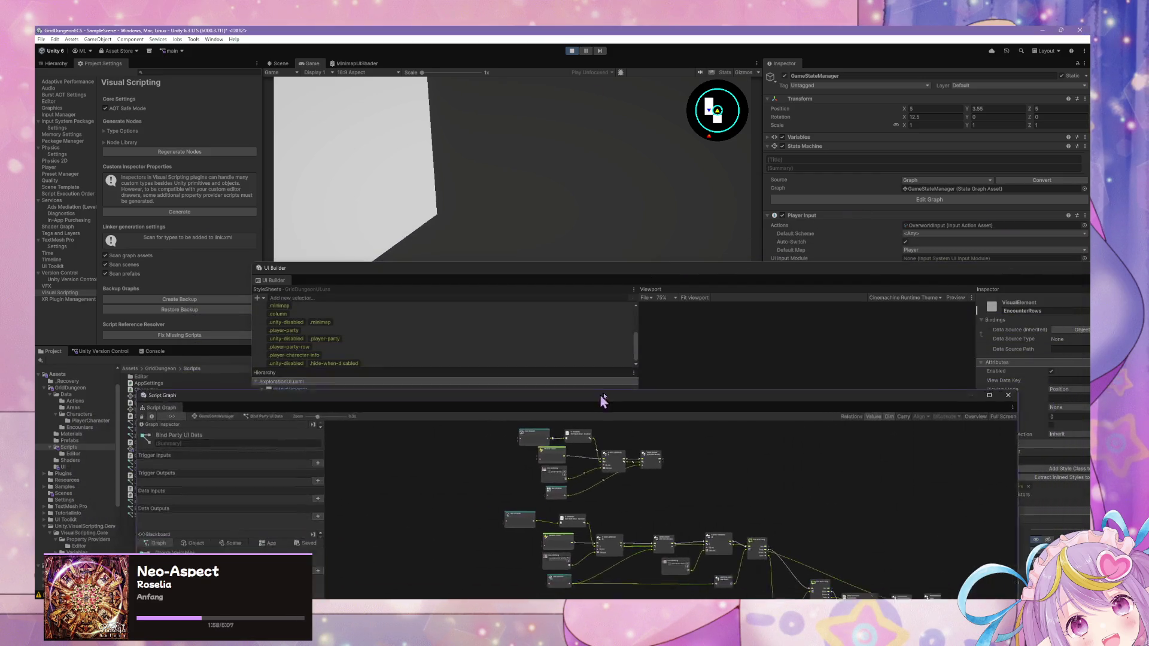
mouse_move(658, 282)
mouse_down()
mouse_move(494, 257)
mouse_move(511, 180)
mouse_up()
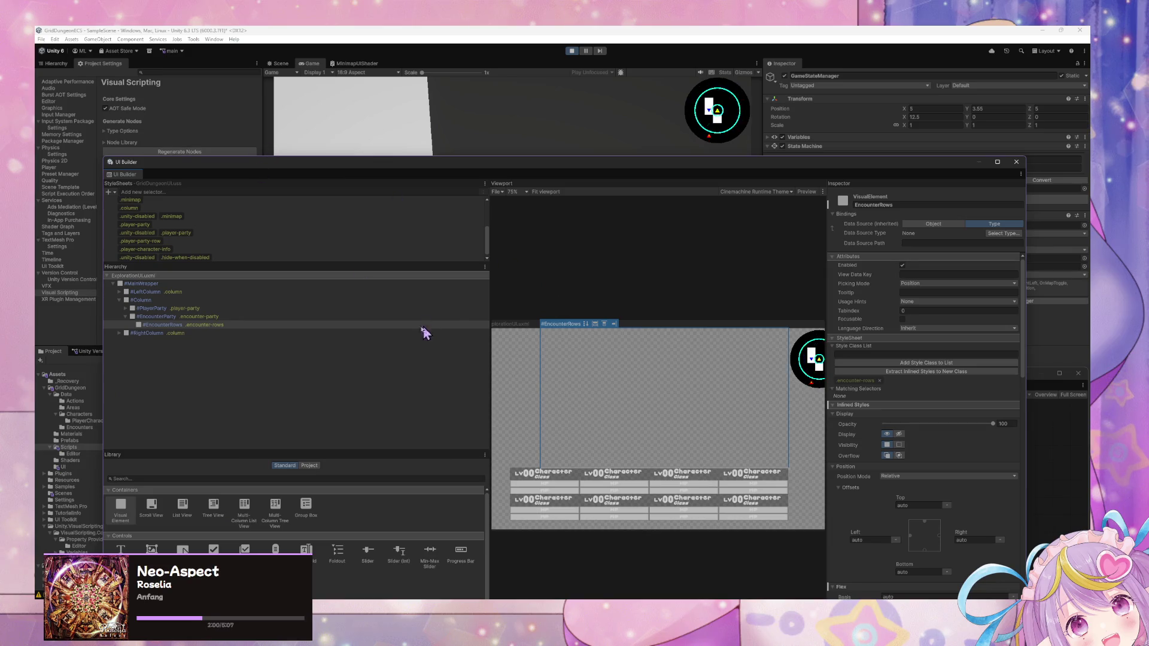
mouse_move(328, 180)
mouse_down()
mouse_move(423, 379)
mouse_move(375, 283)
mouse_up()
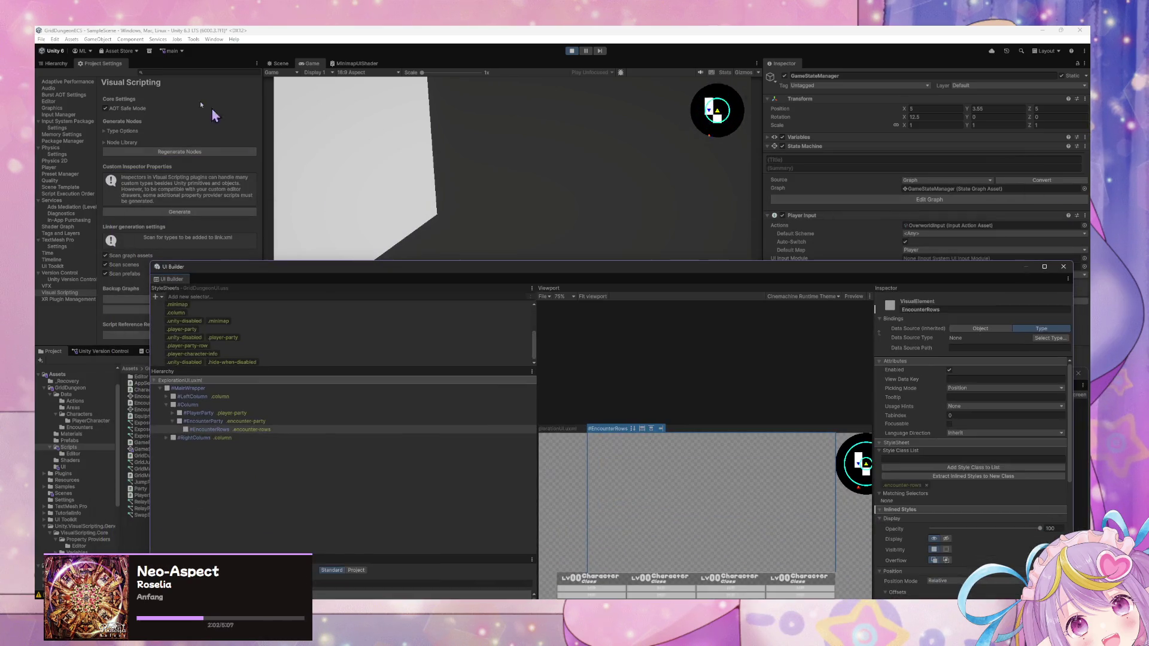
Step: Move UI Builder lower and bring the Script Graph window to the front
mouse_move(569, 271)
mouse_down()
mouse_move(546, 281)
mouse_move(558, 473)
mouse_move(539, 371)
mouse_move(836, 197)
mouse_move(840, 260)
mouse_up()
mouse_move(395, 376)
mouse_down()
mouse_move(444, 137)
mouse_move(432, 240)
mouse_move(453, 319)
mouse_up()
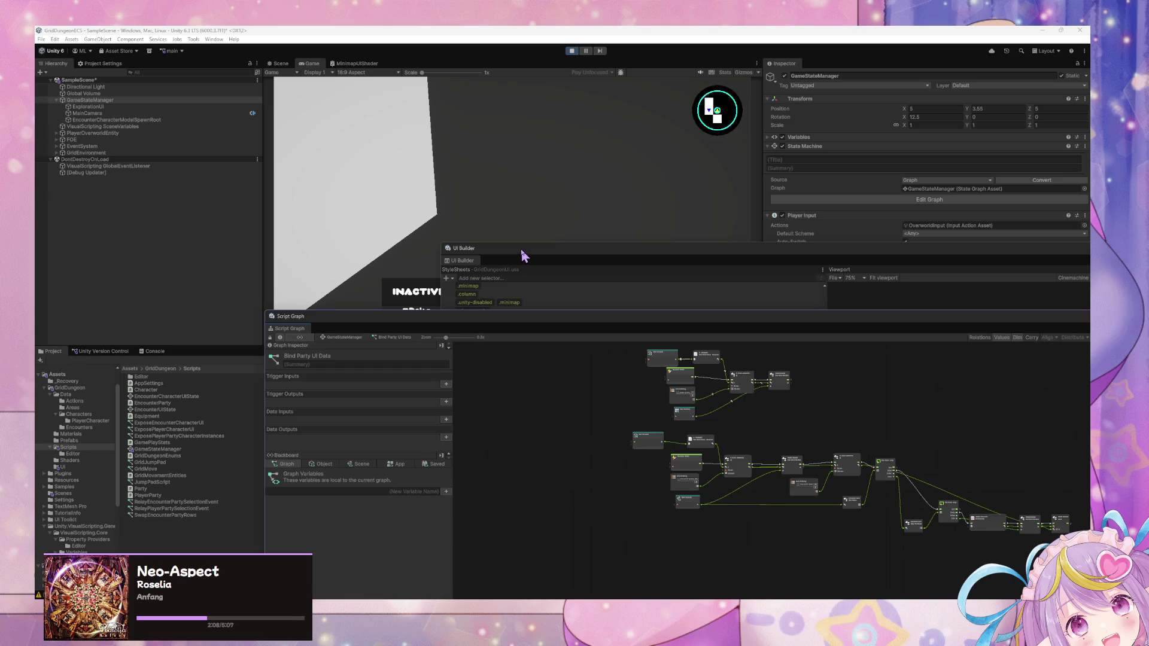
drag(522, 256, 606, 419)
drag(590, 329, 458, 220)
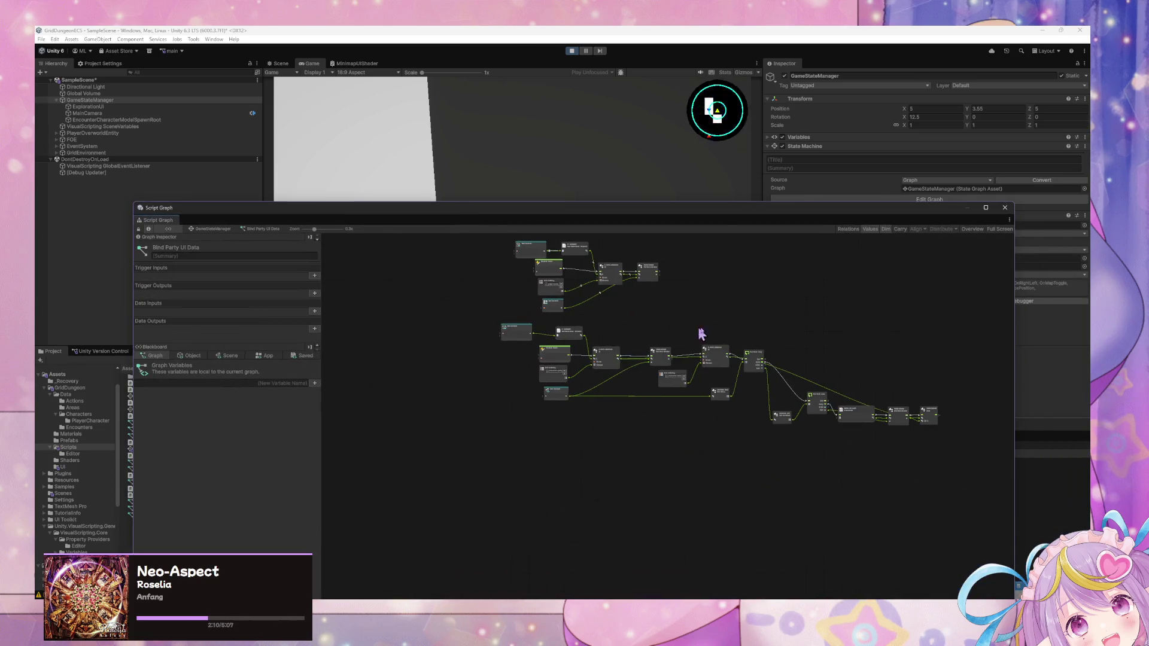
scroll(718, 323, up, 5)
scroll(727, 314, down, 1)
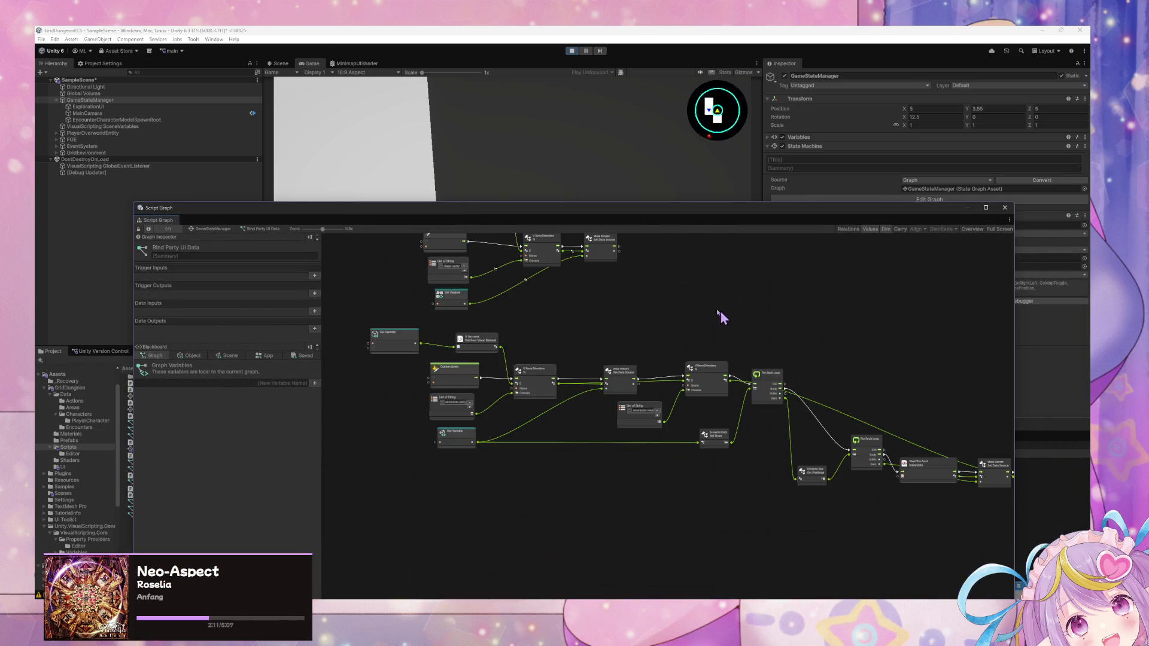
Step: In GameStateManager, trigger Test Load/Clear Encounter Data, then reopen Bind Party UI Data
click(216, 230)
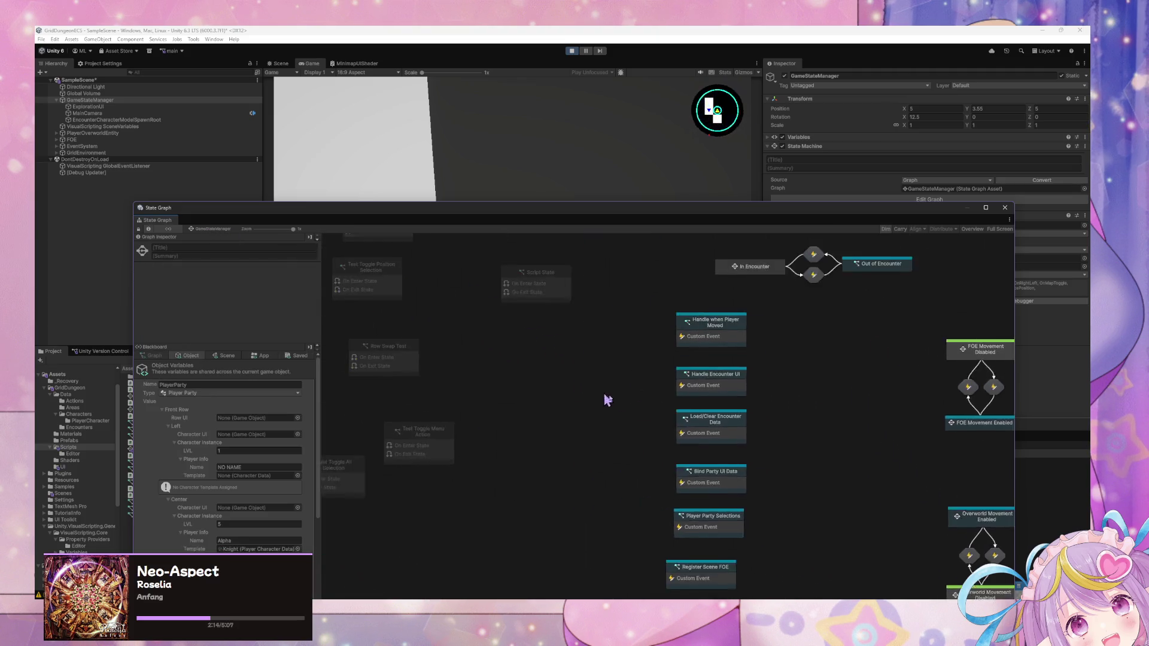
scroll(607, 399, left, 5)
scroll(607, 399, up, 5)
click(560, 383)
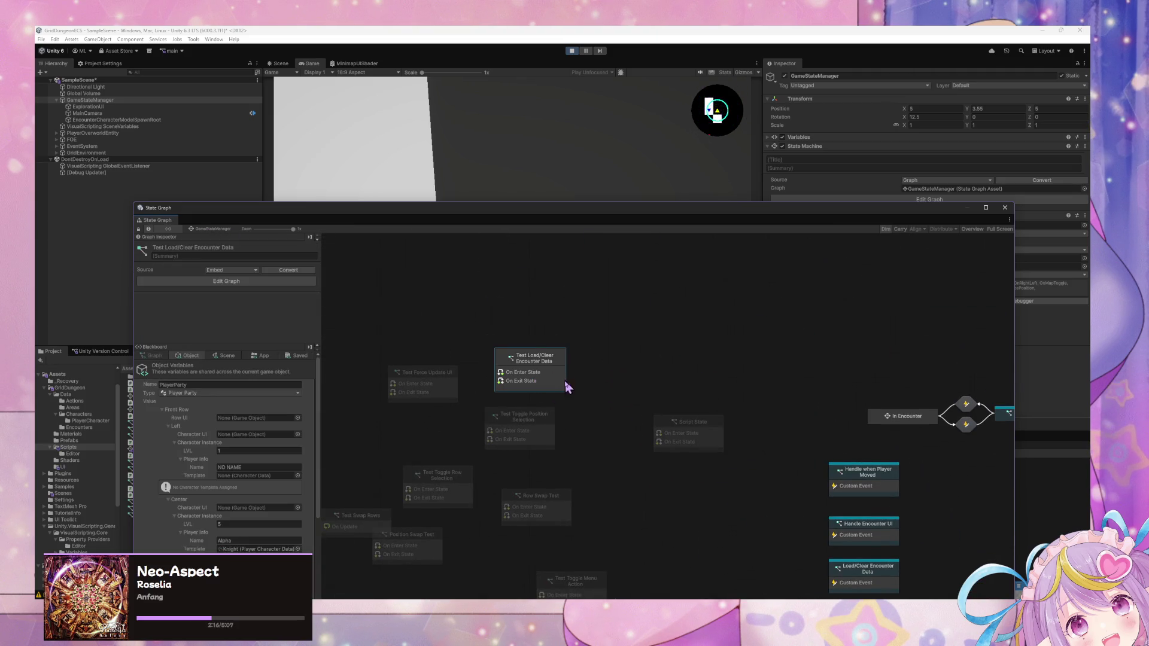
right_click(566, 384)
click(560, 392)
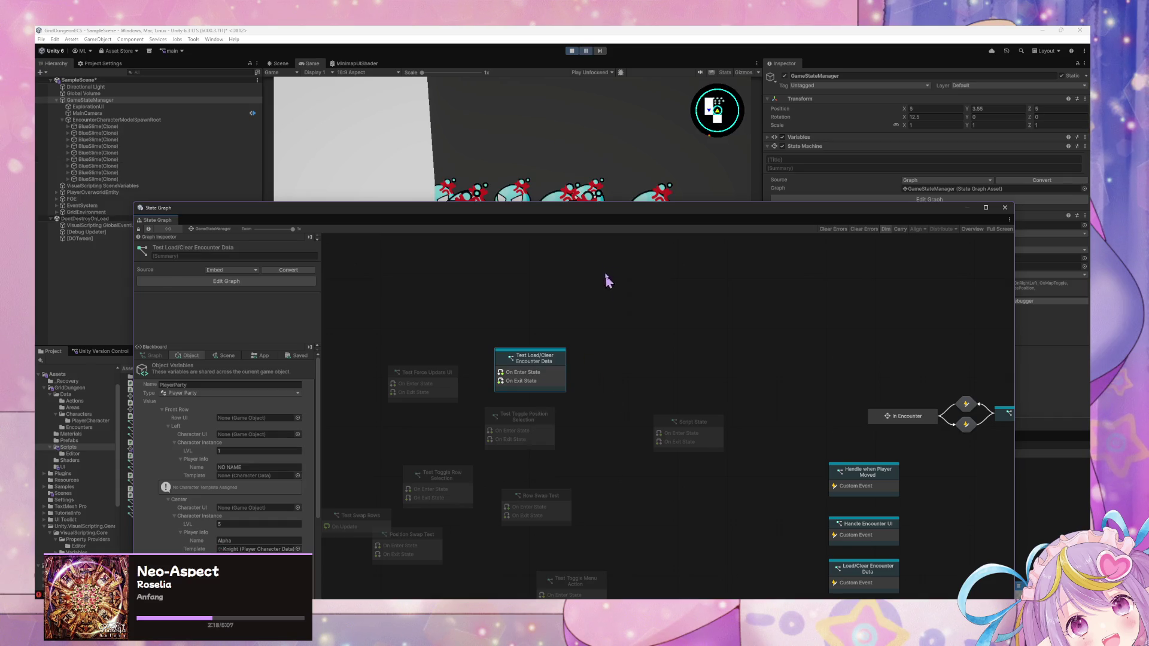
drag(581, 215, 455, 133)
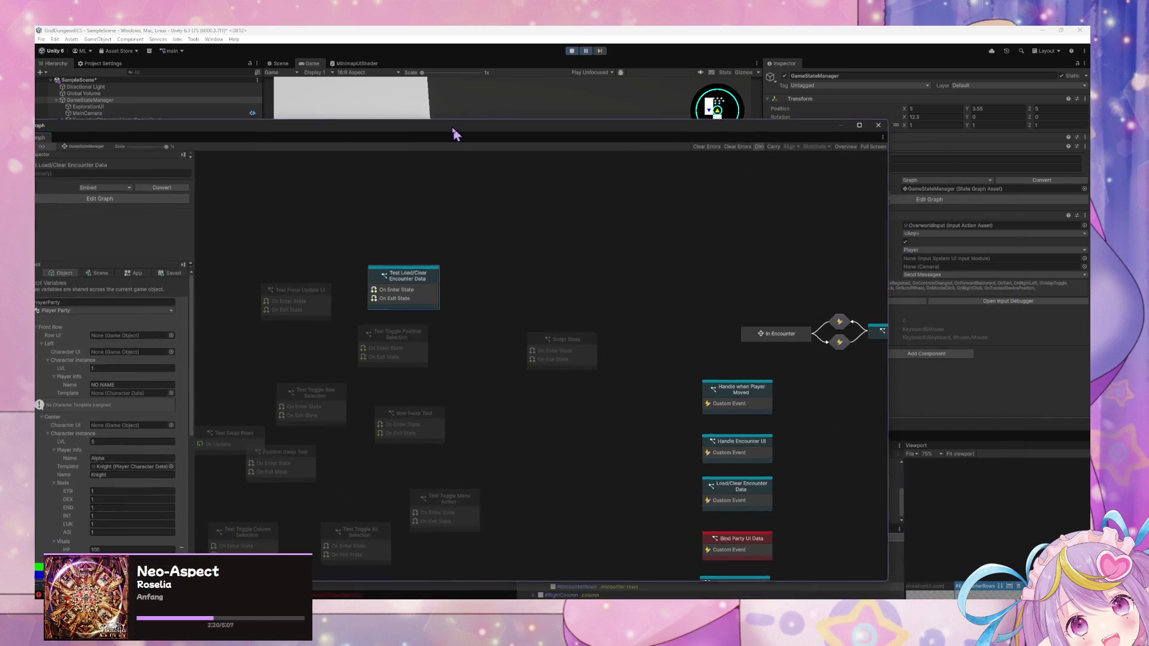
double_click(762, 538)
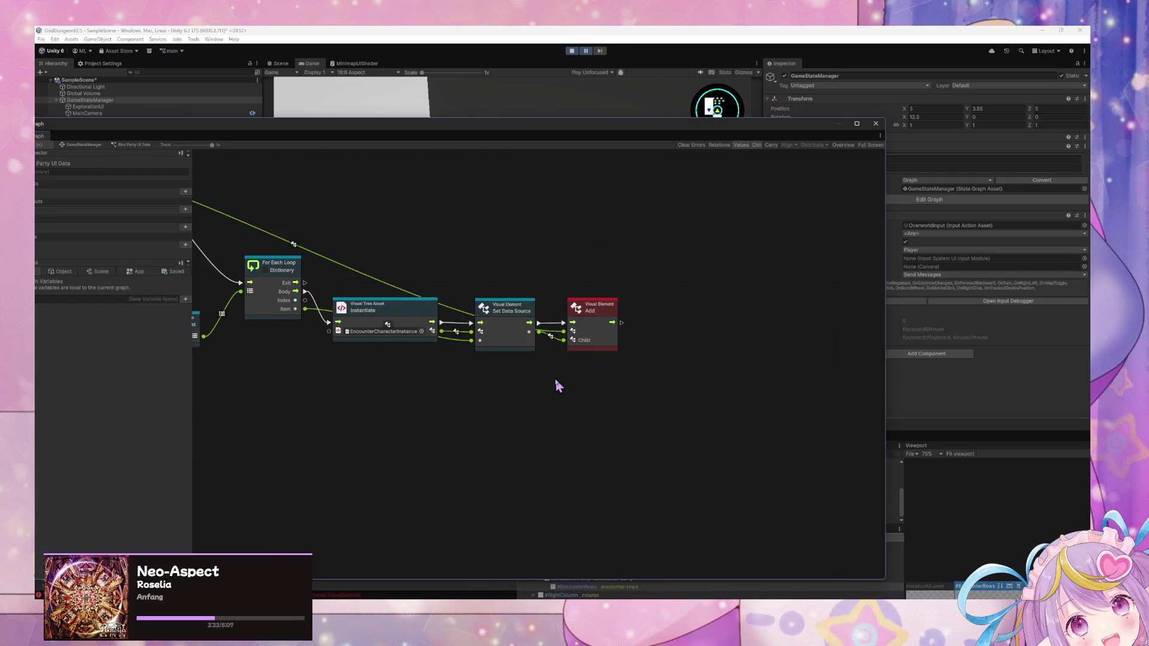
Step: Wire Instantiate's output straight into Add's Child, then uncover the hierarchy and Game view
click(599, 335)
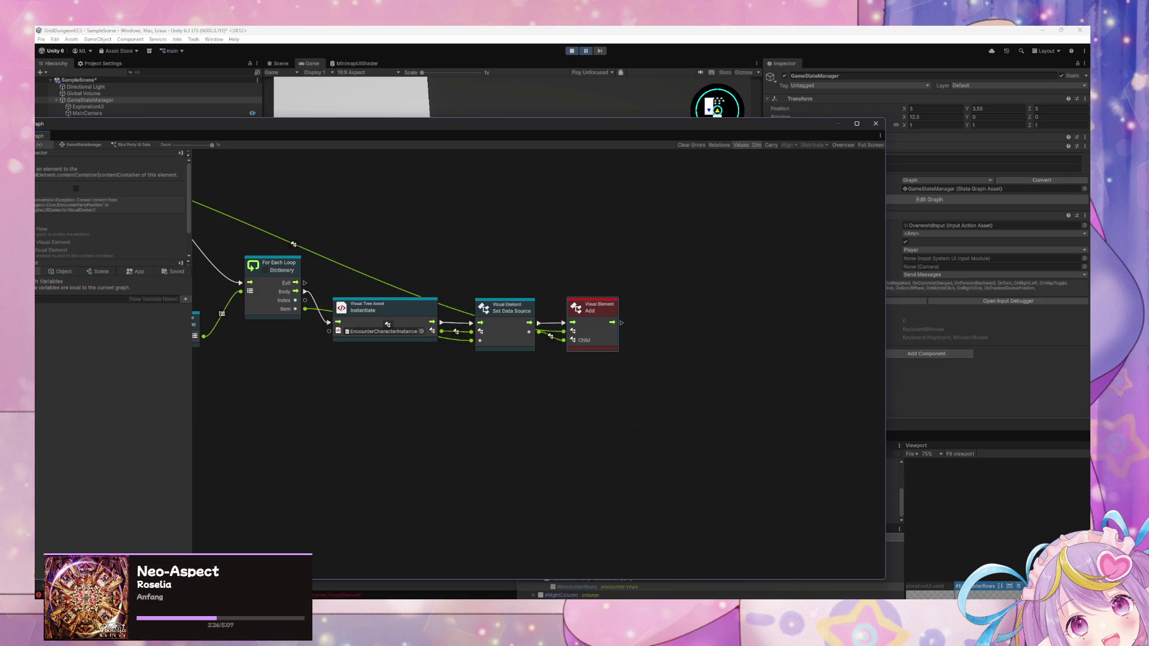
drag(429, 398, 474, 452)
drag(546, 375, 536, 308)
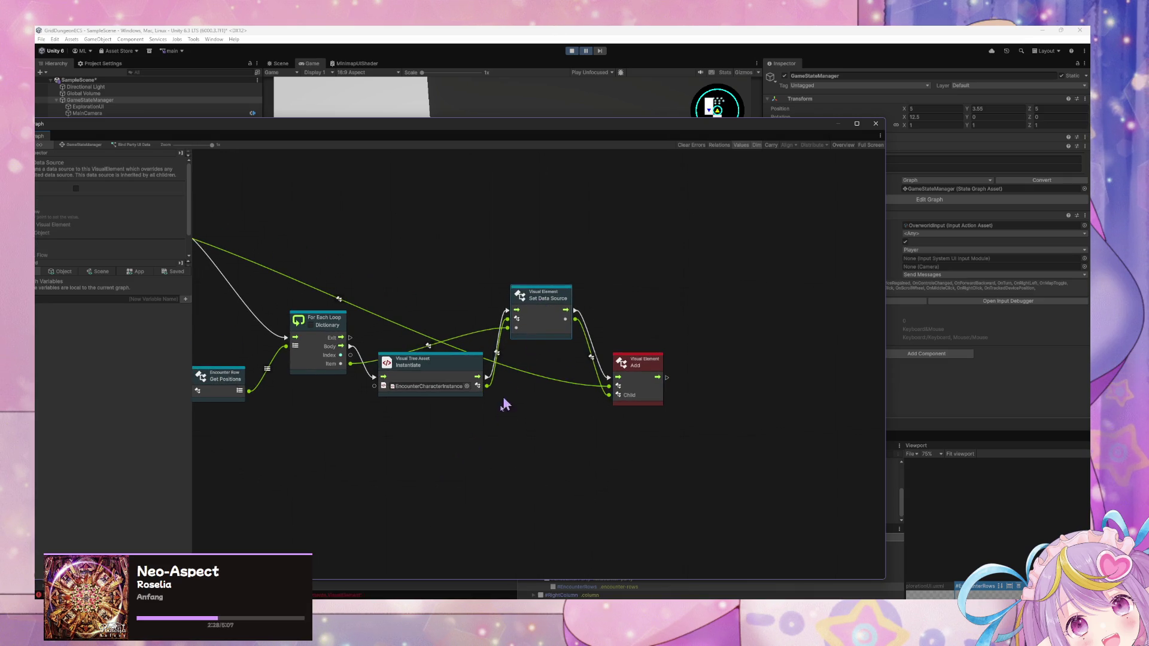
drag(487, 386, 609, 395)
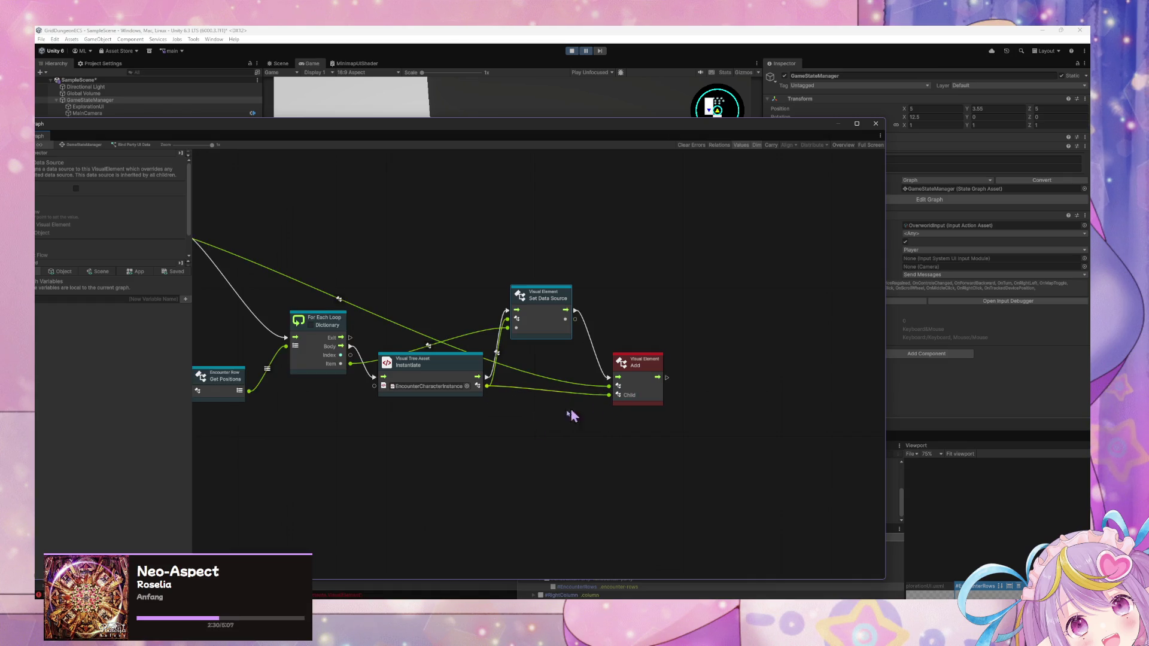
click(589, 57)
mouse_move(559, 124)
mouse_down()
mouse_move(623, 295)
mouse_move(641, 274)
mouse_up()
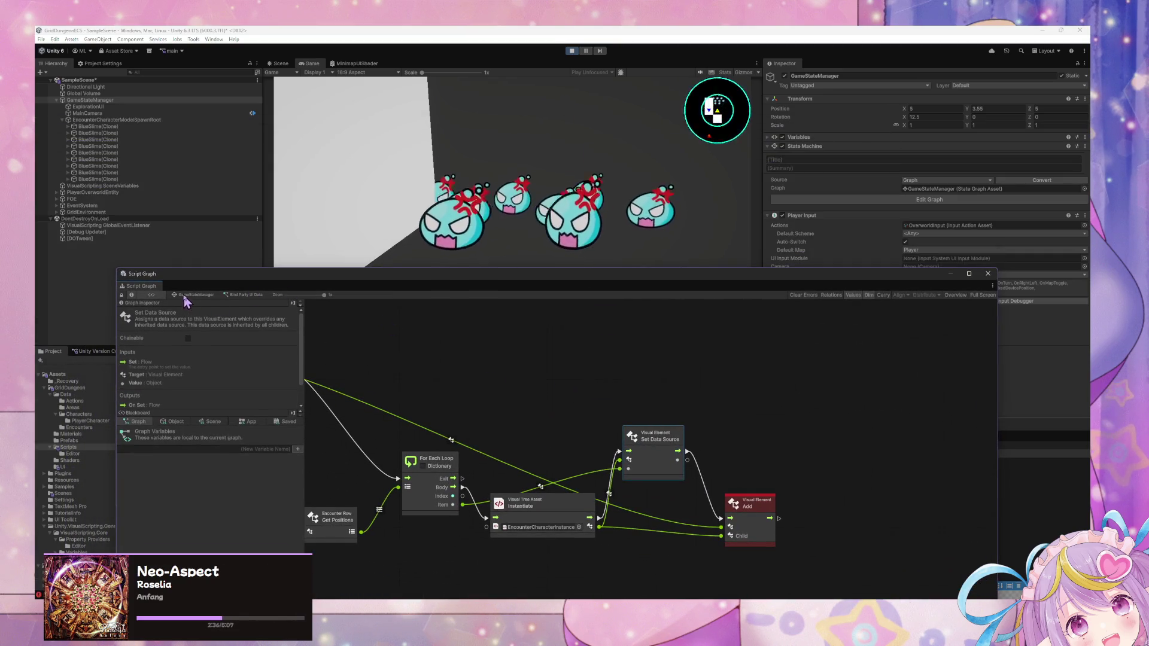
Step: Delete the nine BlueSlime clones from the hierarchy
click(91, 100)
click(91, 127)
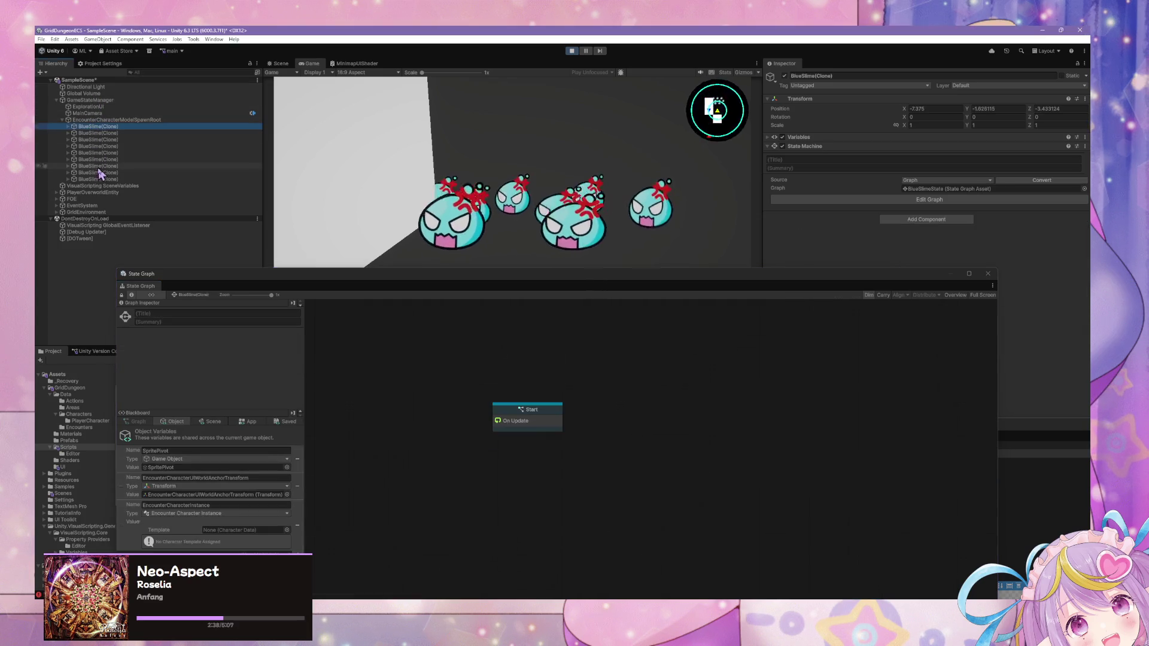
shift+click(93, 179)
key(Delete)
Step: Force Enter the Test Load/Clear Encounter Data state on GameStateManager
click(114, 119)
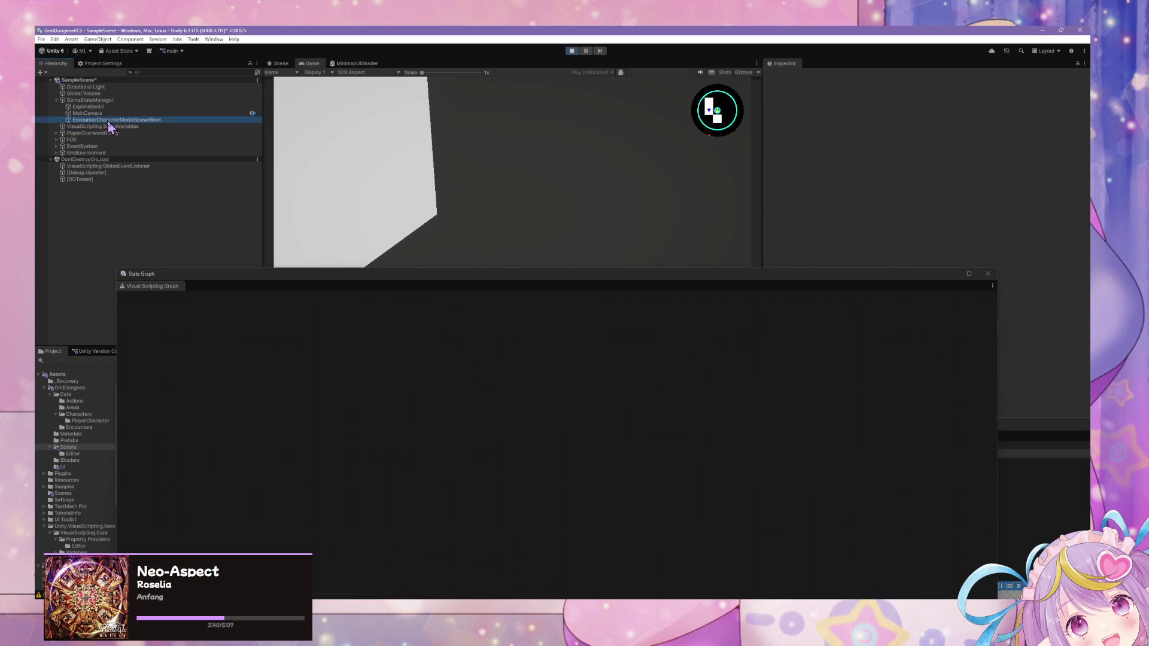
click(104, 102)
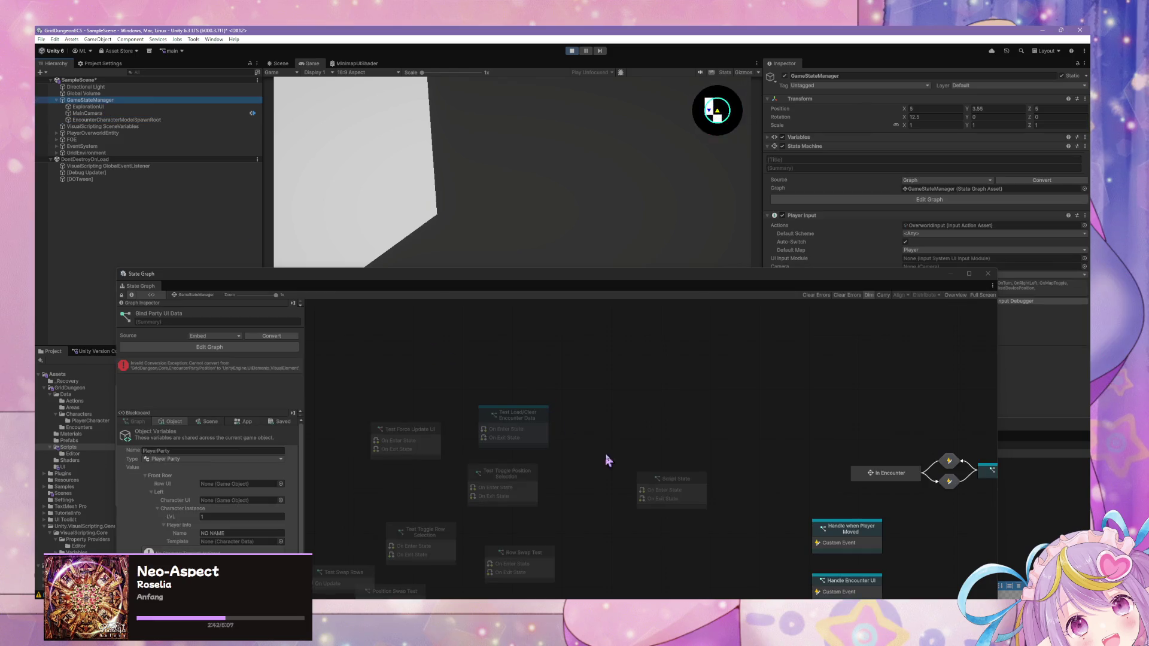
right_click(500, 432)
right_click(520, 433)
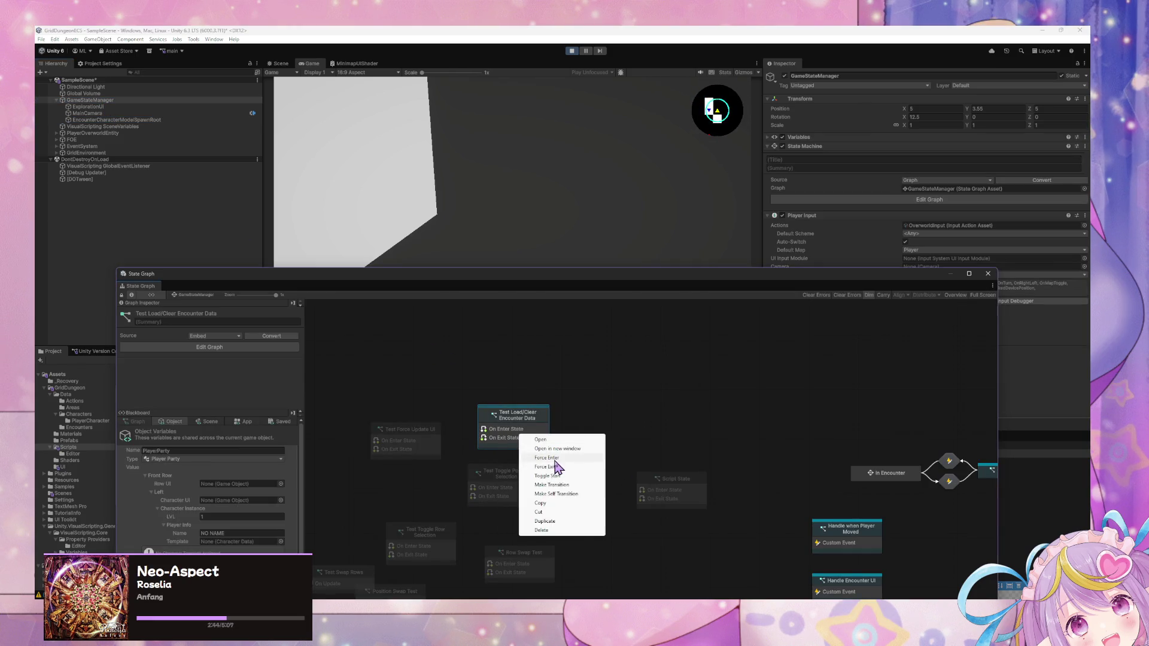
click(538, 457)
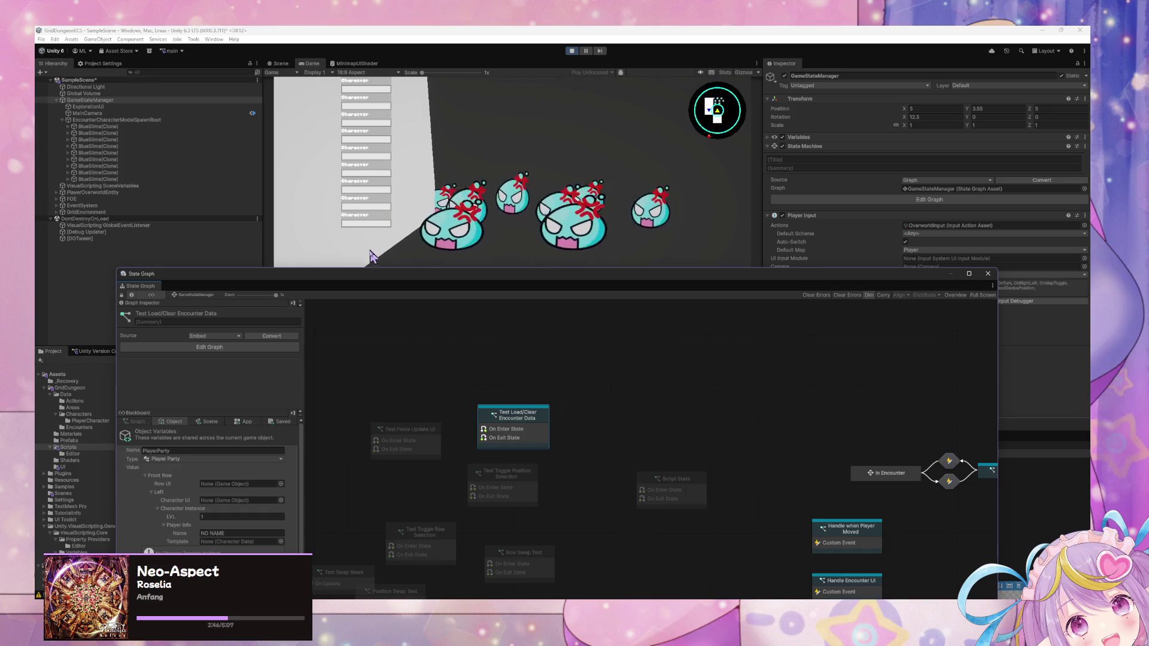
Step: Rearrange the State Graph panel so the party bars show in the Game view
drag(365, 276, 517, 310)
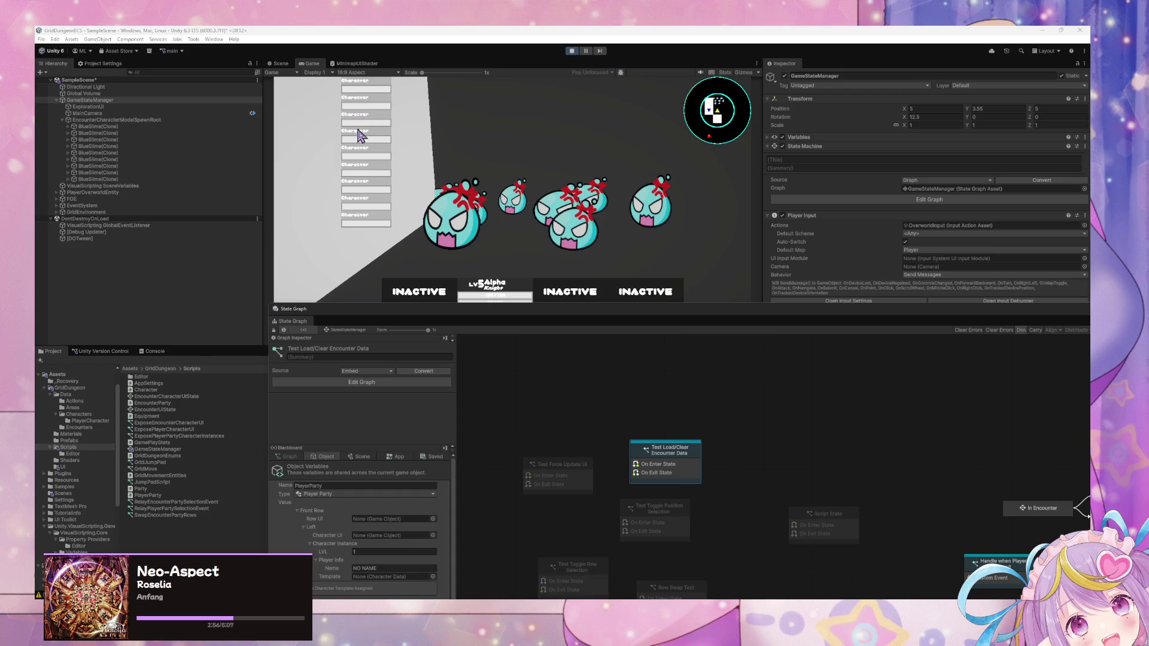
drag(464, 306, 419, 393)
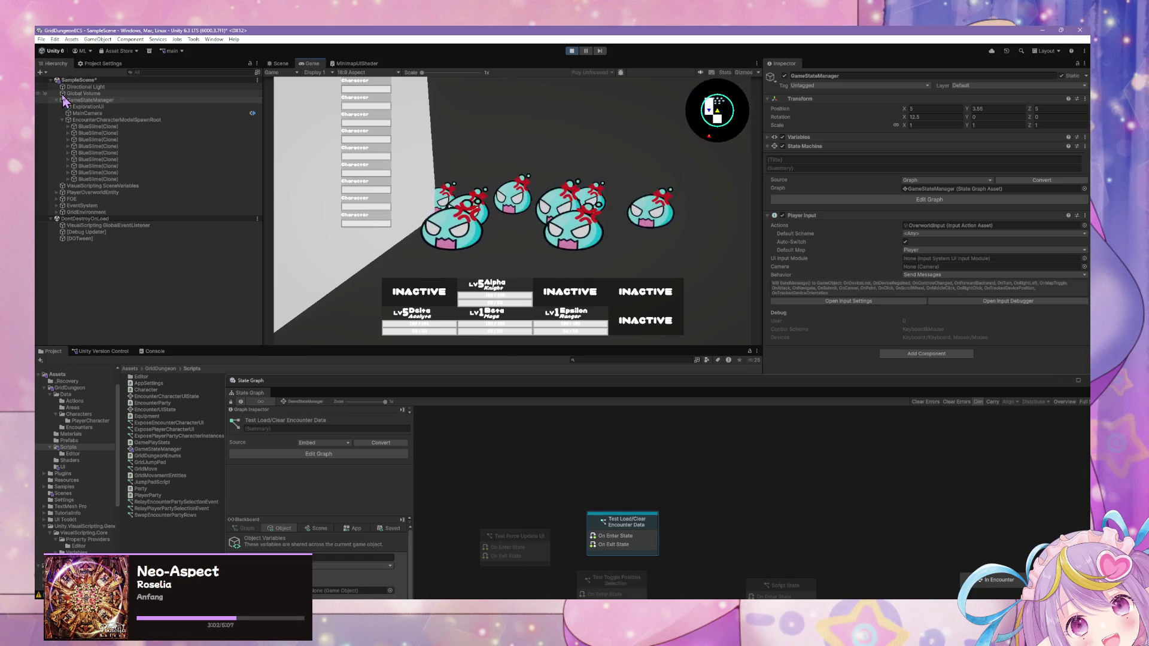
click(435, 325)
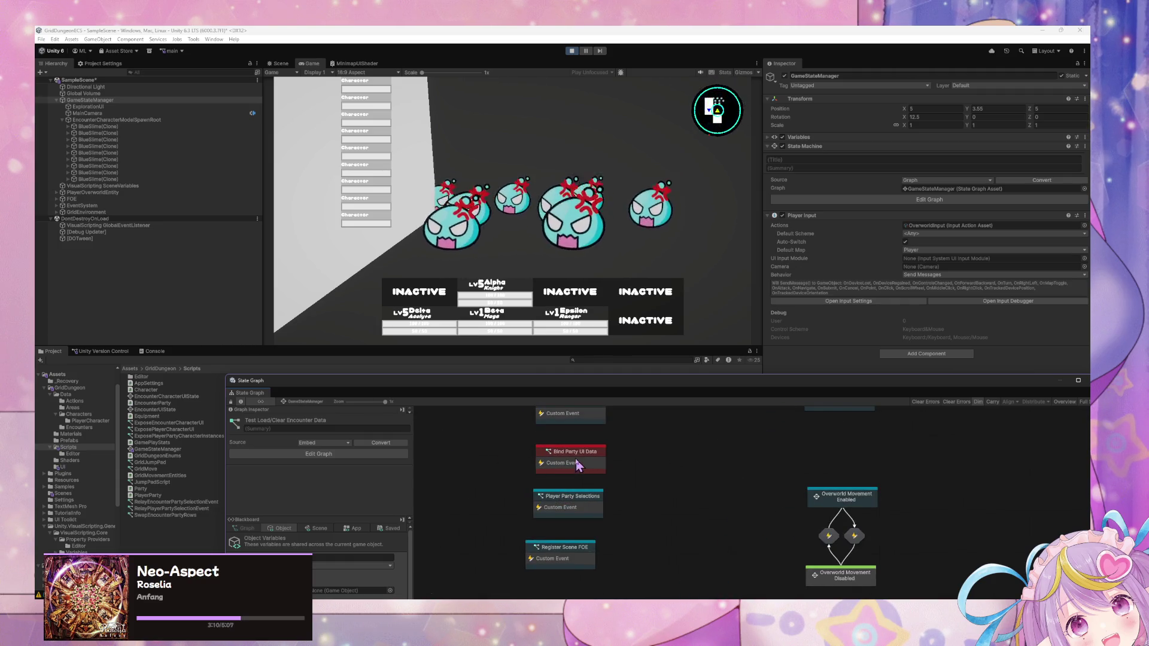
Step: Open Bind Party UI Data, move the Add node up-right, then stop play mode
double_click(577, 465)
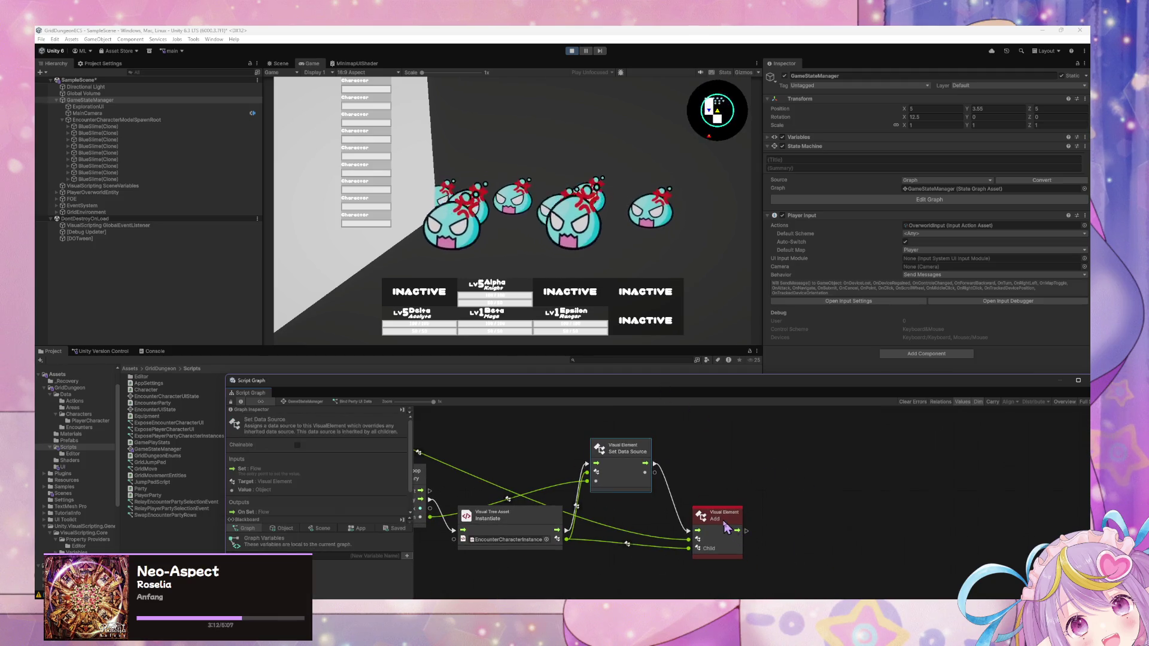
mouse_move(726, 526)
mouse_down()
mouse_move(730, 501)
mouse_move(740, 514)
mouse_up()
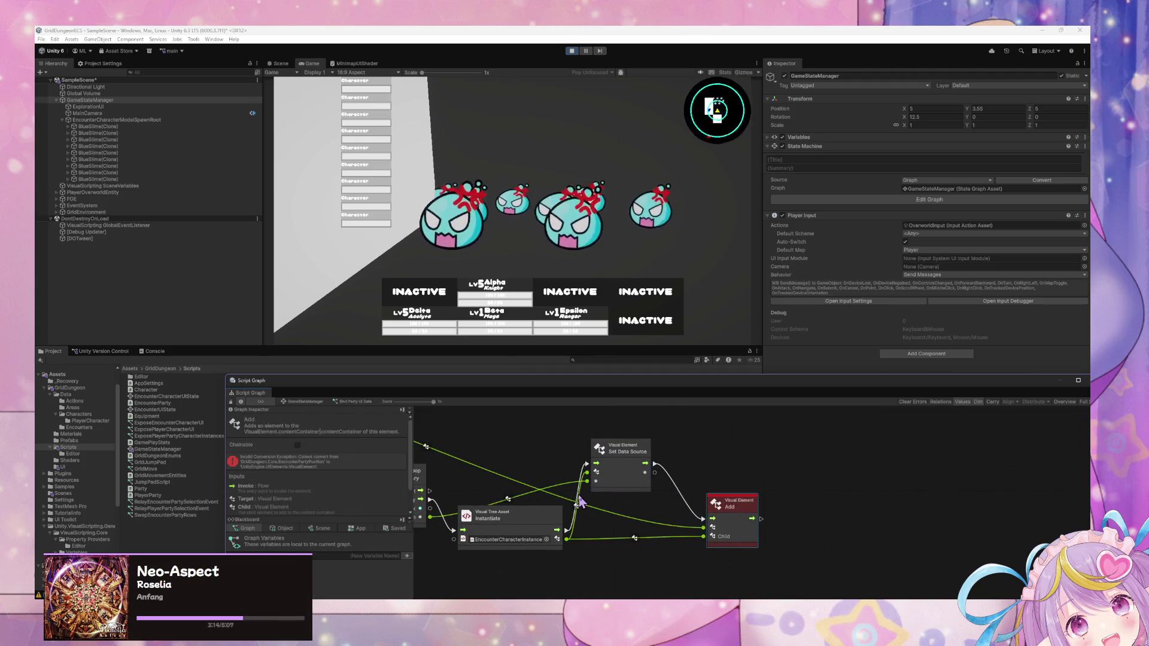
drag(579, 502, 653, 502)
click(620, 531)
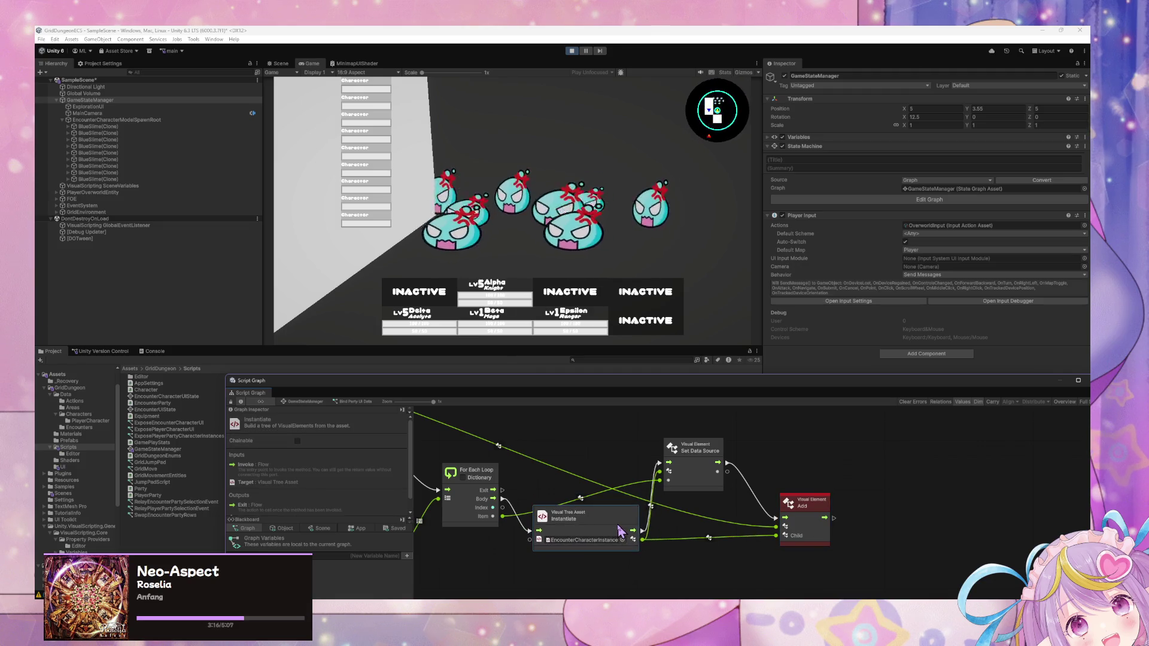
click(365, 222)
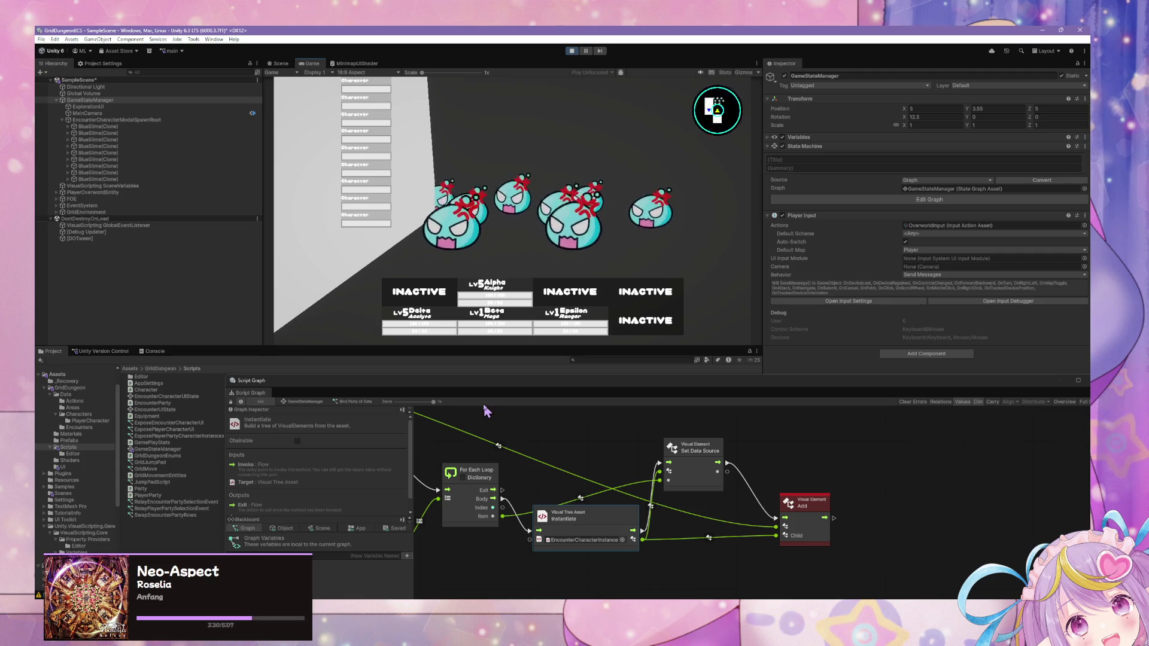
click(571, 50)
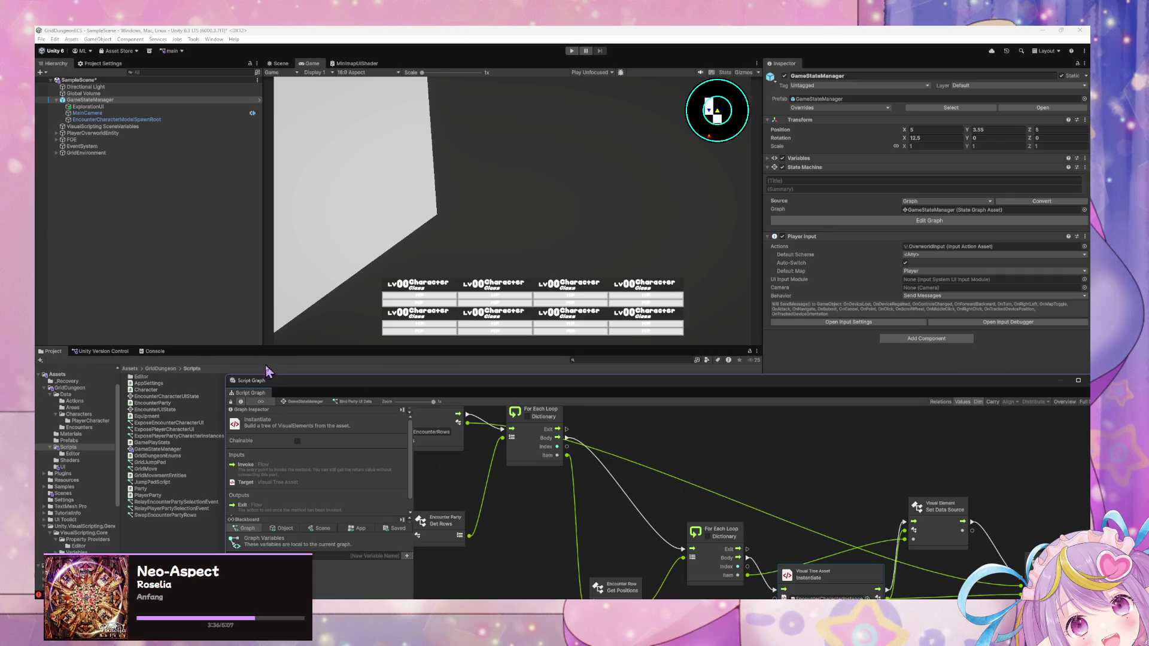
Step: Rename EncounterCharacterInstance in the UI folder to EncounterPartyPosition, then open EncounterRow.uxml
drag(275, 391, 490, 419)
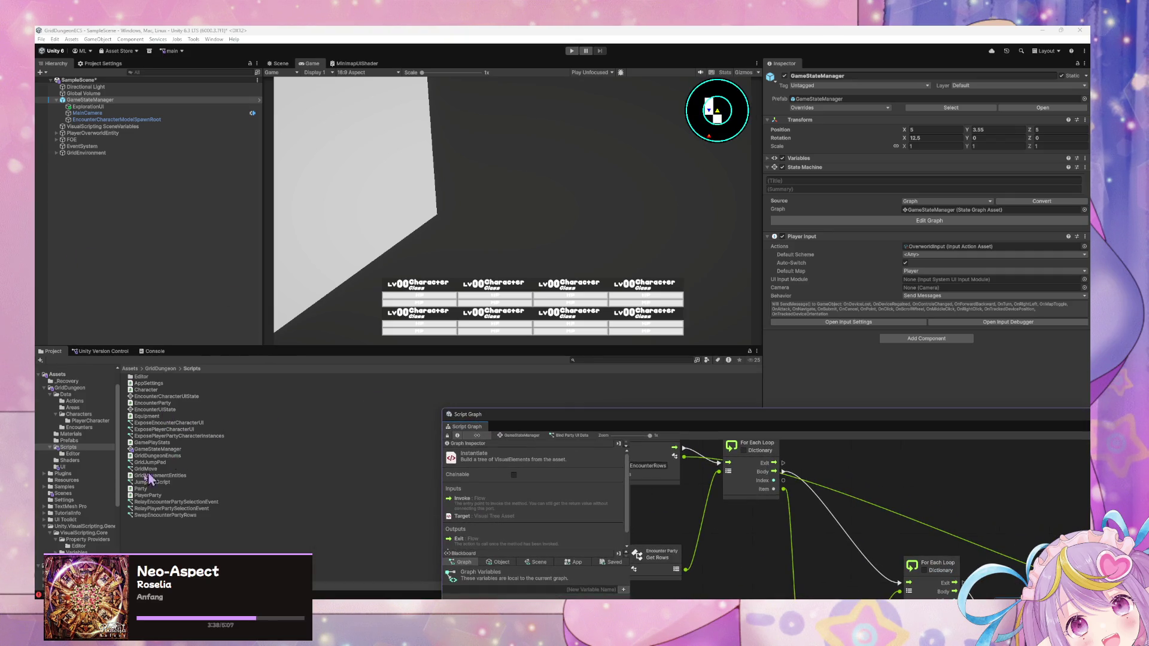
click(77, 466)
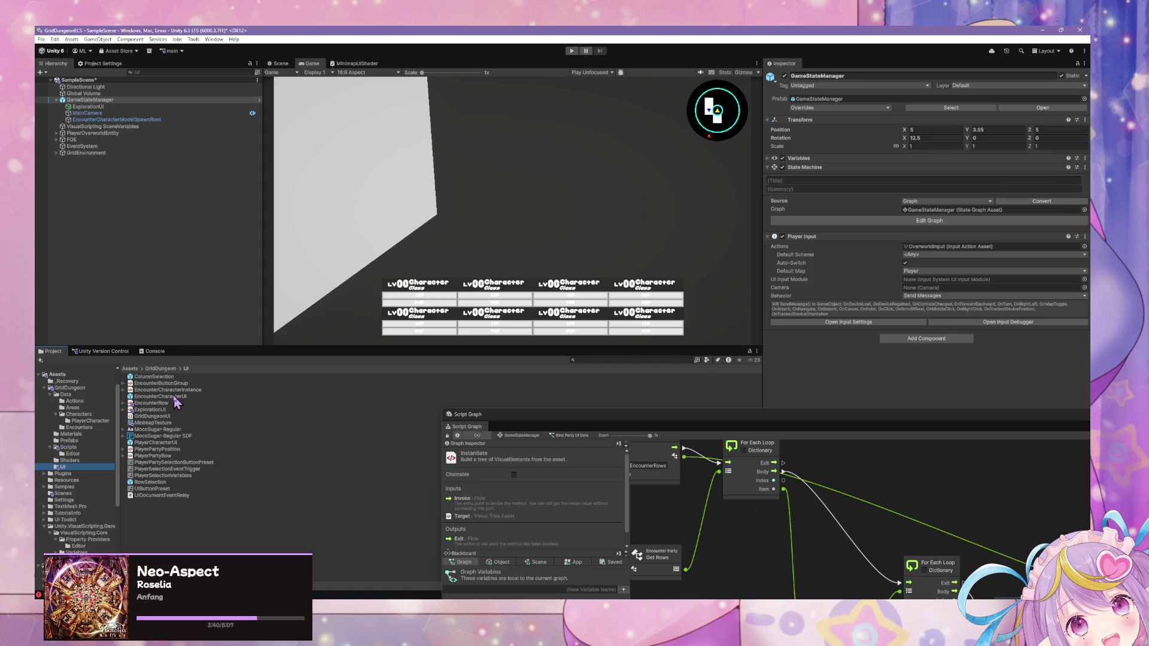
click(181, 390)
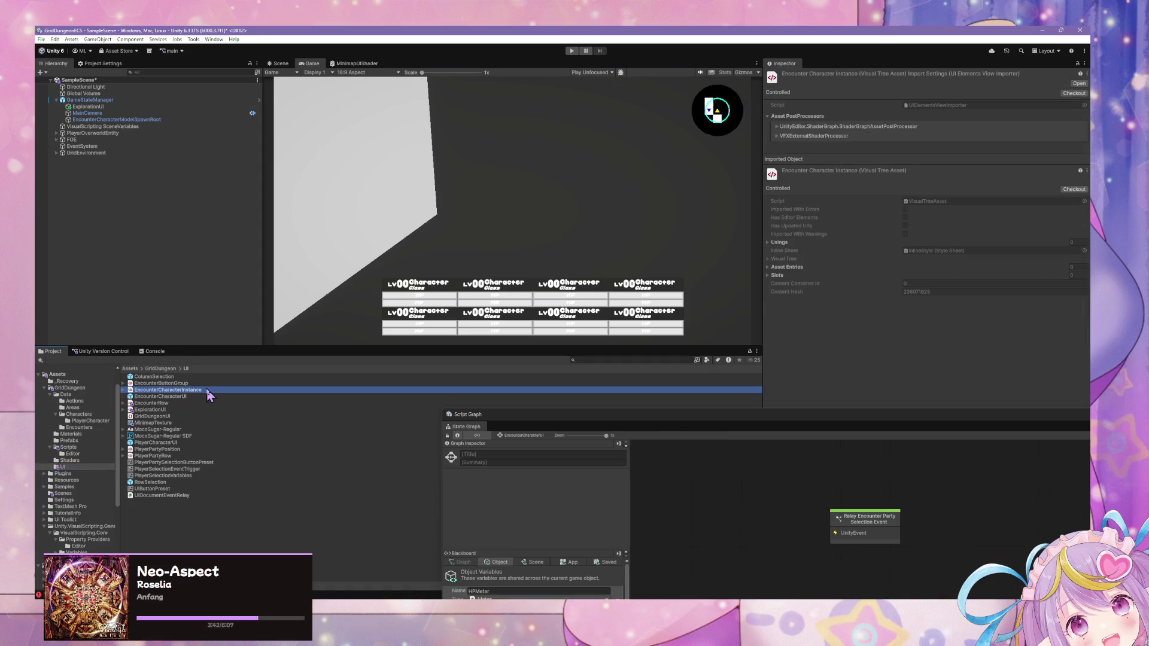
double_click(207, 390)
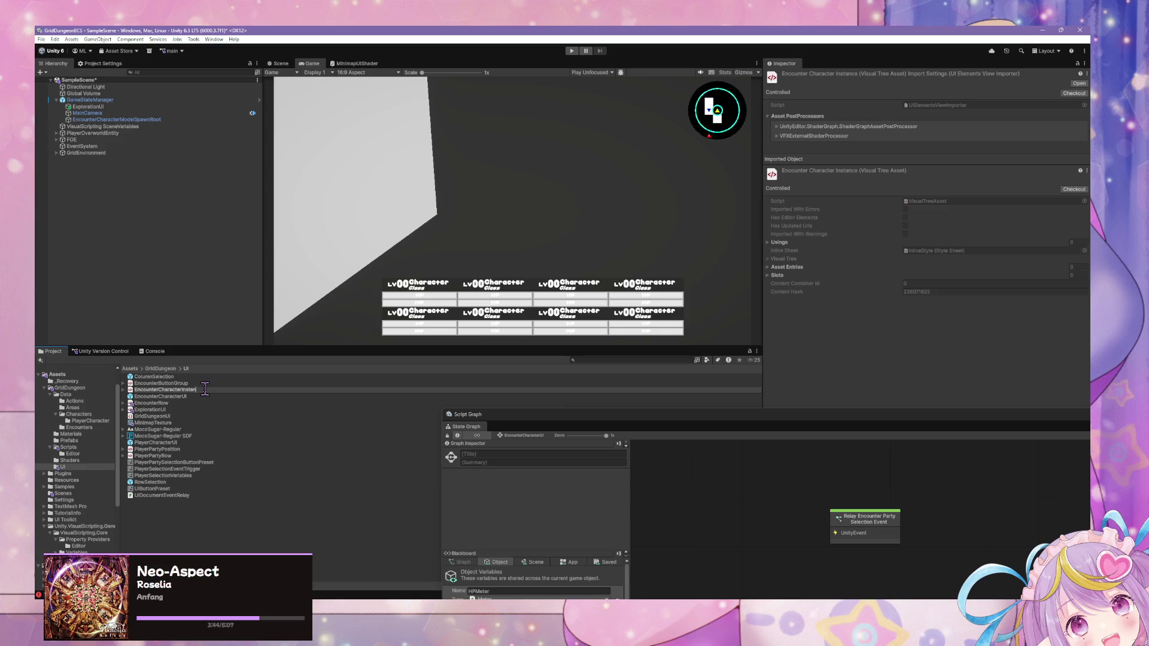
key(BackSpace)
key(BackSpace)
key(BackSpace)
text(EncounterPosi)
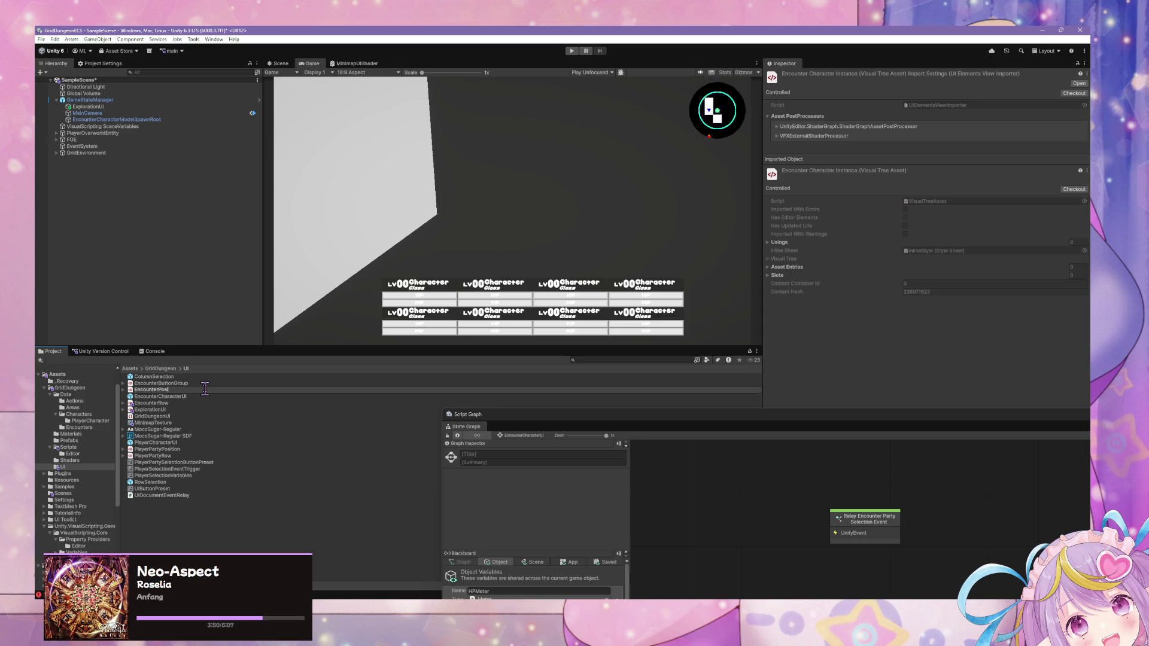
key(Escape)
click(205, 389)
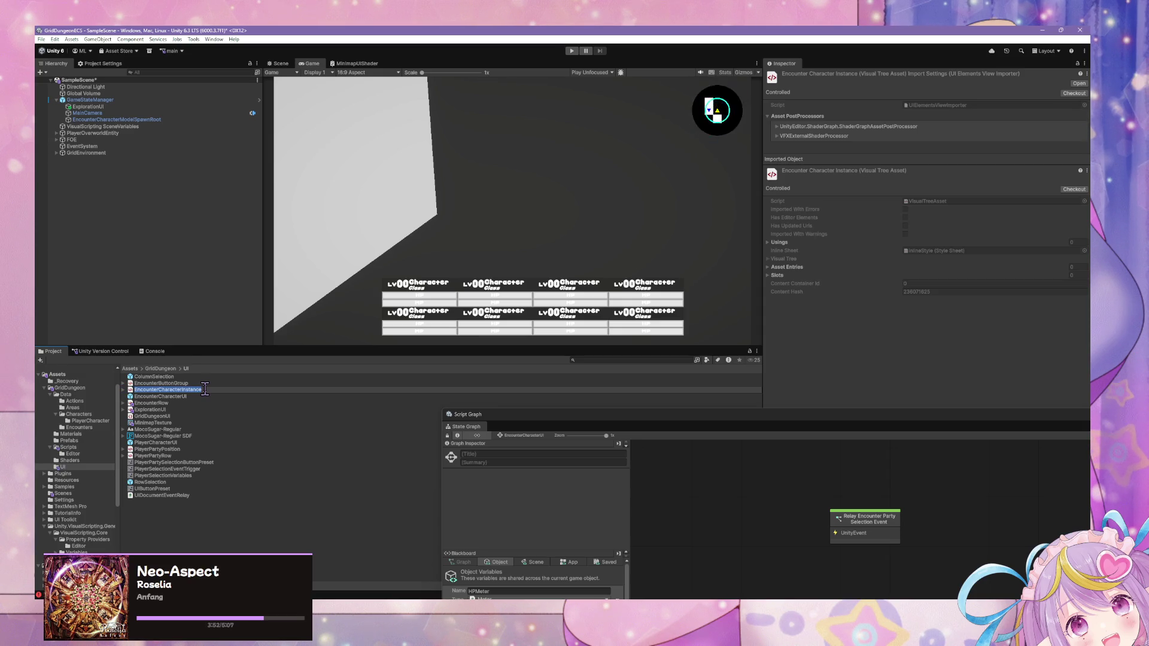
key(BackSpace)
key(BackSpace)
key(BackSpace)
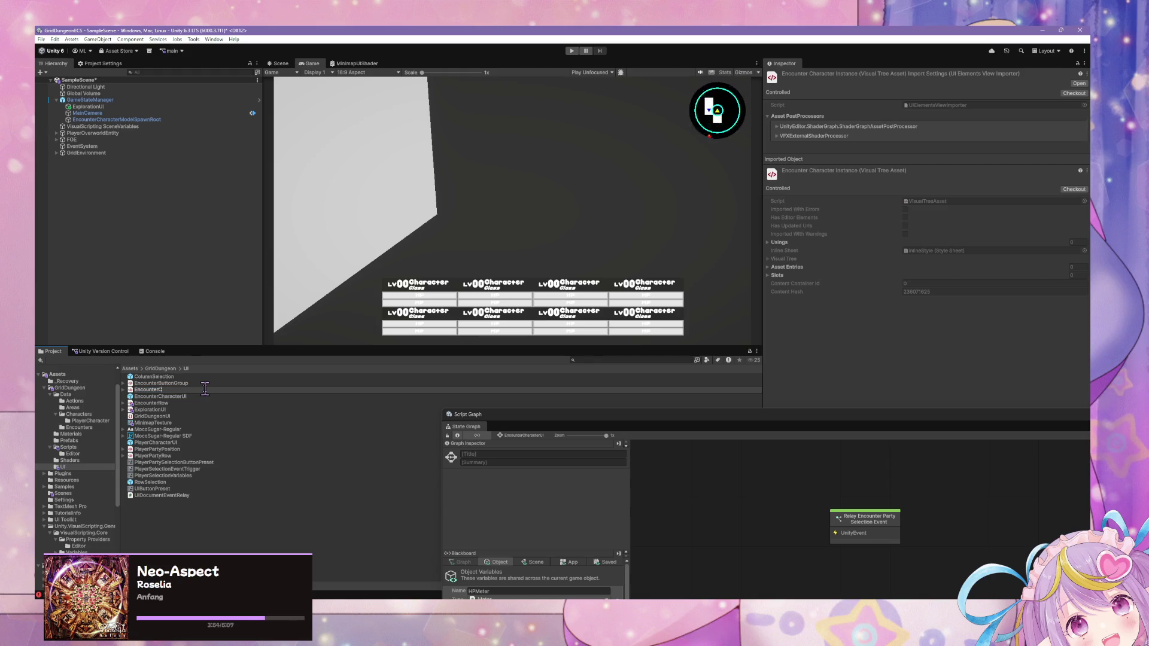
text(rtyPo)
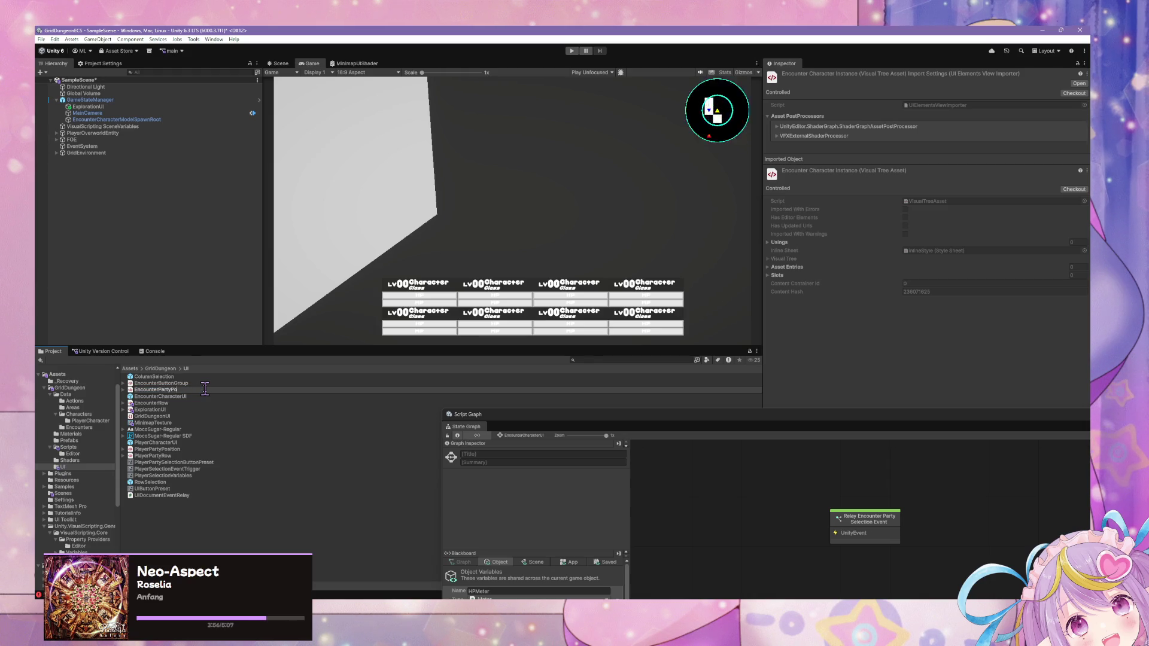
text(sition)
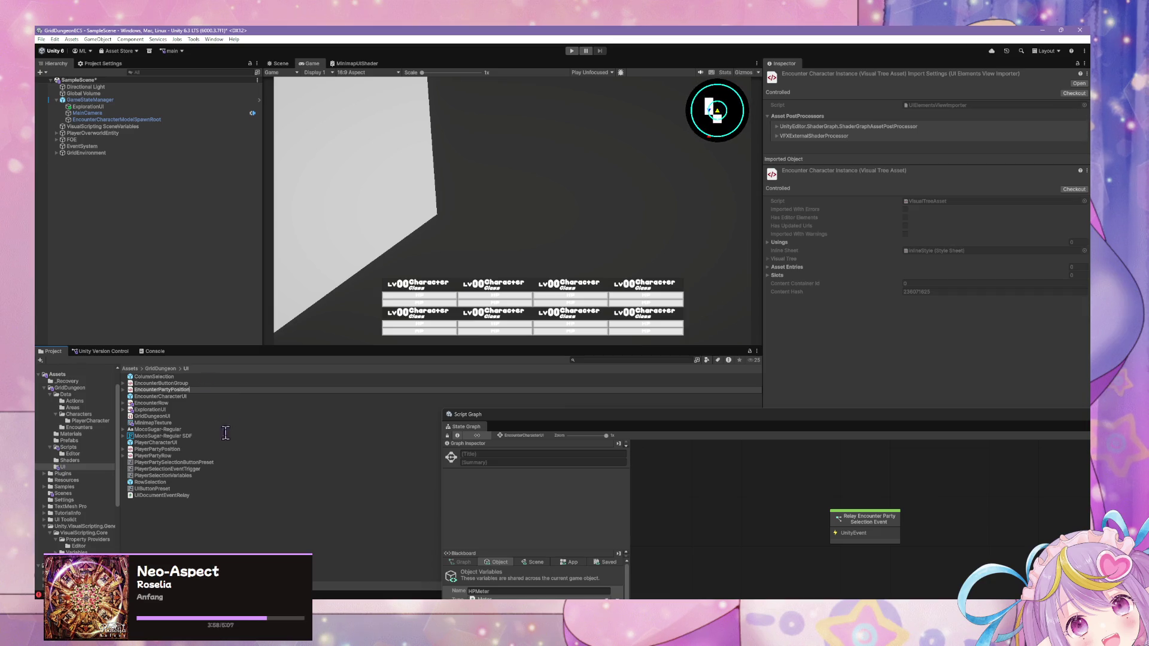
key(Return)
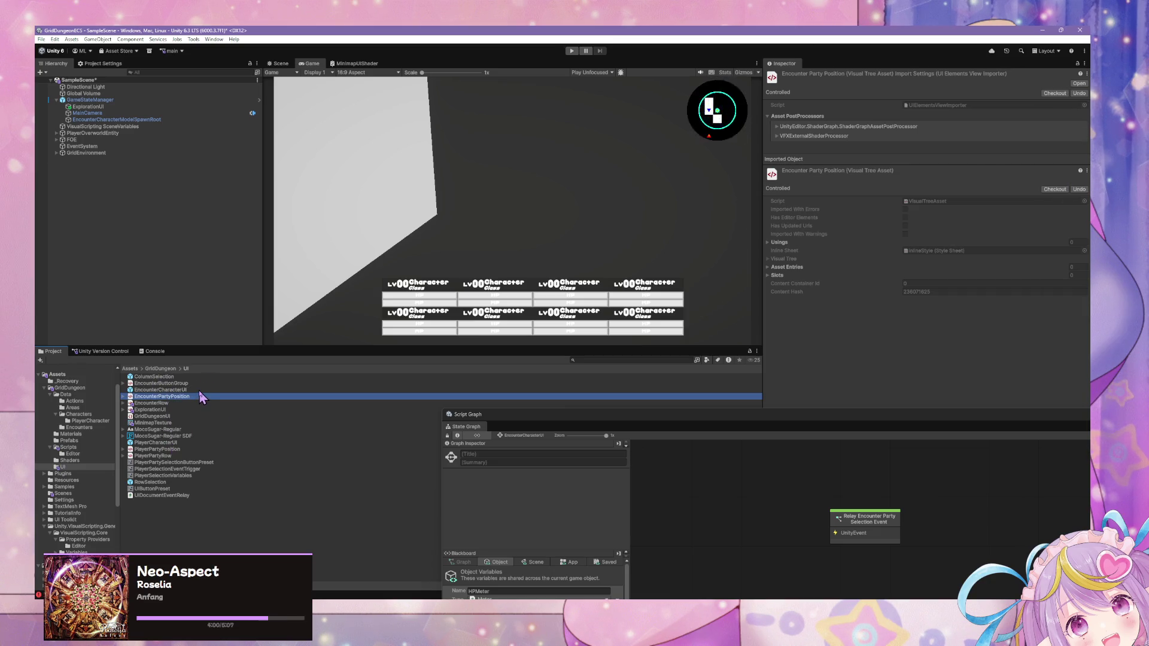
double_click(181, 404)
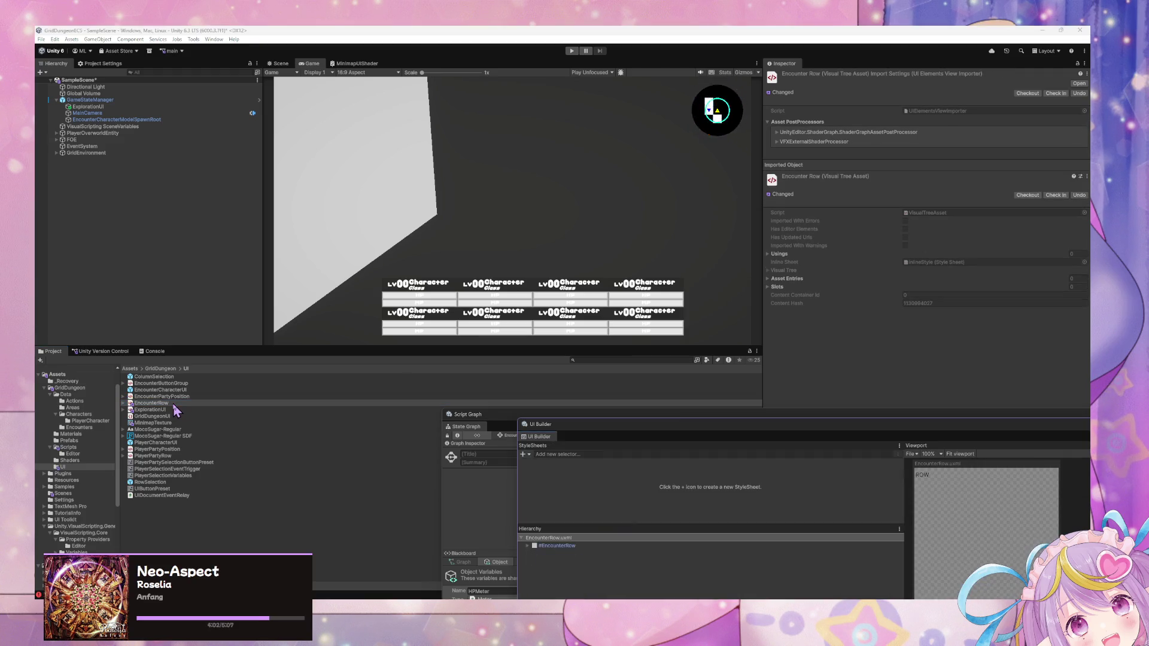
Step: Move the UI Builder over the game view and inspect the EncounterPartyPosition, EncounterCharacterUI, ExplorationUI and EncounterRow assets
mouse_move(862, 426)
mouse_down()
mouse_move(679, 353)
mouse_move(759, 308)
mouse_move(915, 313)
mouse_up()
click(197, 390)
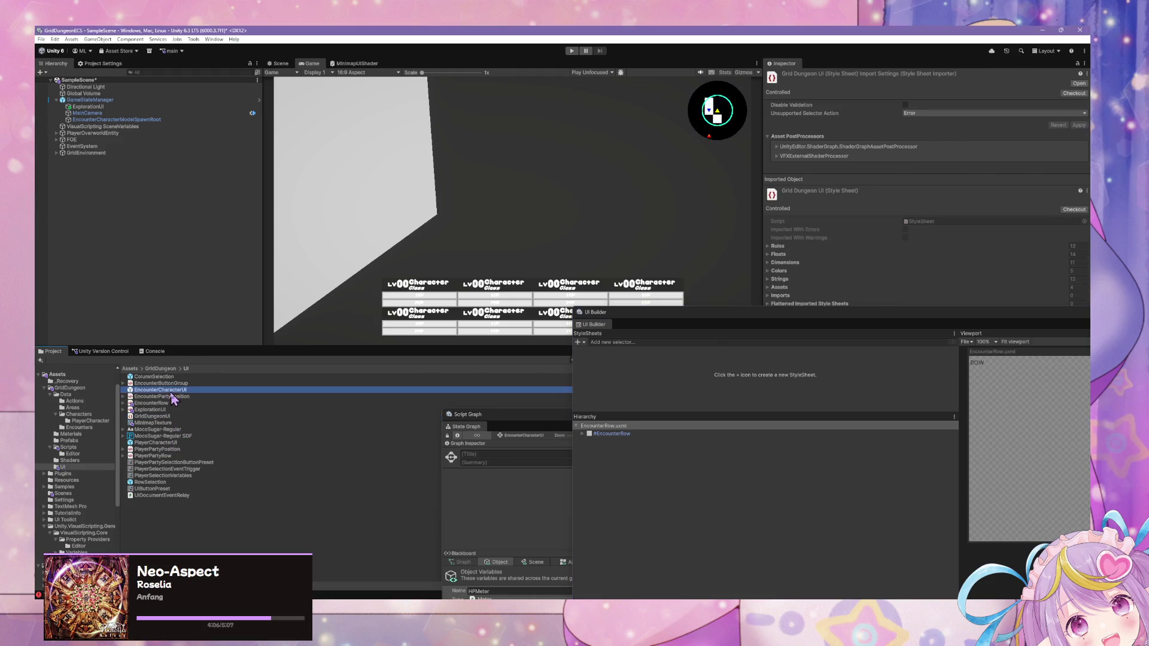
click(171, 397)
click(172, 411)
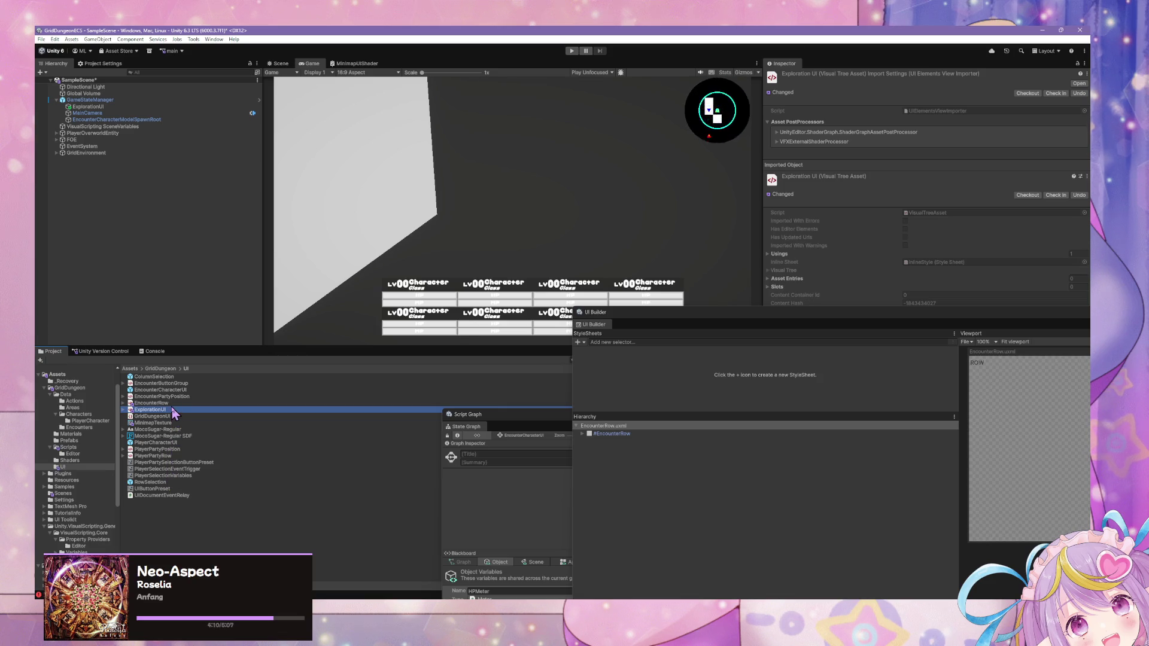
click(172, 404)
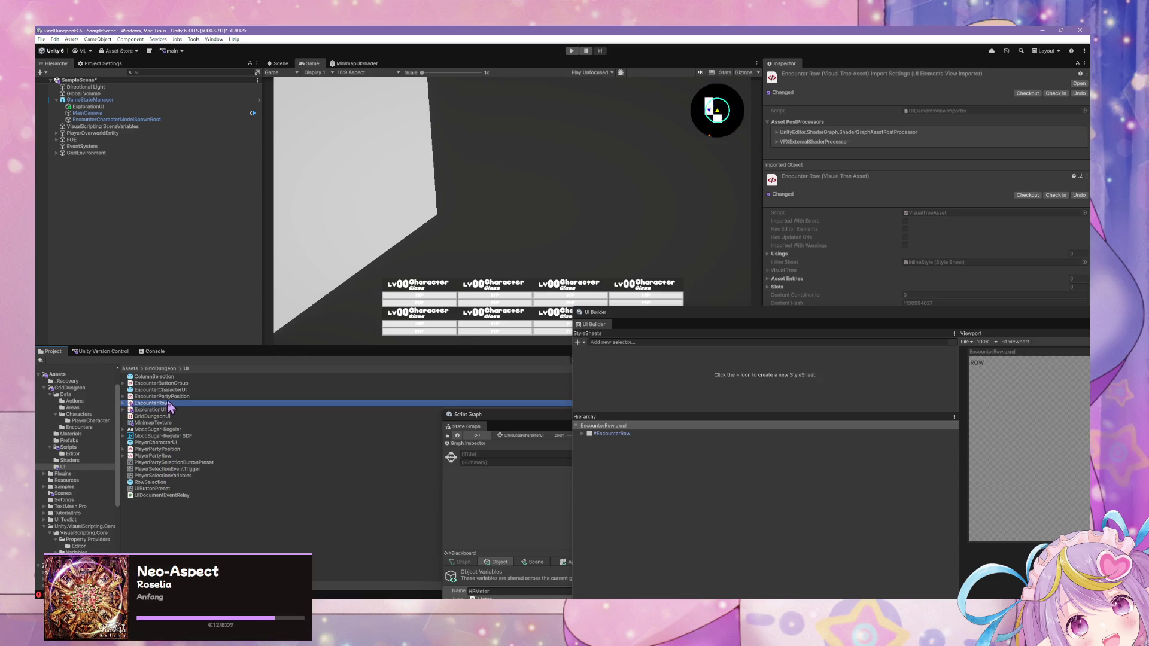
Step: Open PlayerPartyRow.uxml in the UI Builder and position the window beside the game view
click(153, 456)
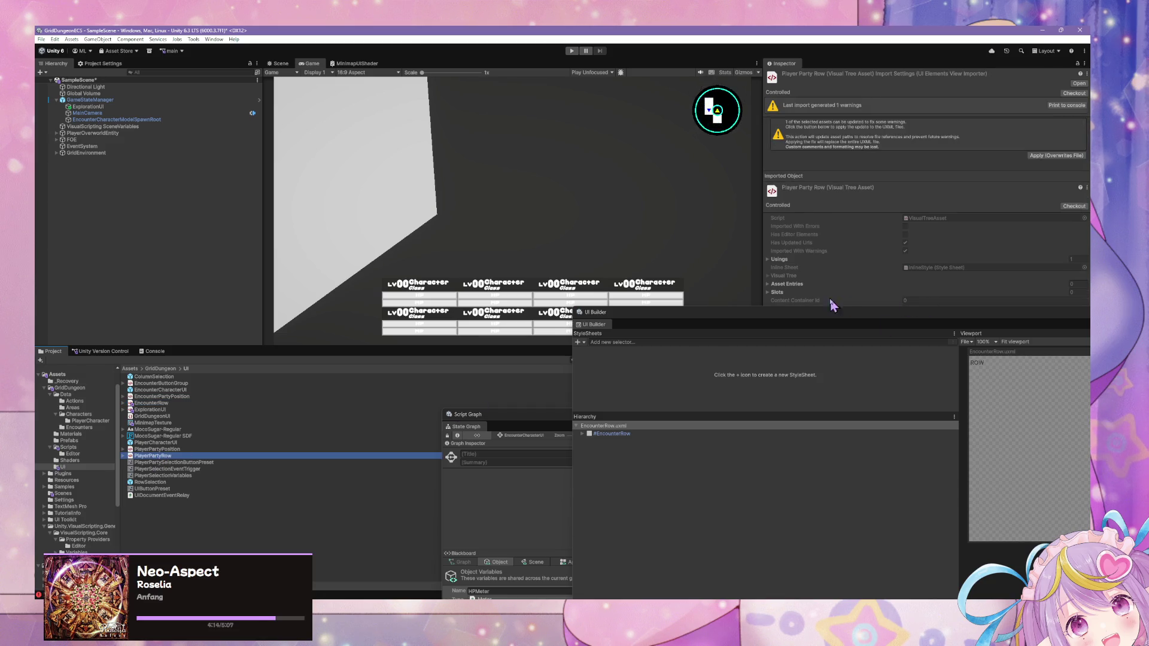
drag(758, 305, 446, 277)
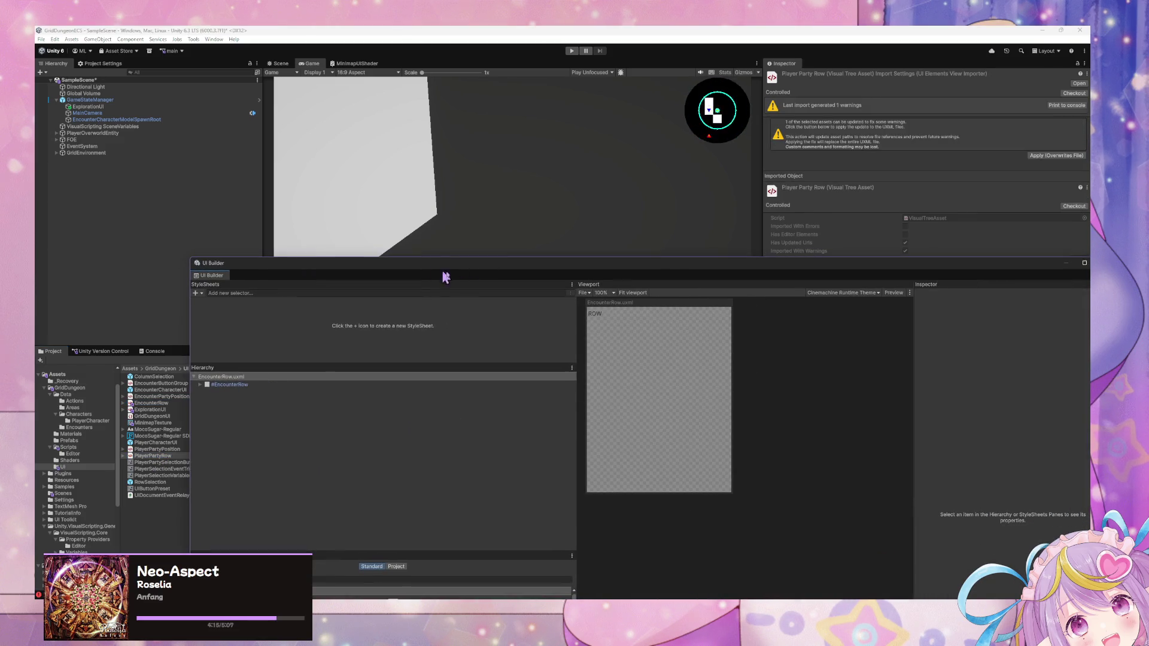
double_click(156, 456)
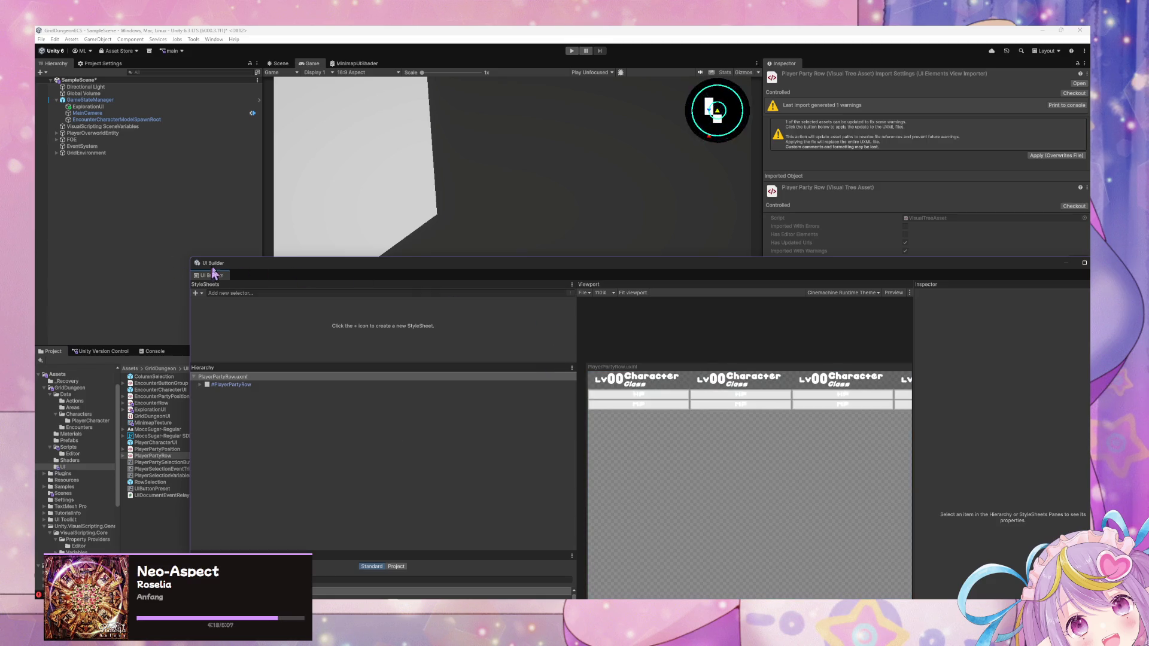
scroll(646, 389, down, 5)
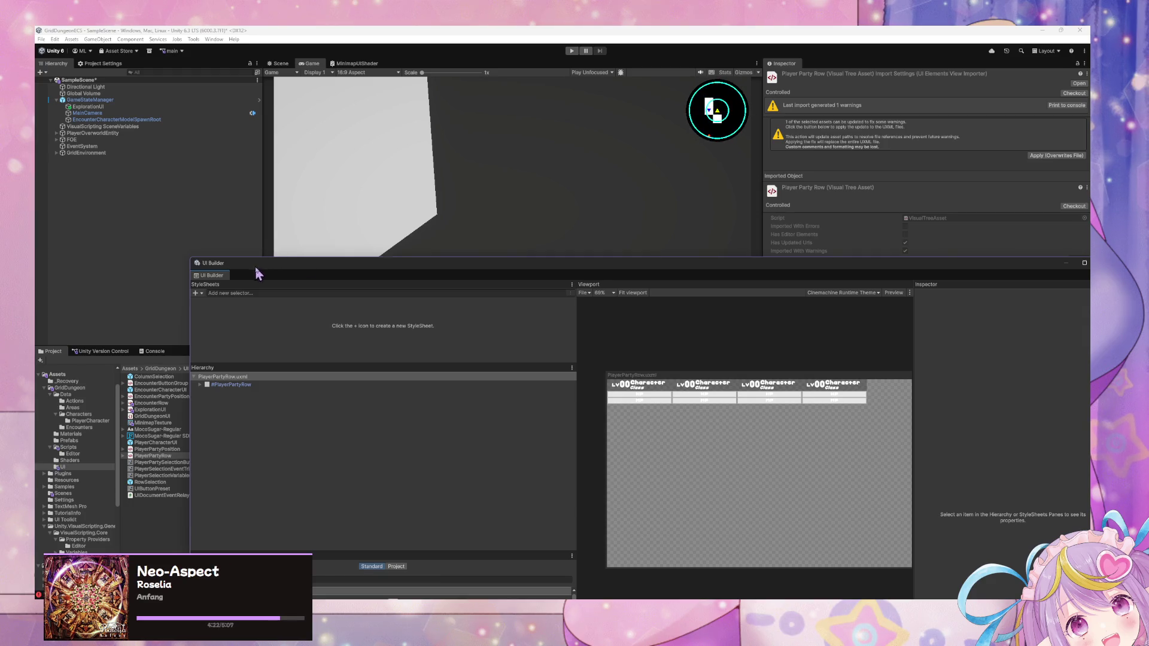
drag(244, 262, 547, 327)
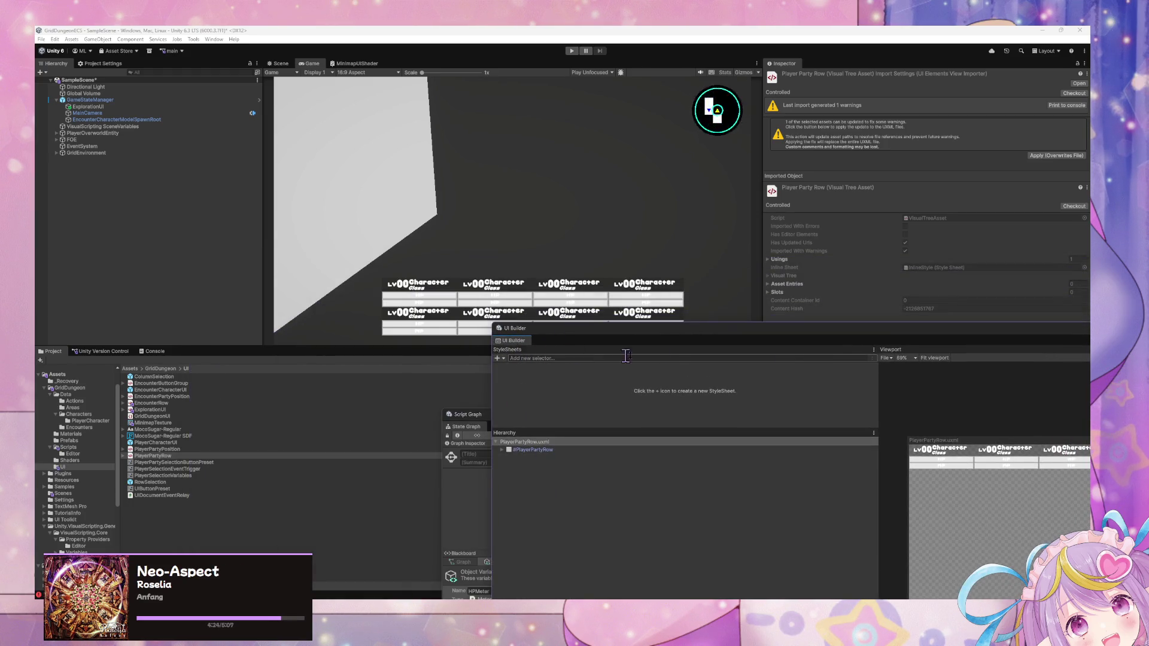
click(884, 357)
Step: Save the layout as EncounterPartyRow.uxml in Assets/GridDungeon/UI
click(909, 399)
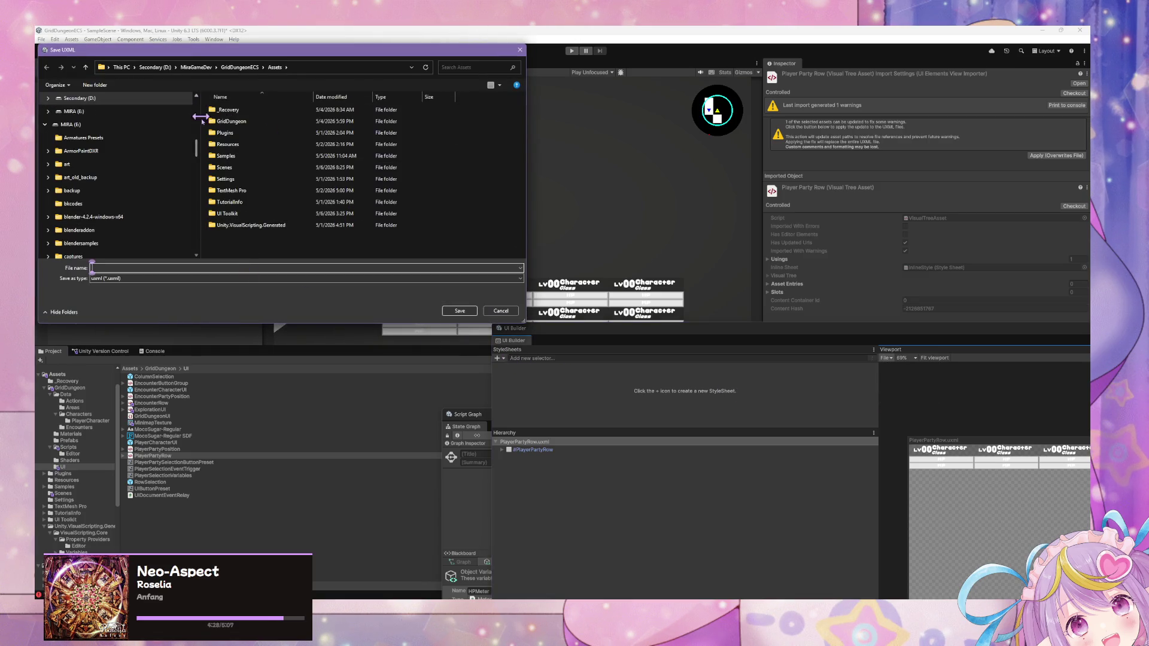
double_click(251, 122)
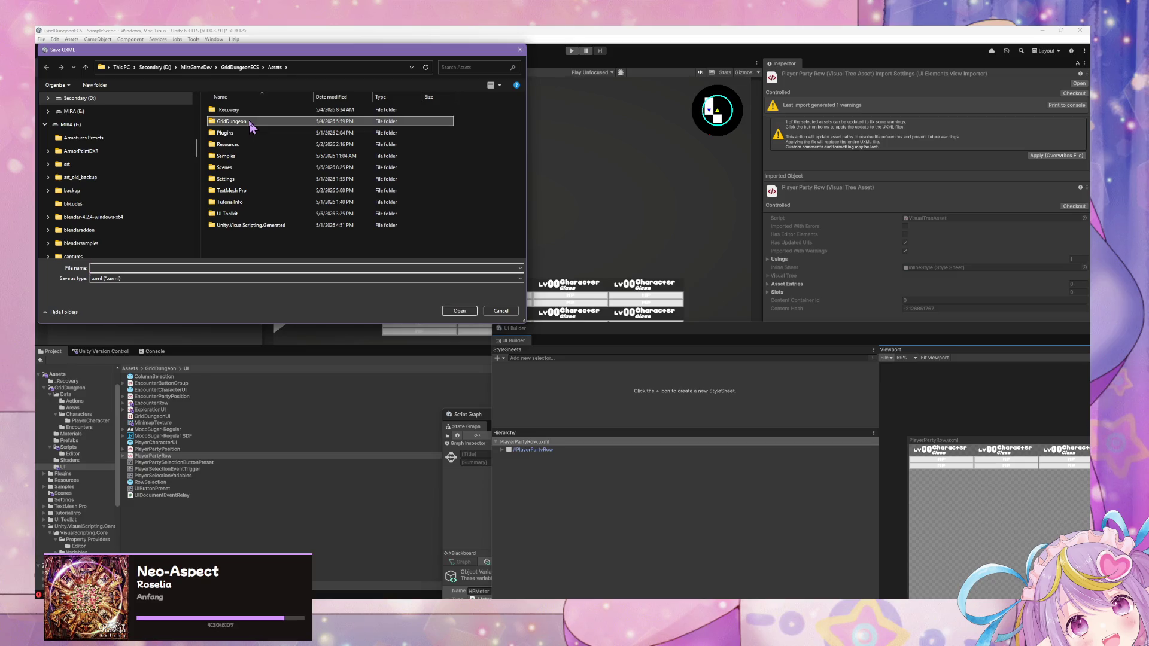
double_click(227, 168)
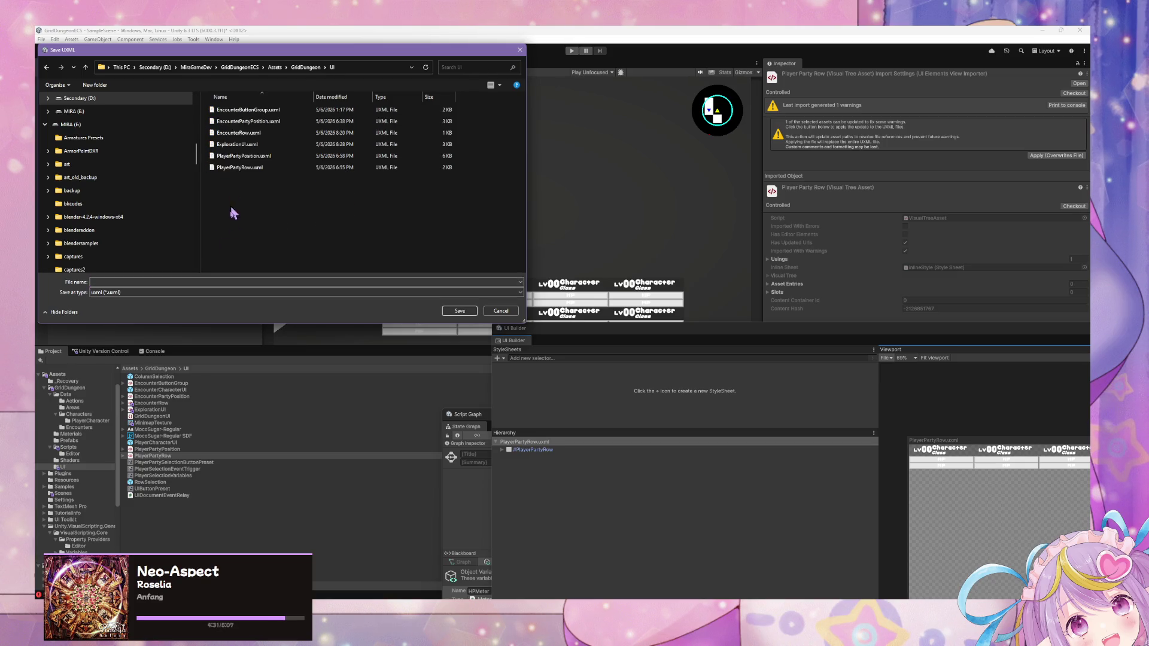
click(271, 134)
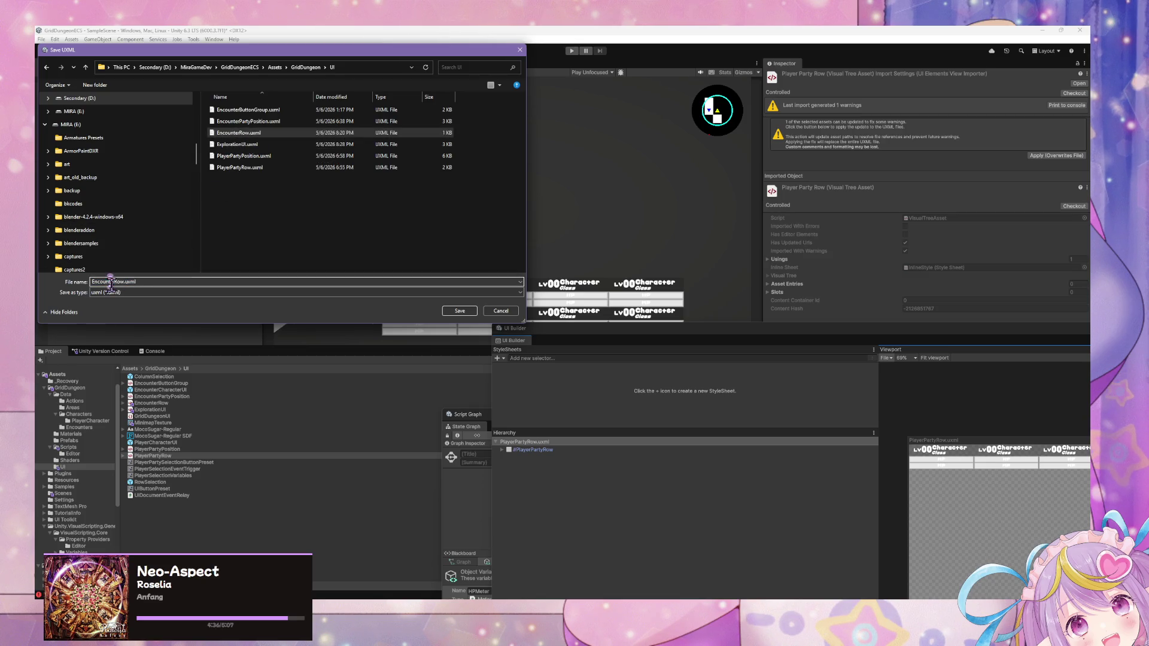
text(Party)
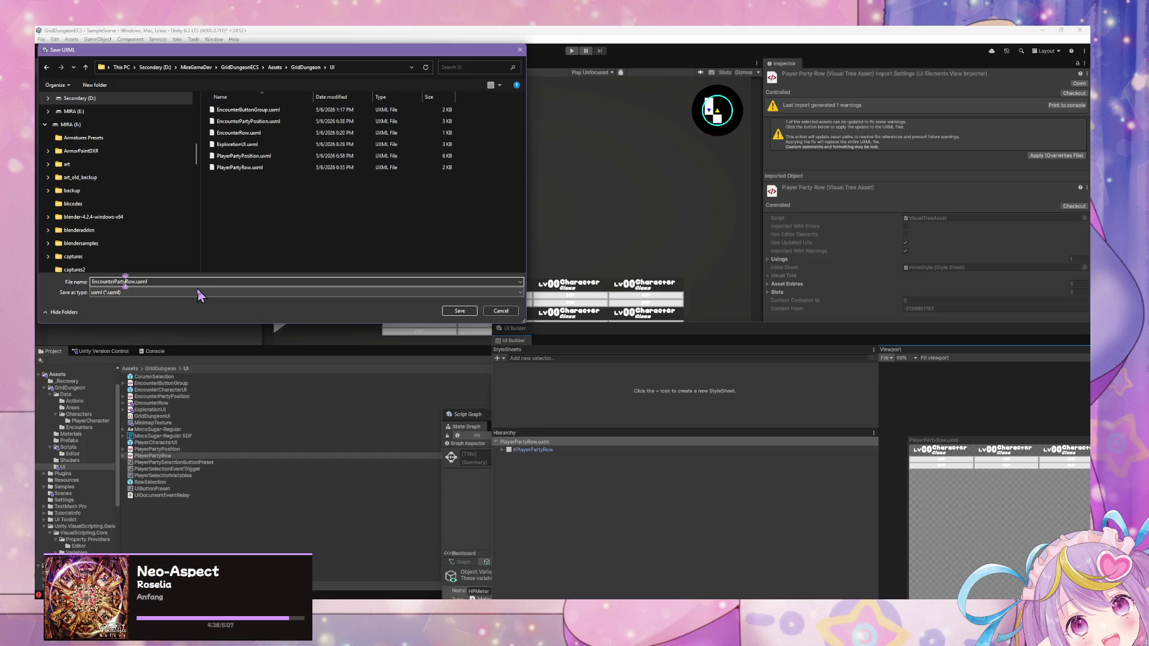
key(Return)
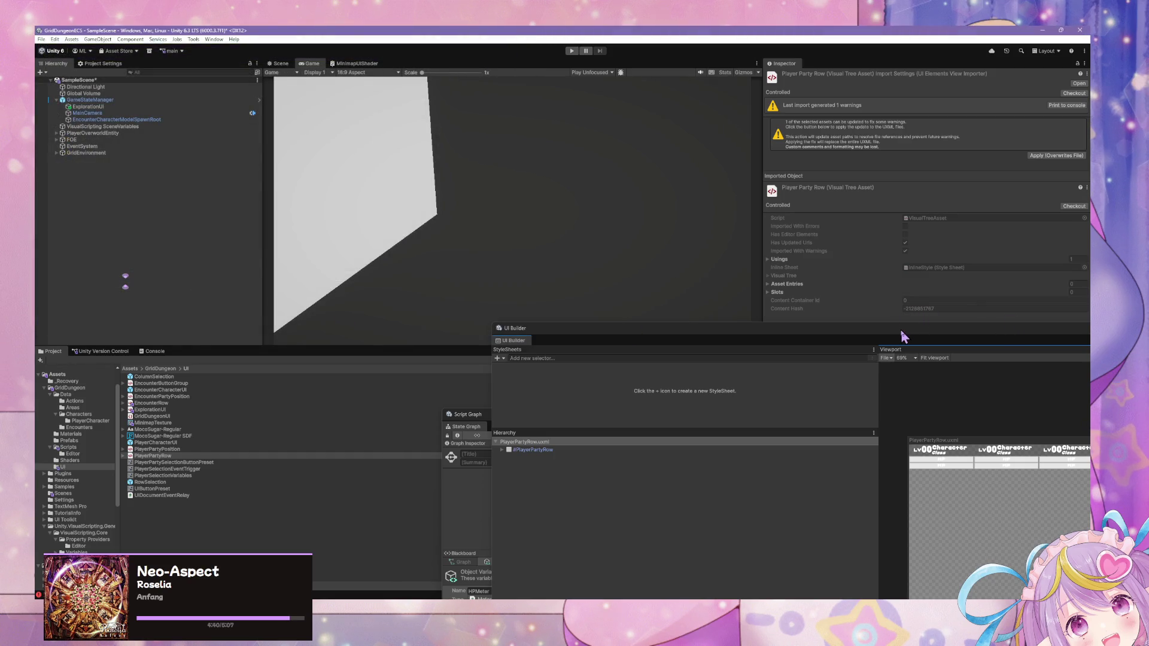
Step: Rename the #PlayerPartyRow root element to EncounterPartyRow
drag(867, 333, 542, 298)
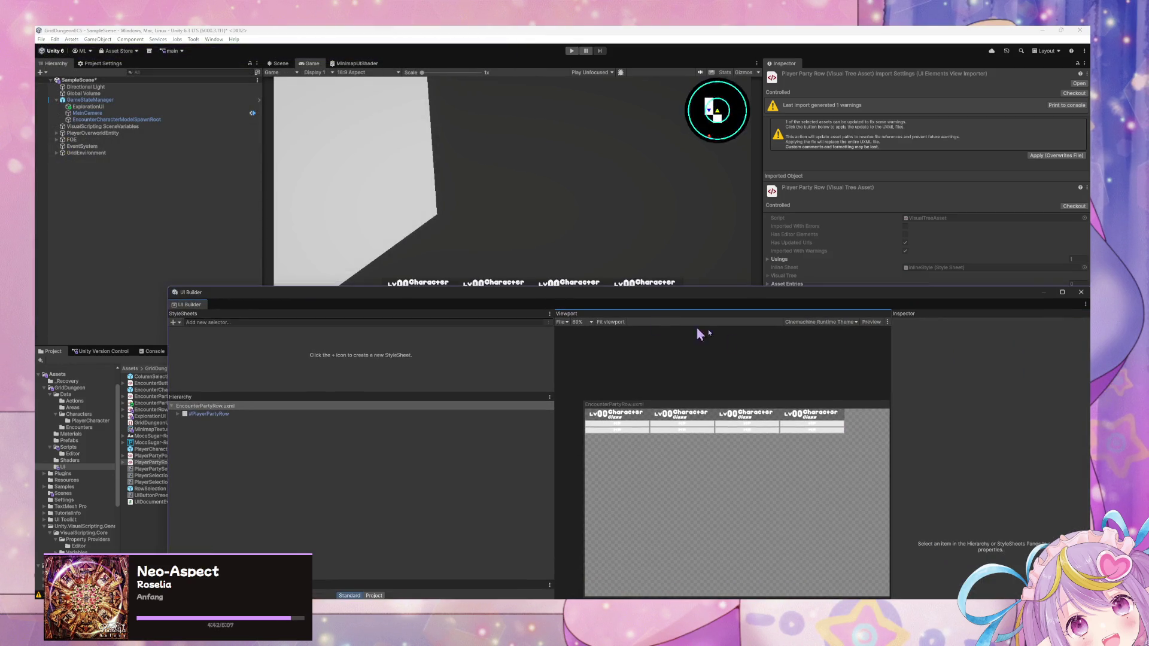
click(225, 414)
click(968, 335)
text(EncounterPartyRow)
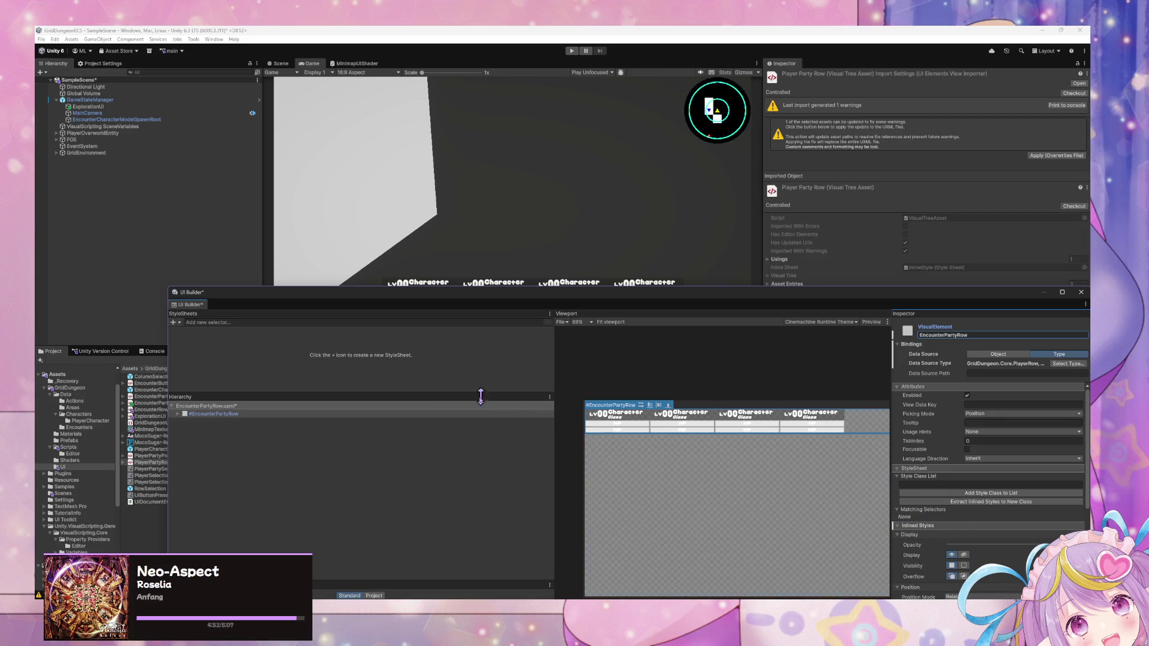
click(214, 414)
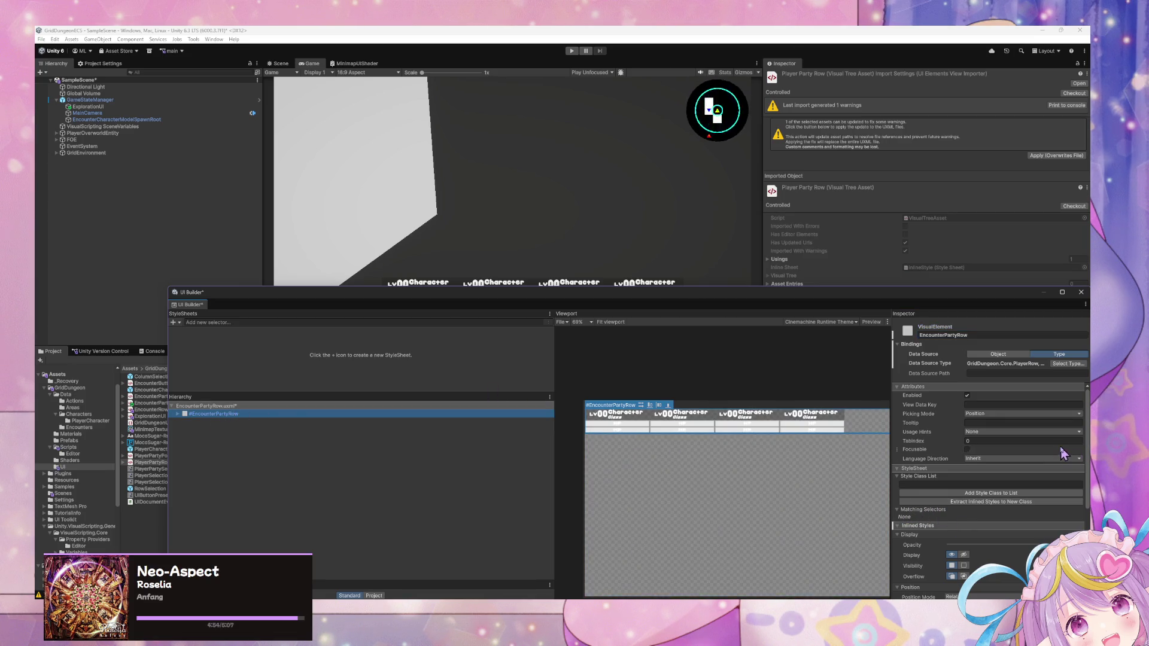
drag(843, 304, 799, 171)
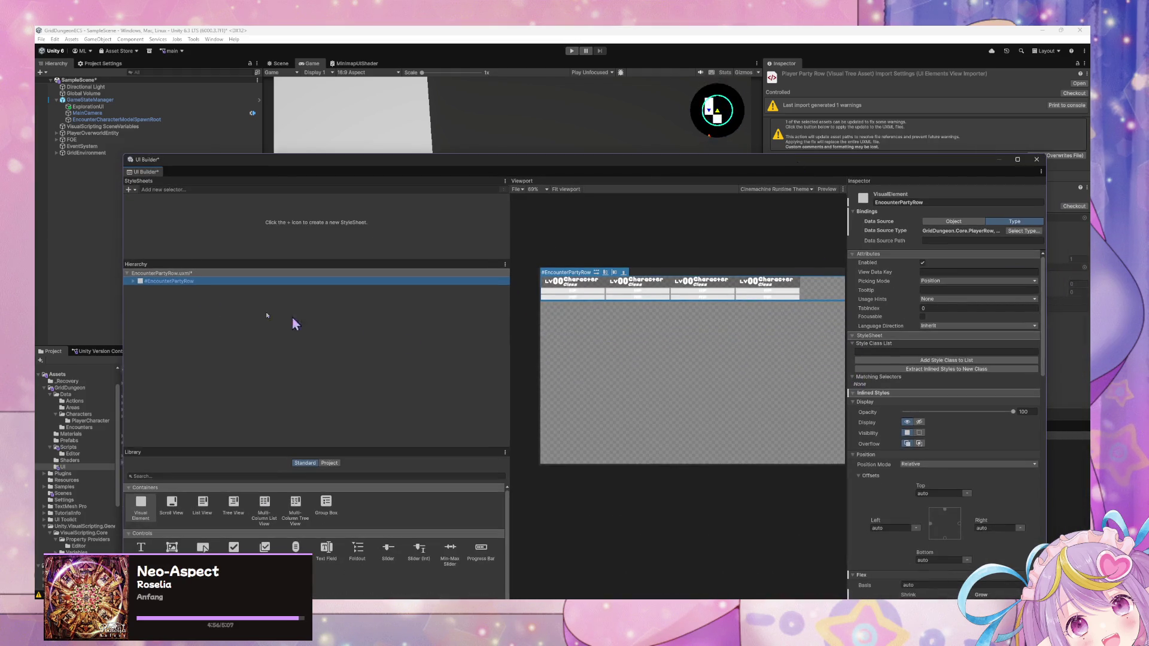
Step: Delete the root's four TemplateContainer children
click(136, 288)
click(133, 280)
click(172, 289)
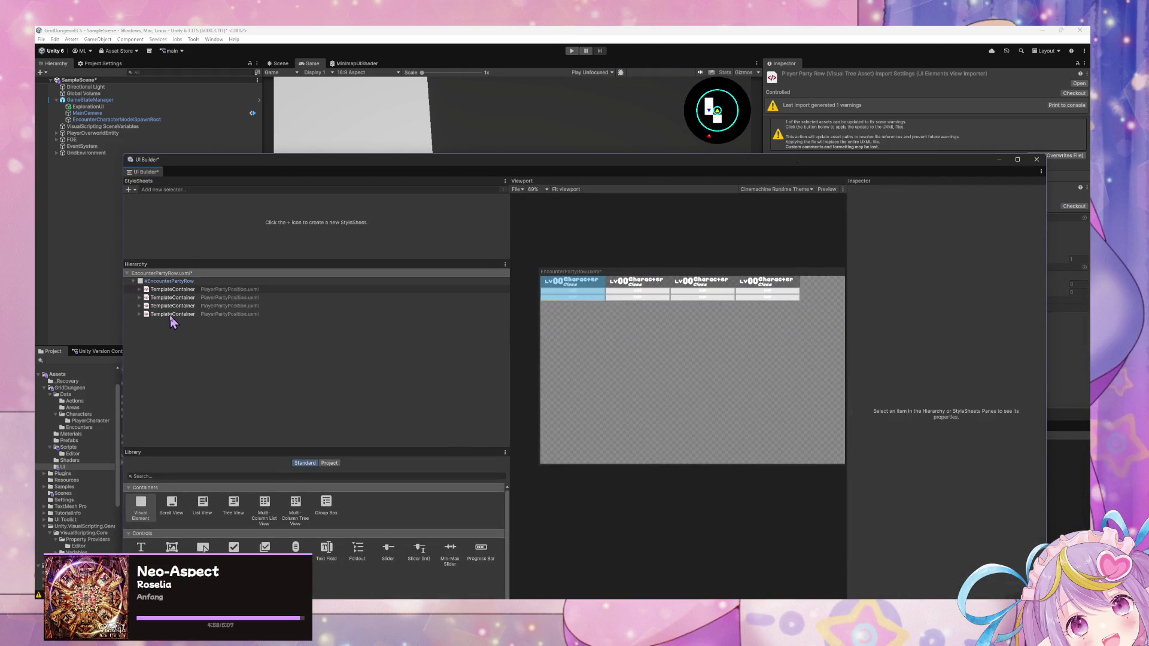
shift+click(170, 314)
key(Delete)
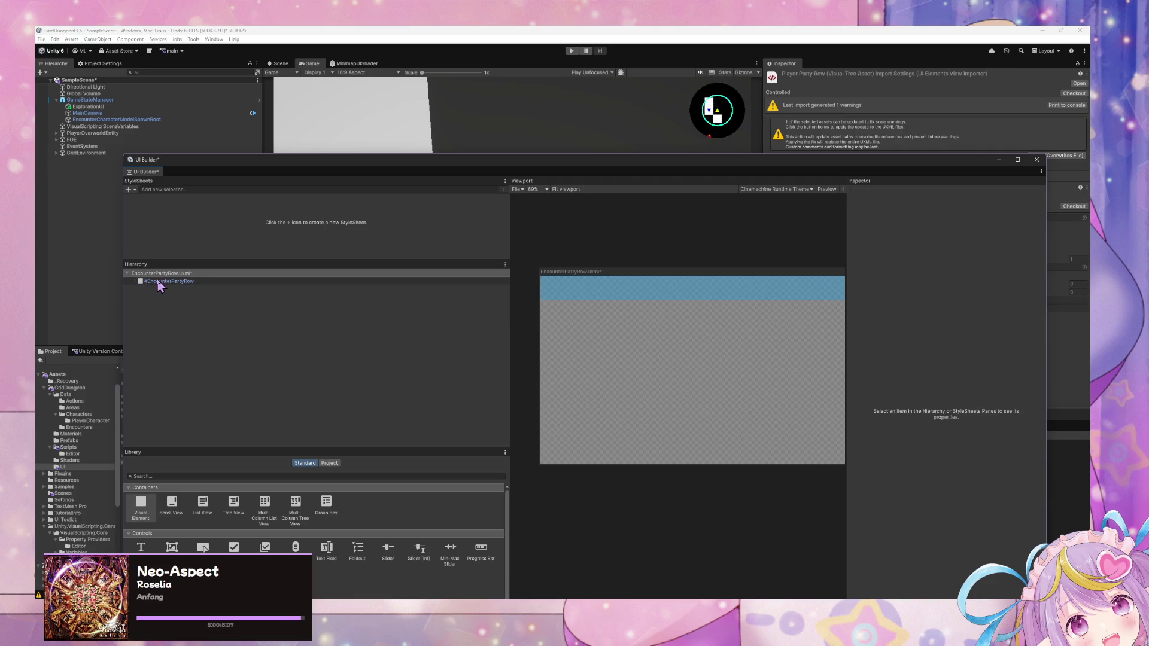
Step: Select the EncounterPartyRow root and begin entering a style class for it
click(156, 279)
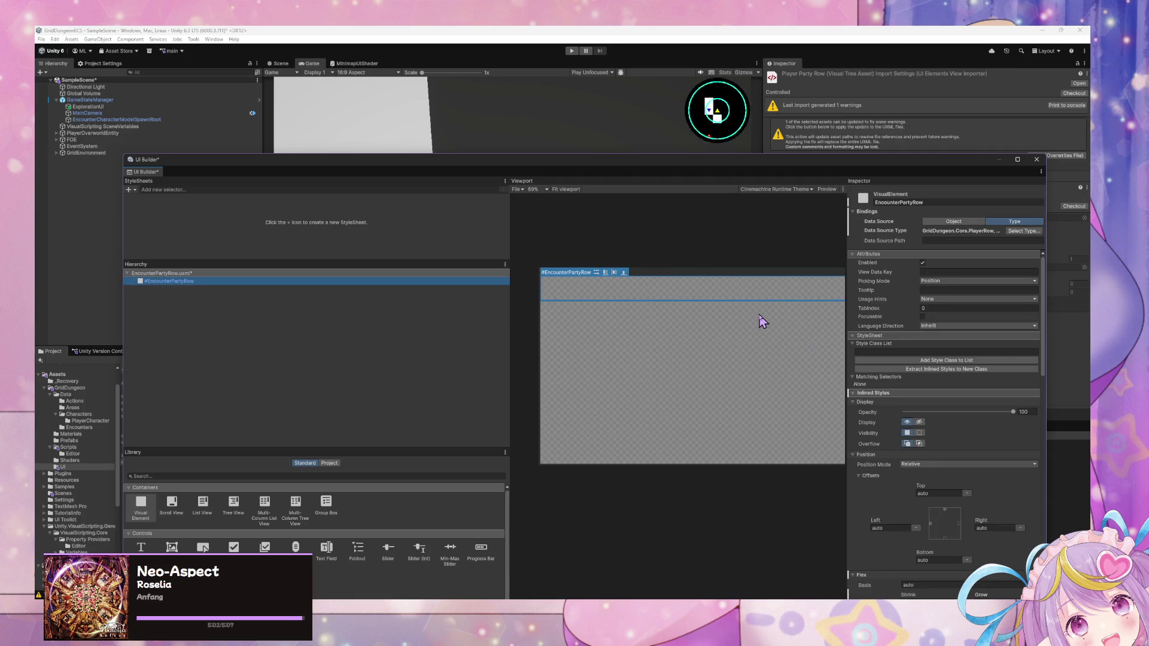
click(888, 352)
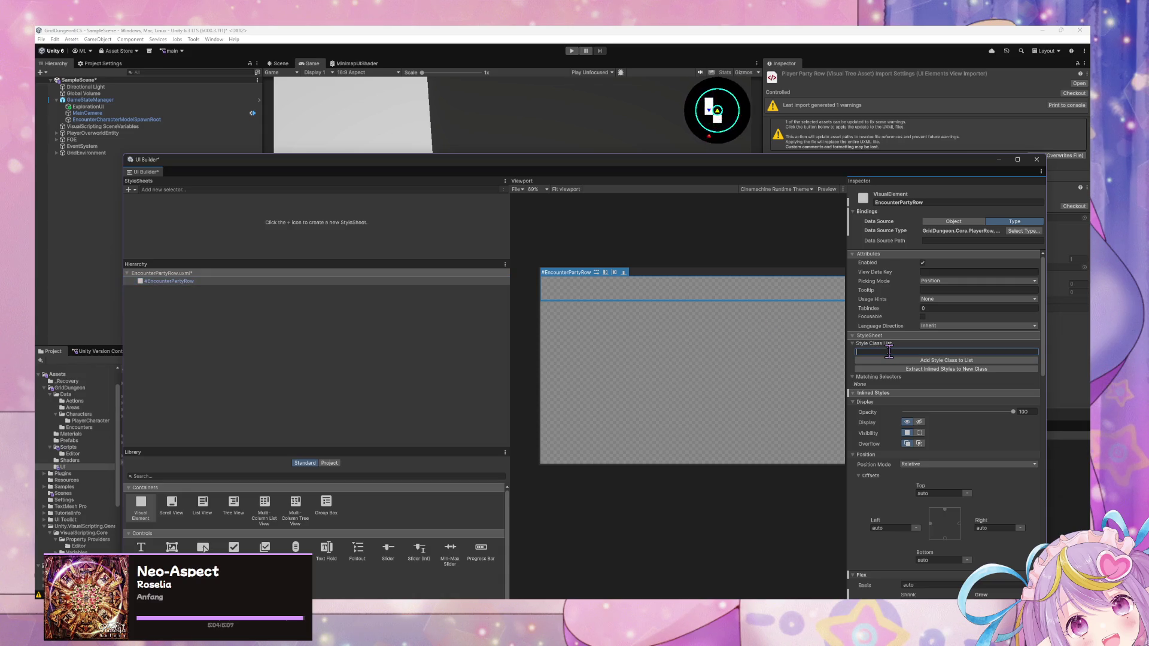
text(e)
key(BackSpace)
key(BackSpace)
key(BackSpace)
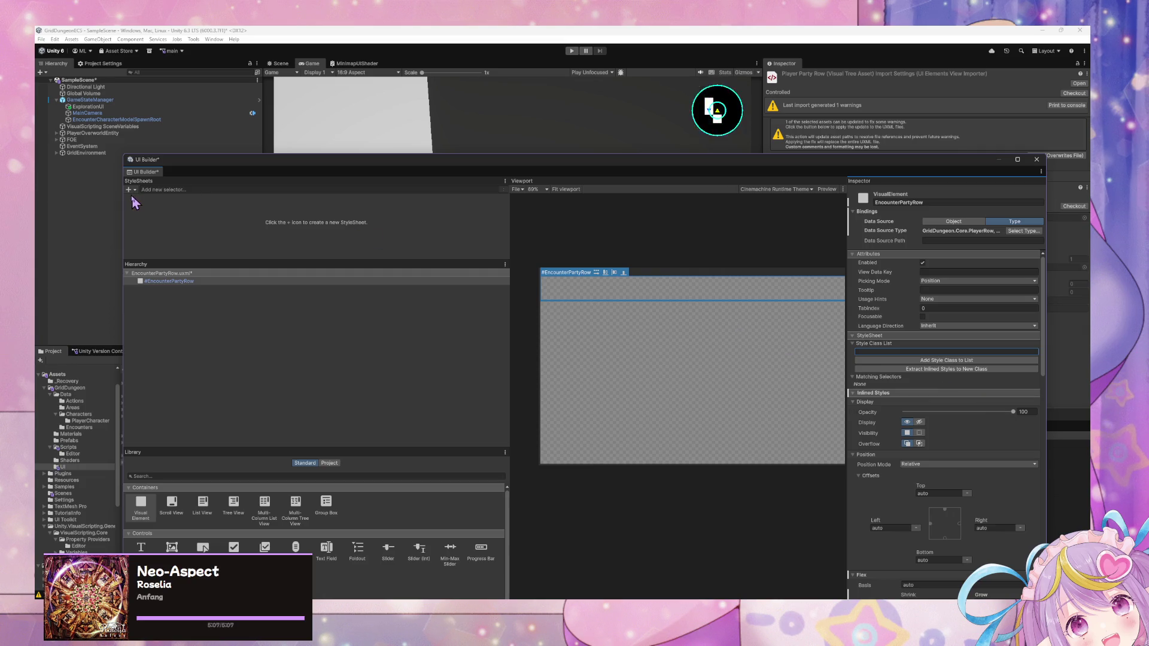
click(129, 189)
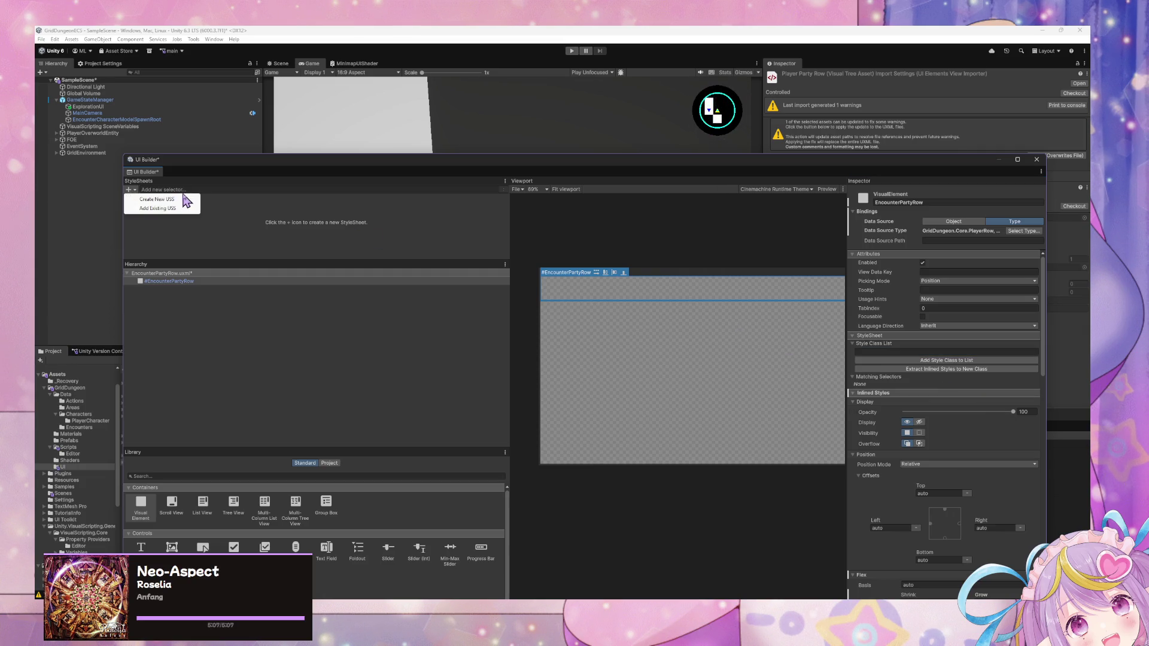
Step: Attach the existing GridDungeon/UI/GridDungeonUI.uss stylesheet to the layout
click(153, 209)
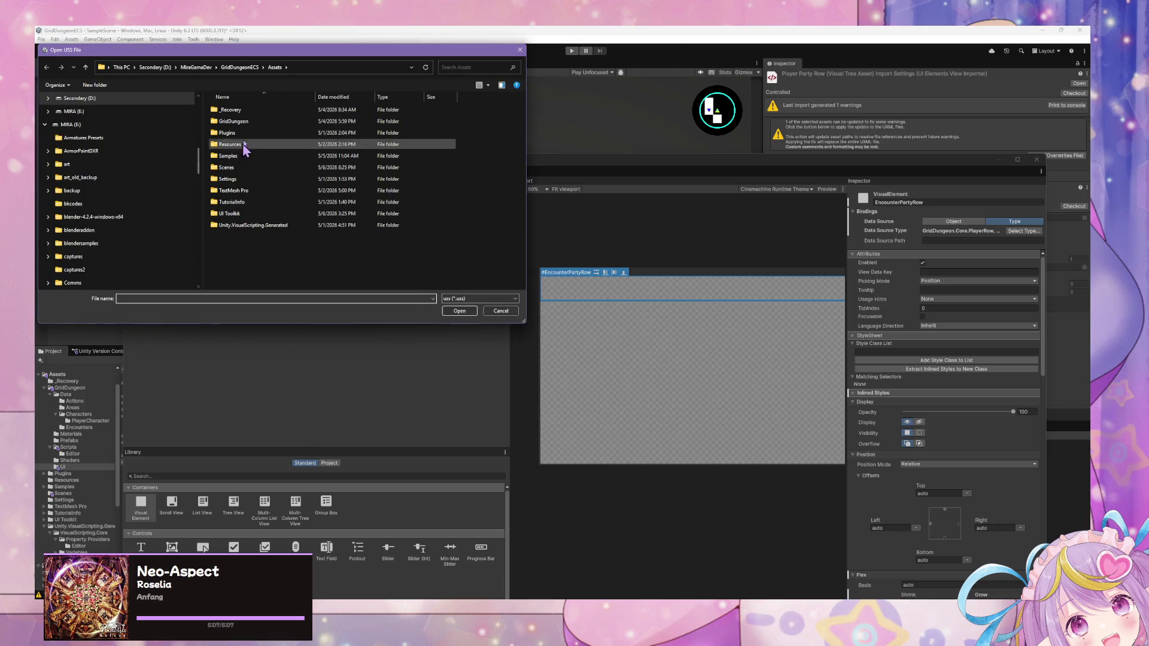
double_click(234, 120)
click(228, 167)
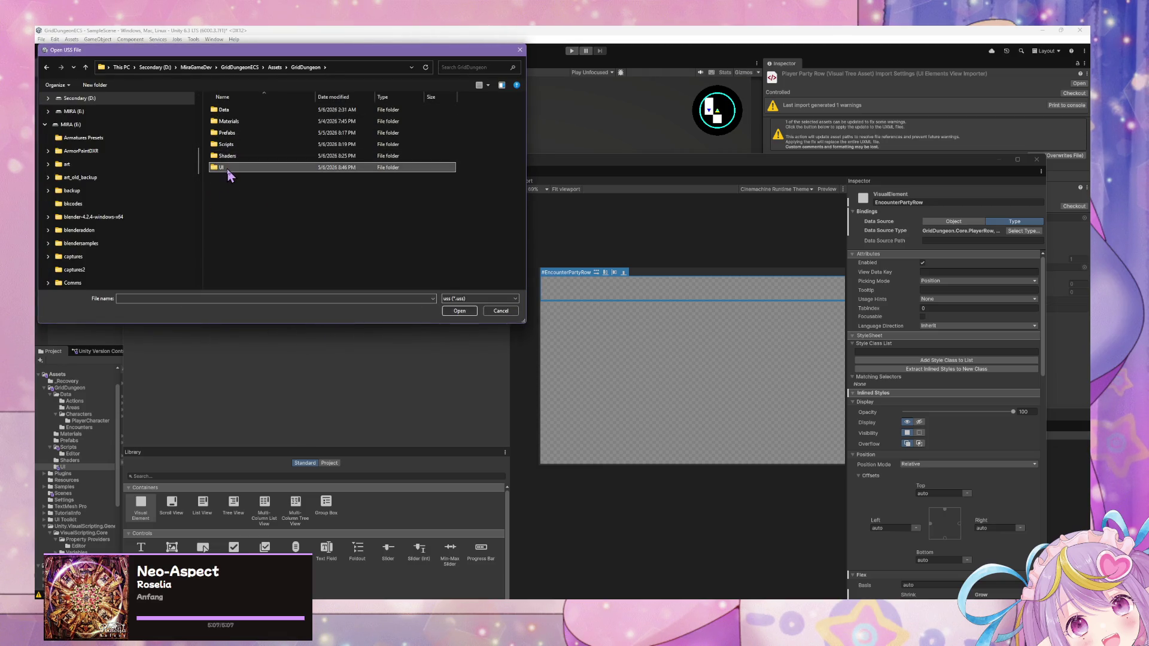
double_click(227, 168)
double_click(227, 110)
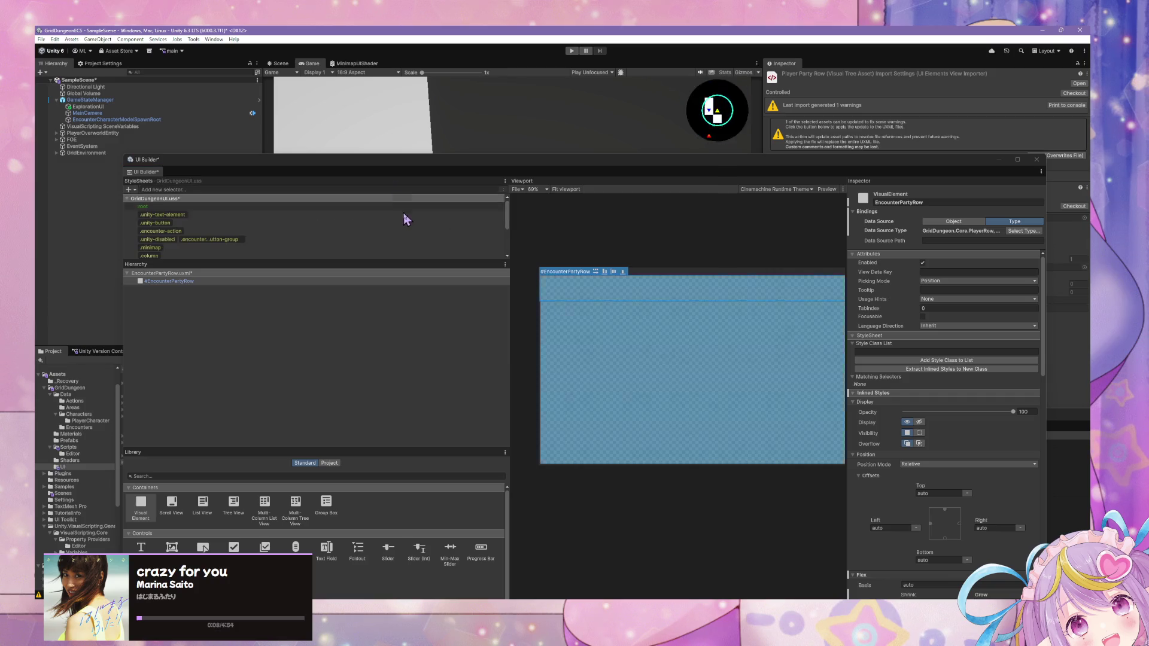
Step: Add the encounter-party-row style class to the EncounterPartyRow root
click(884, 353)
text(enc)
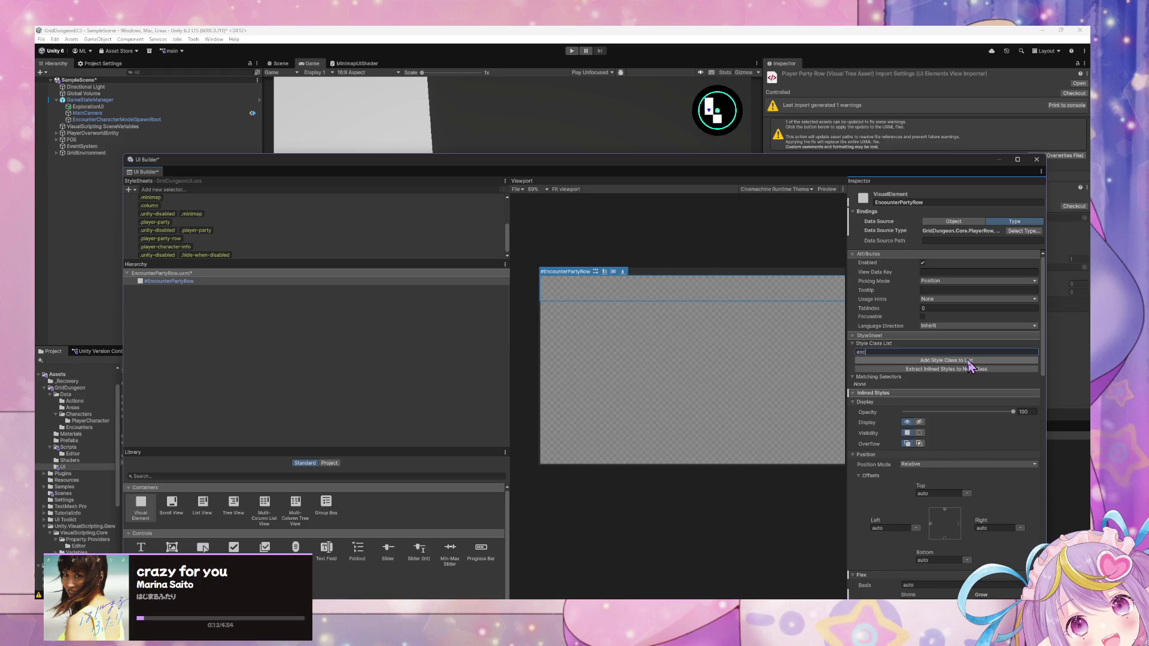
text(ounter)
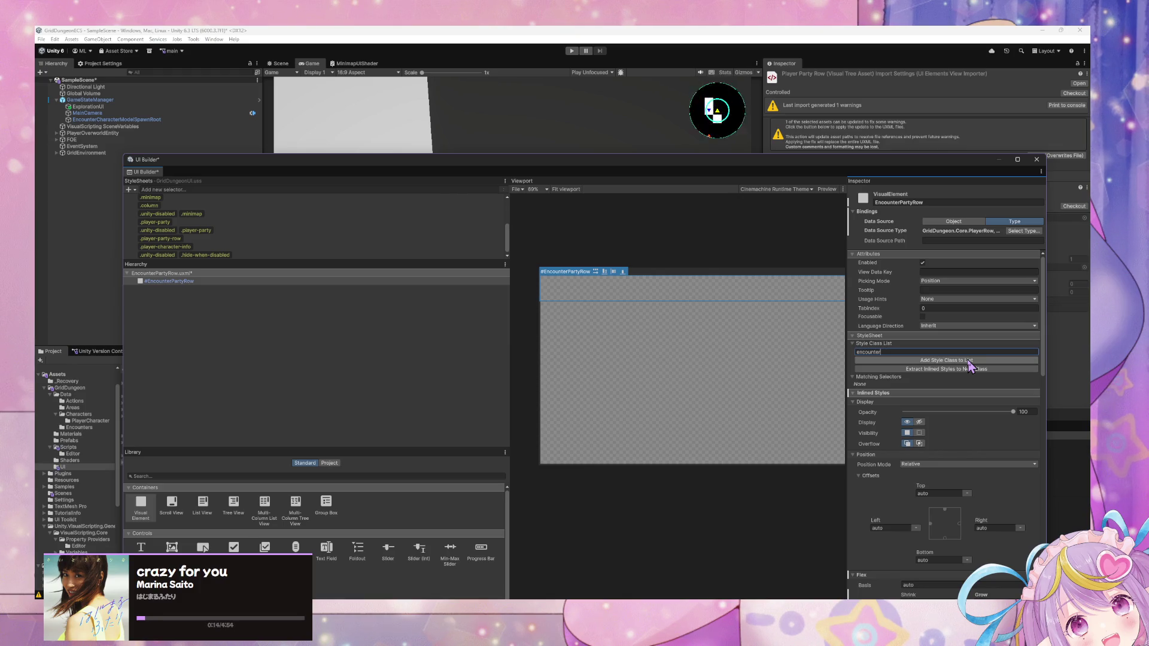
text(-party-row)
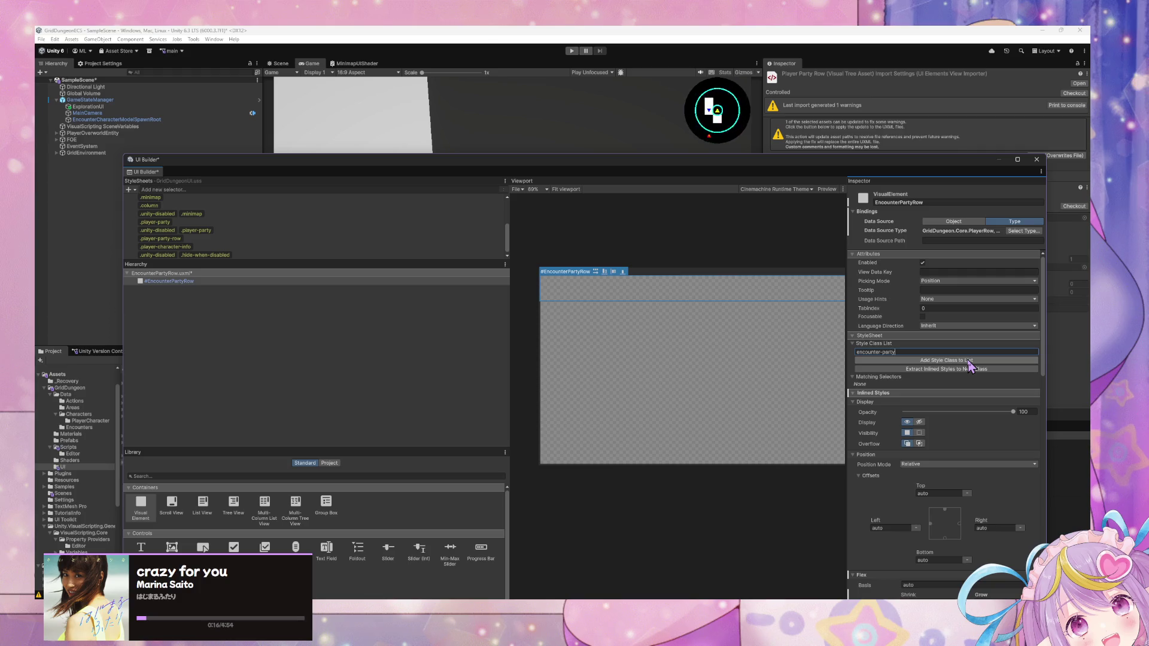
click(968, 360)
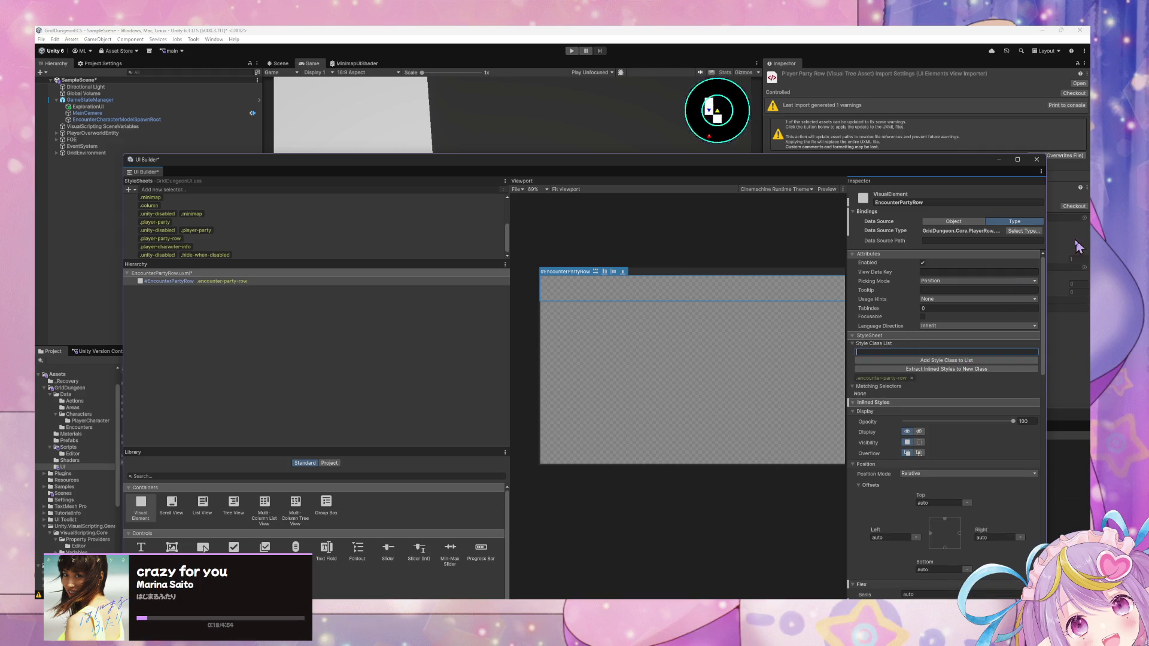
click(997, 235)
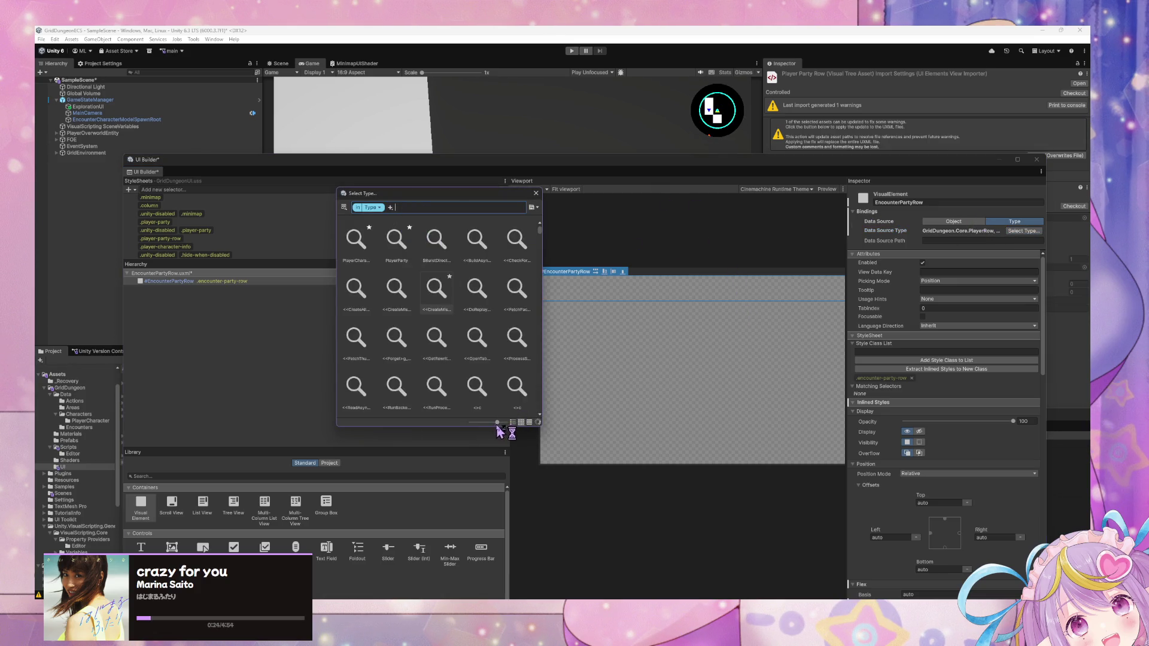
Step: Search types for 'encounterr' and set the Data Source Type to GridDungeon.Core.EncounterRow
click(470, 422)
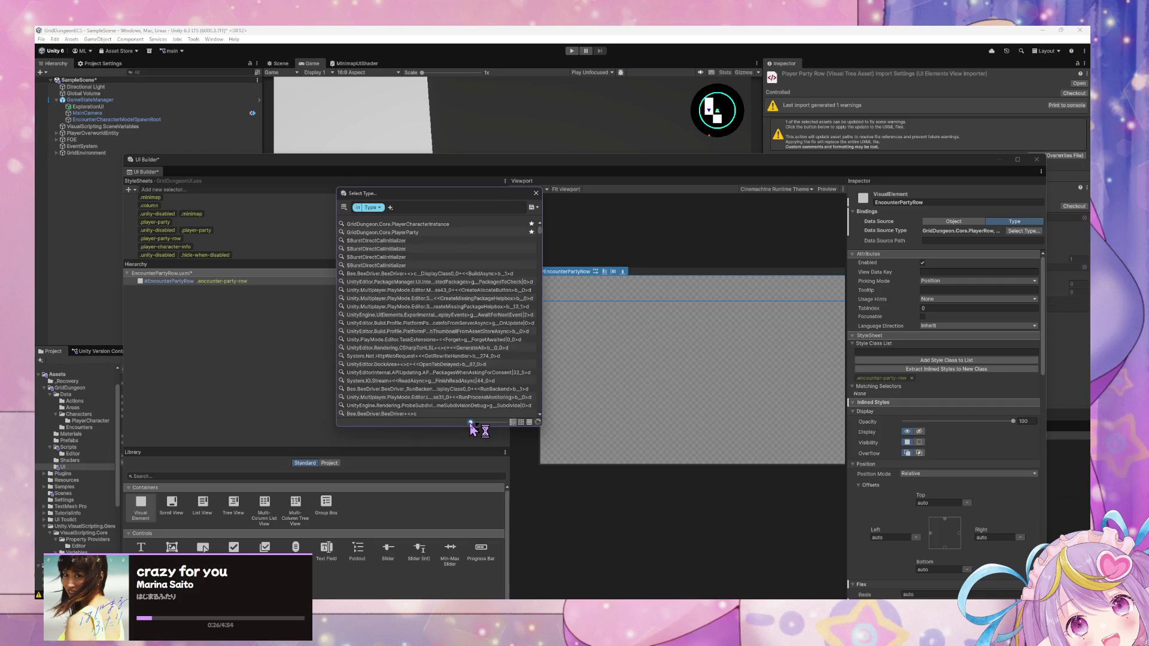
click(413, 206)
text(e)
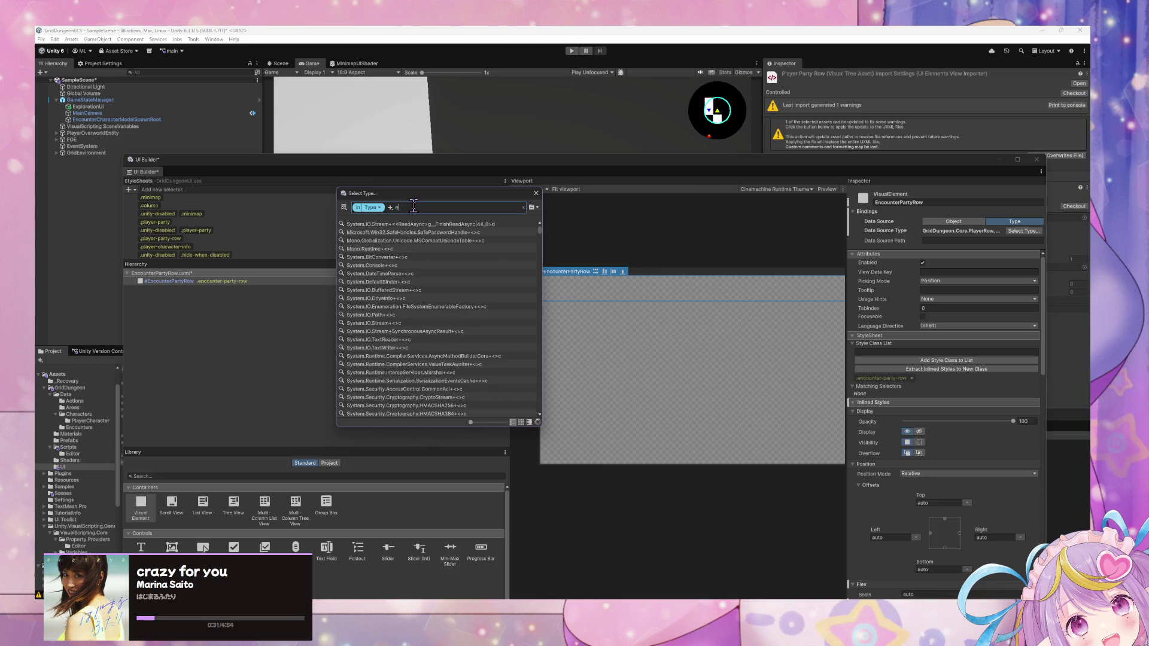
text(ncounter)
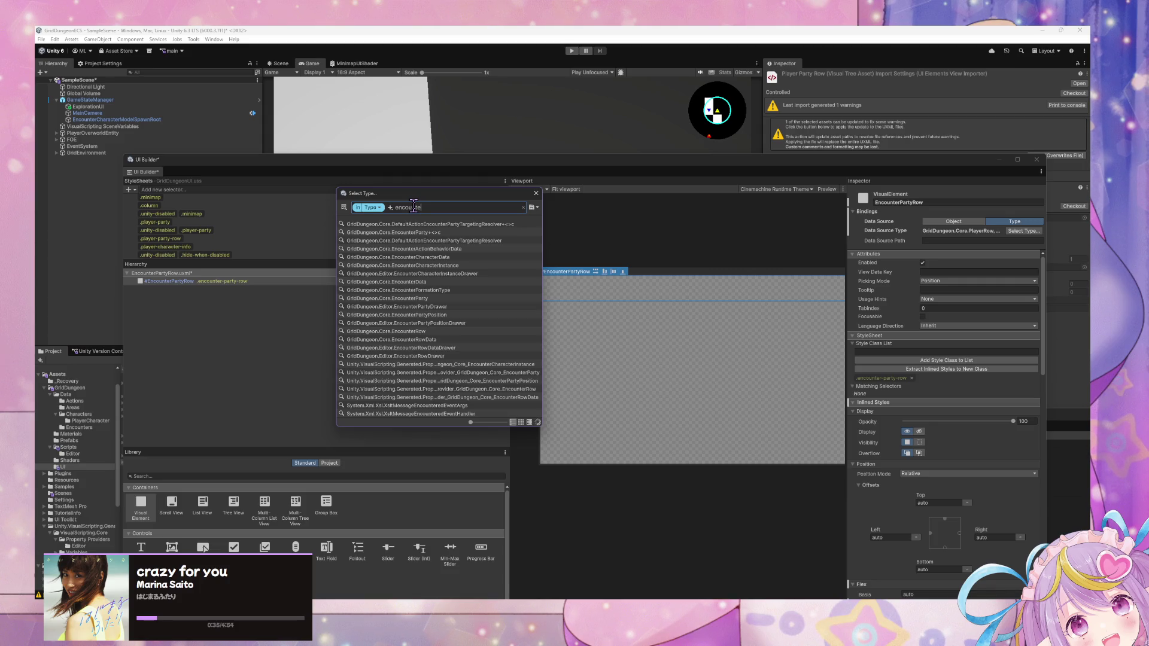
text(-)
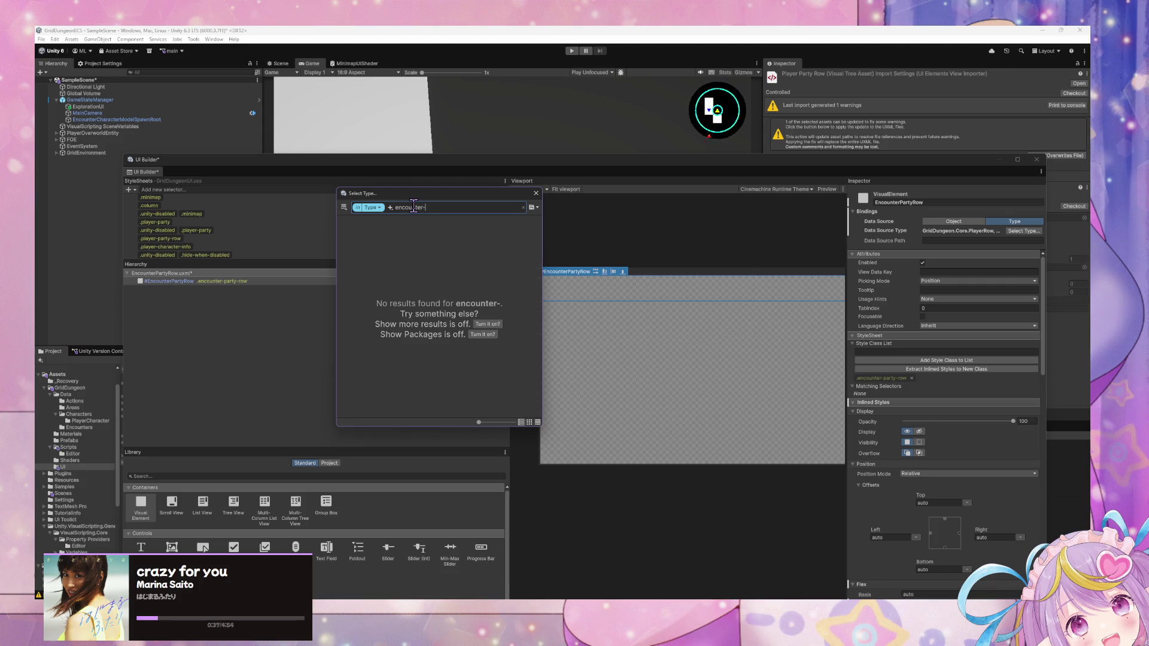
key(BackSpace)
text(p)
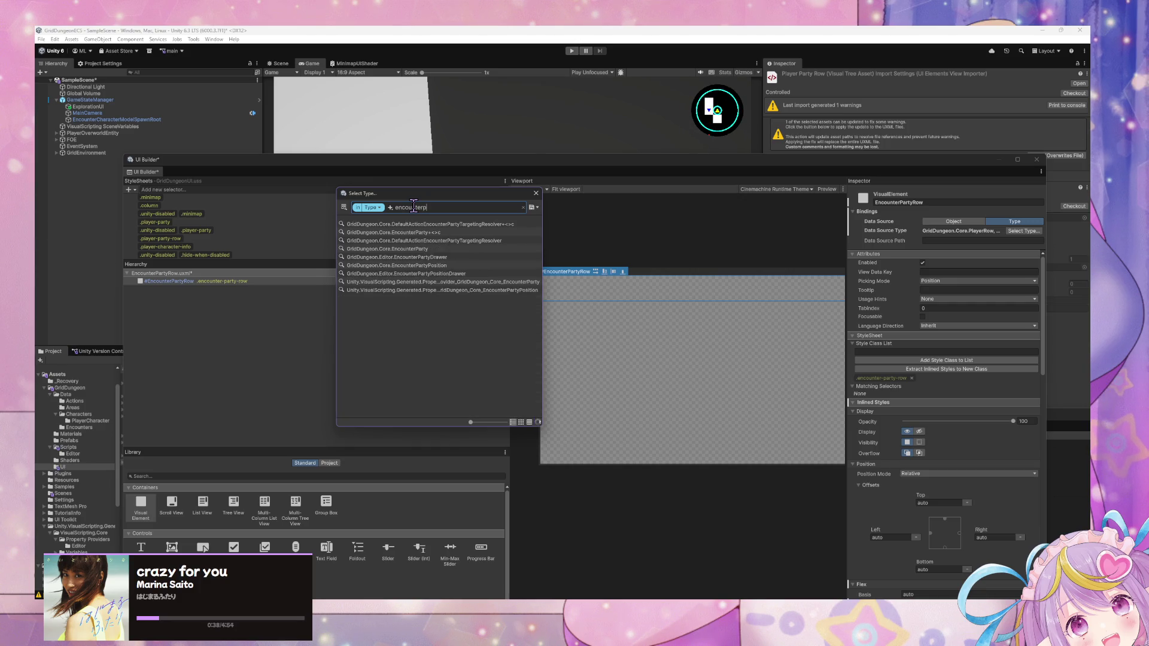
text(ar)
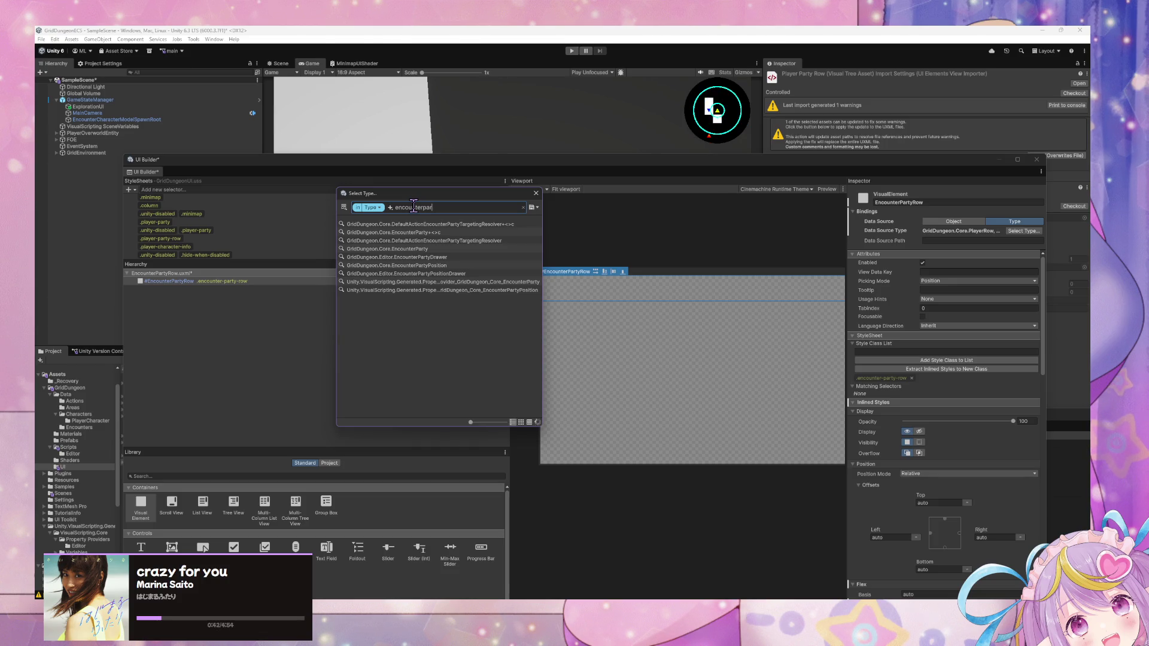
key(BackSpace)
key(BackSpace)
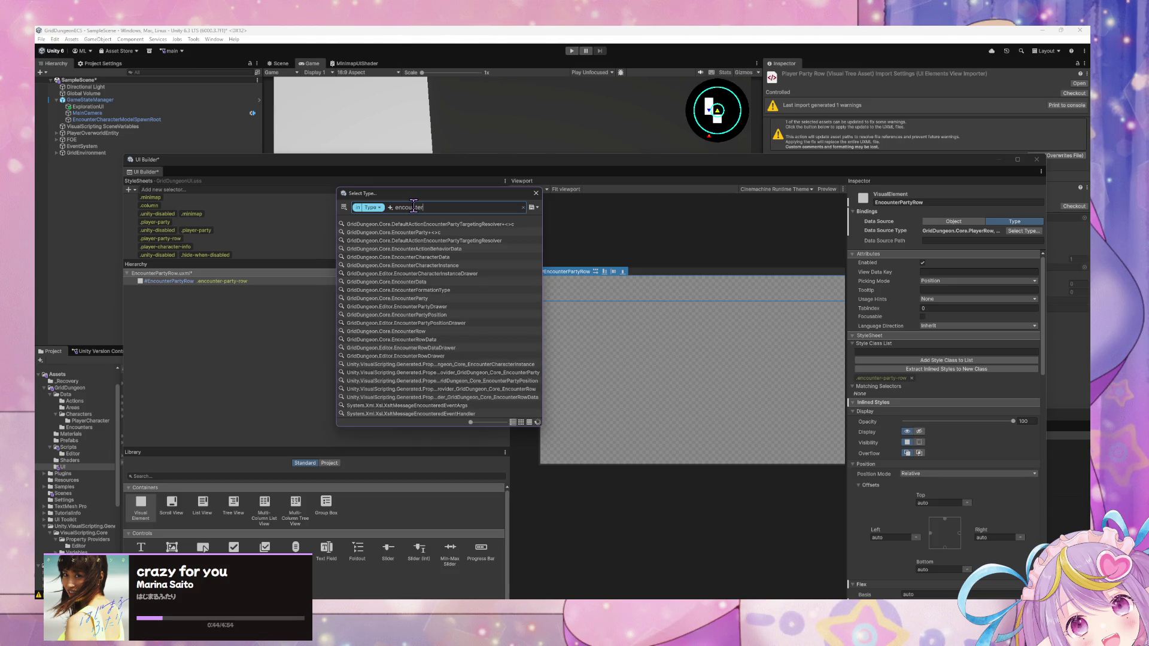
text(row)
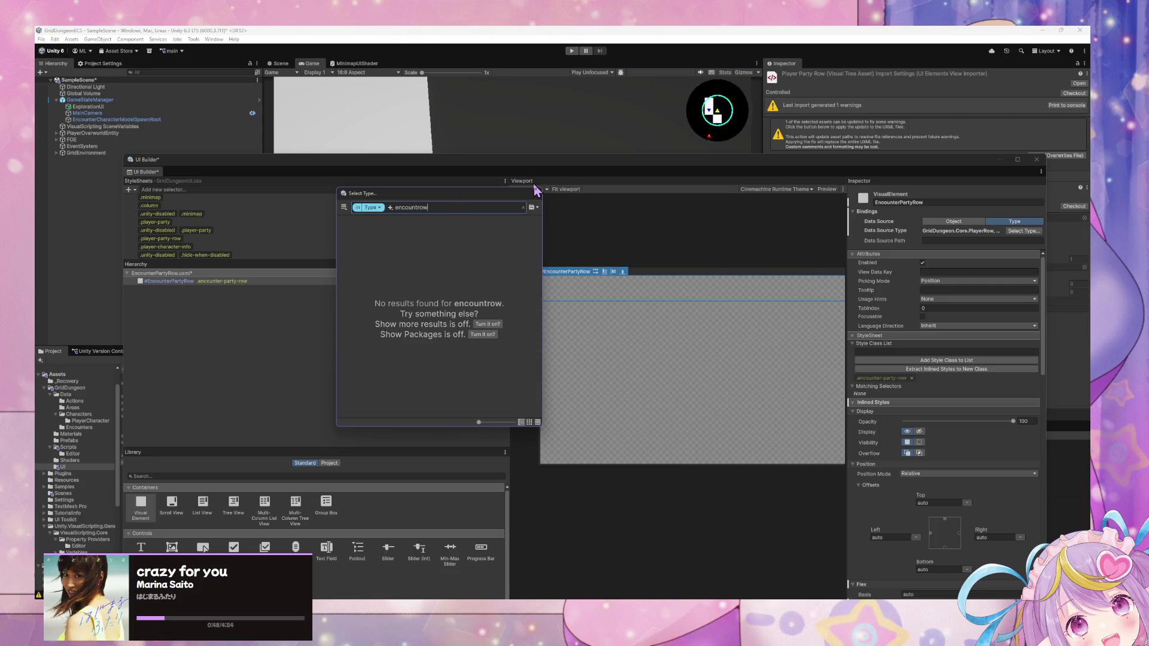
key(BackSpace)
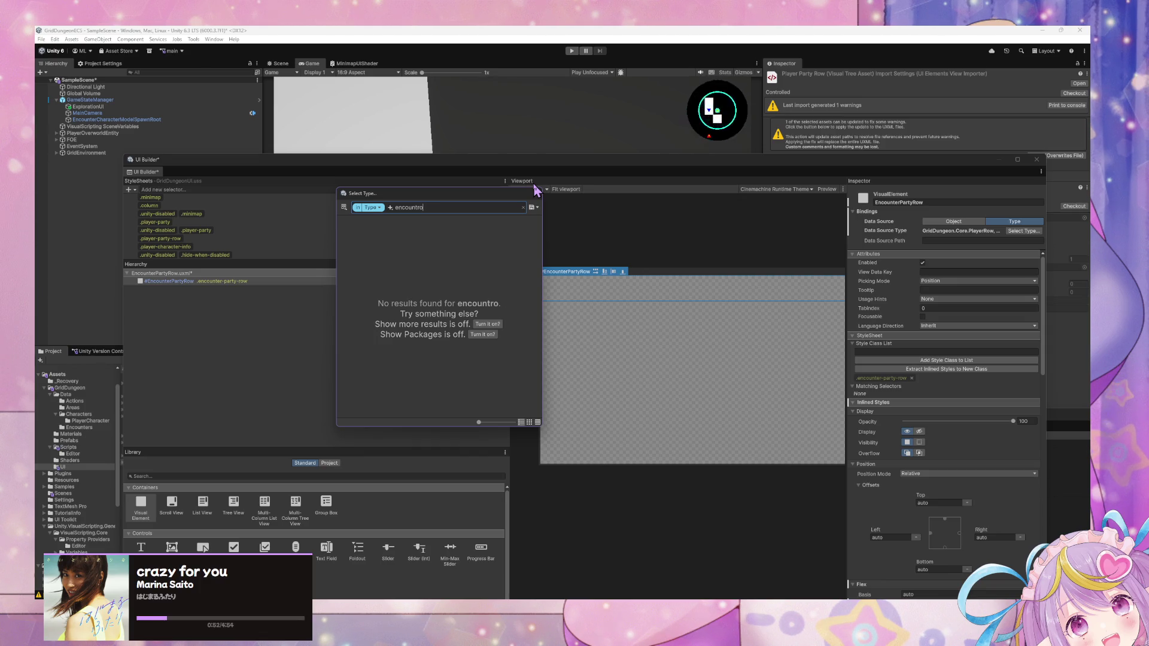
key(BackSpace)
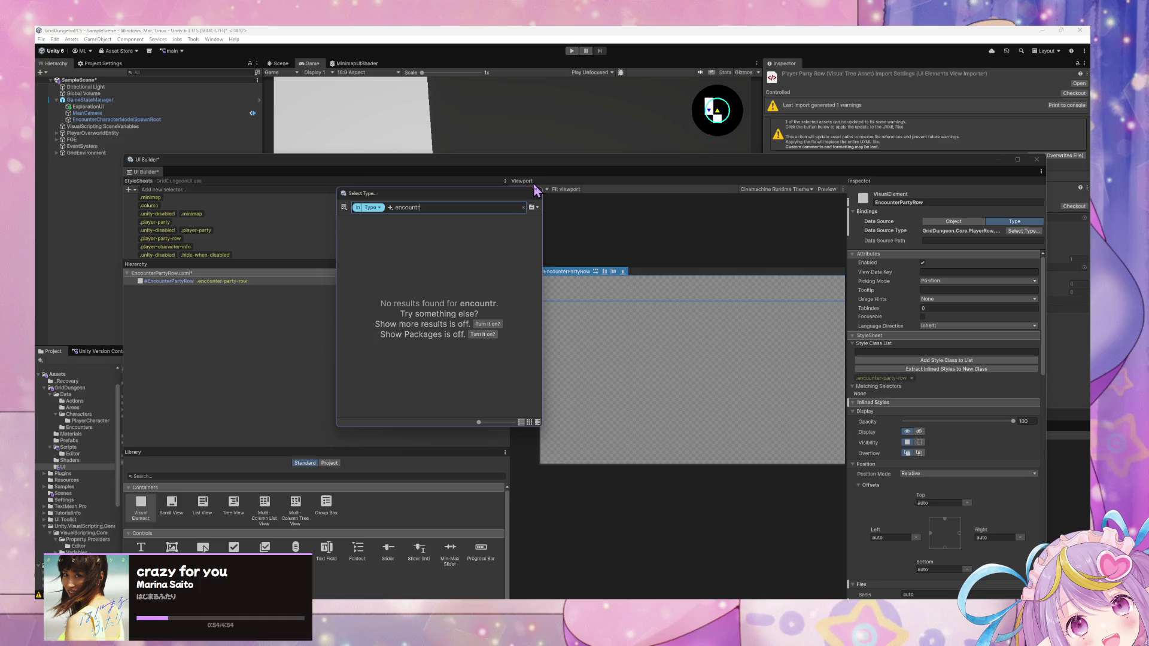
key(BackSpace)
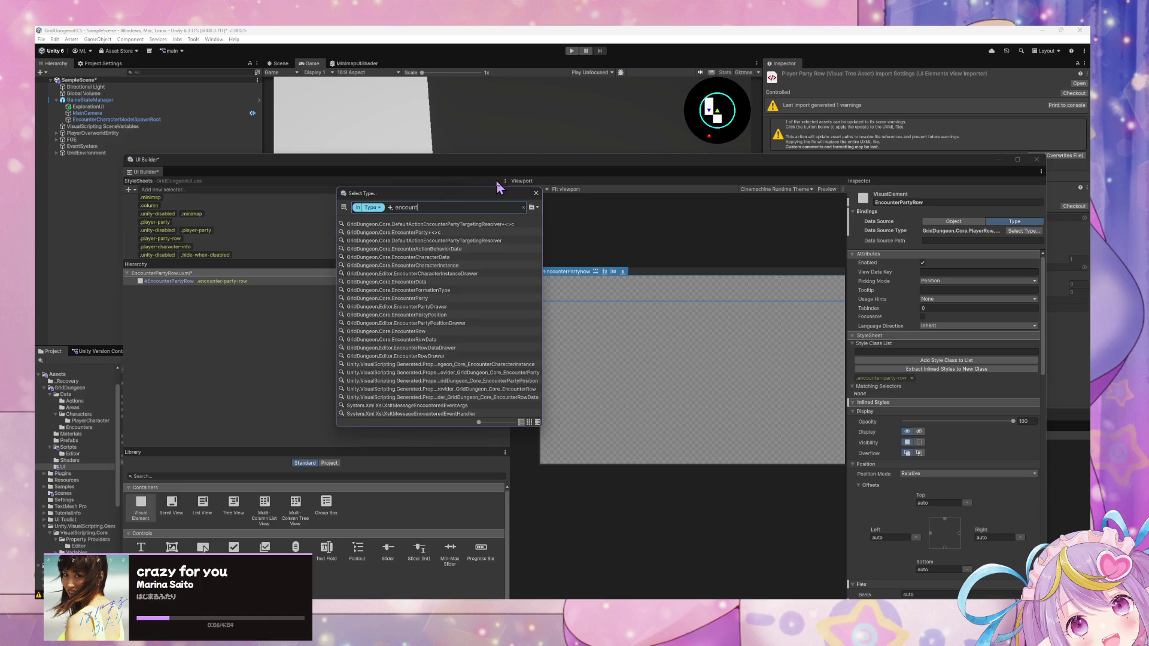
text(errow)
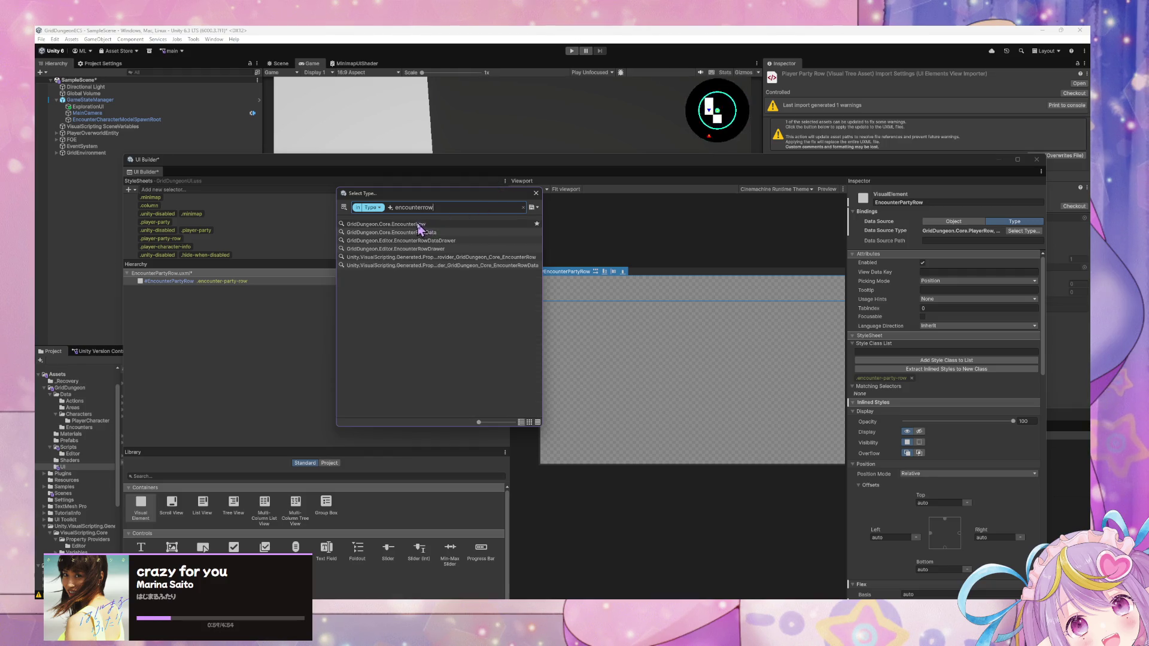
double_click(418, 225)
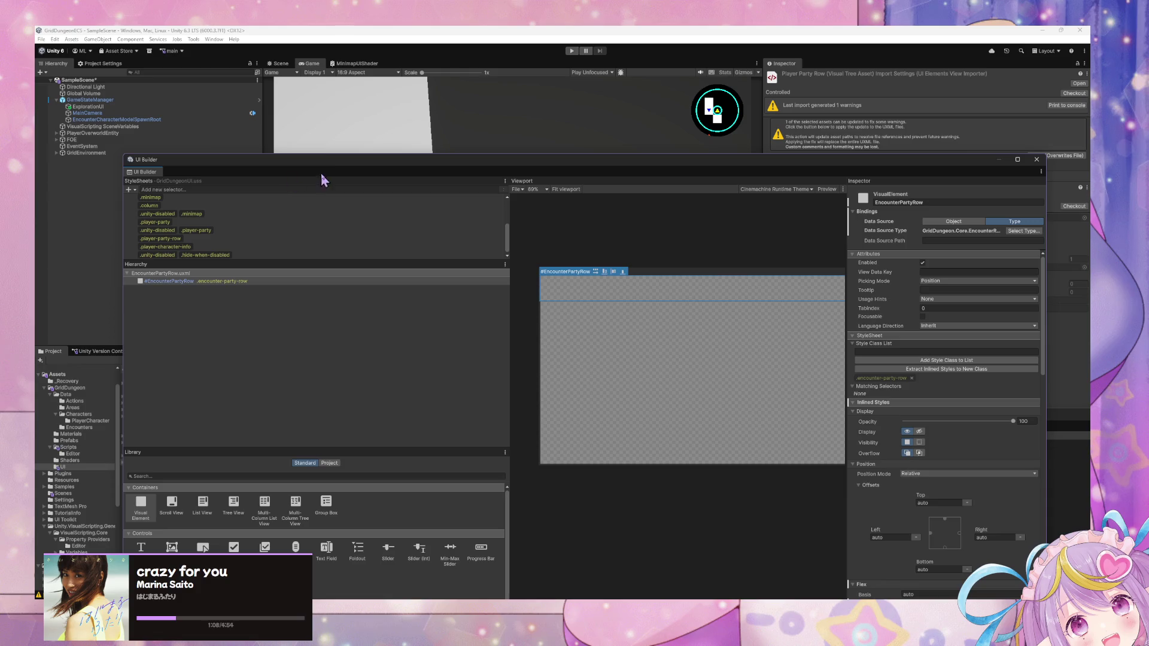
mouse_move(332, 160)
mouse_down()
mouse_move(381, 193)
mouse_move(738, 267)
mouse_move(811, 253)
mouse_up()
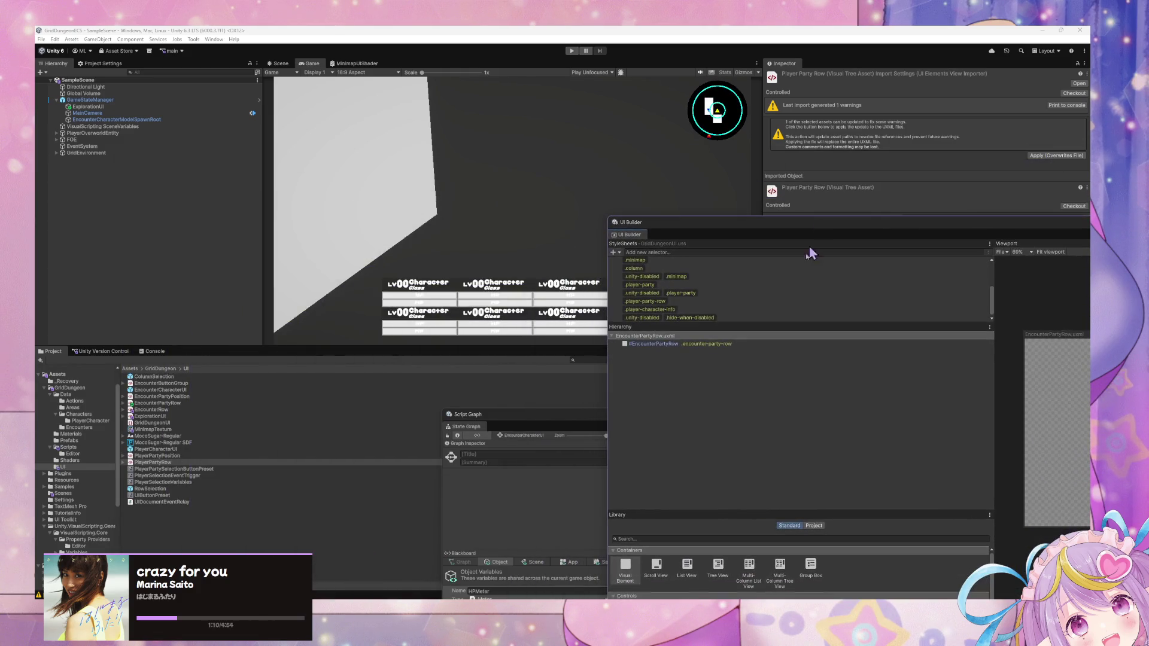
Step: Select GameStateManager in the Hierarchy and arrange the UI Builder and State Graph windows
mouse_move(736, 604)
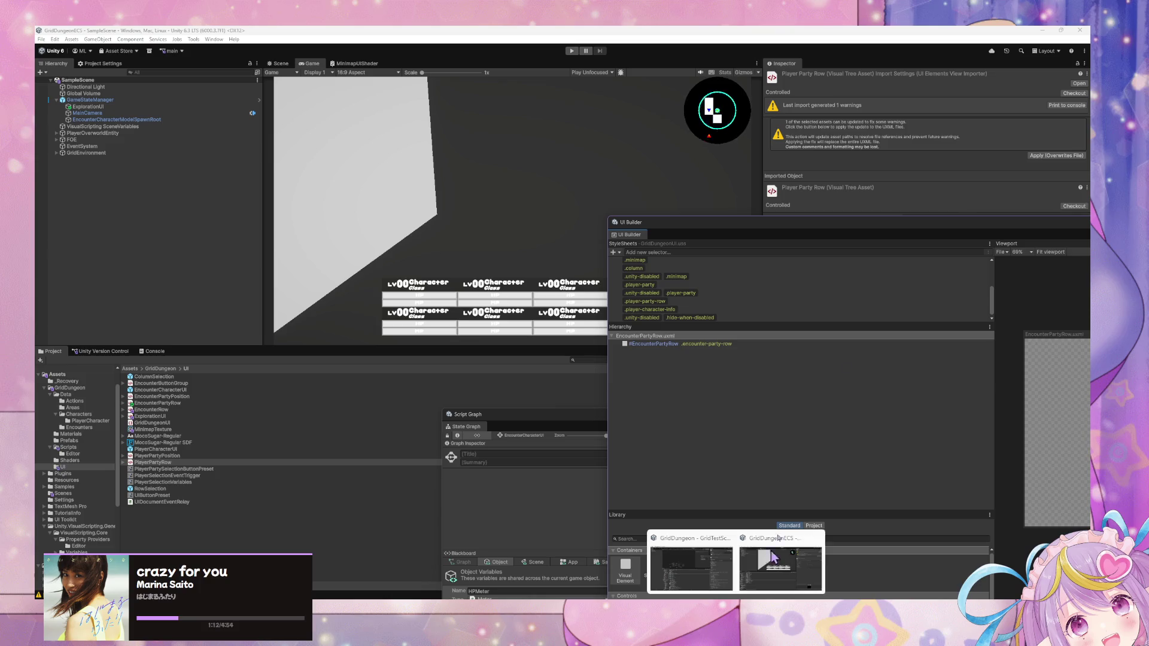
mouse_move(884, 229)
mouse_down()
mouse_move(753, 223)
mouse_move(678, 201)
mouse_up()
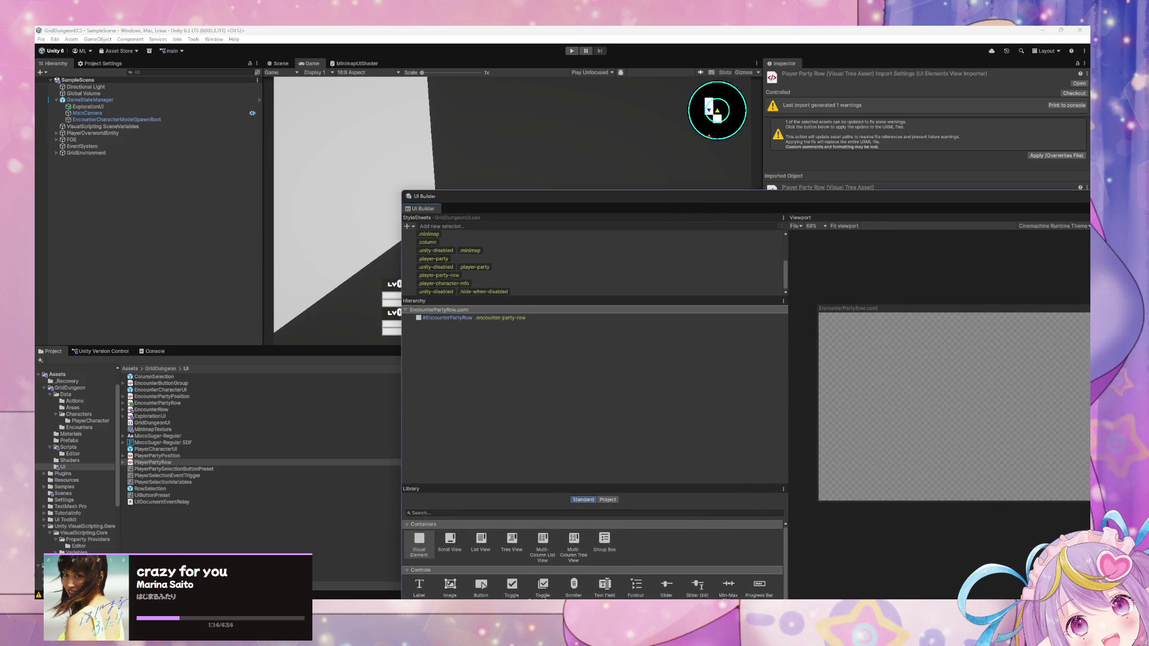
mouse_move(735, 601)
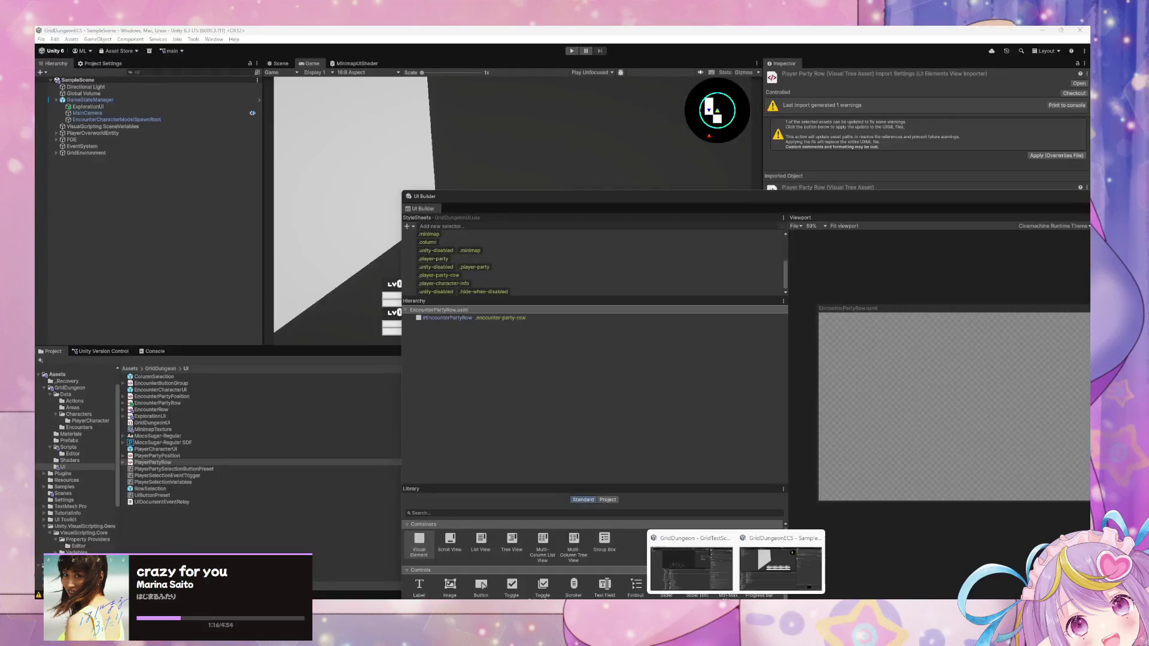
click(706, 577)
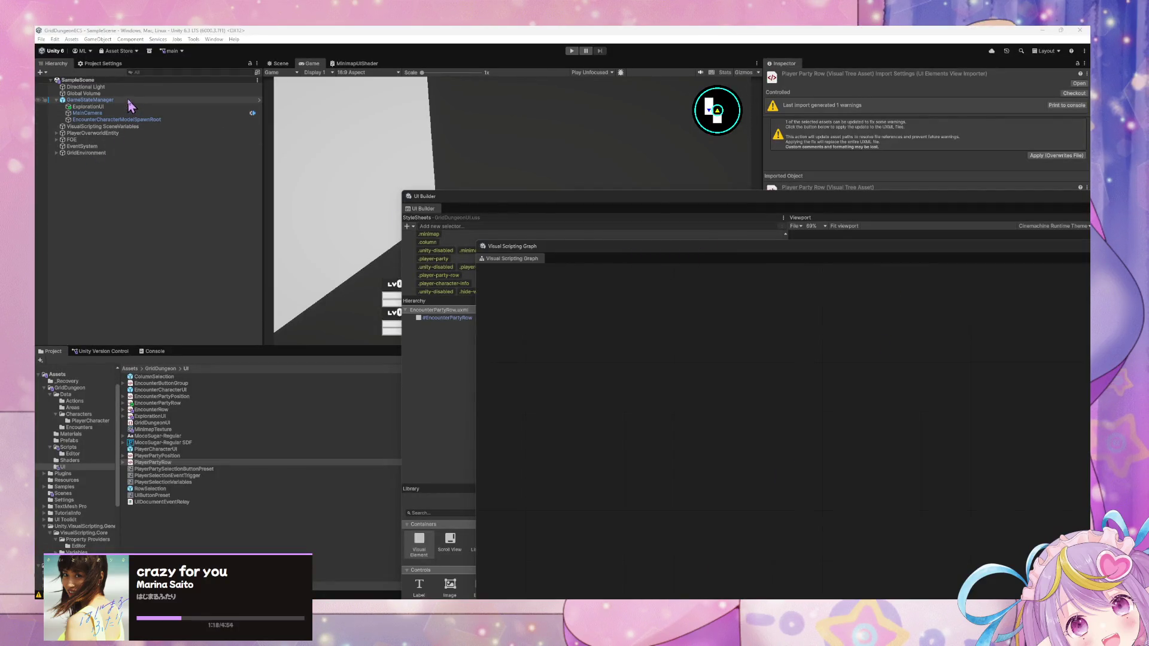
click(128, 110)
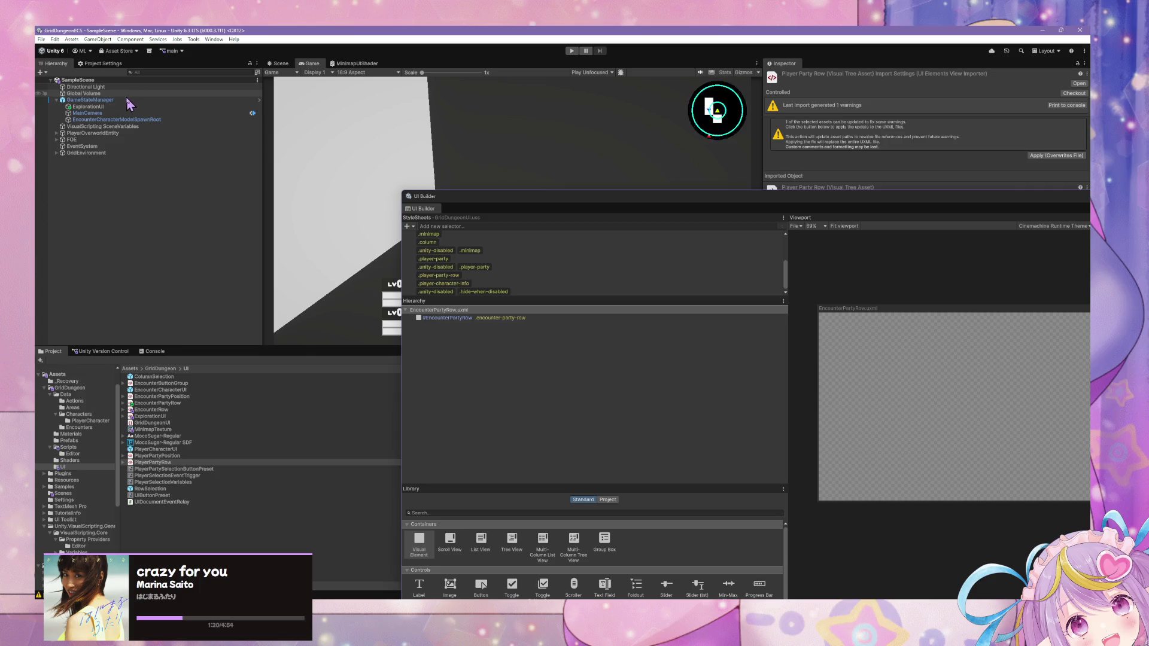
click(90, 100)
mouse_move(700, 205)
mouse_down()
mouse_move(411, 389)
mouse_move(346, 263)
mouse_up()
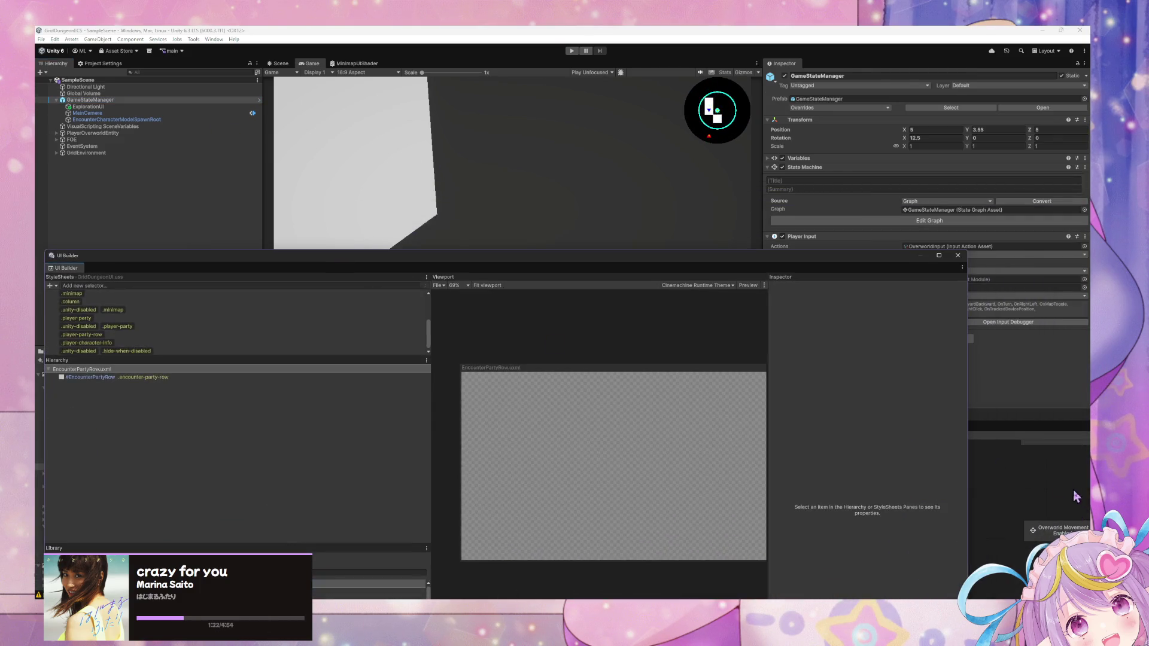
mouse_move(859, 423)
mouse_down()
mouse_move(696, 200)
mouse_move(702, 332)
mouse_up()
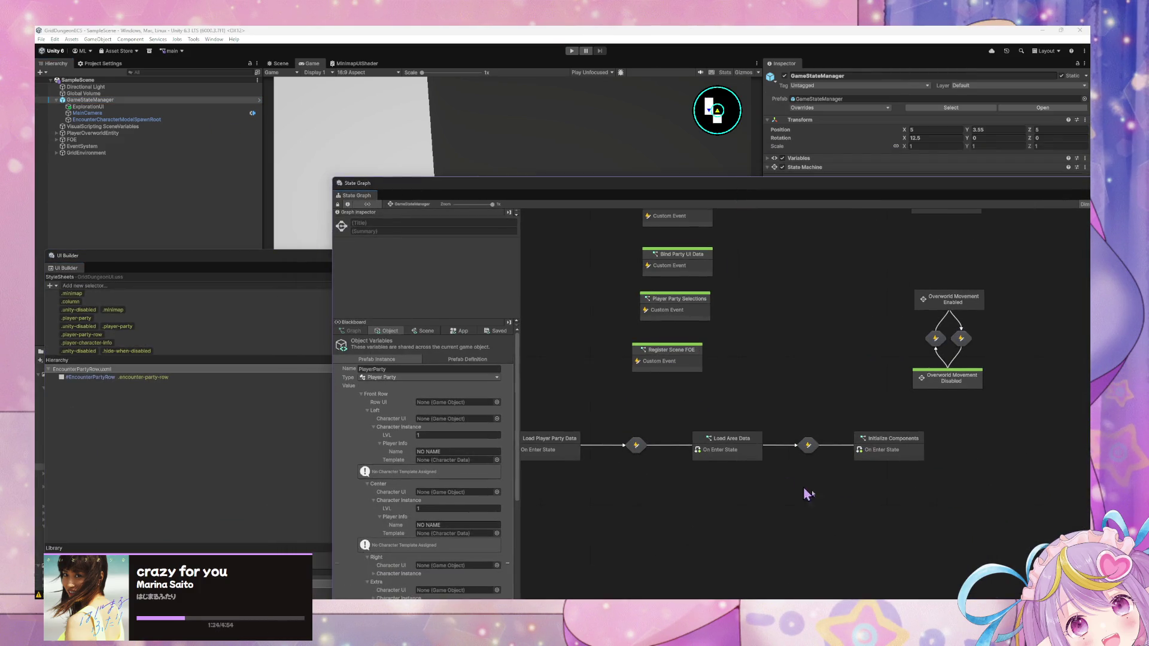
Step: Open the Bind Party UI Data custom event state's script graph
scroll(762, 479, up, 10)
scroll(736, 377, left, 5)
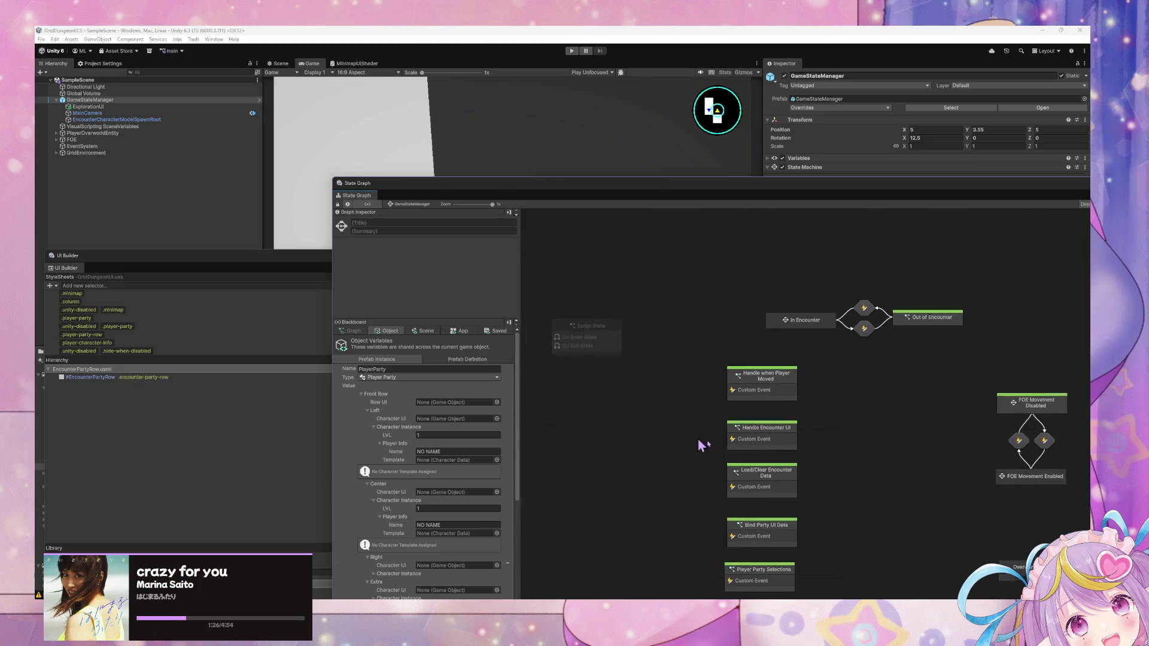
drag(972, 453, 778, 289)
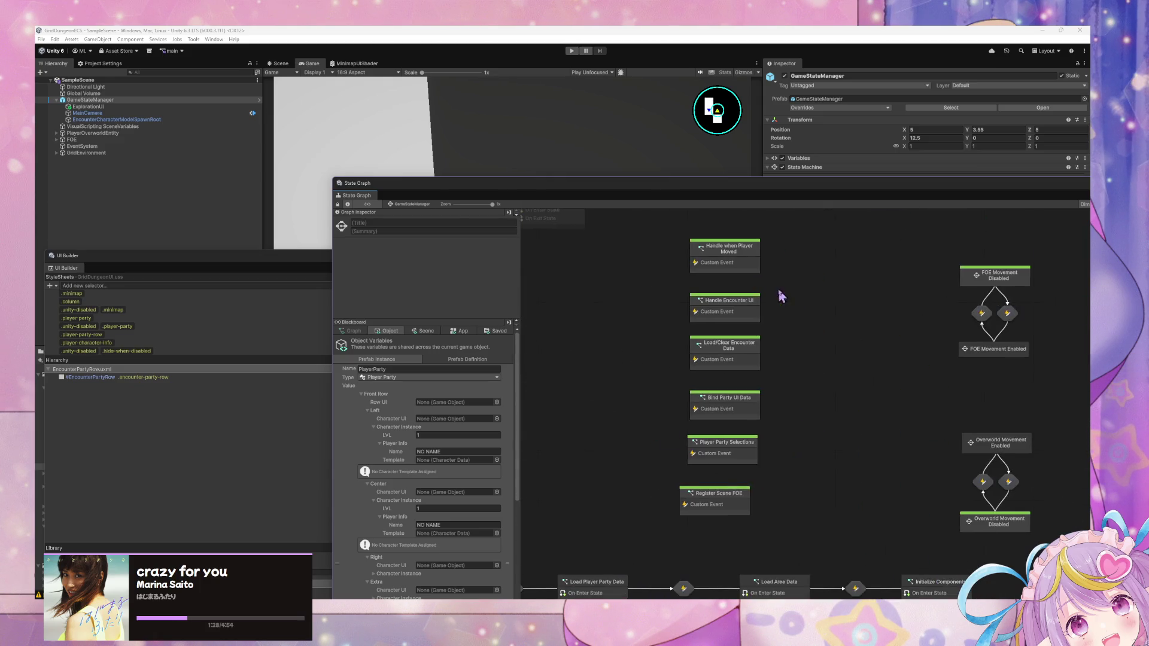
double_click(739, 402)
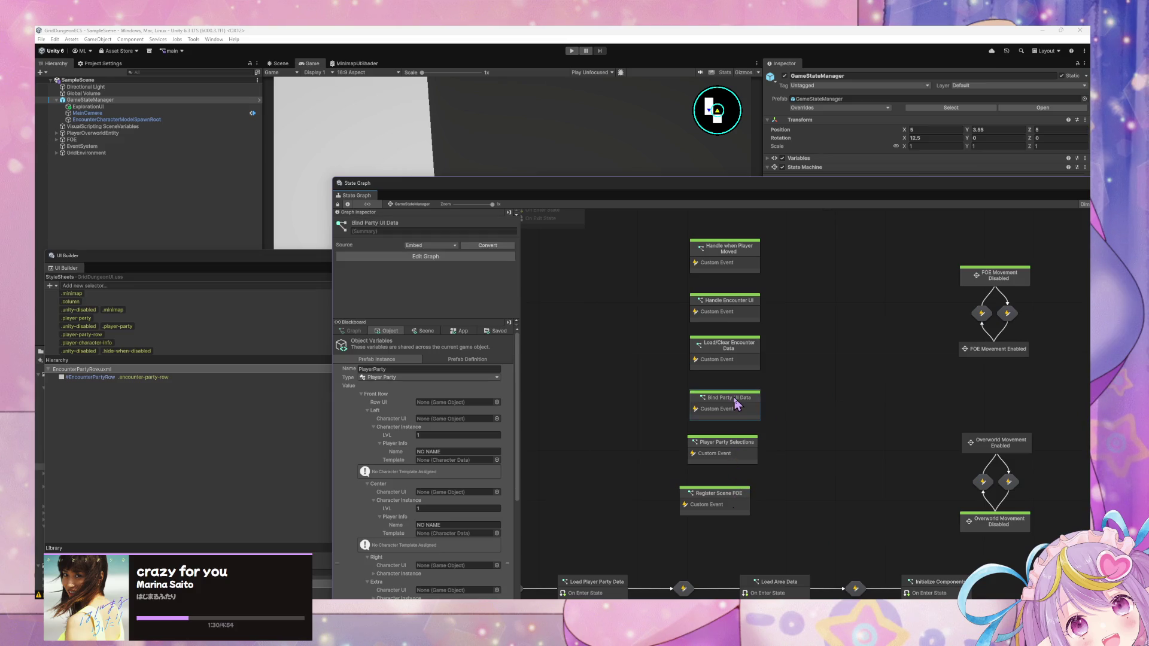
scroll(956, 431, up, 3)
scroll(841, 505, down, 1)
scroll(927, 530, right, 5)
scroll(931, 509, down, 1)
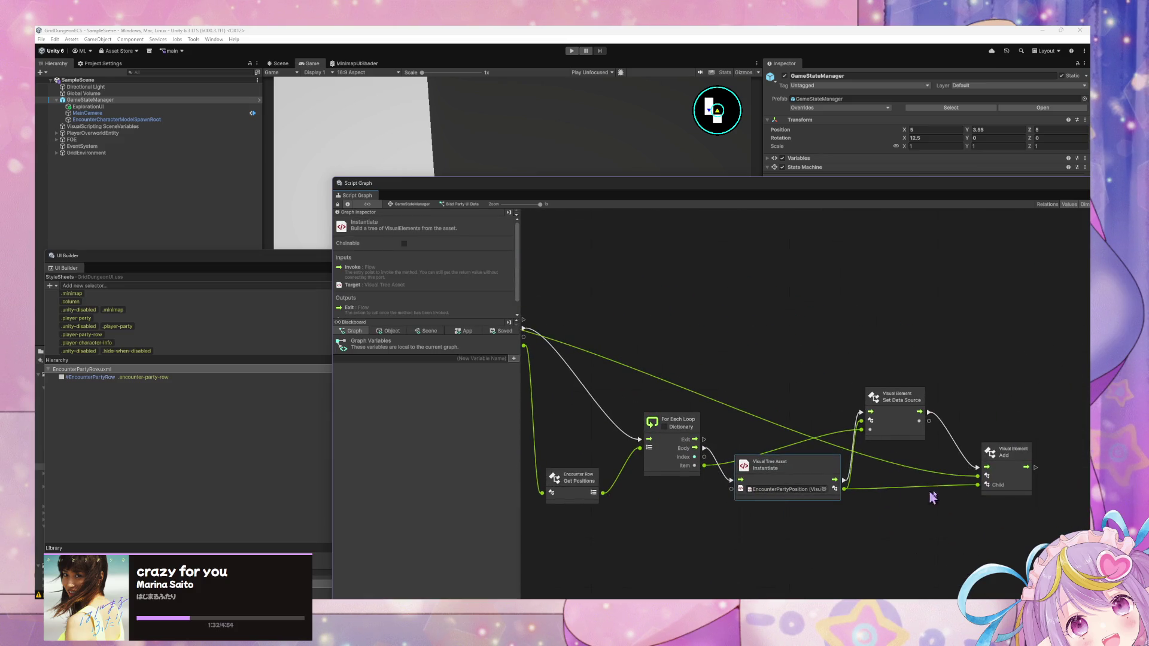
scroll(667, 480, left, 4)
scroll(742, 503, up, 1)
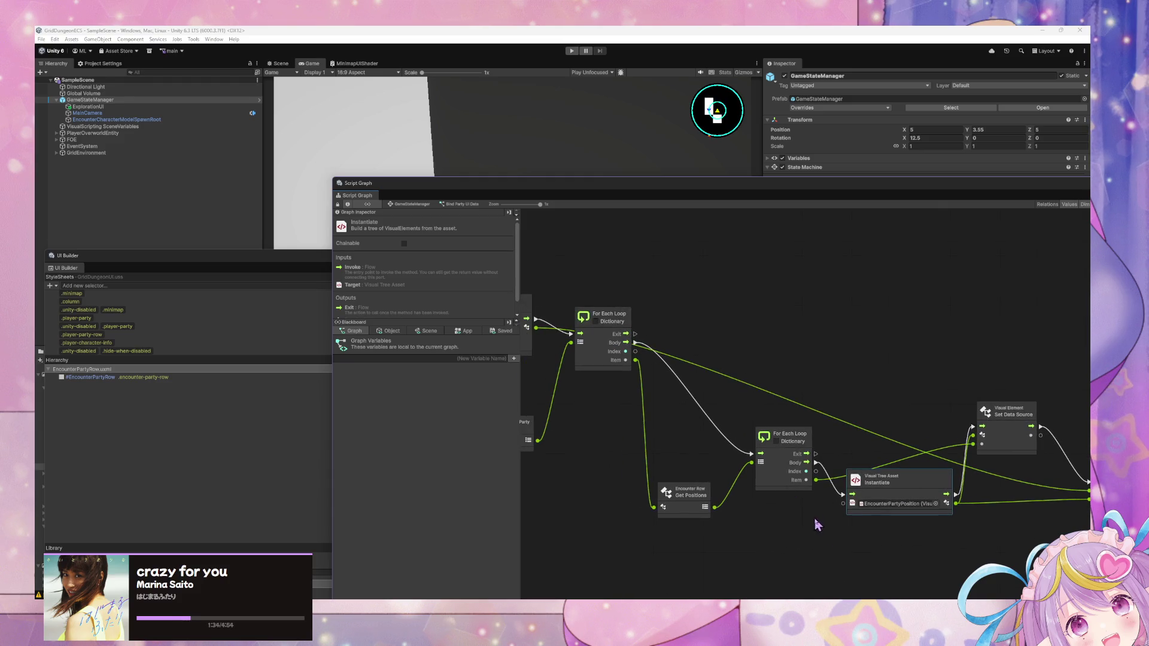
Step: Reposition the Instantiate node beside the EncounterRows query, above the For Each Loop
mouse_move(887, 483)
mouse_down()
mouse_move(854, 405)
mouse_move(731, 306)
mouse_up()
scroll(871, 439, left, 9)
scroll(871, 439, up, 3)
scroll(871, 438, left, 2)
scroll(858, 406, down, 1)
click(915, 374)
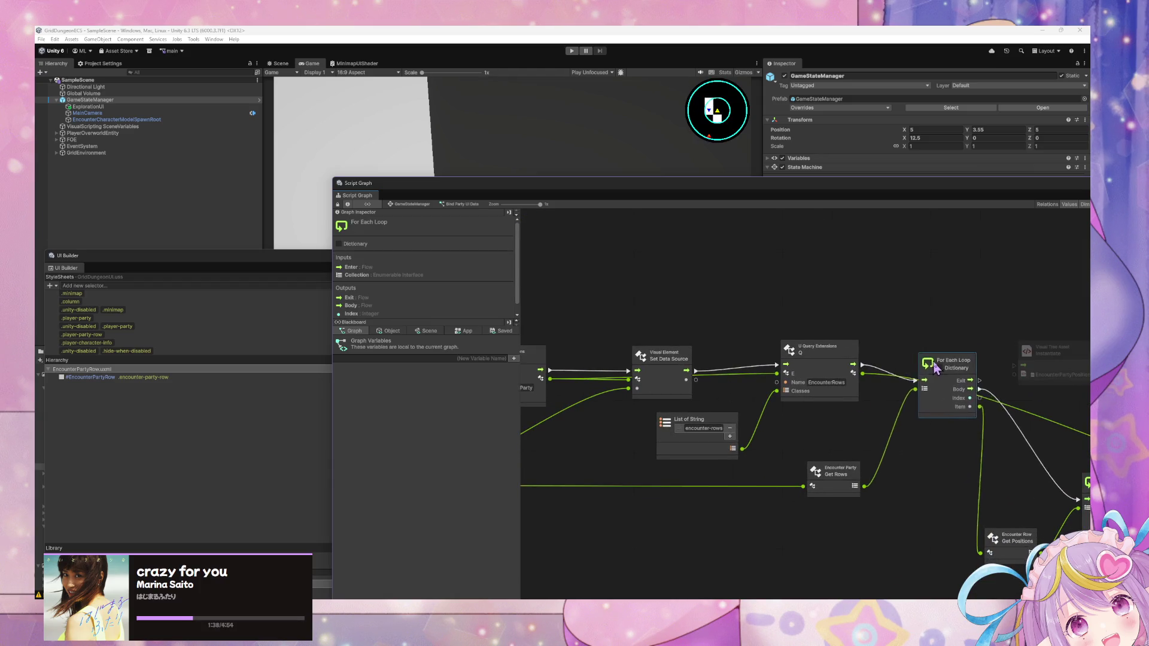
scroll(857, 388, right, 6)
mouse_move(857, 388)
mouse_down()
mouse_move(724, 318)
mouse_move(651, 340)
mouse_up()
drag(777, 350, 866, 352)
scroll(778, 406, right, 7)
scroll(778, 407, down, 2)
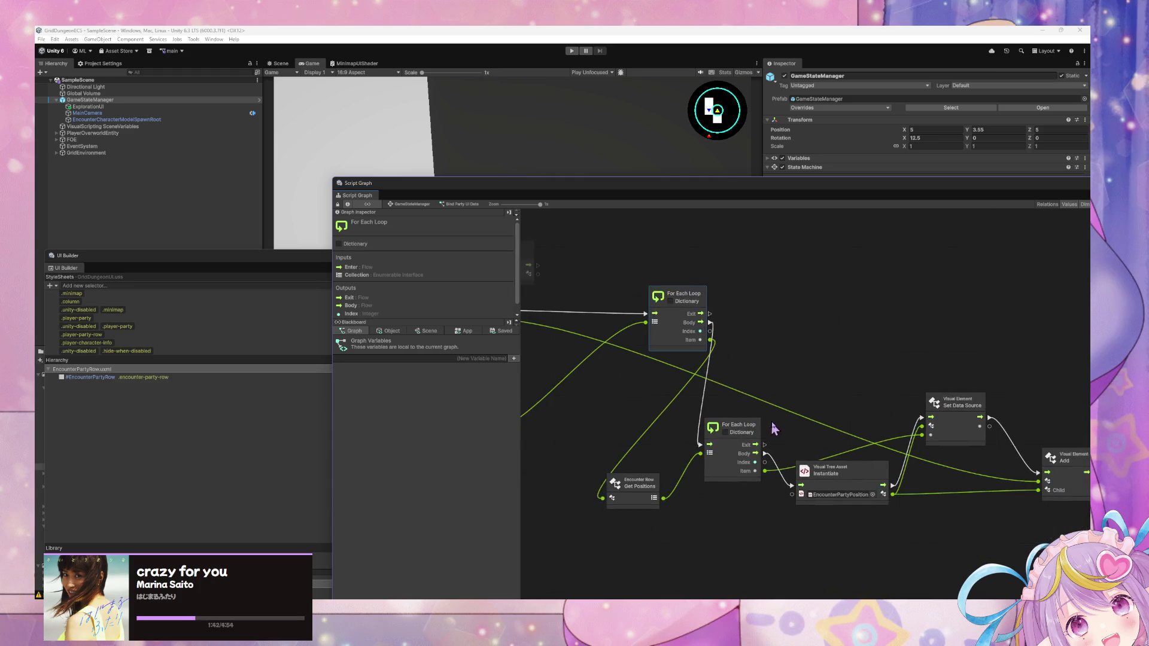
drag(1059, 528, 608, 418)
scroll(732, 468, left, 9)
scroll(733, 469, up, 3)
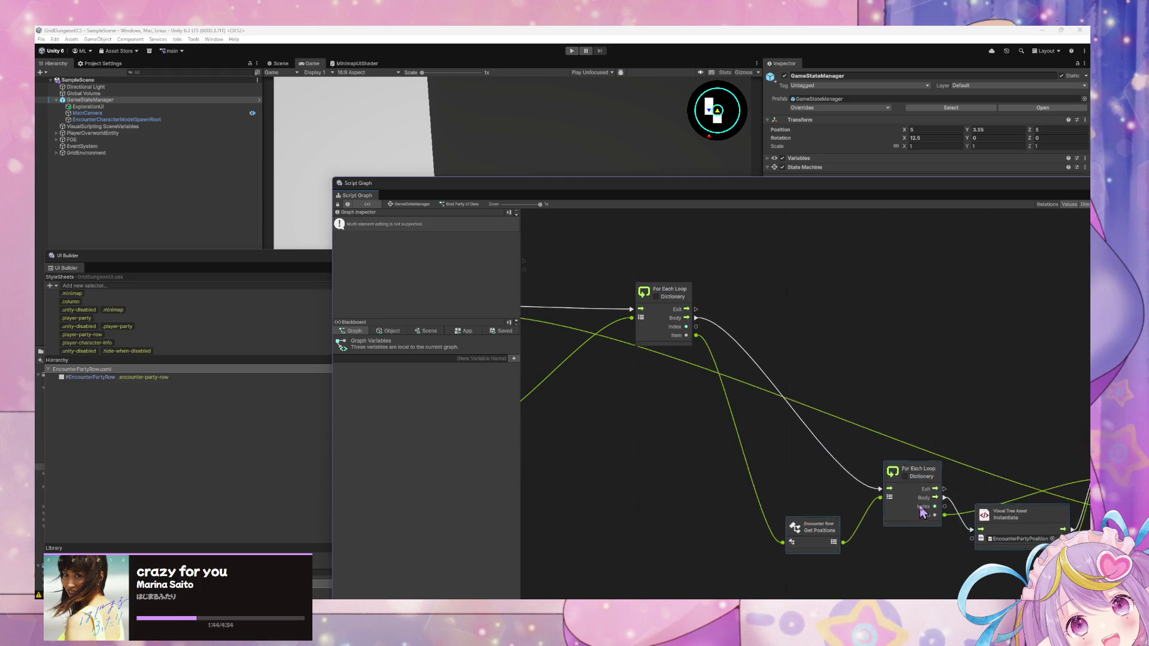
click(892, 366)
scroll(733, 323, left, 3)
drag(731, 323, 853, 356)
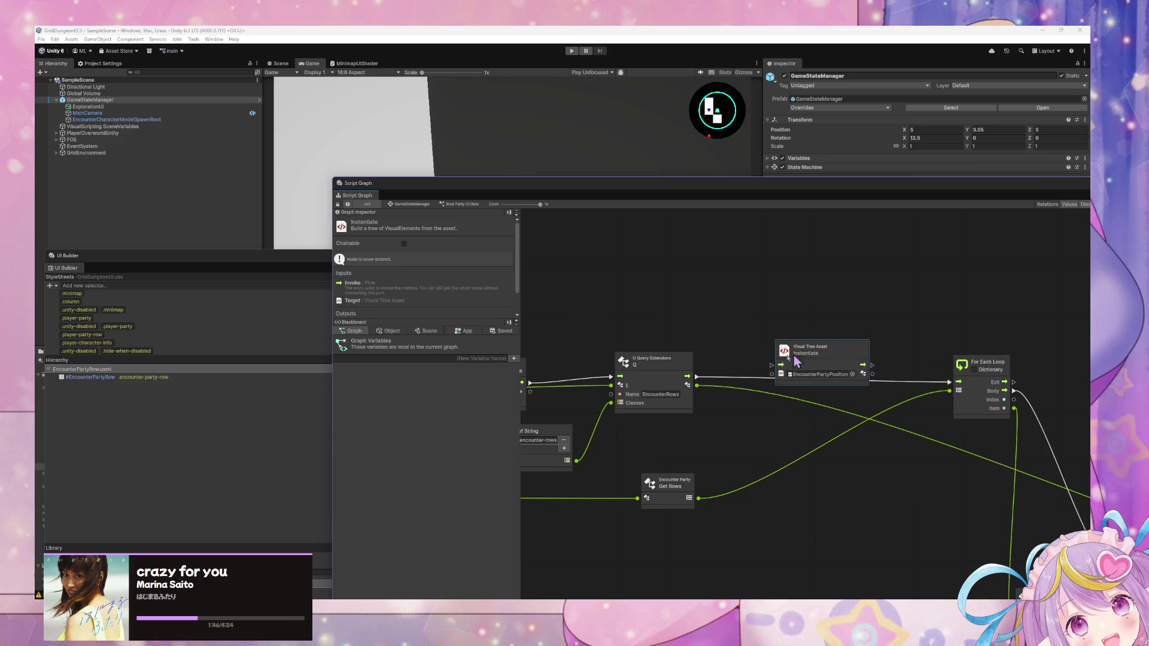
Step: Wire query → Instantiate → For Each Loop flow and set Instantiate's asset to EncounterPartyRow
drag(687, 377, 780, 365)
drag(862, 365, 886, 373)
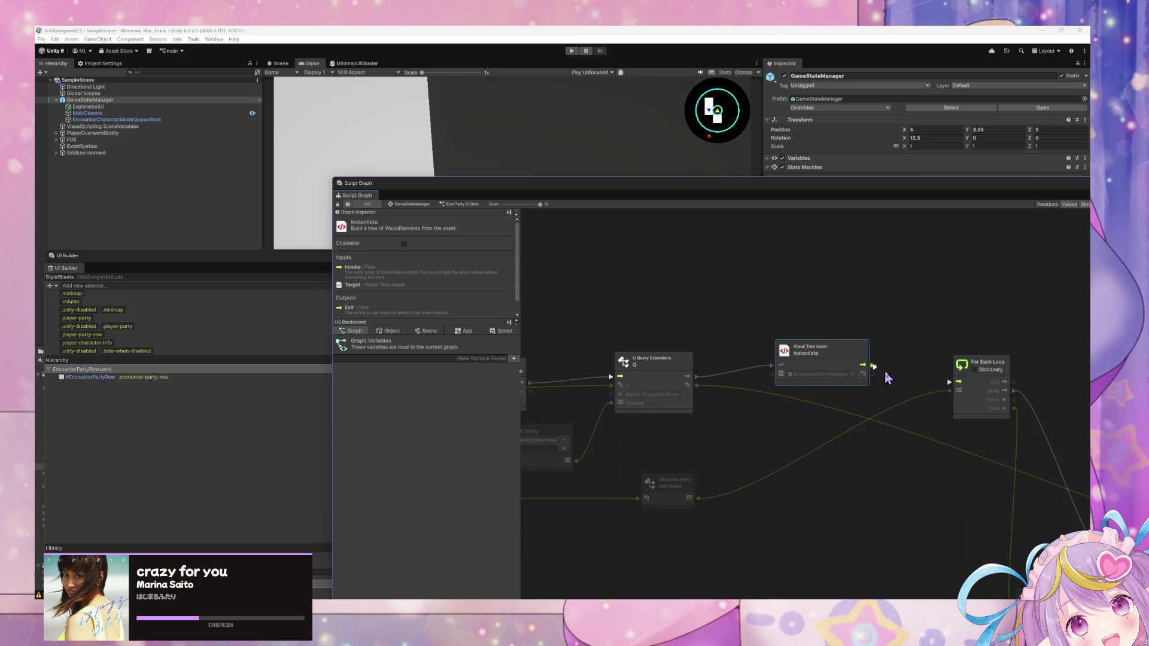
drag(956, 384, 951, 381)
click(852, 374)
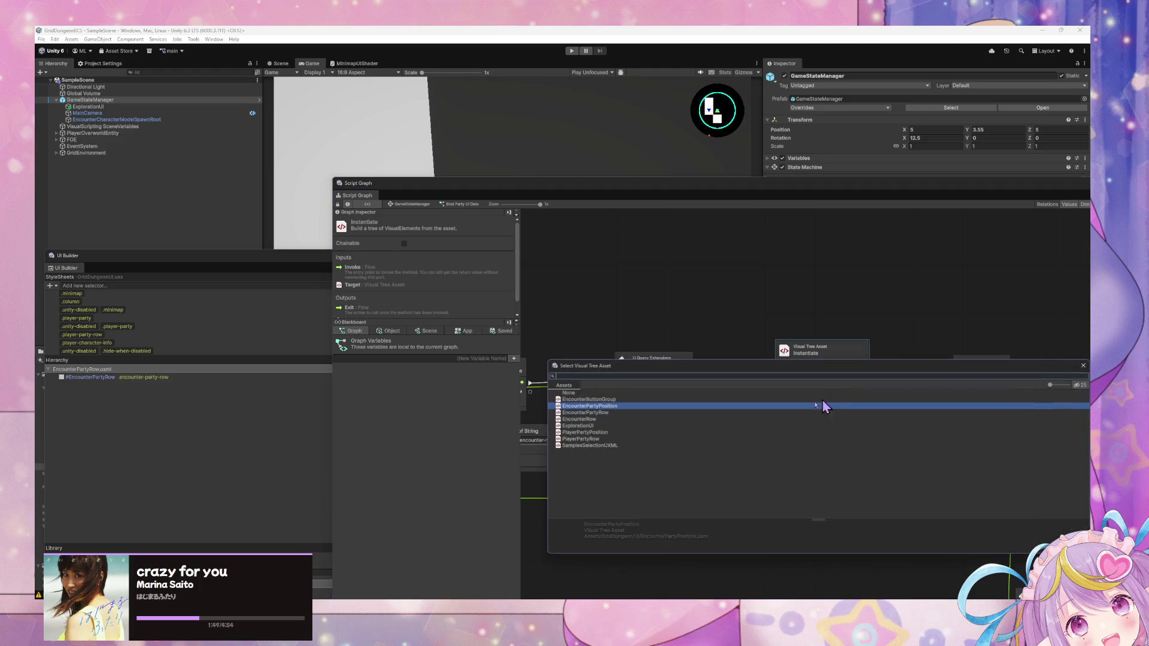
double_click(598, 413)
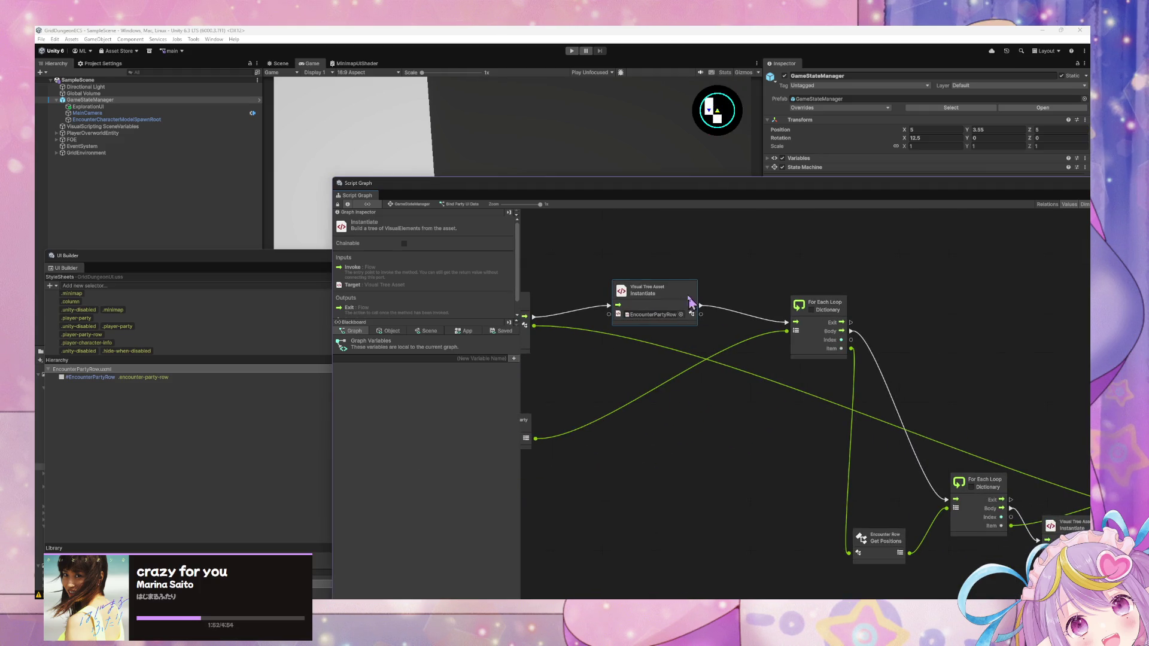
drag(979, 487, 836, 449)
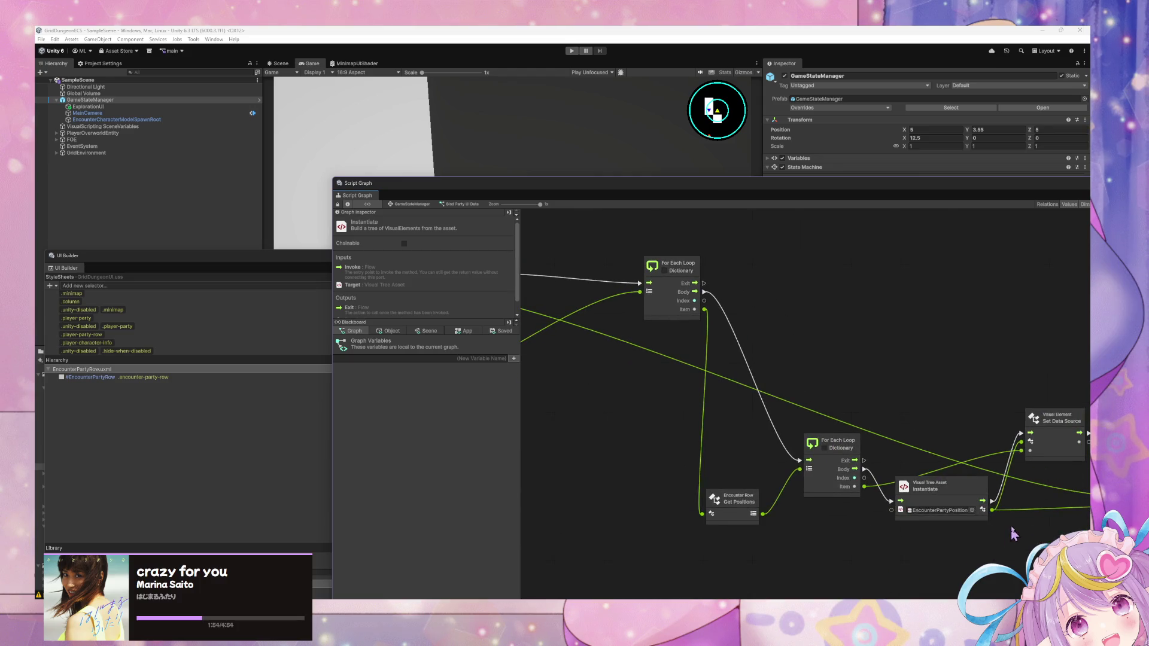
drag(1013, 534, 833, 512)
click(987, 452)
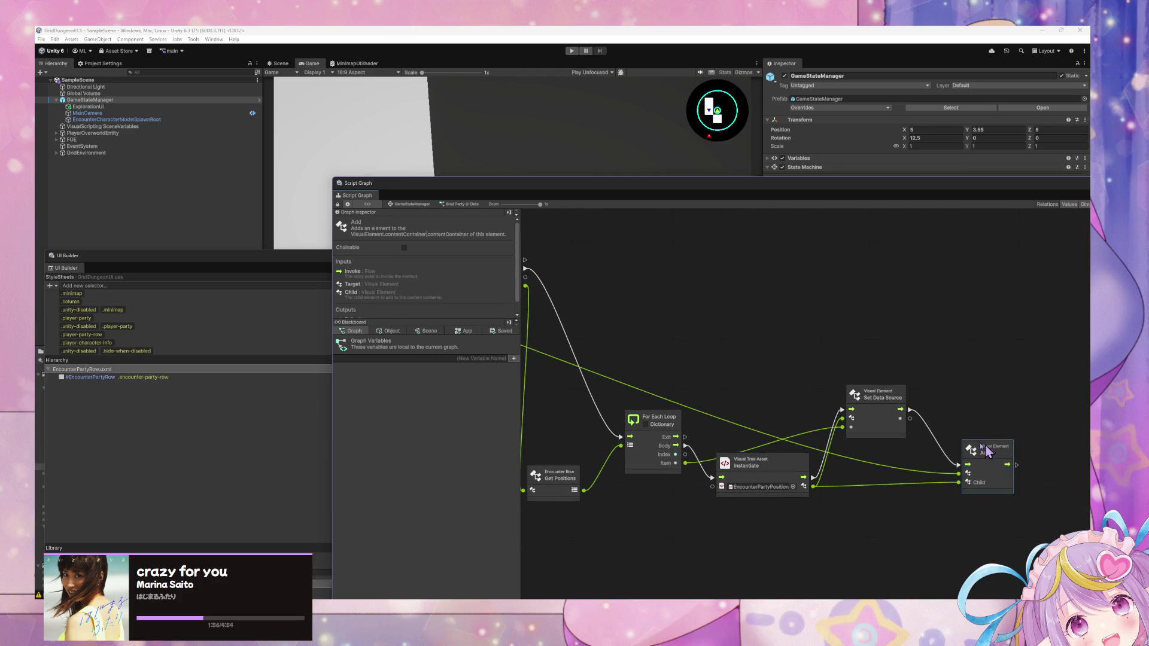
Step: Move the Add and Set Data Source nodes beside Instantiate and the For Each Loop
mouse_move(988, 452)
mouse_down()
mouse_move(821, 436)
mouse_move(569, 341)
mouse_move(778, 411)
mouse_move(700, 389)
mouse_move(730, 388)
mouse_move(791, 415)
mouse_move(796, 405)
mouse_move(724, 385)
mouse_up()
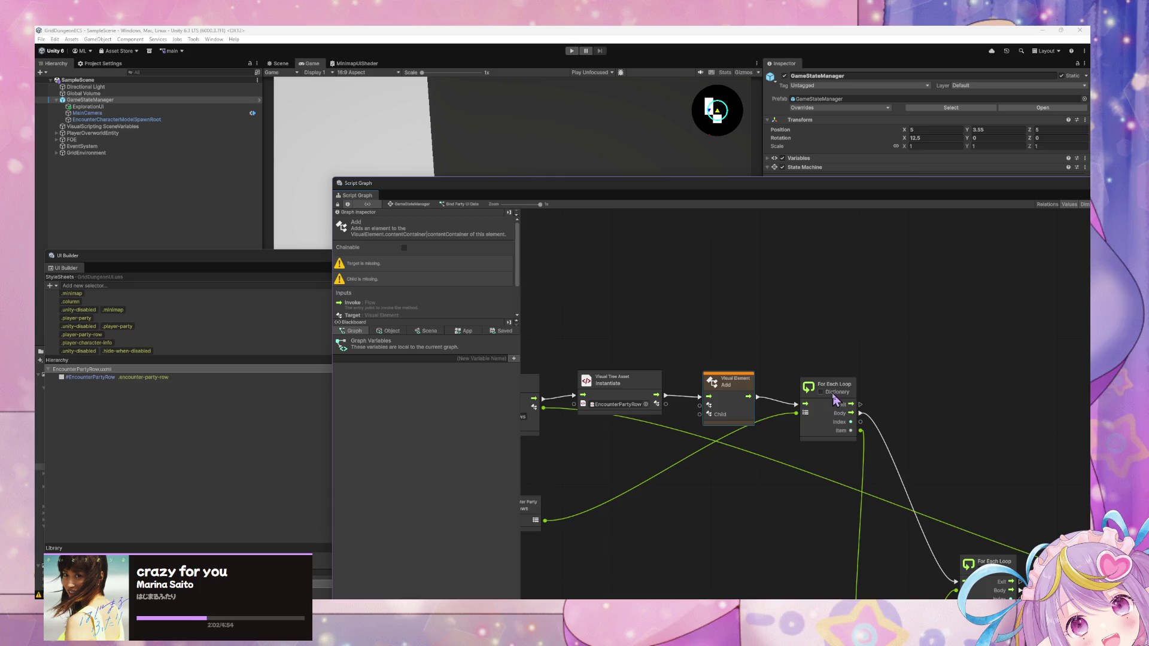
mouse_move(836, 399)
mouse_down()
mouse_move(921, 389)
mouse_move(657, 301)
mouse_up()
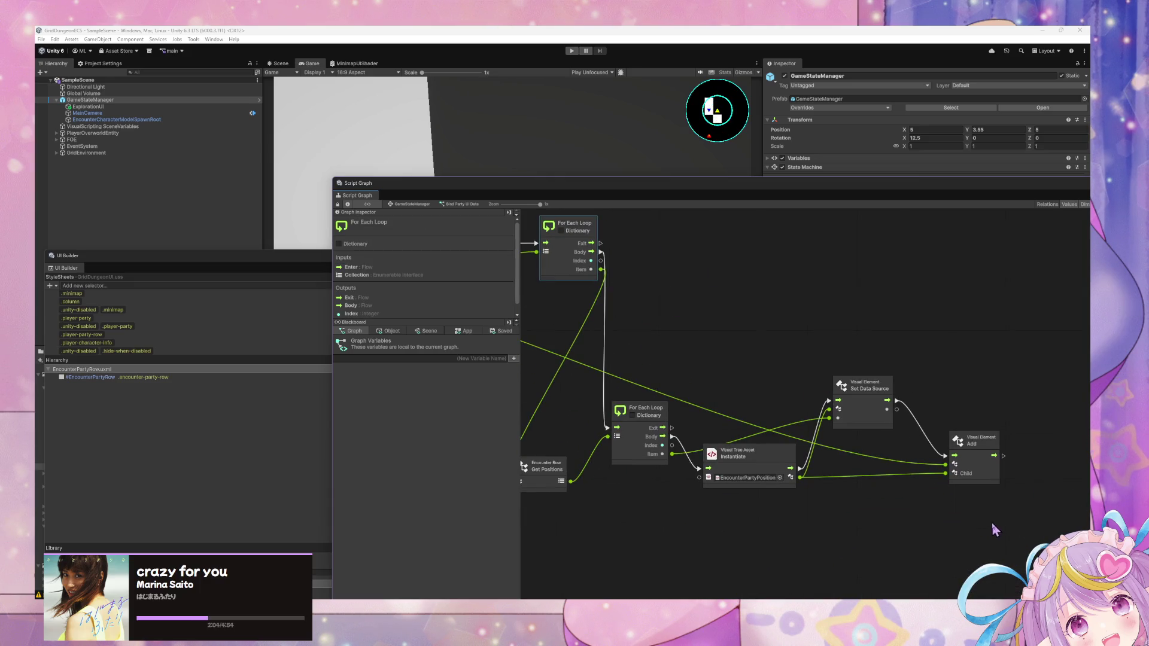
drag(995, 530, 578, 402)
drag(664, 453, 800, 456)
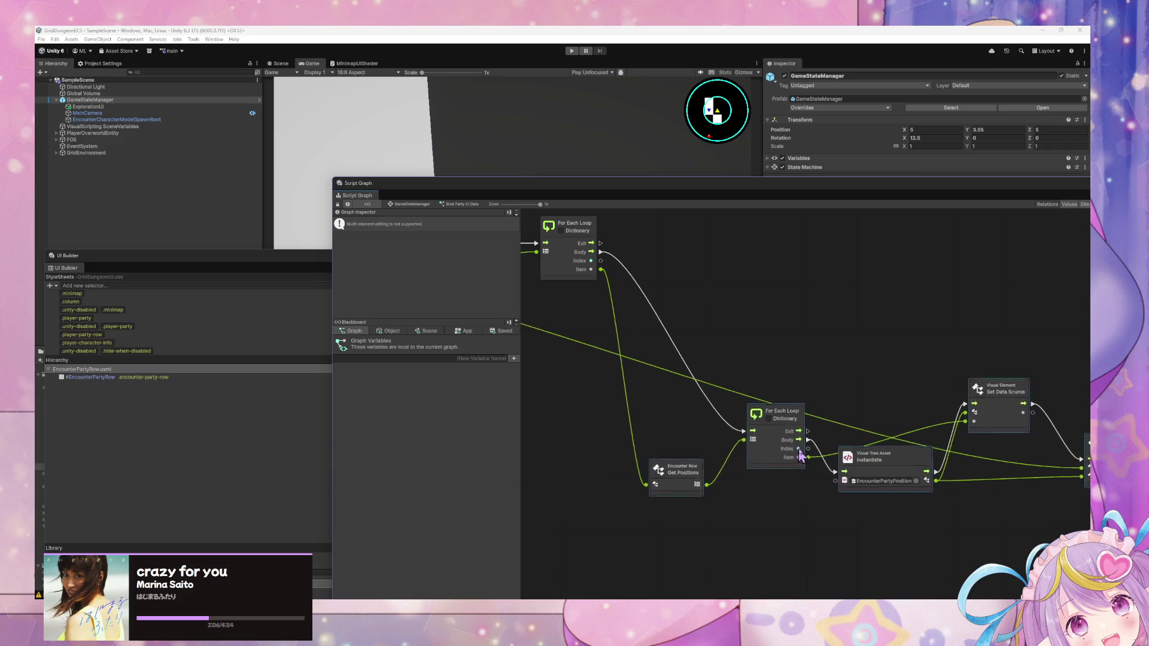
drag(997, 388, 861, 400)
mouse_move(855, 401)
mouse_down()
mouse_move(984, 499)
mouse_move(608, 367)
mouse_move(808, 484)
mouse_move(758, 431)
mouse_move(862, 437)
mouse_up()
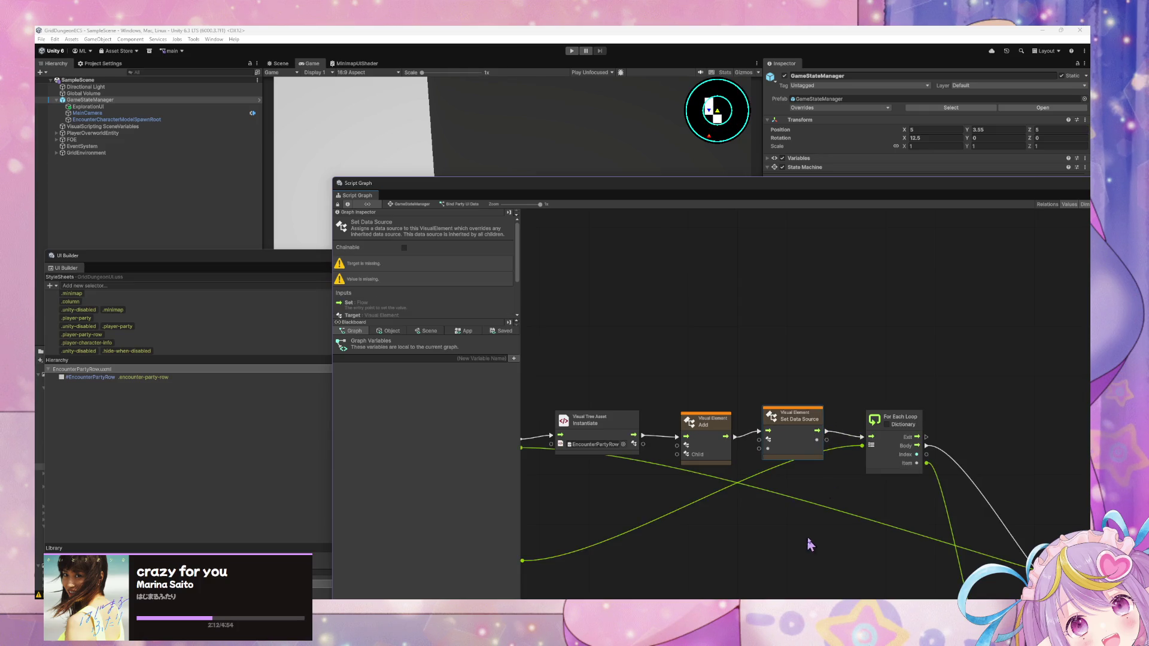
drag(808, 544, 866, 510)
drag(693, 478, 776, 466)
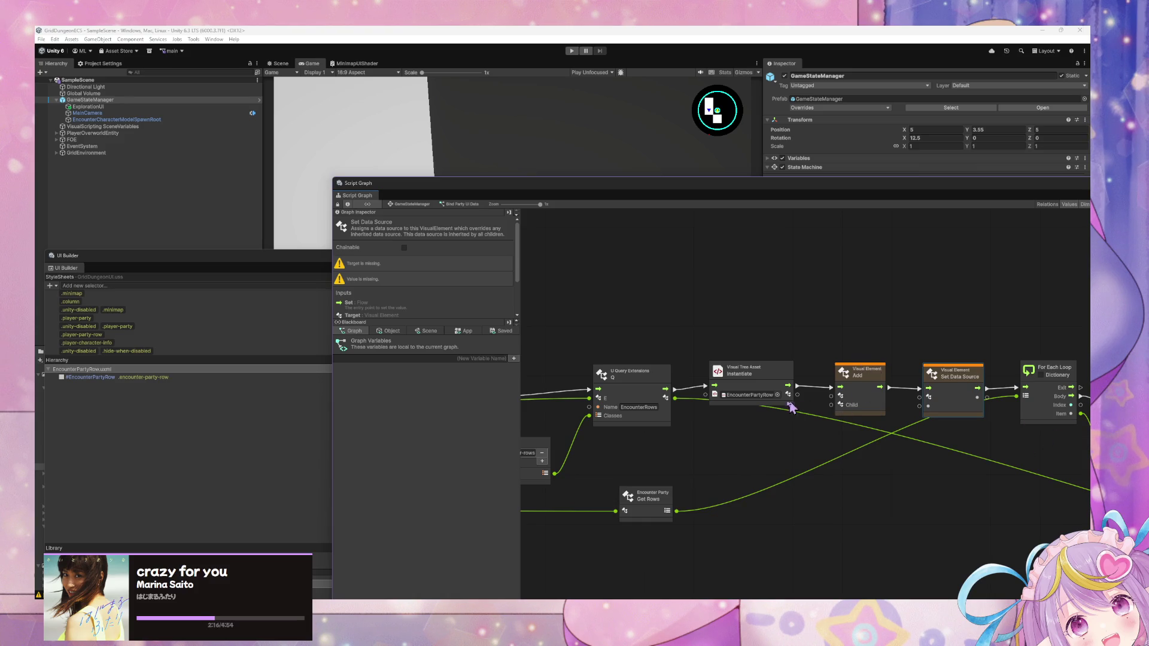
Step: Wire the new row to Set Data Source Target and Add Child, and EncounterRows to Add's target
mouse_move(787, 395)
mouse_down()
mouse_move(919, 397)
mouse_move(865, 392)
mouse_move(861, 350)
mouse_move(801, 402)
mouse_move(835, 371)
mouse_up()
drag(834, 371, 1136, 479)
mouse_move(727, 533)
mouse_down()
mouse_move(702, 483)
mouse_move(613, 476)
mouse_up()
drag(726, 438, 733, 405)
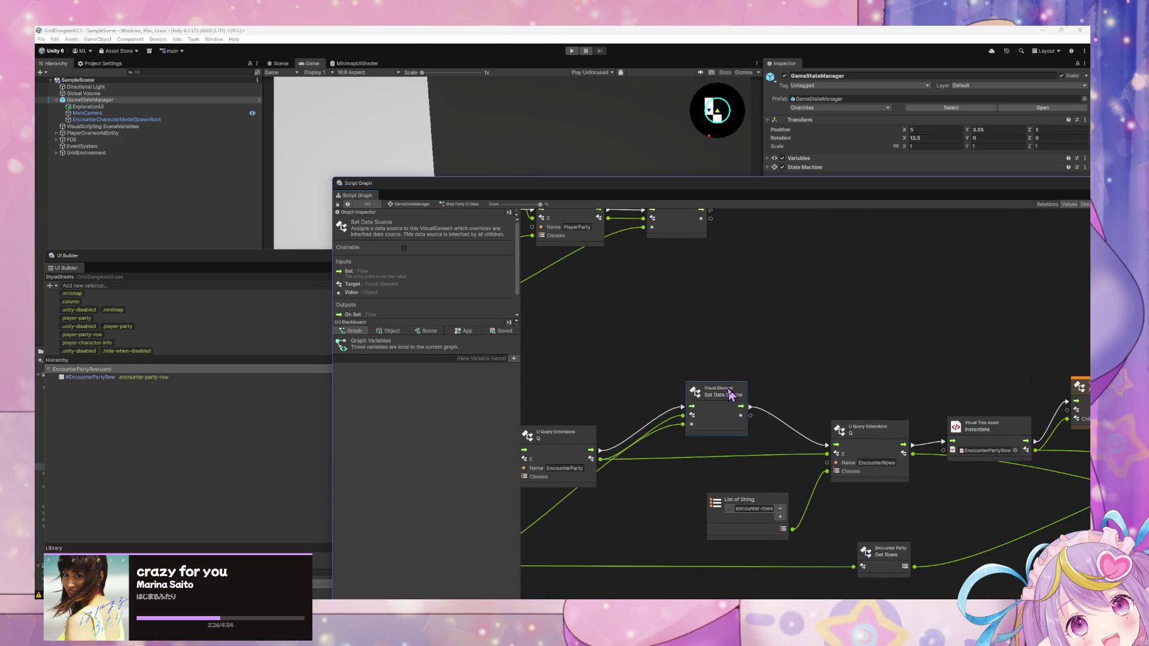
drag(931, 473, 872, 444)
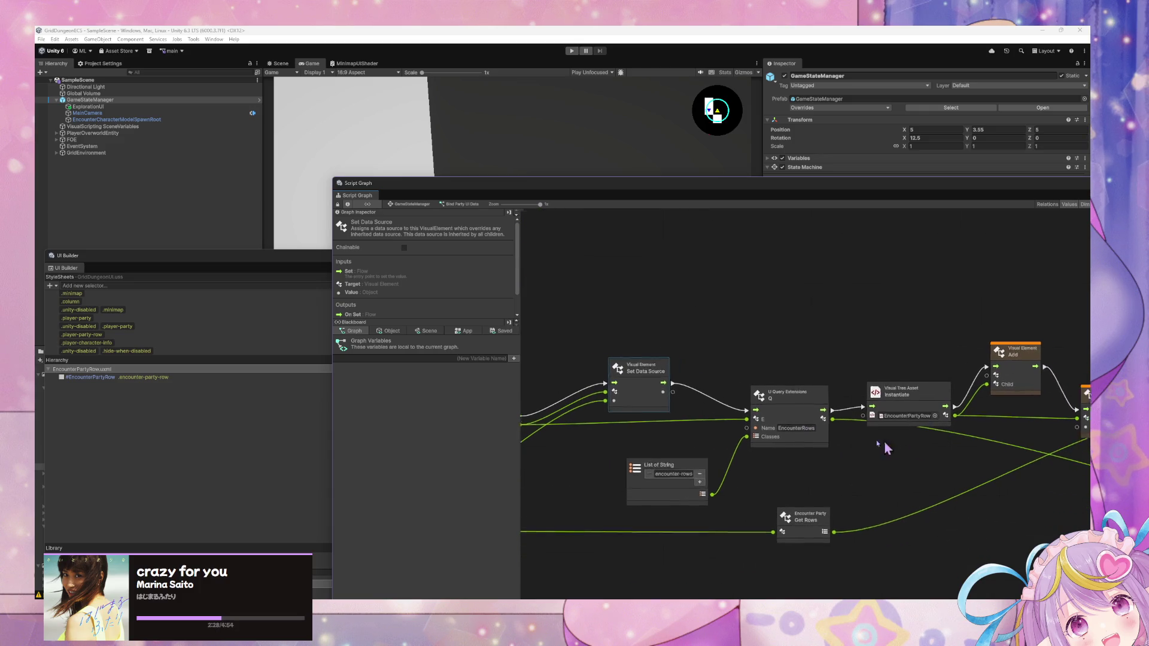
drag(879, 441, 714, 432)
mouse_move(634, 401)
mouse_down()
mouse_move(784, 359)
mouse_move(801, 376)
mouse_up()
Step: Tidy the Instantiate, Set Data Source and For Each Loop node positions
mouse_move(737, 392)
mouse_down()
mouse_move(733, 383)
mouse_move(727, 423)
mouse_up()
drag(919, 410, 823, 407)
click(823, 407)
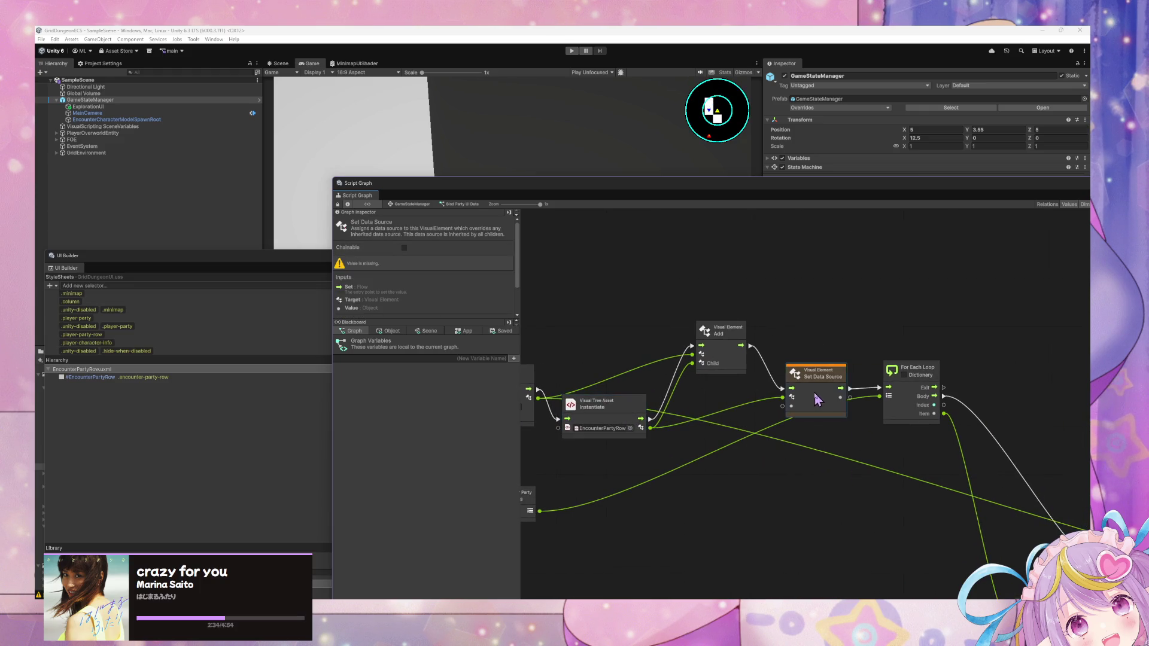
drag(746, 469, 882, 453)
mouse_move(745, 500)
mouse_down()
mouse_move(638, 500)
mouse_move(953, 477)
mouse_move(579, 488)
mouse_up()
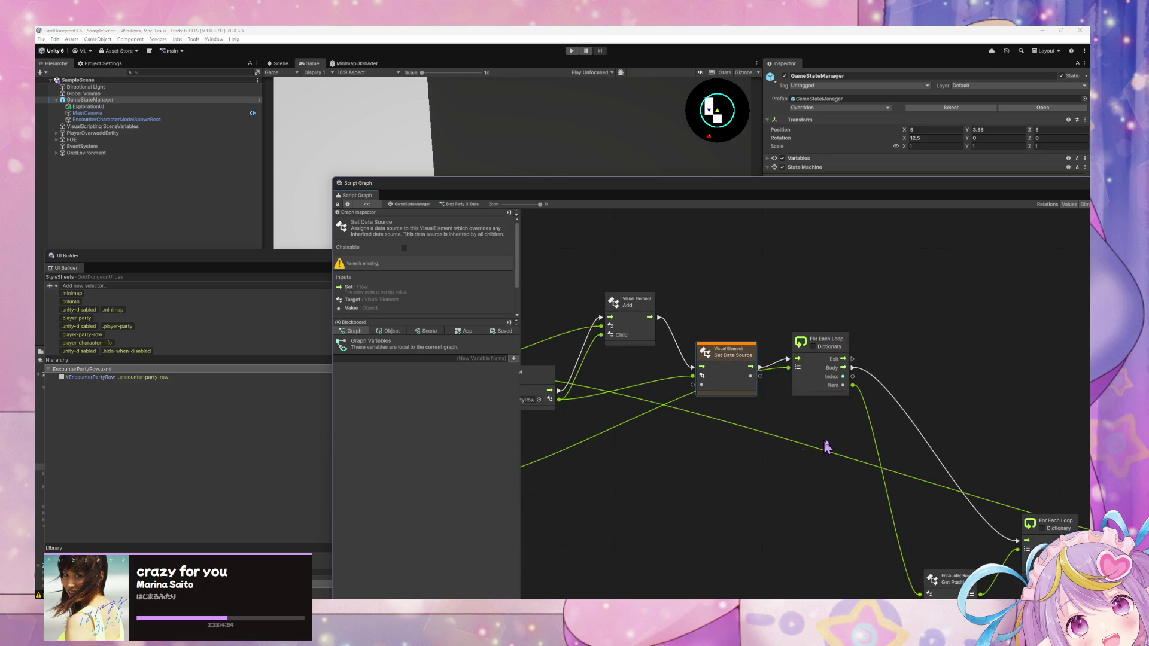
mouse_move(816, 371)
mouse_down()
mouse_move(762, 491)
mouse_move(663, 489)
mouse_move(683, 485)
mouse_move(569, 451)
mouse_up()
Step: Reconnect the For Each Loop's Enter so it flows from the EncounterRows query
right_click(657, 474)
drag(663, 418, 904, 415)
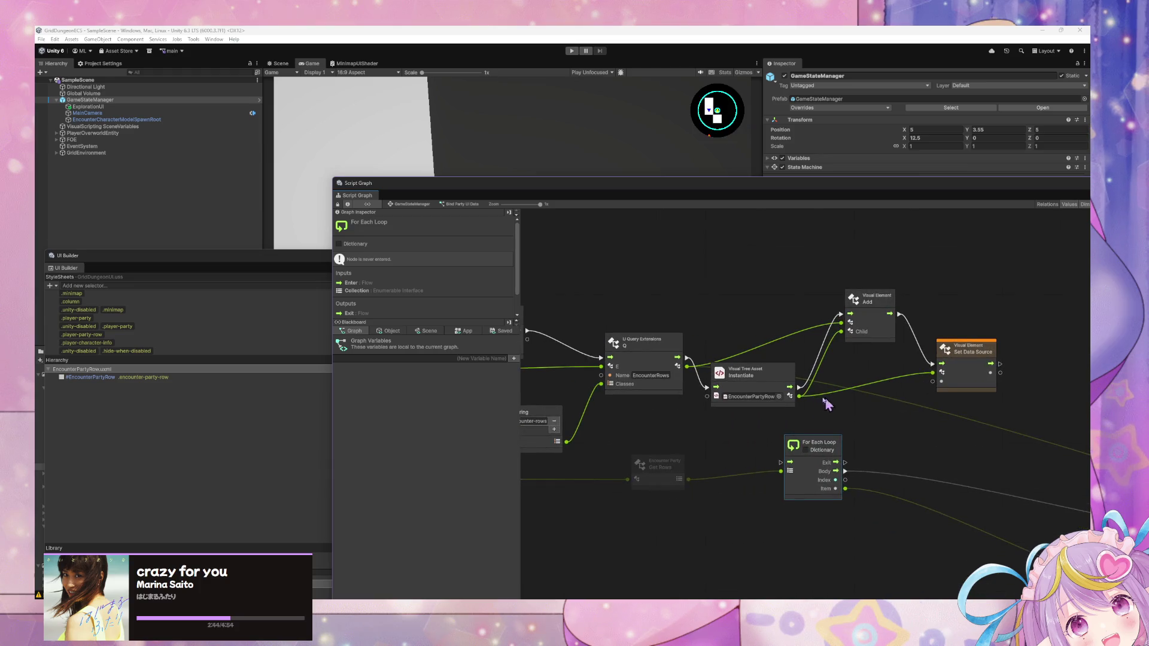
mouse_move(1029, 409)
mouse_down()
mouse_move(788, 343)
mouse_move(899, 362)
mouse_up()
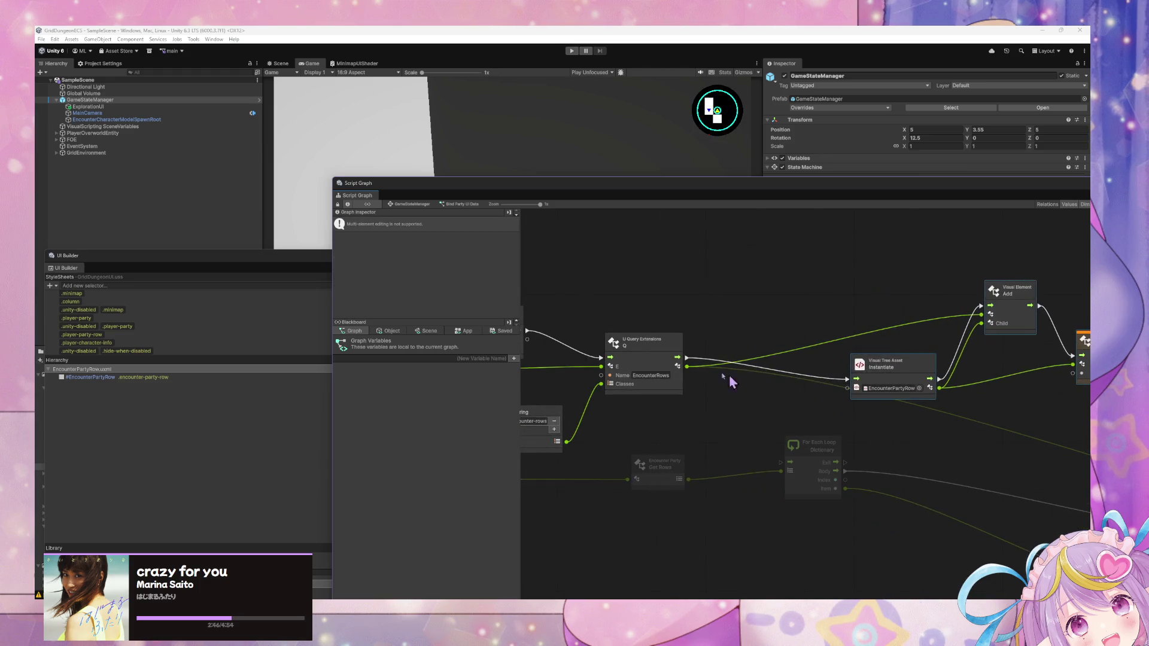
mouse_move(692, 359)
mouse_down()
mouse_move(779, 438)
mouse_move(738, 413)
mouse_up()
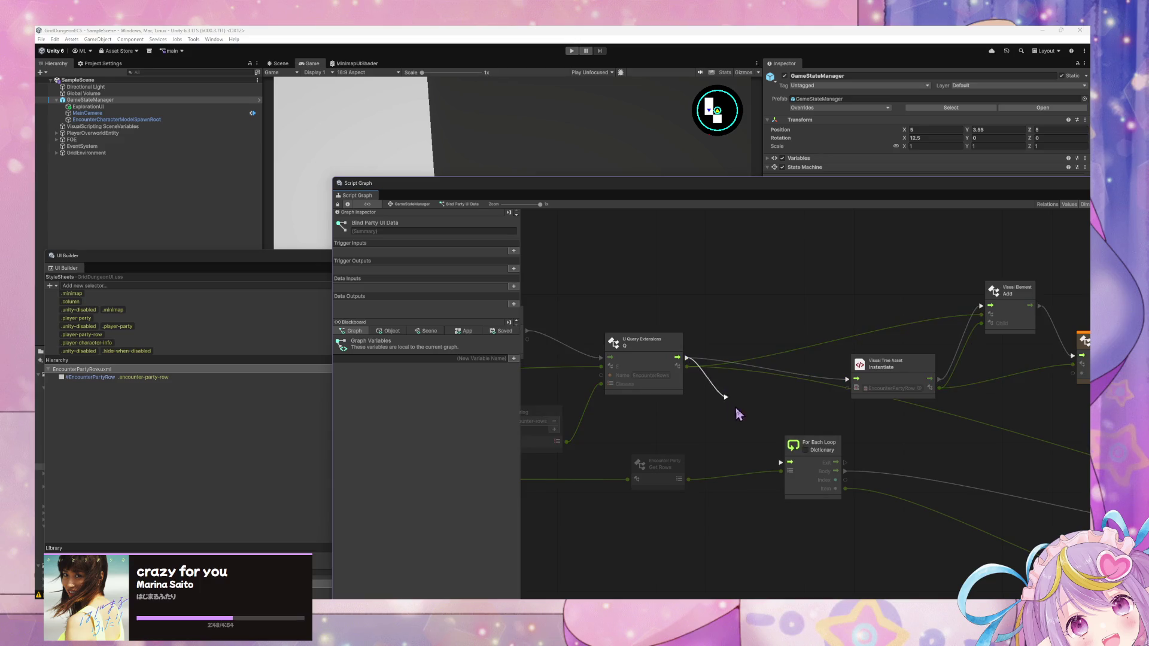
drag(784, 462, 786, 462)
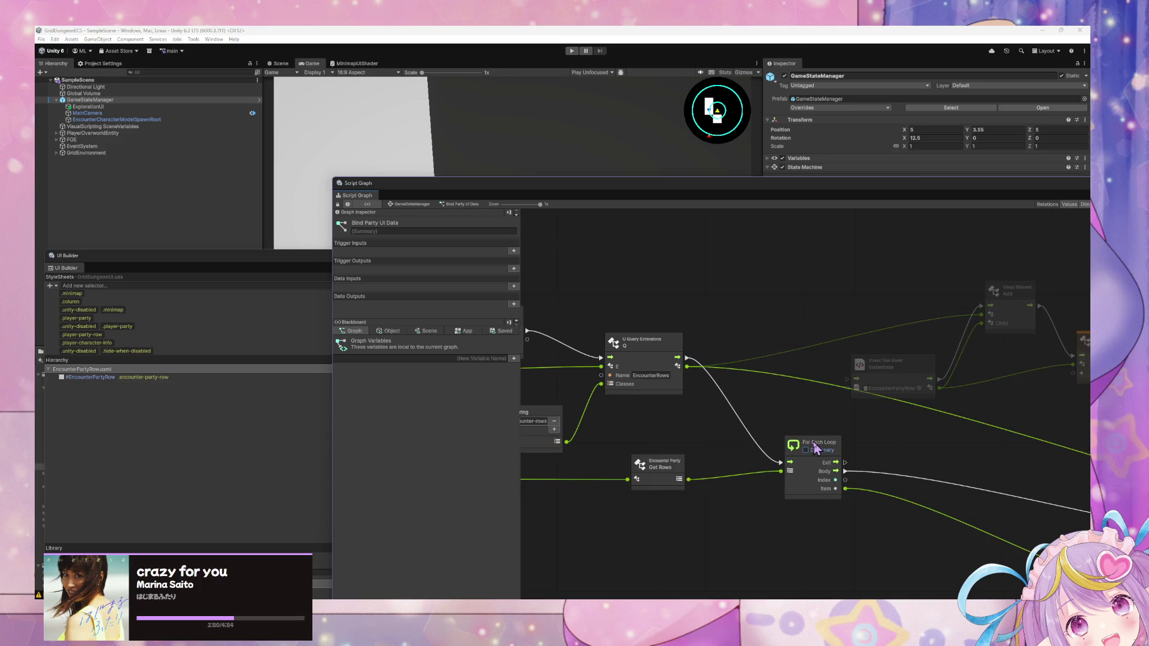
click(815, 449)
Step: Run Instantiate from the loop's Body, chain Set Data Source onward, and lower the nodes
scroll(777, 419, right, 5)
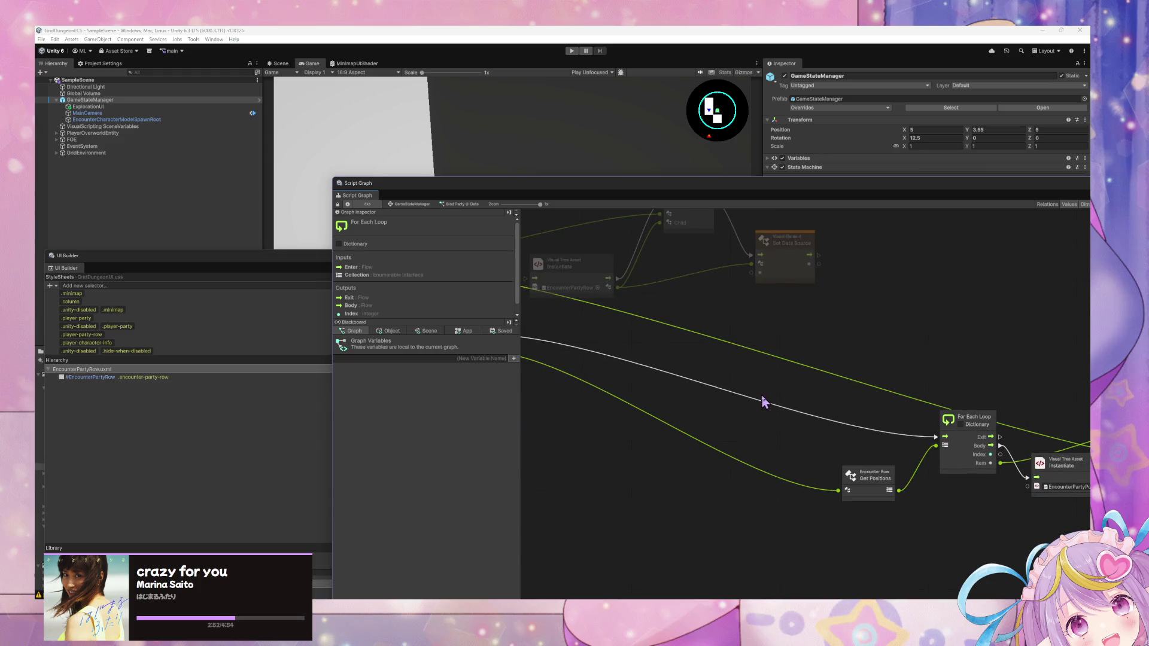
mouse_move(764, 402)
mouse_down()
mouse_move(885, 469)
mouse_move(940, 519)
mouse_up()
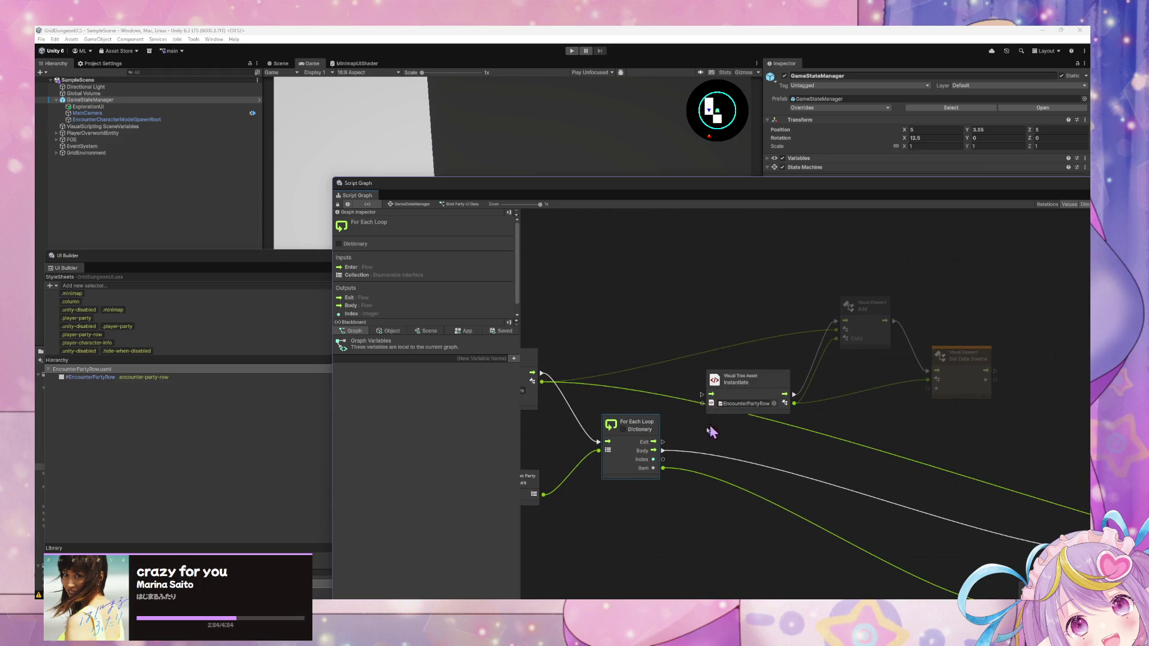
drag(663, 452, 720, 385)
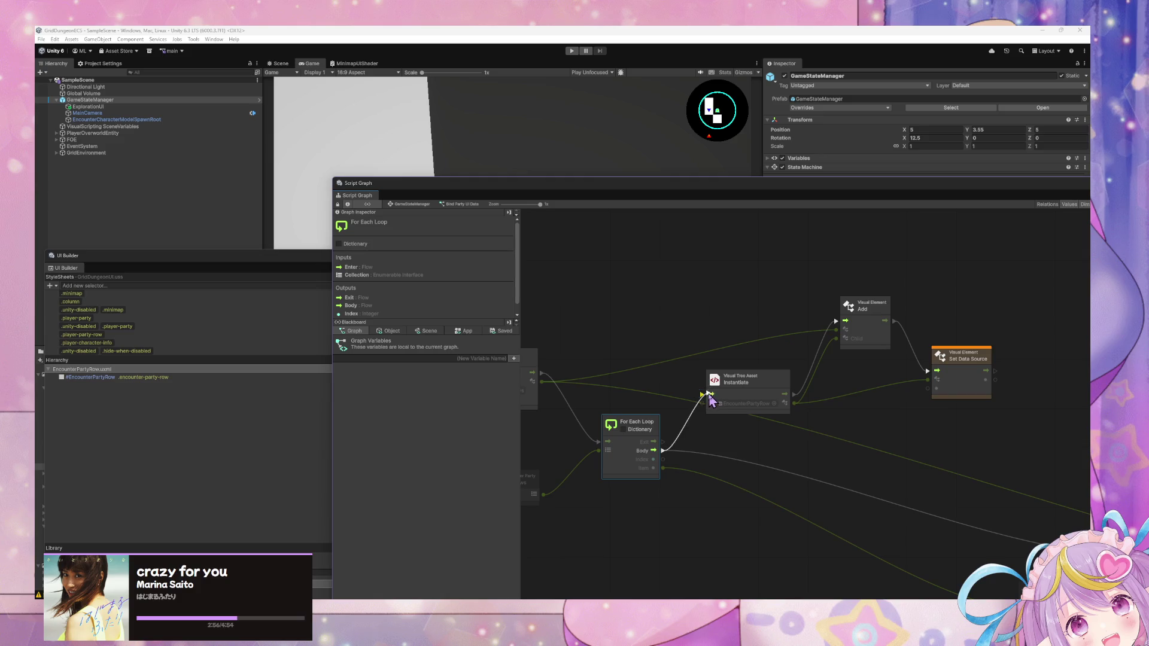
drag(918, 462, 790, 371)
mouse_move(828, 288)
mouse_down()
mouse_move(946, 476)
mouse_move(948, 392)
mouse_move(960, 499)
mouse_up()
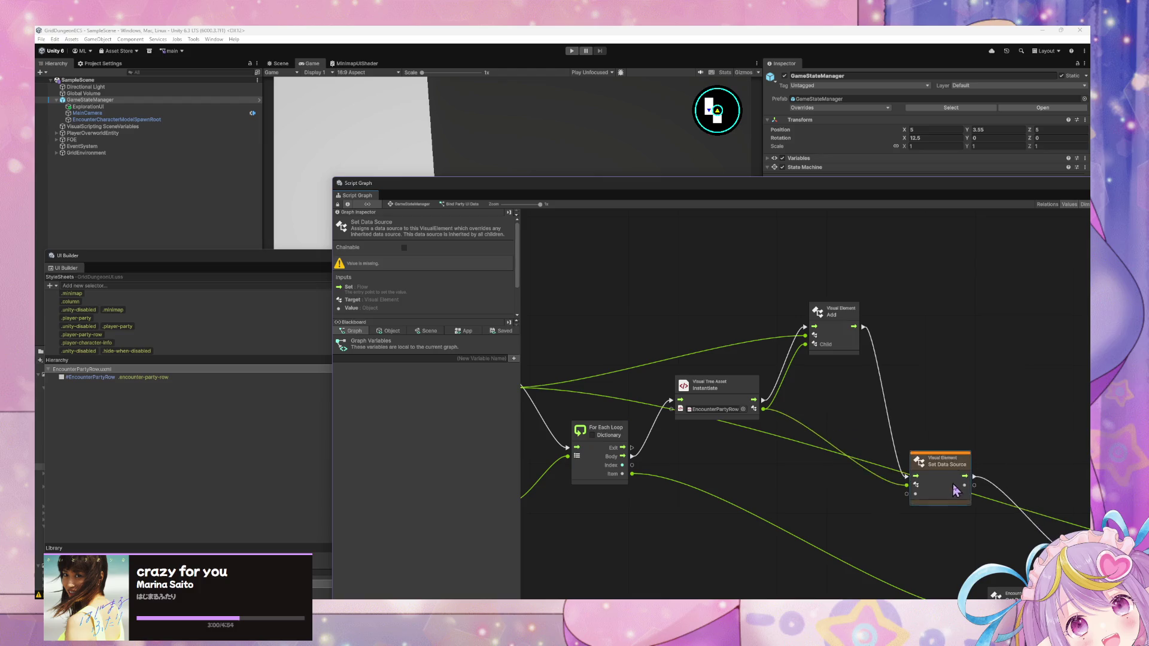
drag(835, 311, 848, 456)
drag(725, 398, 735, 469)
scroll(951, 500, down, 5)
scroll(789, 425, down, 2)
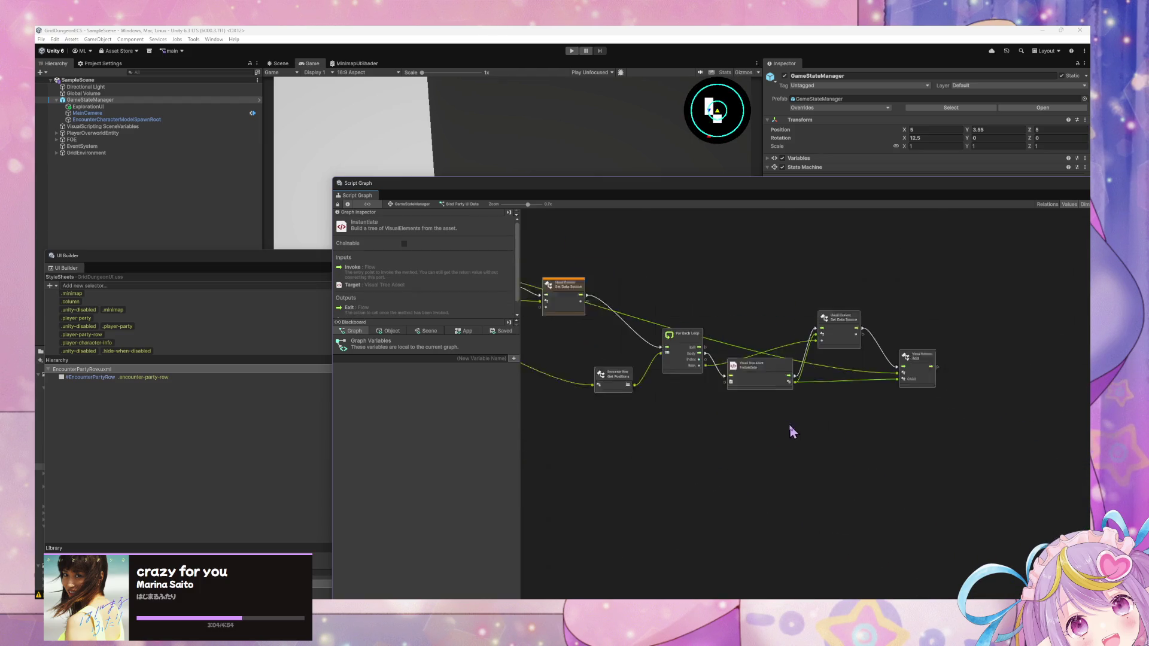
Step: Raise the first loop's Instantiate, Add and Set Data Source nodes and wire the loop Item into Value
drag(972, 452, 607, 326)
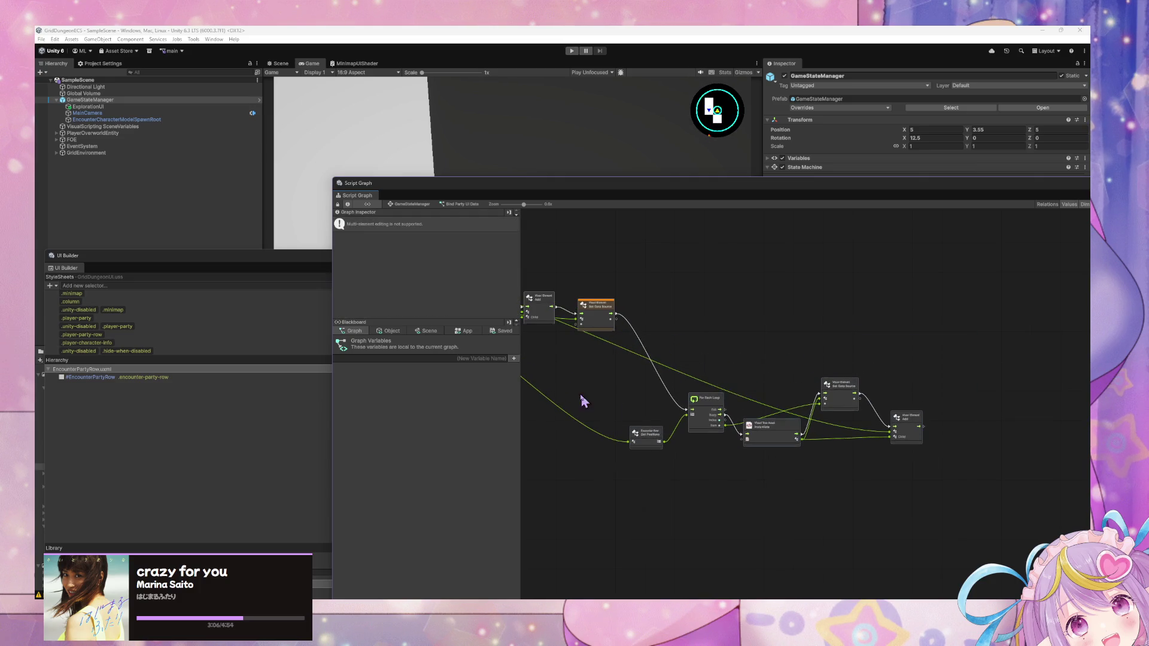
scroll(784, 441, up, 4)
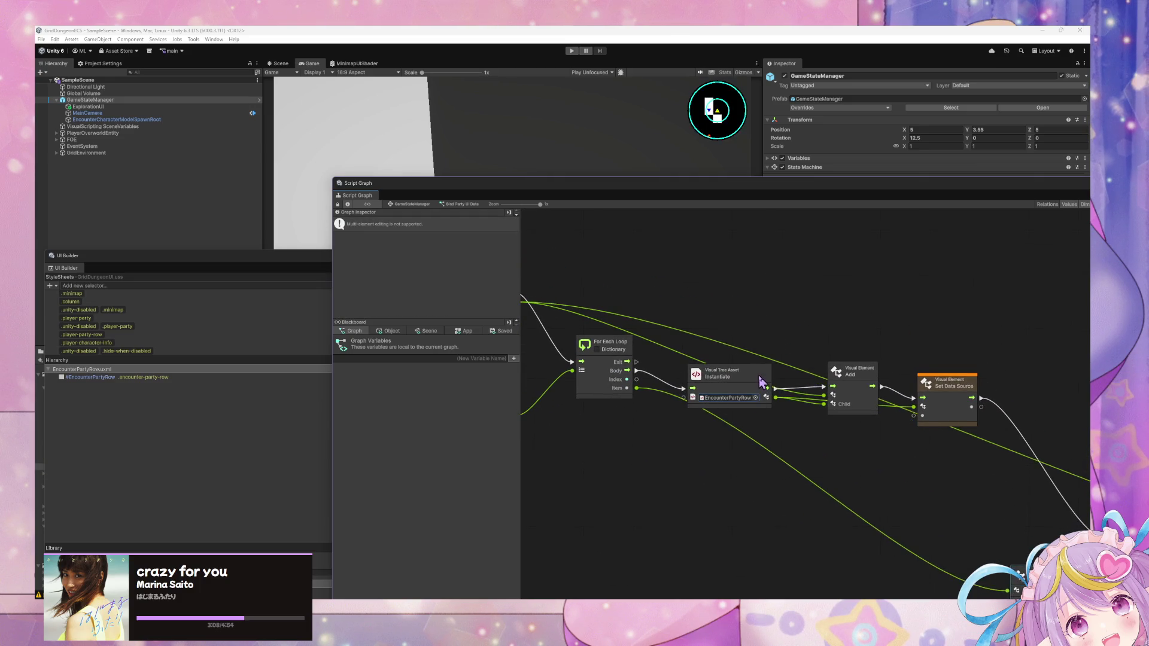
drag(727, 372, 734, 345)
drag(849, 374, 848, 337)
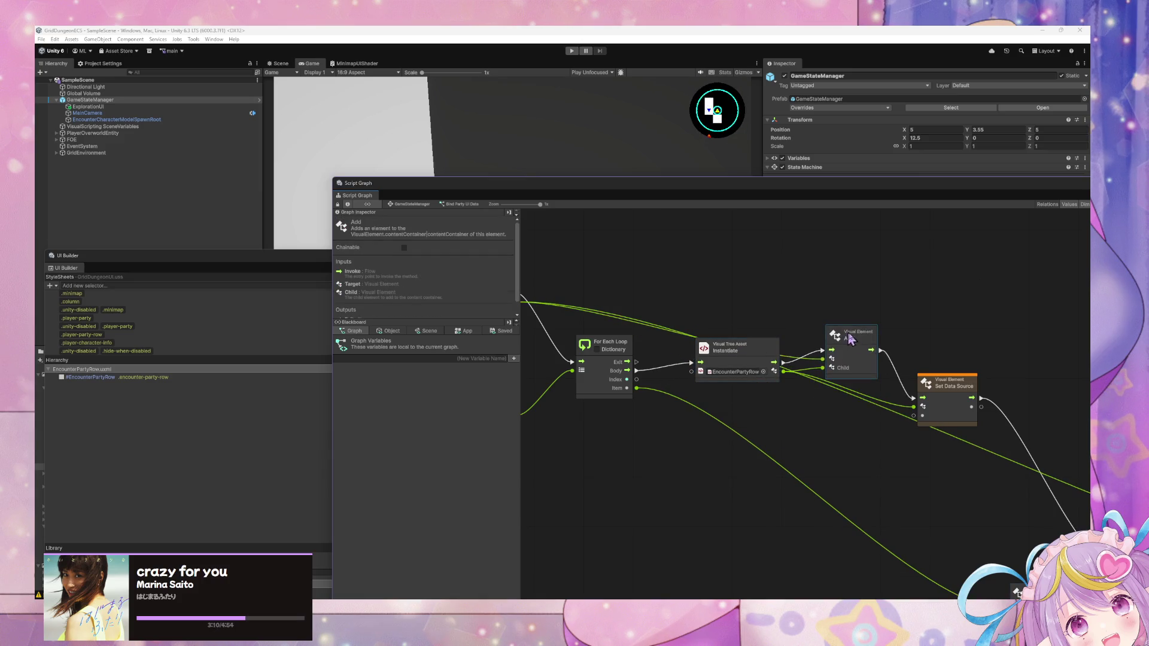
drag(944, 395, 953, 355)
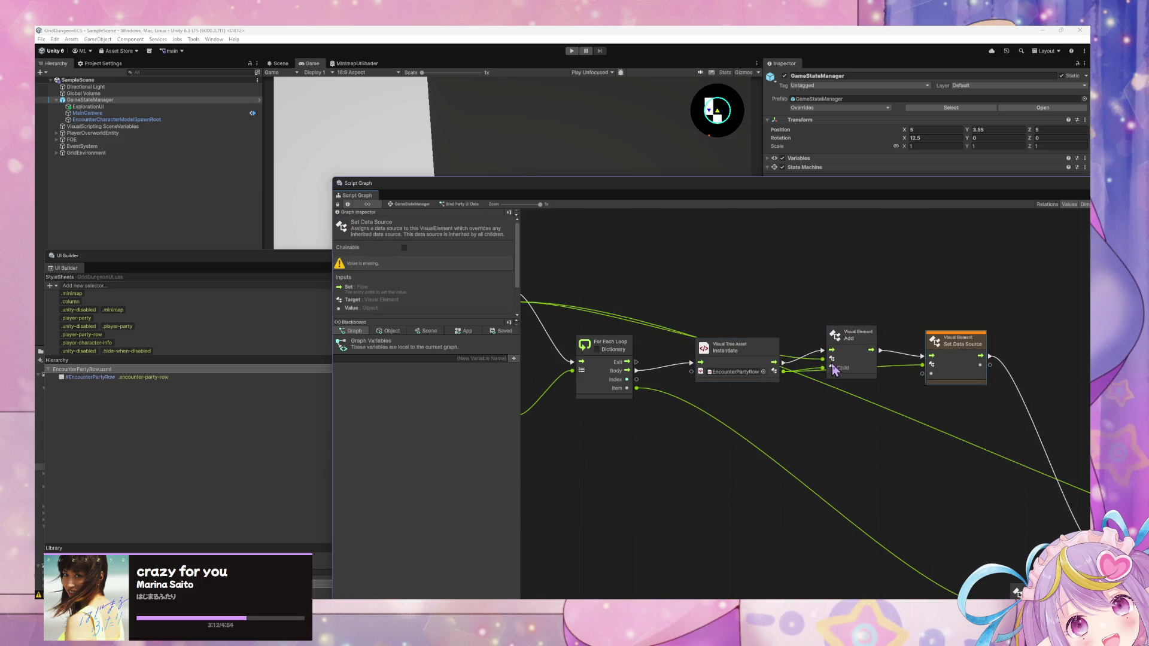
scroll(712, 399, left, 2)
drag(703, 383, 988, 367)
Step: Move the For Each Loop down and shift the Instantiate, Set Data Source and Add nodes into line
scroll(778, 358, down, 5)
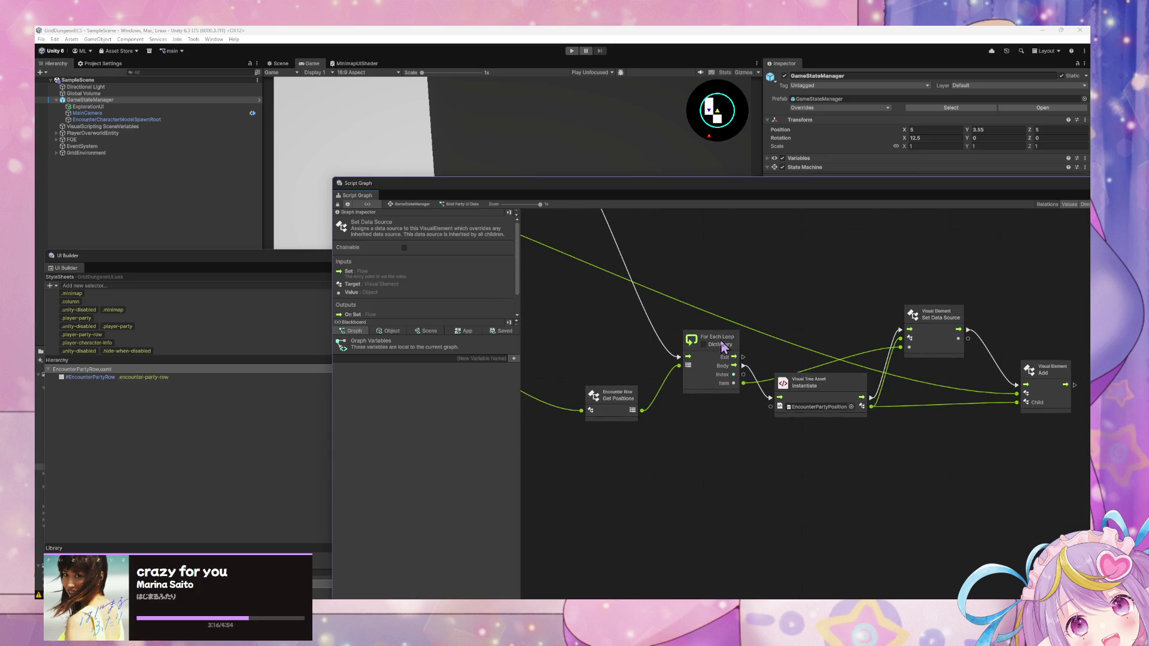
drag(722, 342, 718, 392)
mouse_move(848, 395)
mouse_down()
mouse_move(863, 396)
mouse_move(835, 329)
mouse_move(881, 411)
mouse_up()
drag(933, 314, 976, 380)
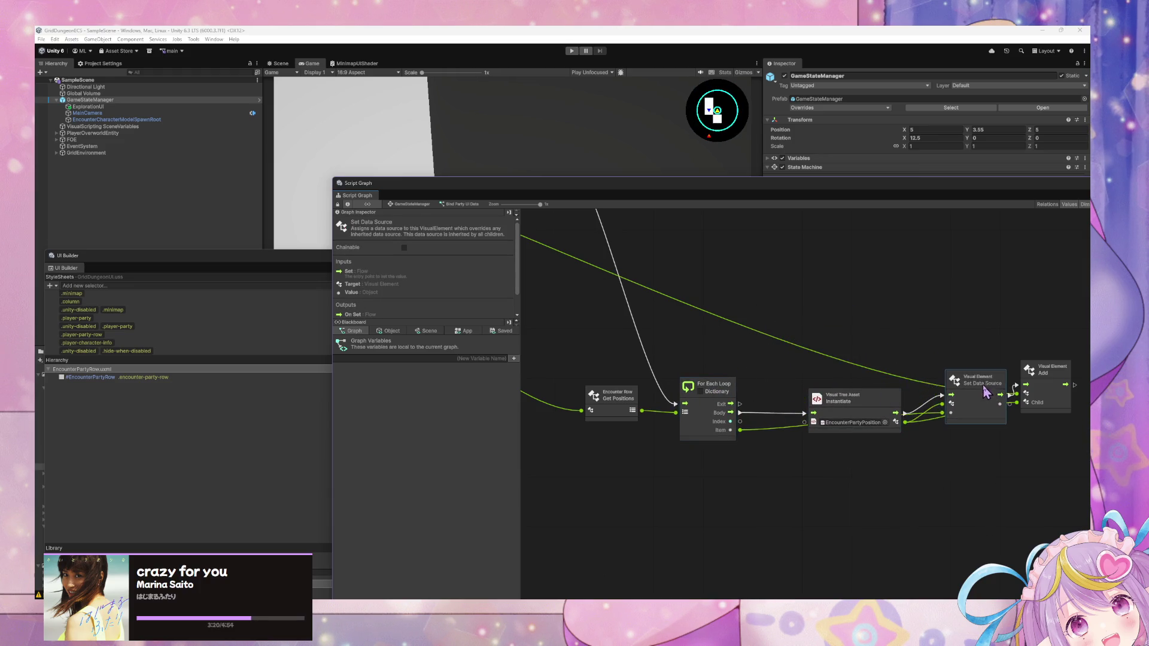
mouse_move(1044, 369)
mouse_down()
mouse_move(1077, 391)
mouse_move(1083, 376)
mouse_up()
drag(963, 392, 968, 408)
scroll(635, 282, down, 5)
scroll(775, 359, up, 2)
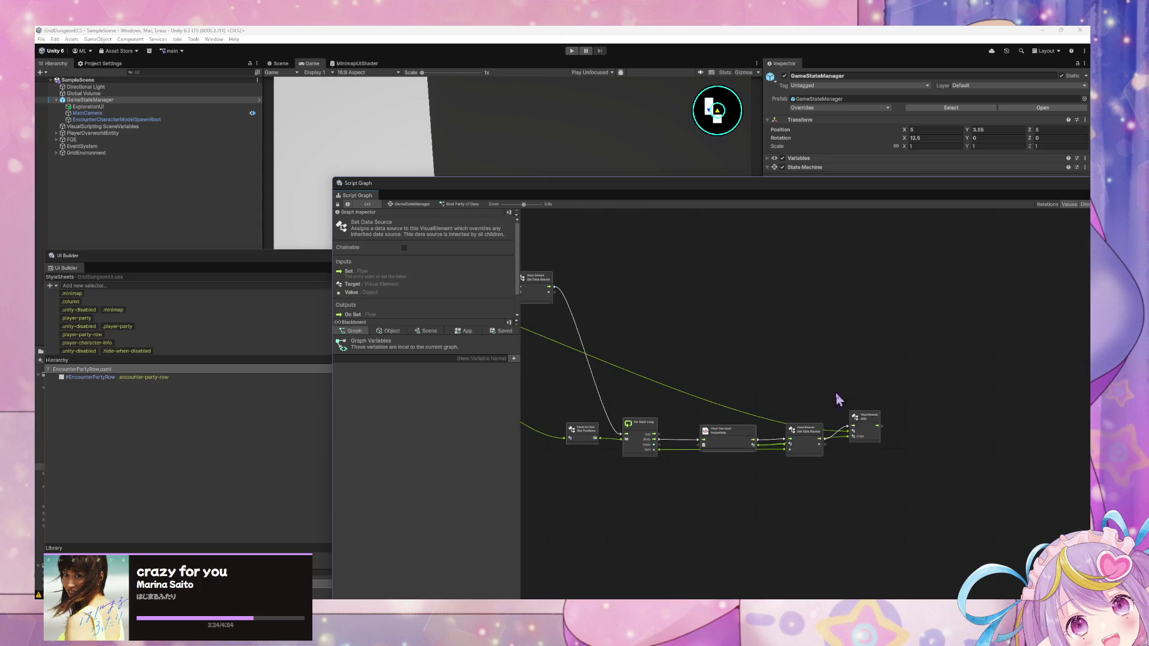
click(894, 436)
Step: Push the Set Data Source node further right, then undo the last change
scroll(815, 405, up, 5)
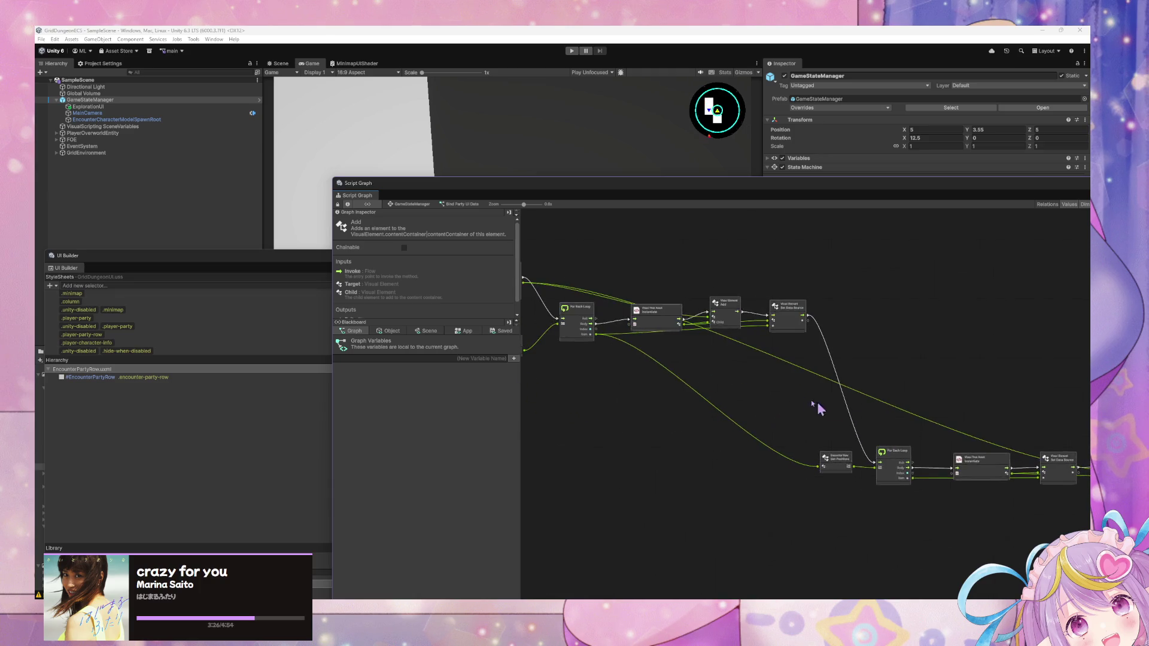
drag(818, 375, 821, 387)
drag(932, 388, 970, 393)
scroll(853, 382, down, 5)
scroll(853, 381, right, 5)
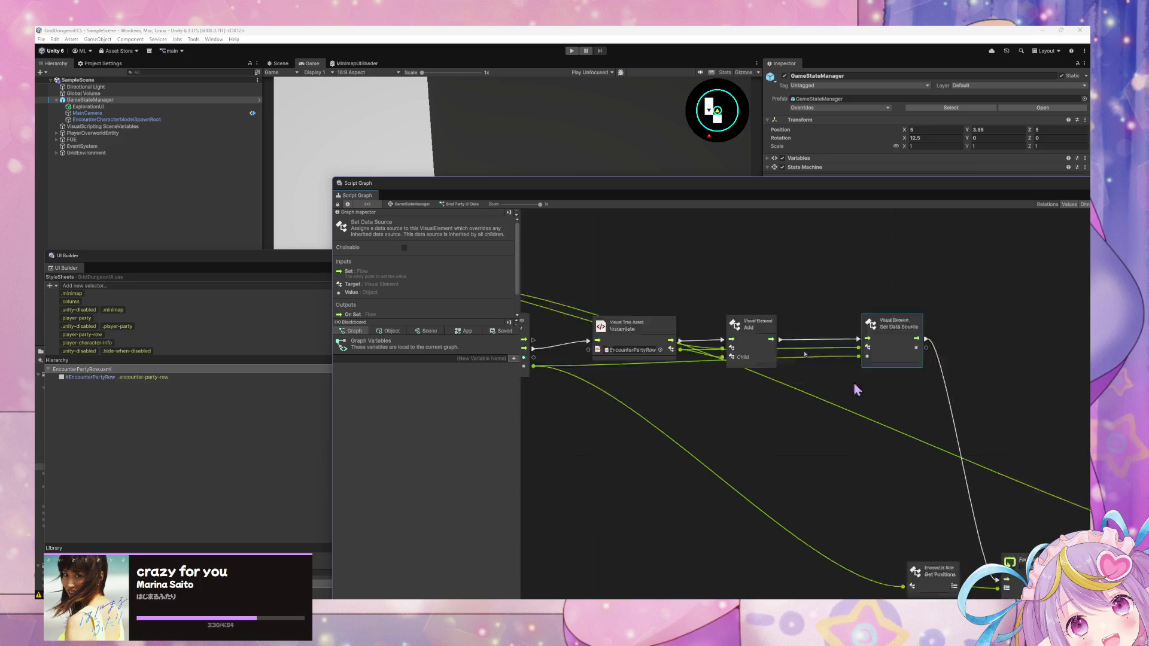
click(768, 456)
scroll(646, 334, right, 5)
scroll(647, 334, down, 1)
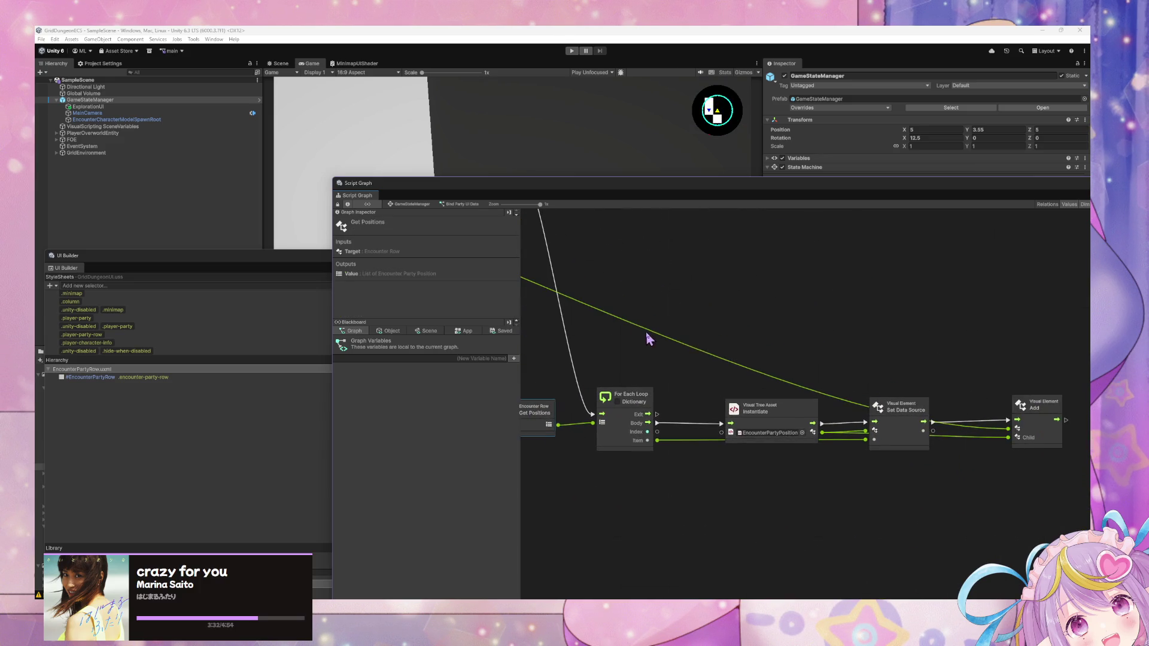
scroll(661, 368, left, 3)
scroll(662, 368, up, 2)
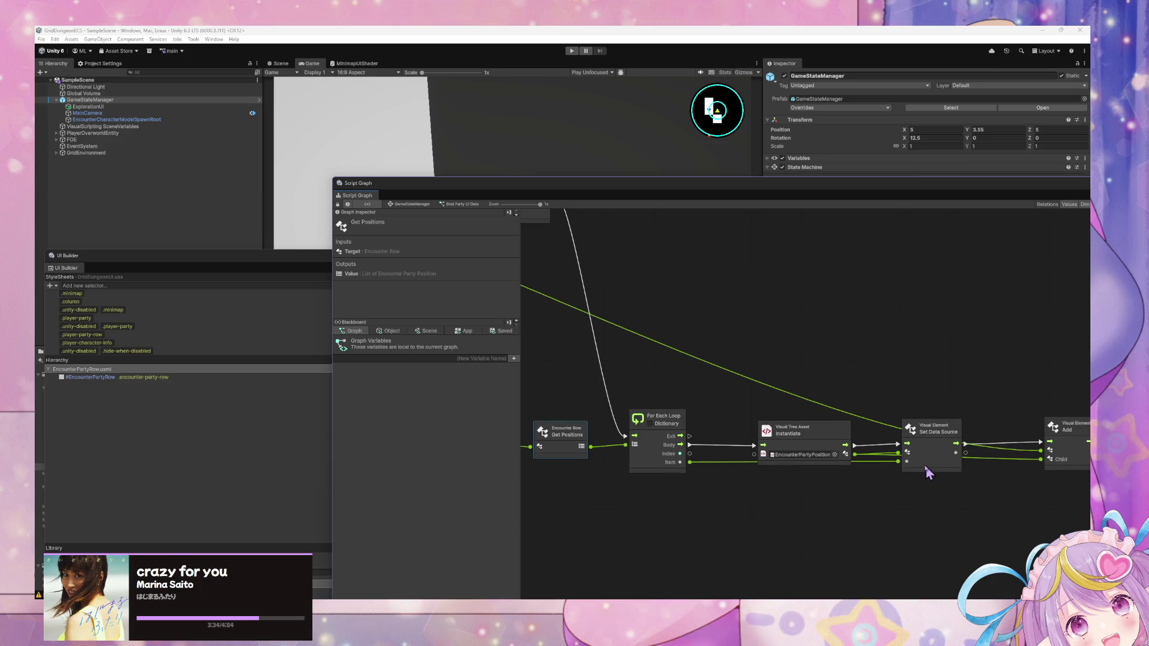
key(ctrl+z)
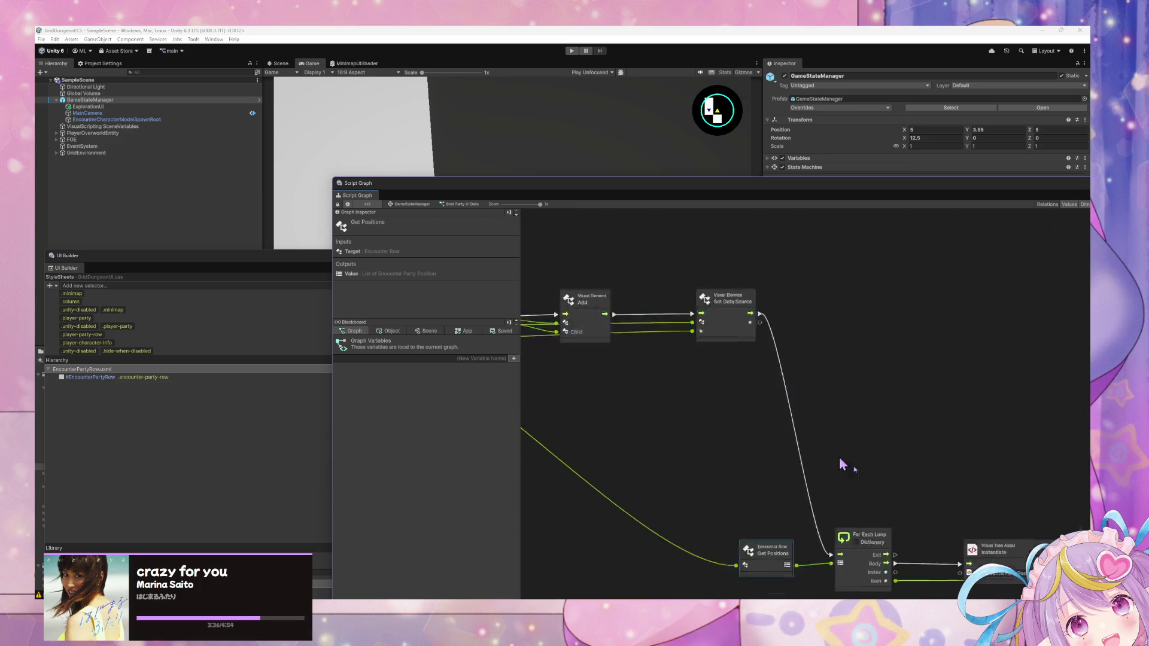
Step: Center the second loop and raise its Add, Instantiate and Set Data Source nodes into one row
drag(832, 438, 815, 423)
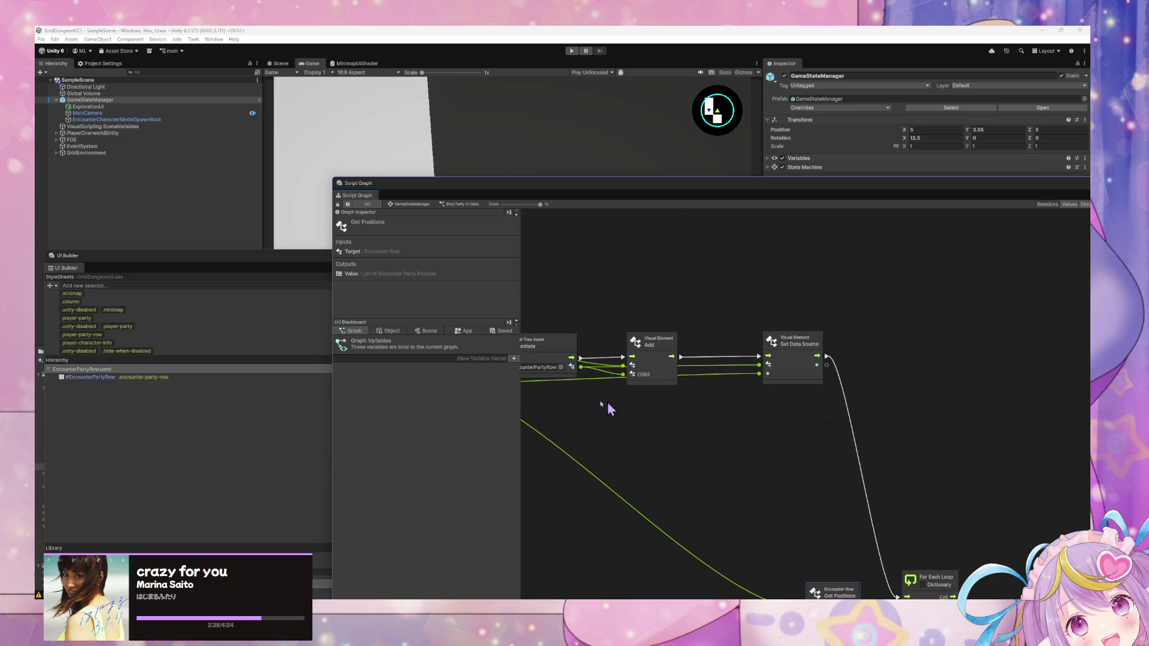
scroll(657, 380, up, 1)
drag(596, 400, 674, 391)
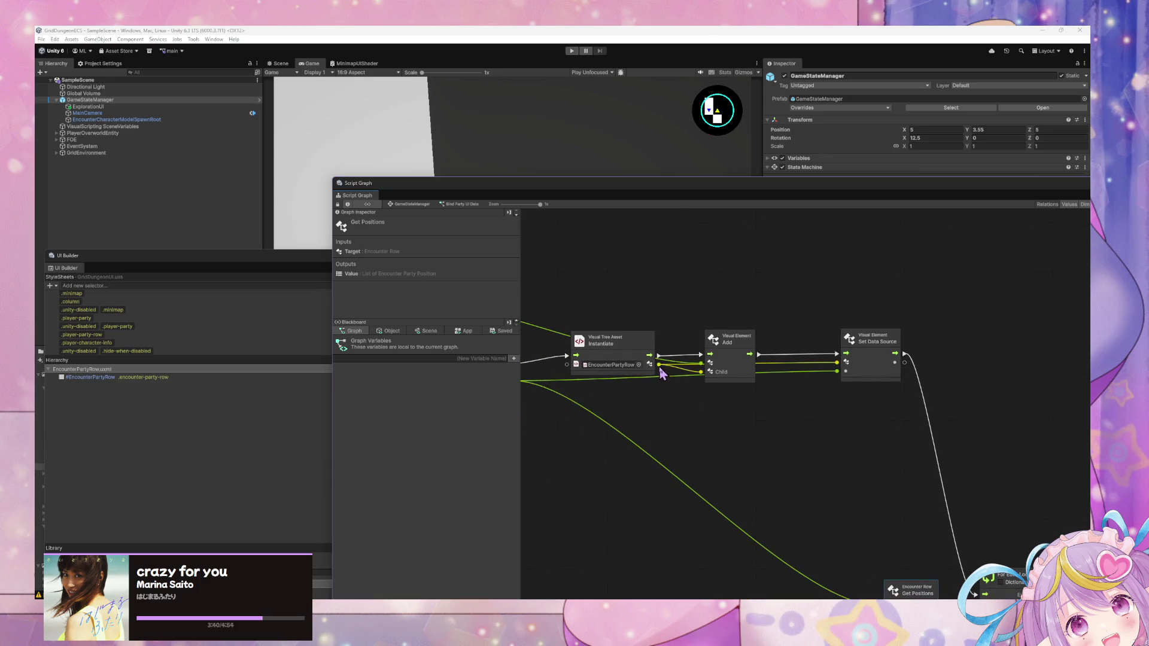
mouse_move(983, 526)
mouse_down()
mouse_move(1035, 359)
mouse_move(768, 375)
mouse_move(683, 368)
mouse_move(847, 450)
mouse_up()
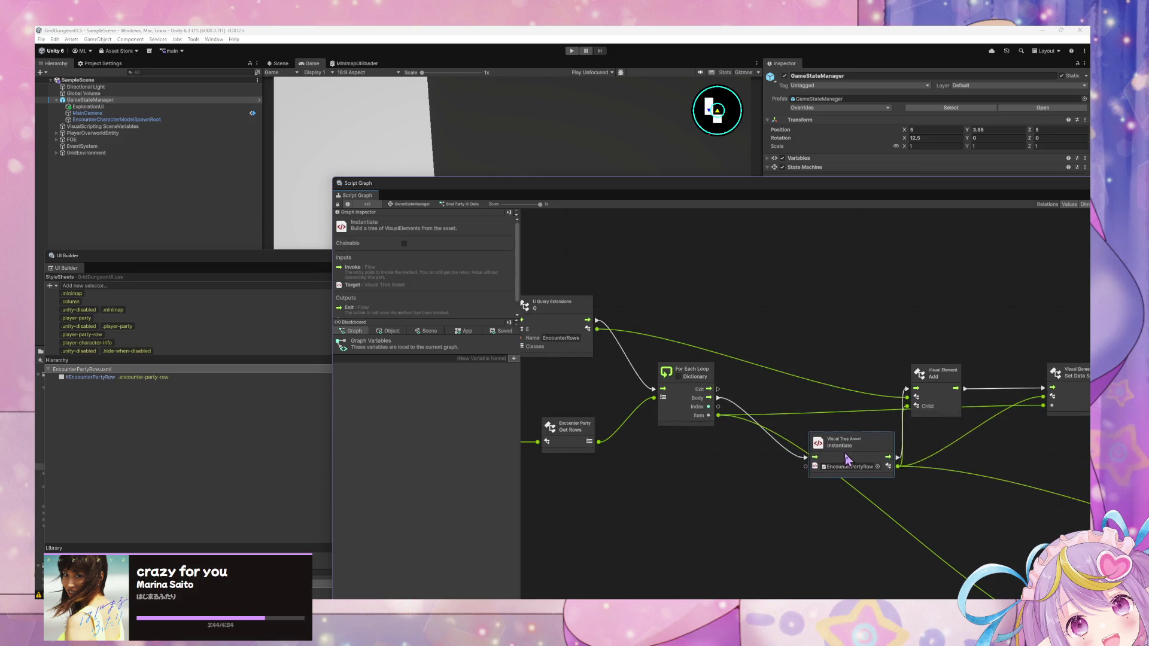
click(935, 390)
mouse_move(989, 385)
mouse_down()
mouse_move(859, 339)
mouse_move(808, 296)
mouse_move(812, 272)
mouse_up()
drag(734, 419, 726, 343)
drag(949, 352, 948, 283)
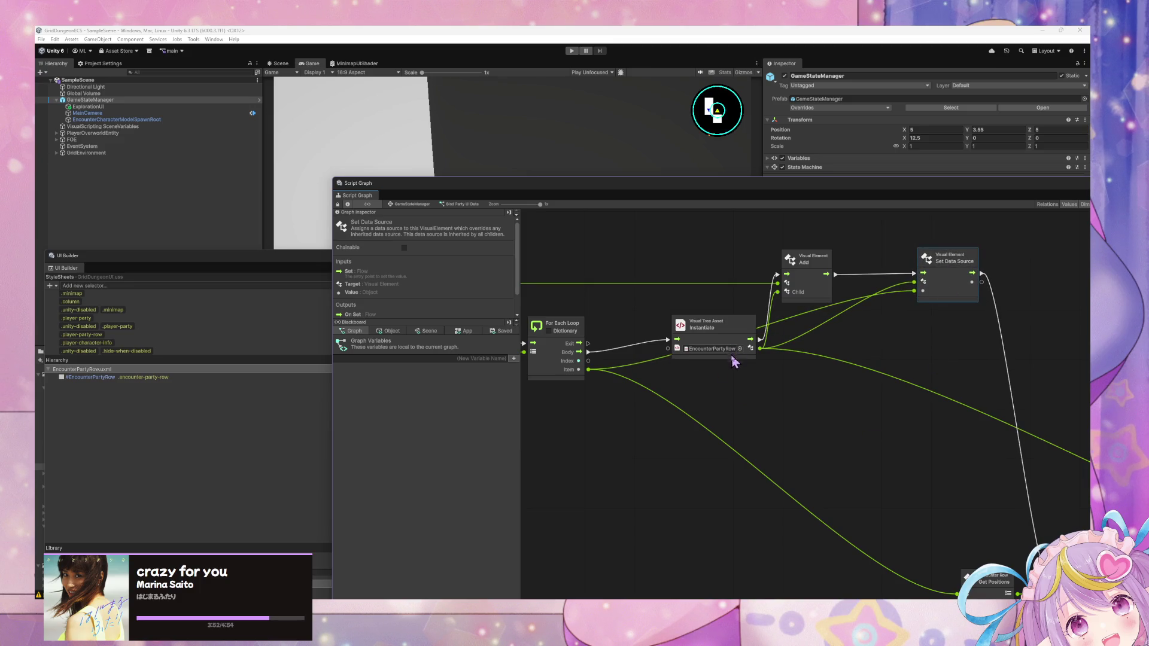
scroll(733, 359, down, 6)
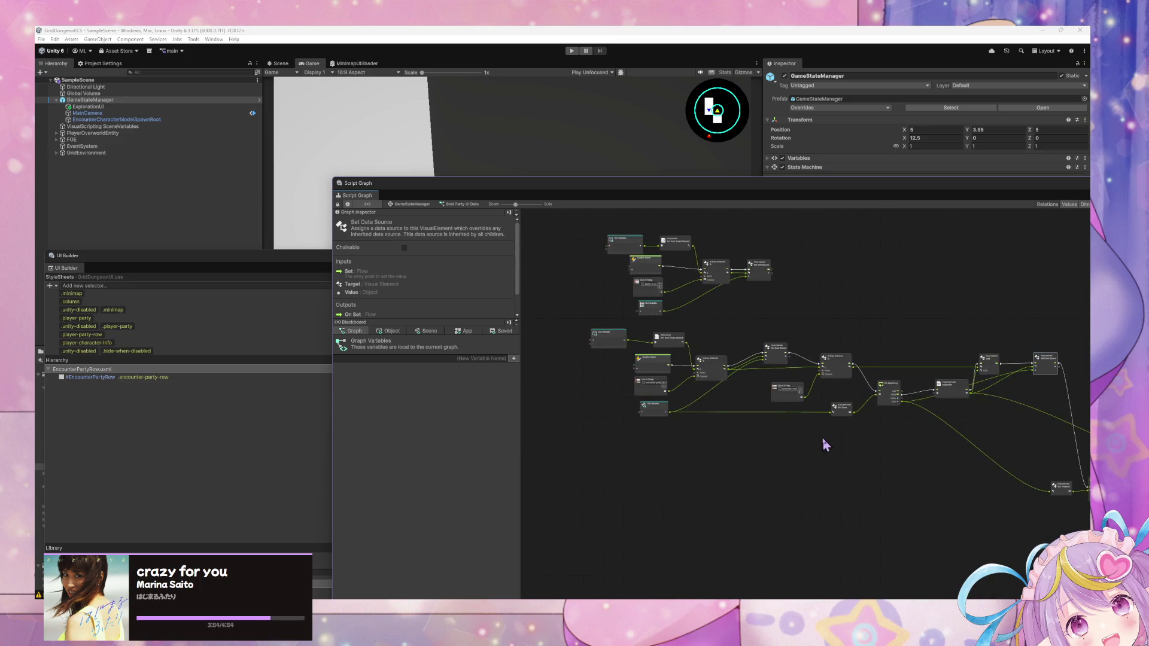
scroll(824, 440, up, 6)
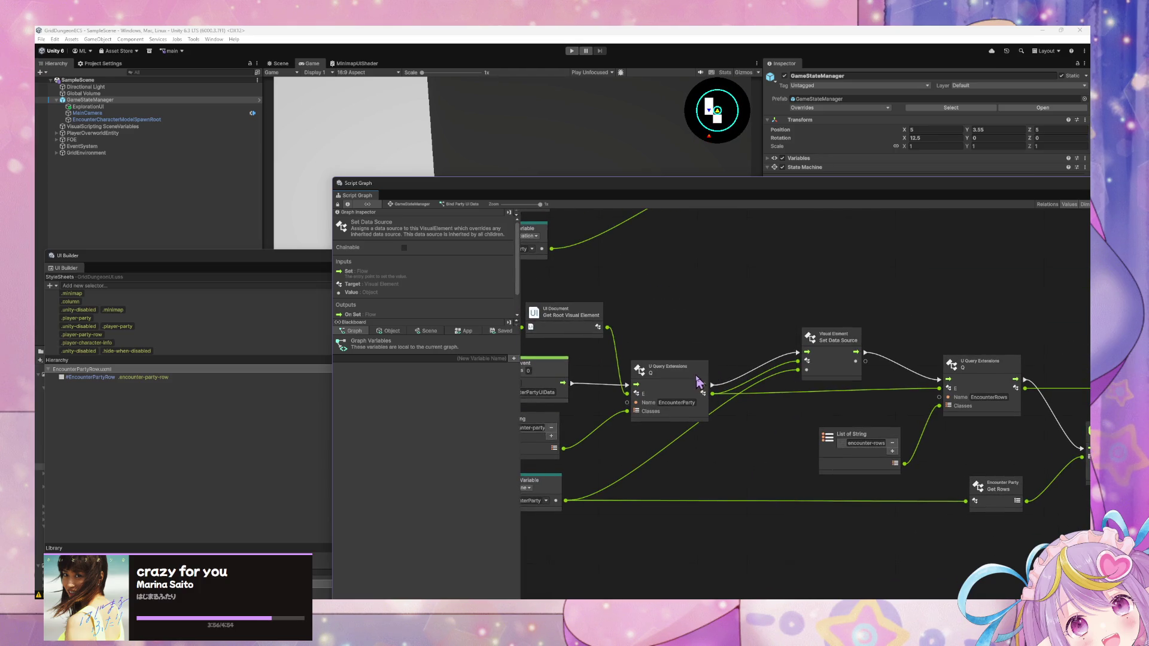
scroll(719, 361, down, 5)
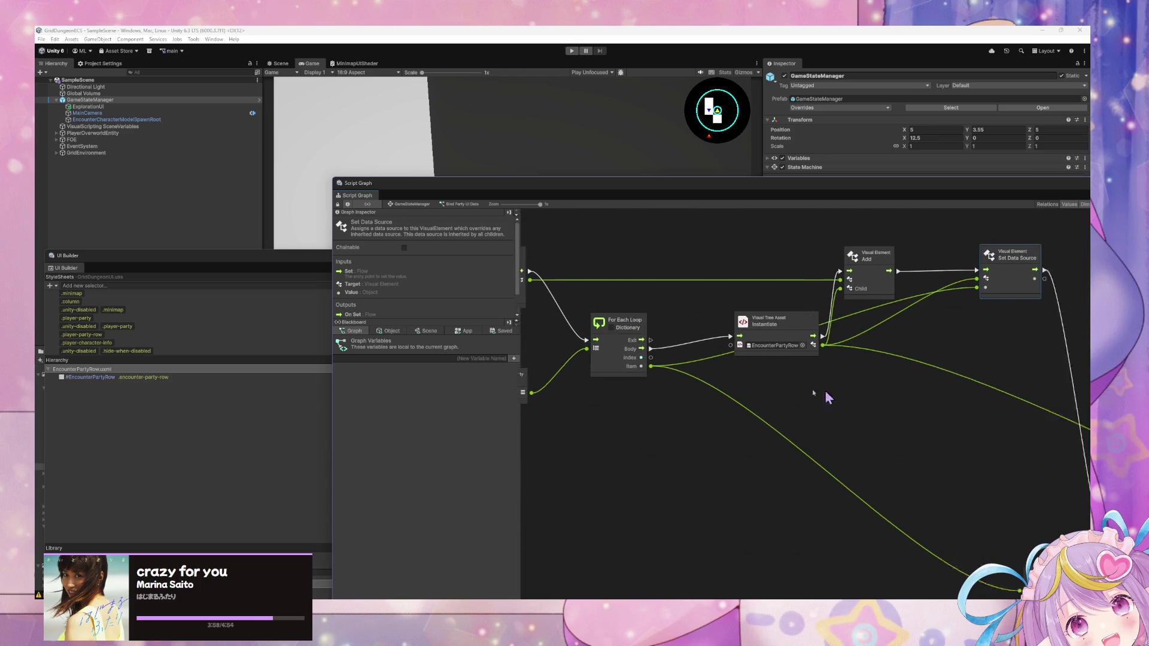
Step: Shrink the Script Graph window downward so UI Builder shows above it
drag(791, 195, 859, 461)
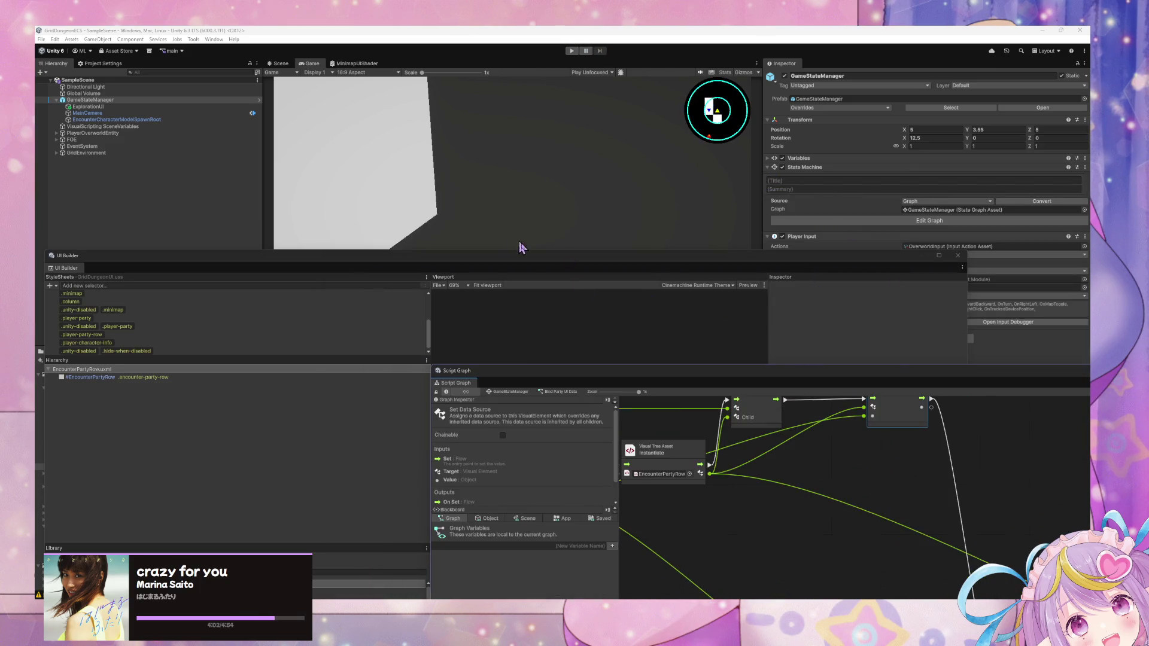
scroll(841, 403, down, 5)
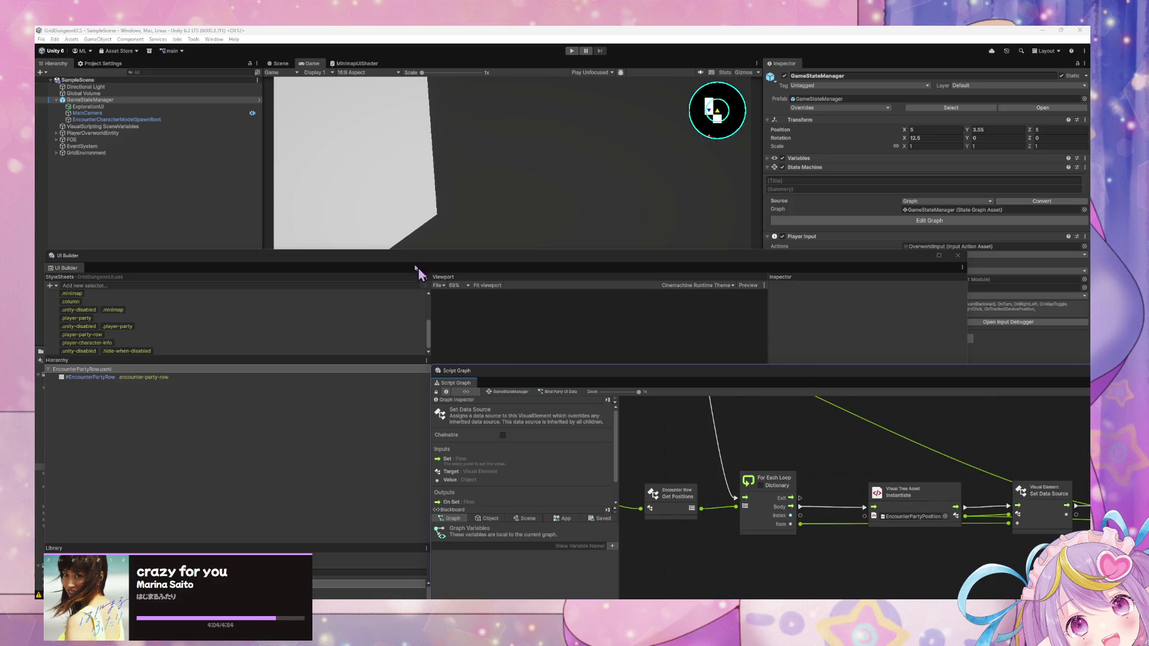
scroll(832, 449, down, 5)
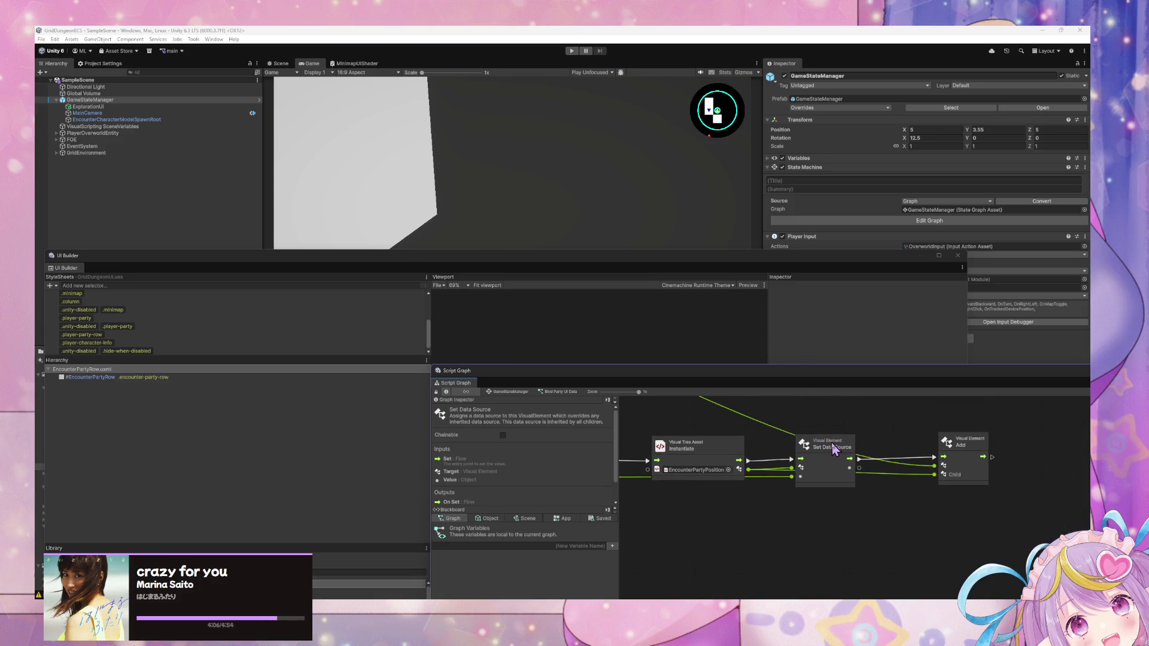
scroll(745, 460, up, 5)
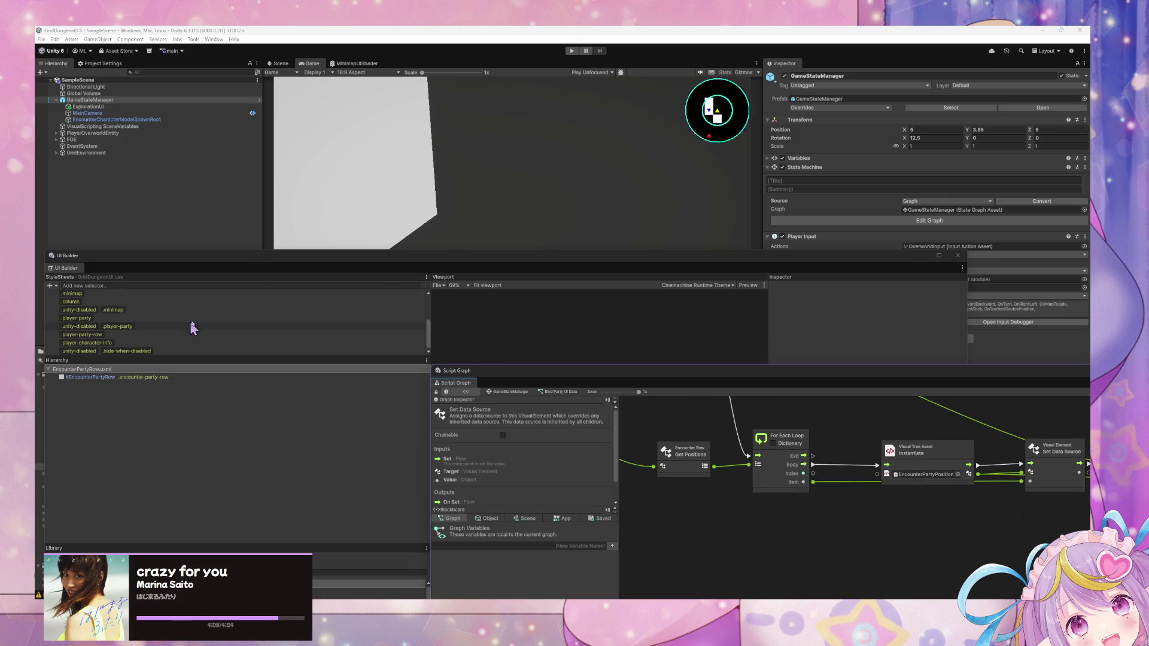
Step: Open the EncounterPartyPosition template in a detached UI Builder window and select the CharacterName label
mouse_move(268, 264)
mouse_down()
mouse_move(673, 301)
mouse_move(664, 236)
mouse_up()
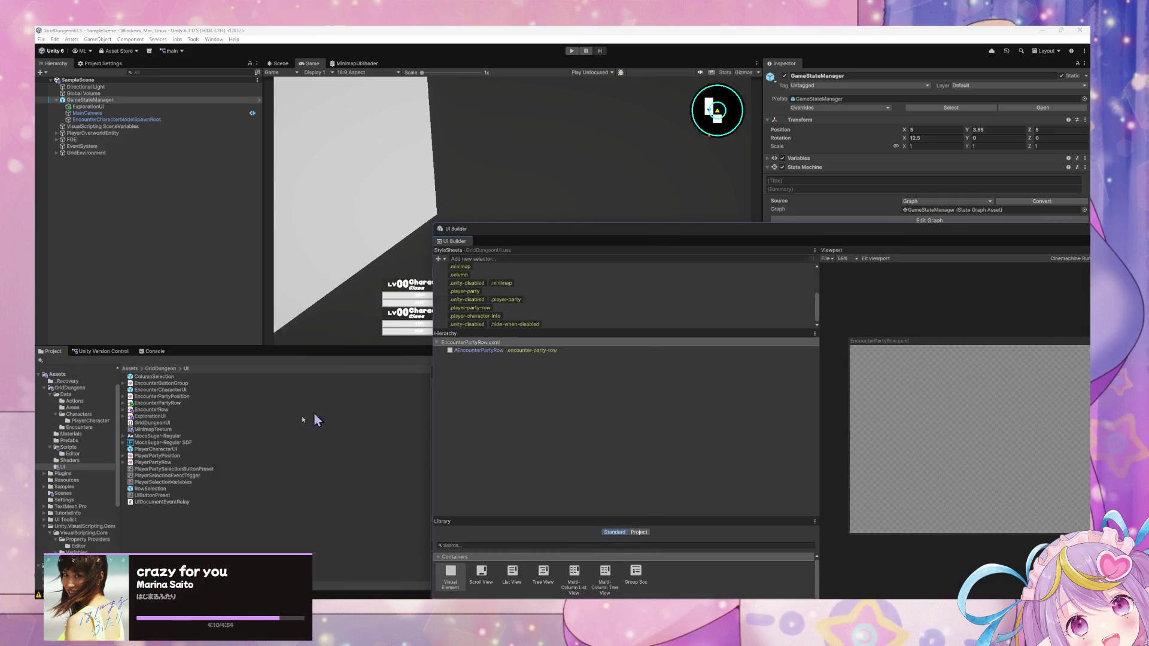
double_click(166, 397)
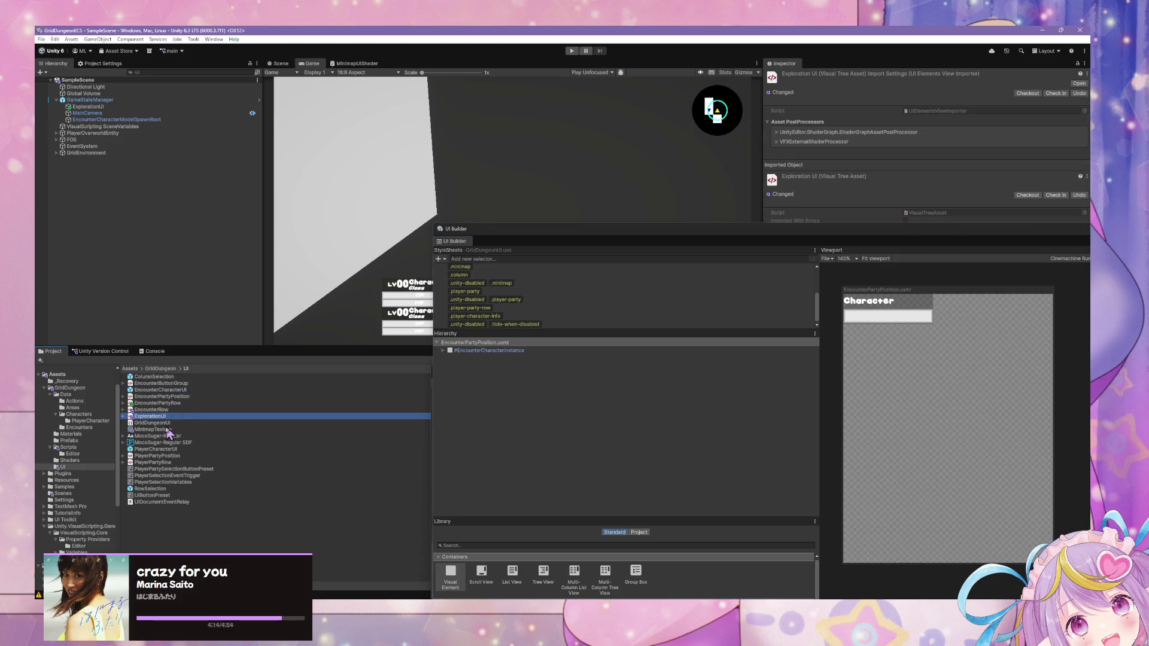
click(170, 429)
double_click(165, 397)
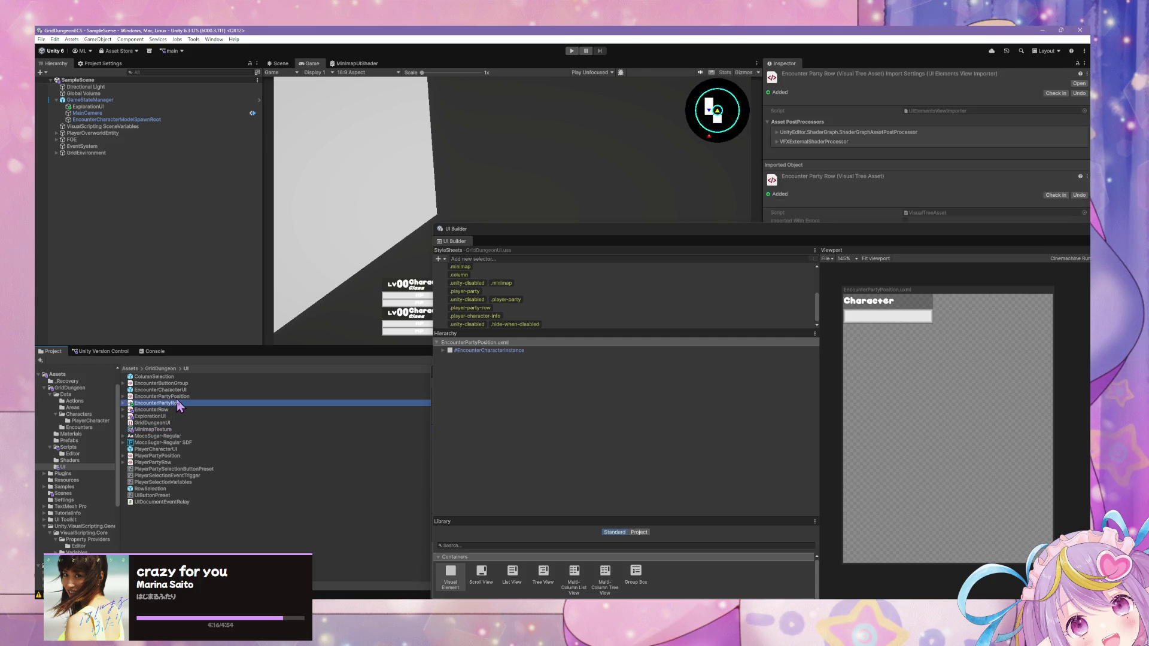
mouse_move(971, 241)
mouse_down()
mouse_move(544, 218)
mouse_move(502, 275)
mouse_up()
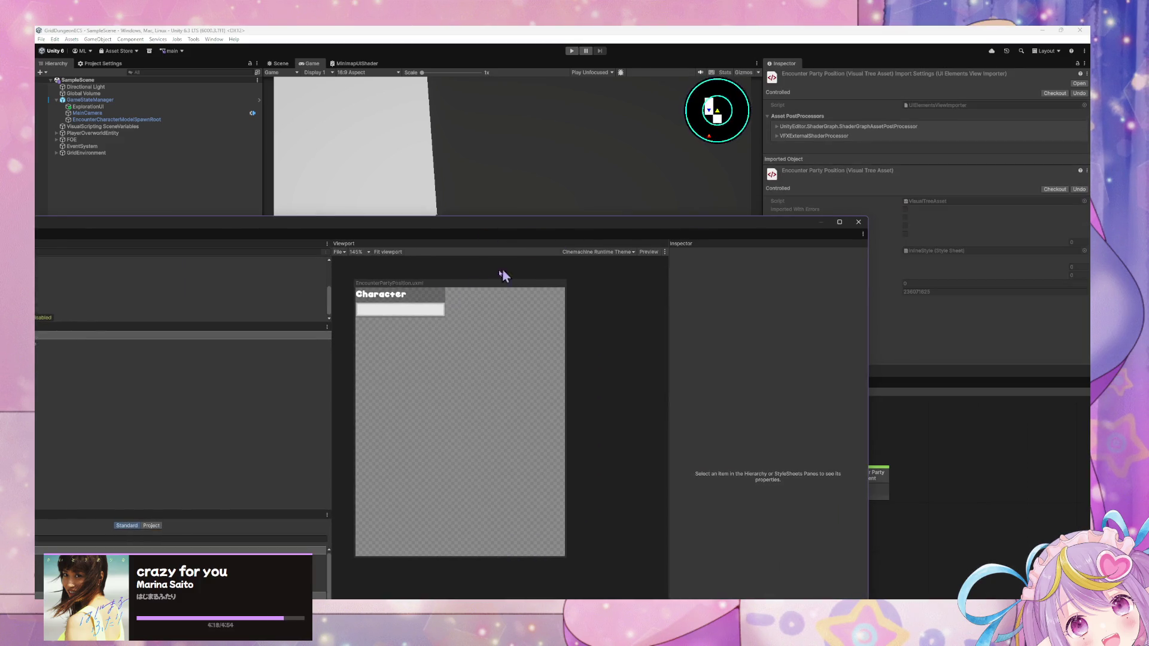
click(394, 305)
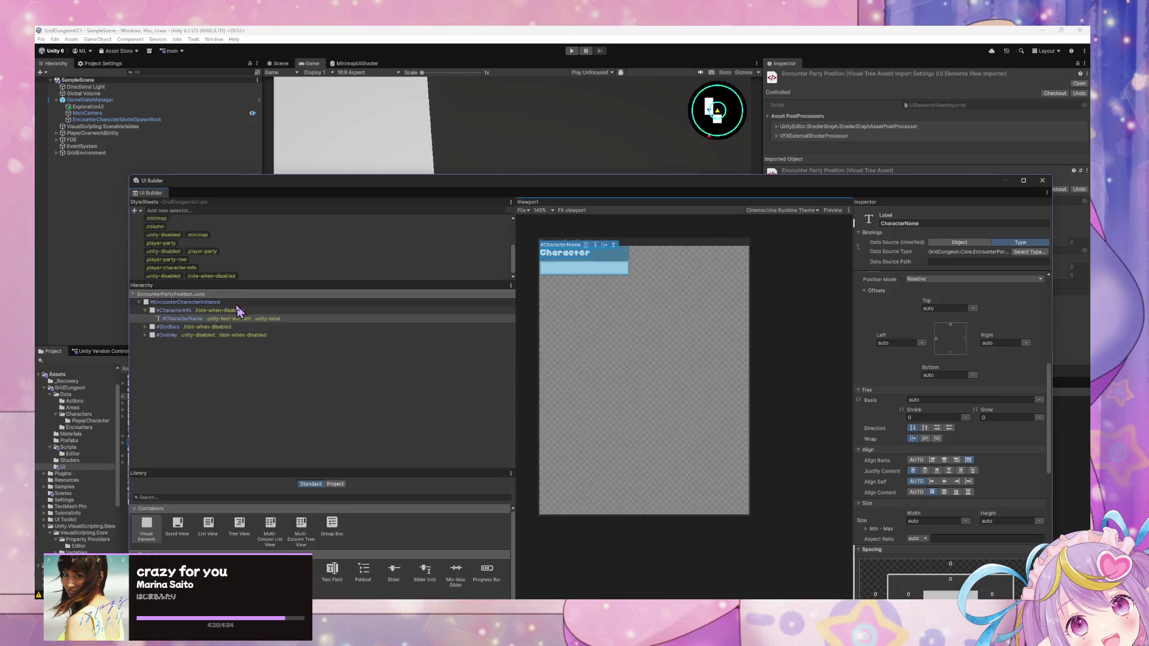
click(233, 311)
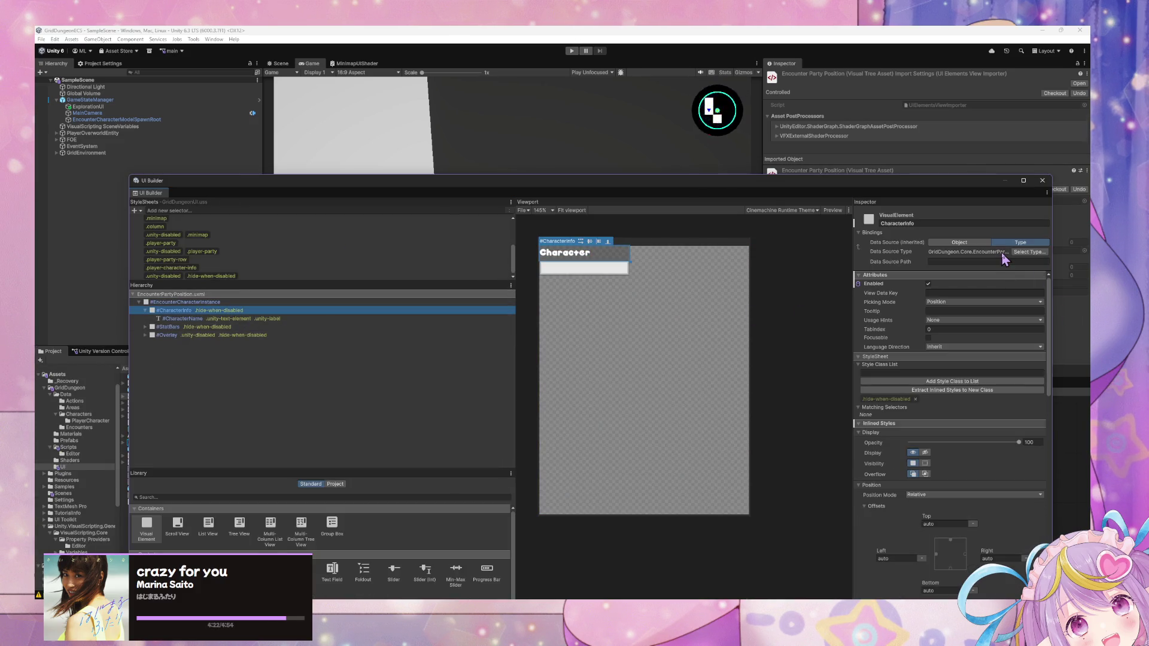
double_click(257, 302)
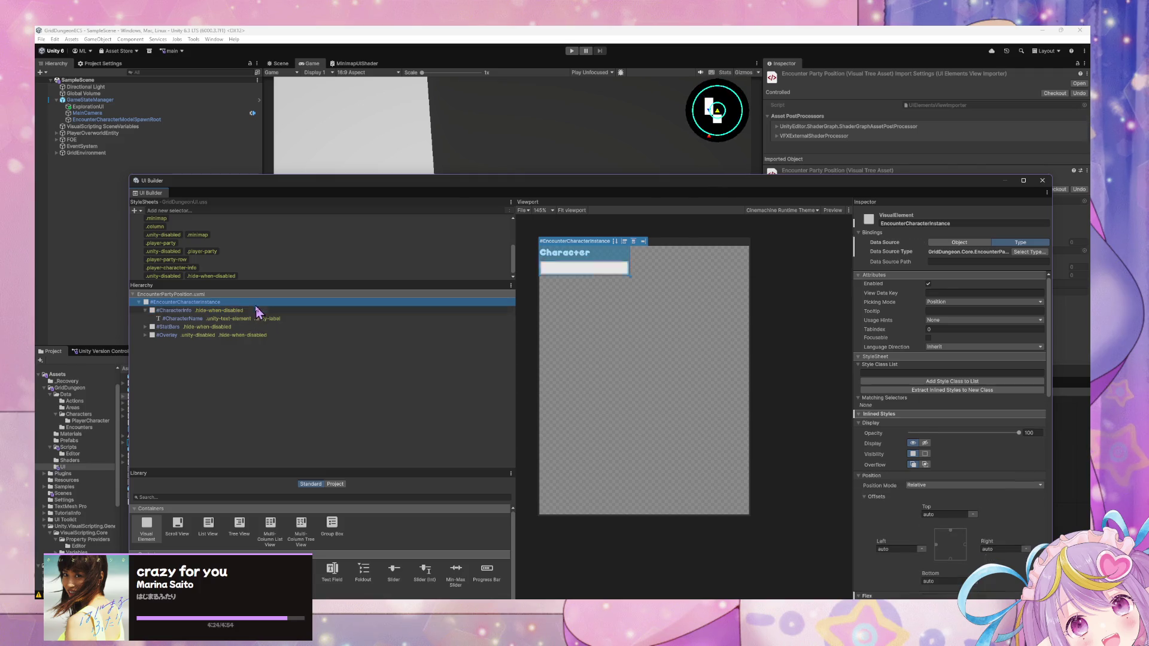
click(221, 319)
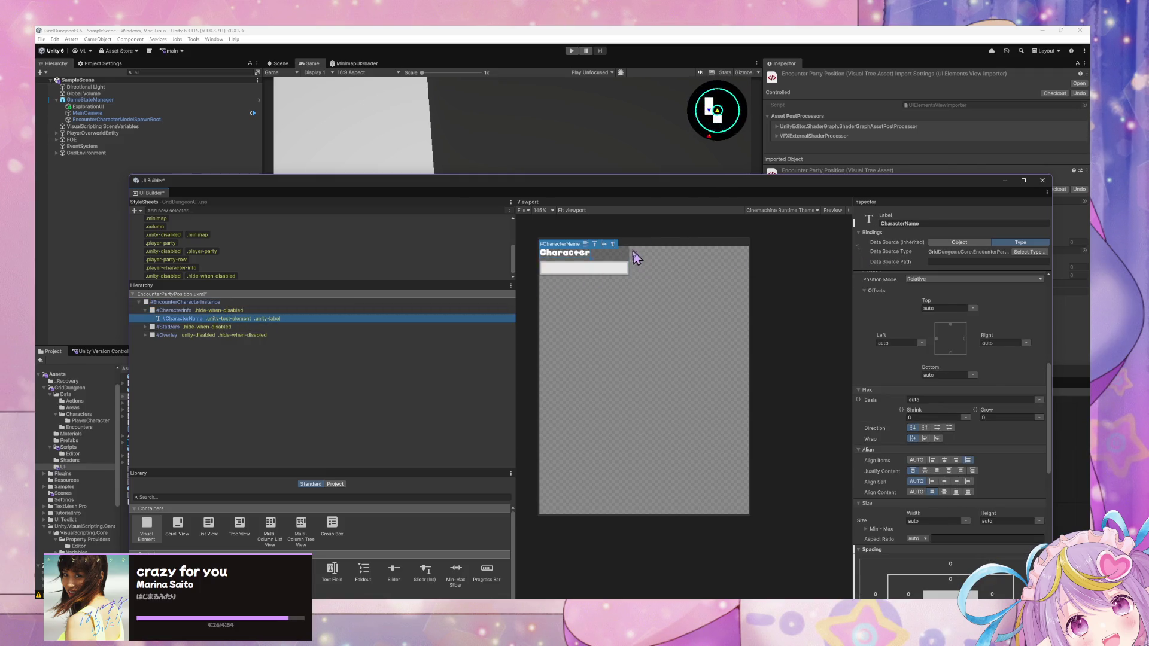
Step: Widen the Inspector and set the label's Data Source Path to EncounterCharacterInstance.MiscInfo.CharacterName
click(987, 261)
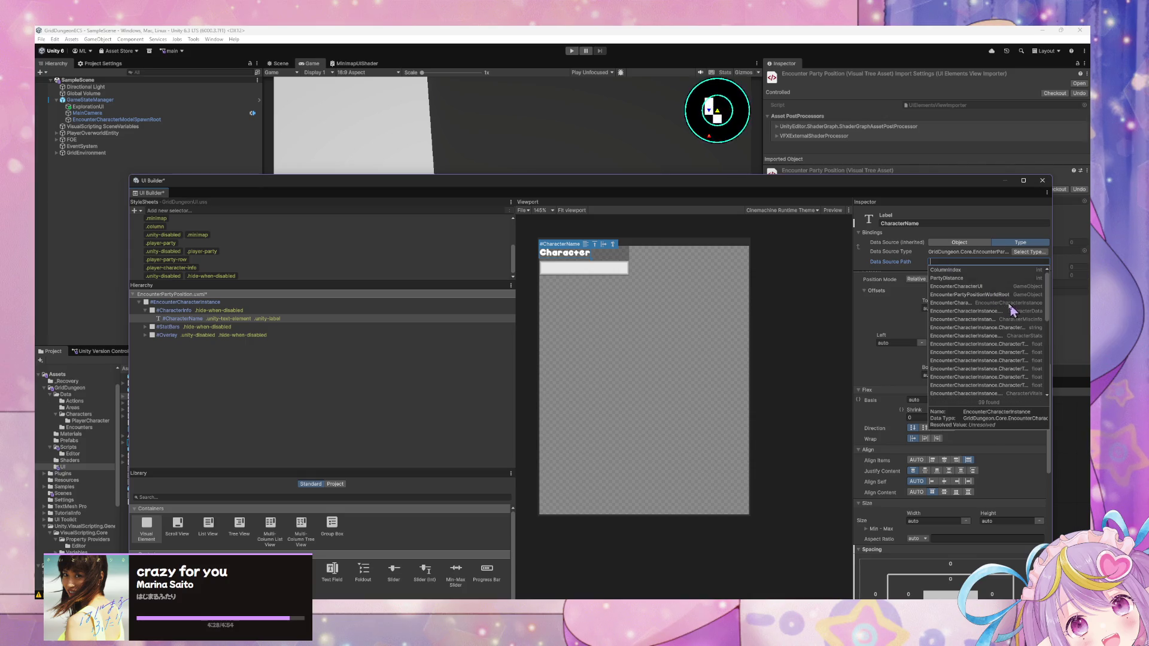
click(585, 259)
click(946, 261)
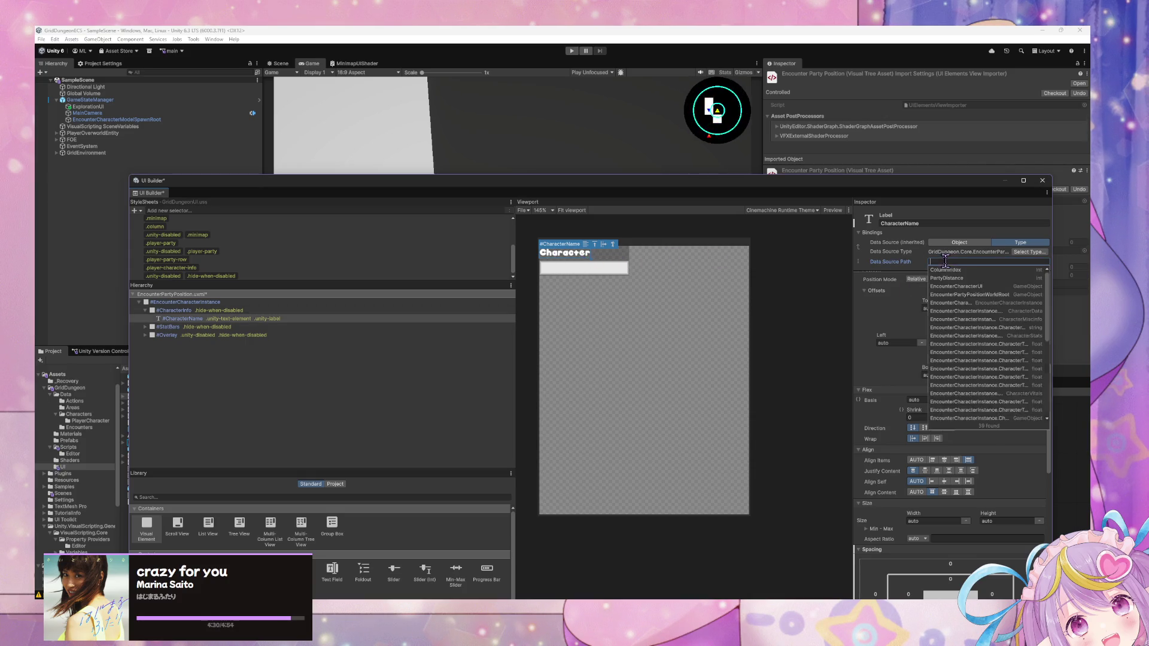
scroll(1023, 366, down, 3)
scroll(1024, 369, down, 3)
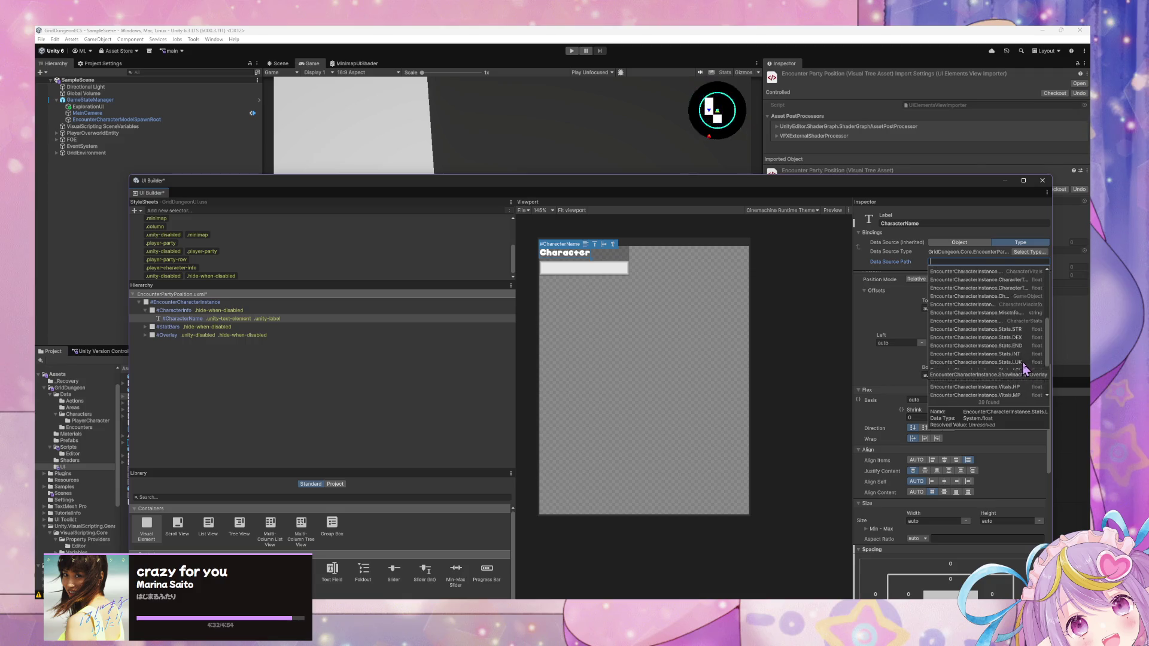
scroll(1027, 369, up, 5)
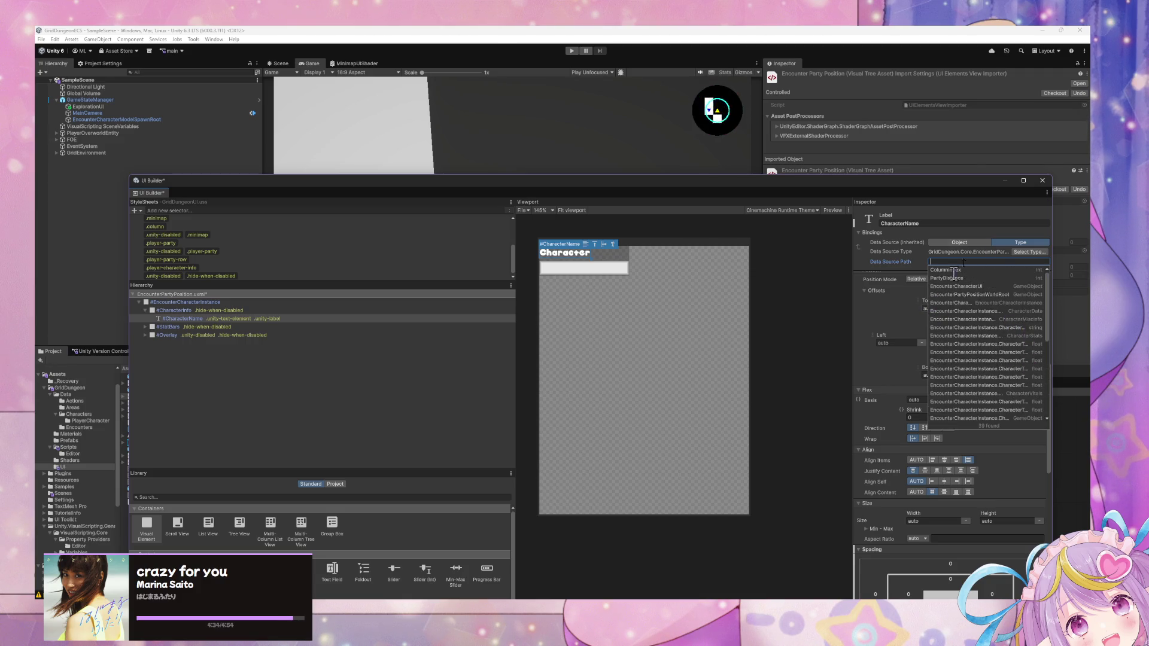
drag(852, 249, 657, 258)
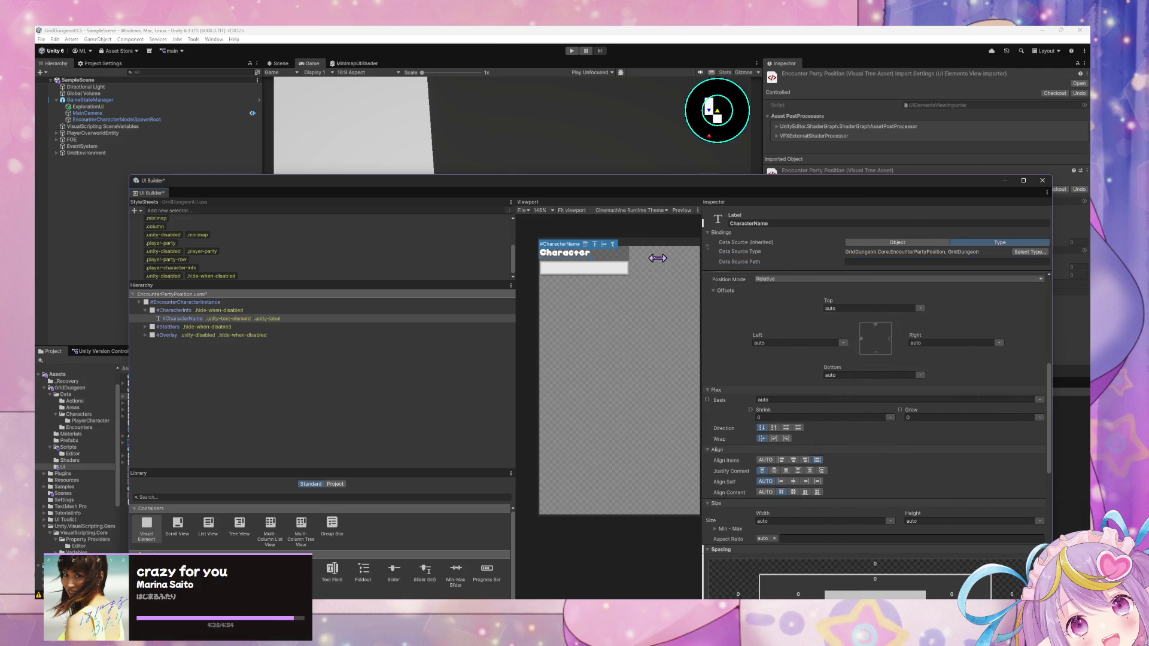
click(905, 262)
scroll(957, 332, down, 5)
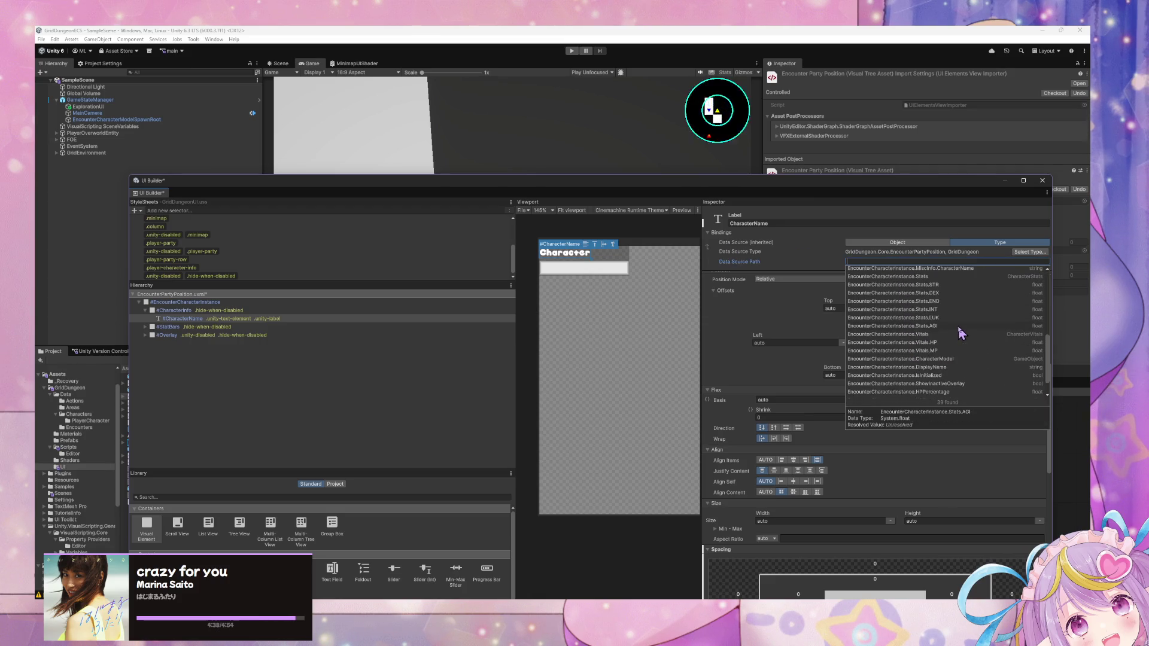
scroll(975, 332, up, 5)
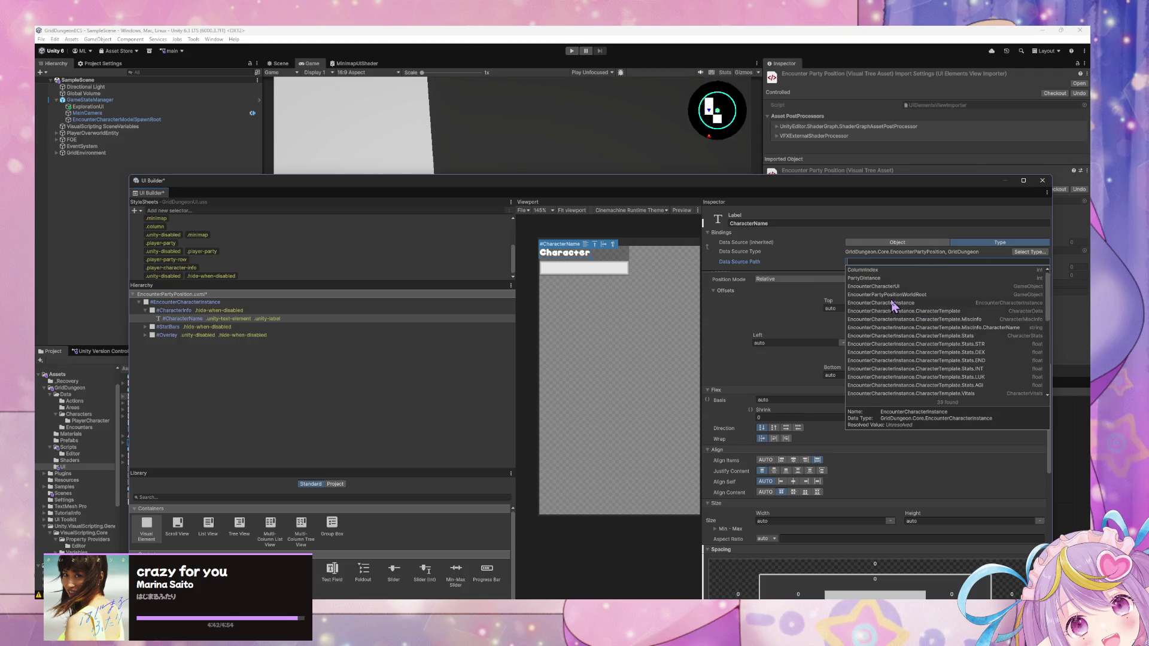
scroll(897, 309, down, 4)
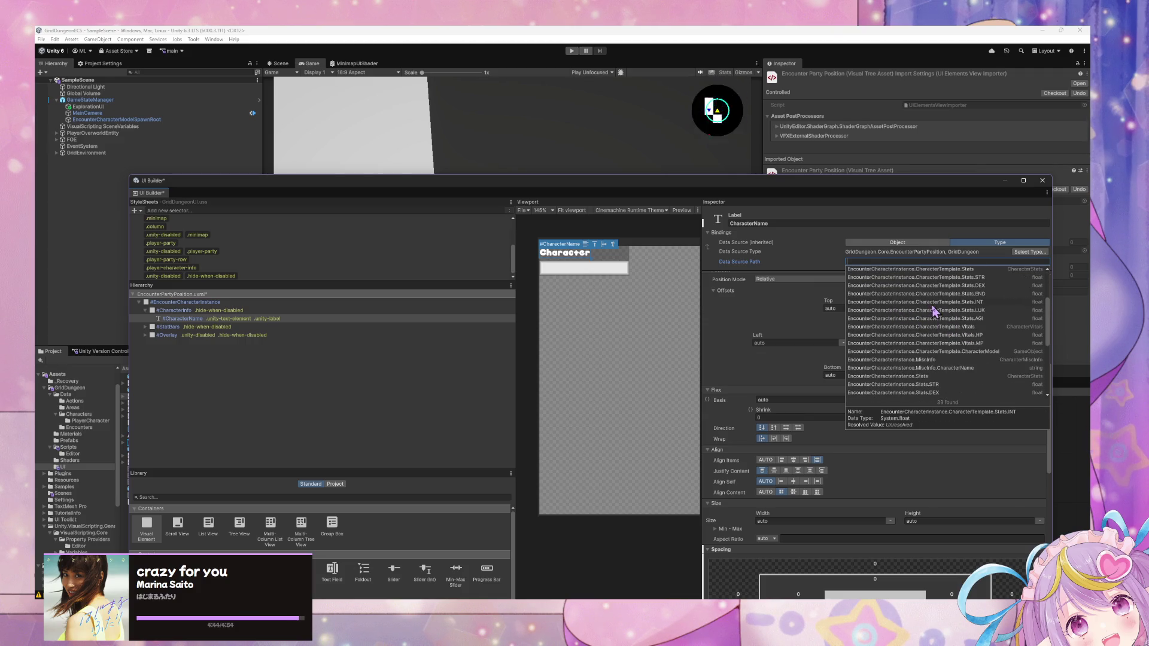
scroll(952, 319, down, 5)
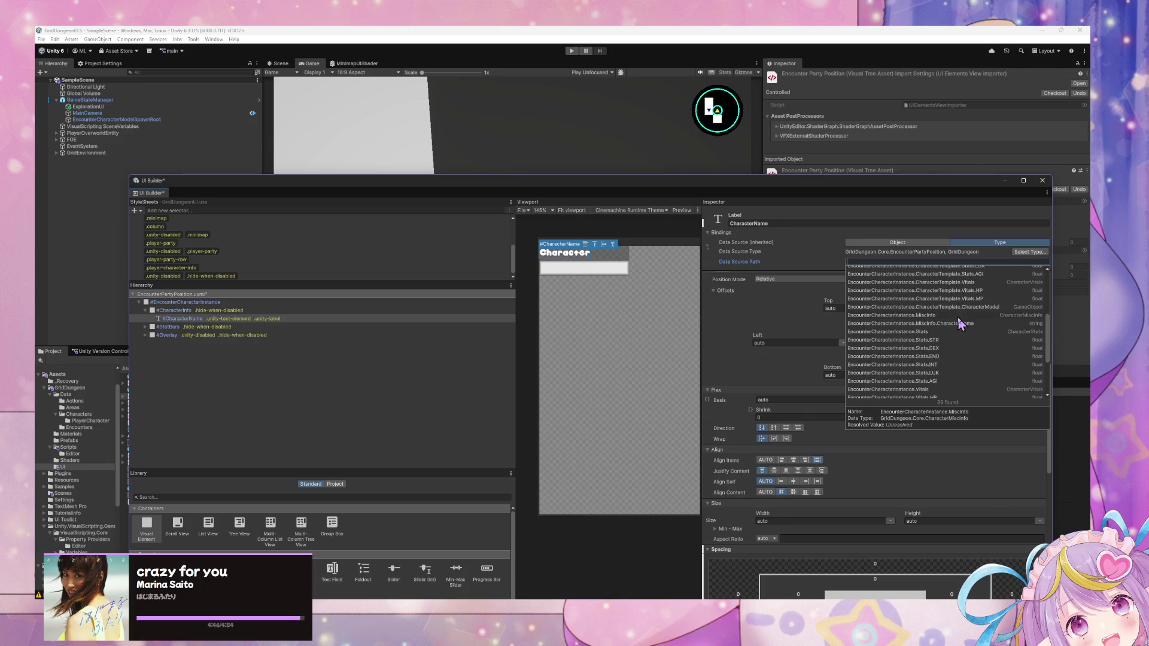
scroll(975, 326, up, 4)
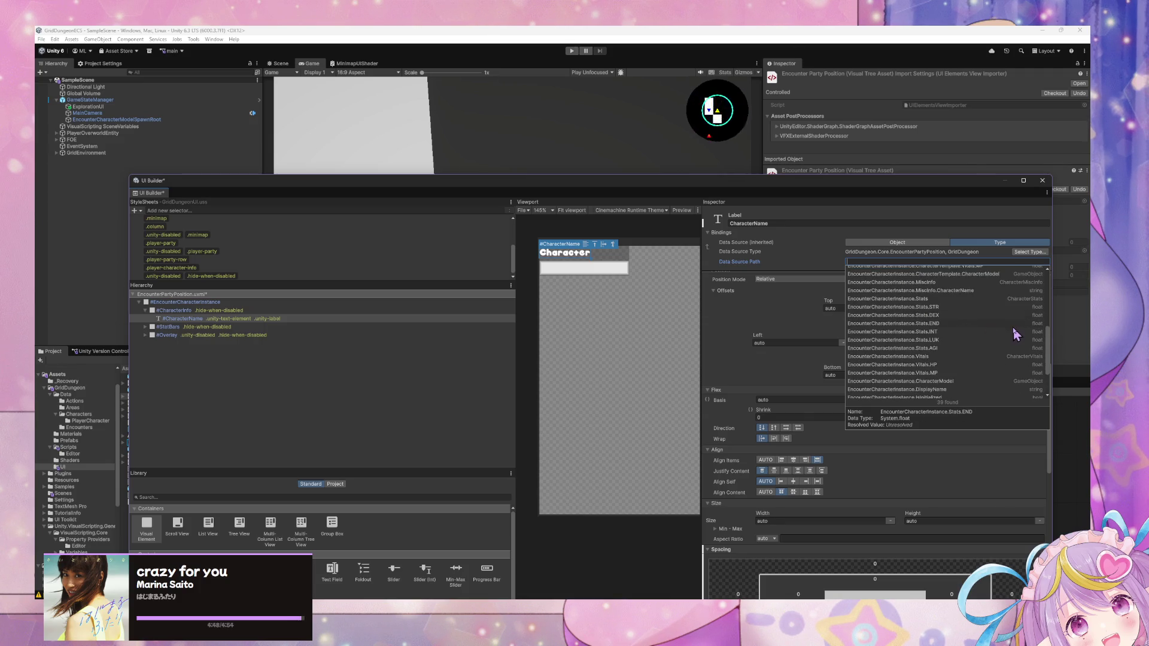
click(957, 335)
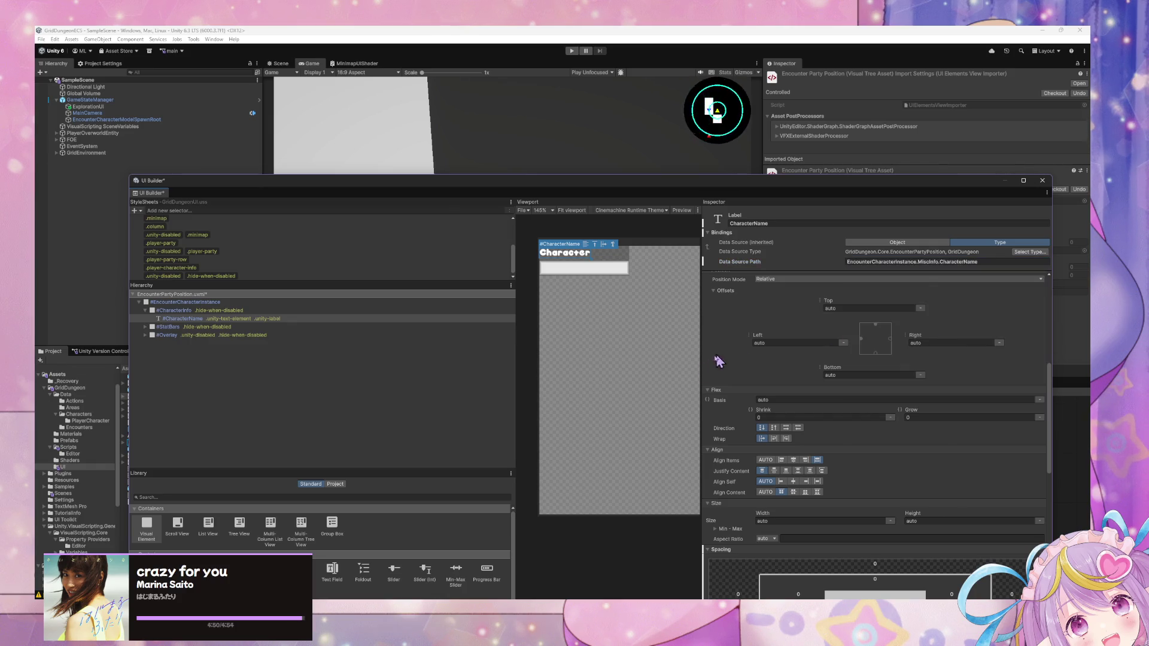
Step: Restore the viewport width and view the ProgressBar's data source path suggestions without choosing one
mouse_move(701, 331)
mouse_down()
mouse_move(843, 335)
mouse_move(811, 339)
mouse_up()
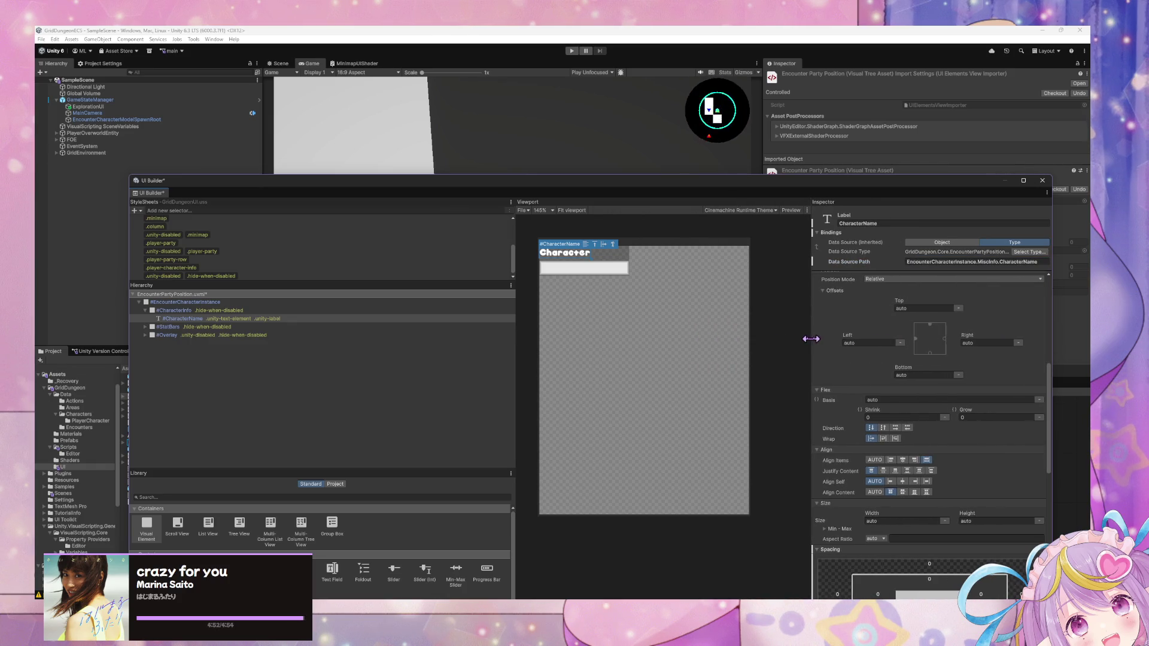
click(613, 272)
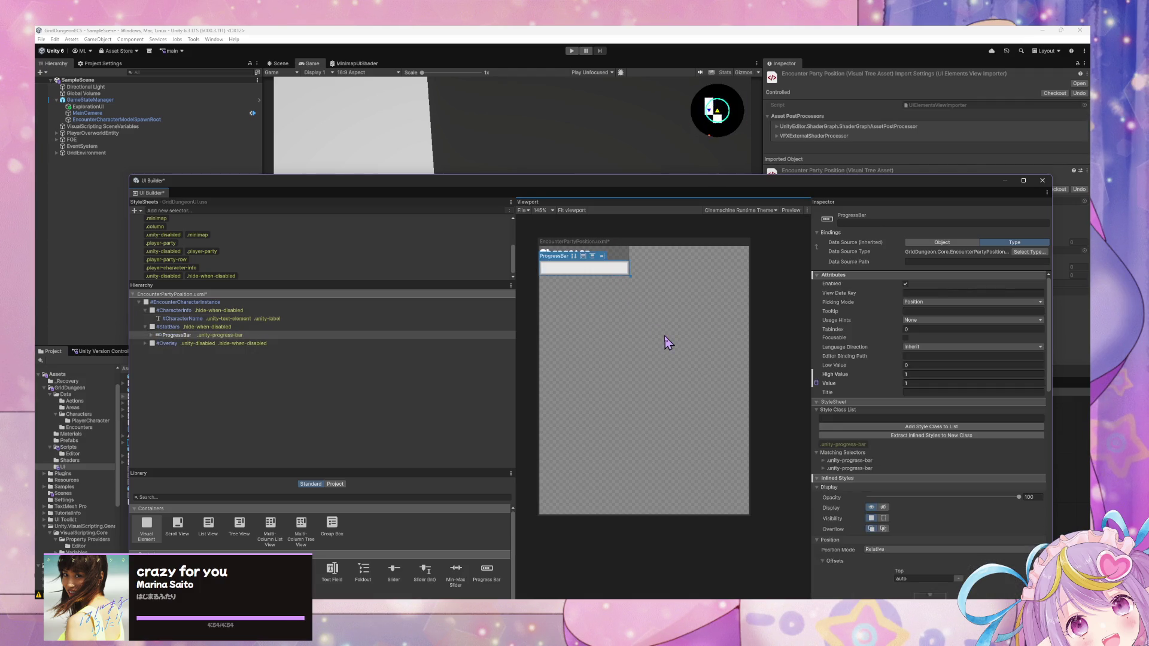
click(969, 262)
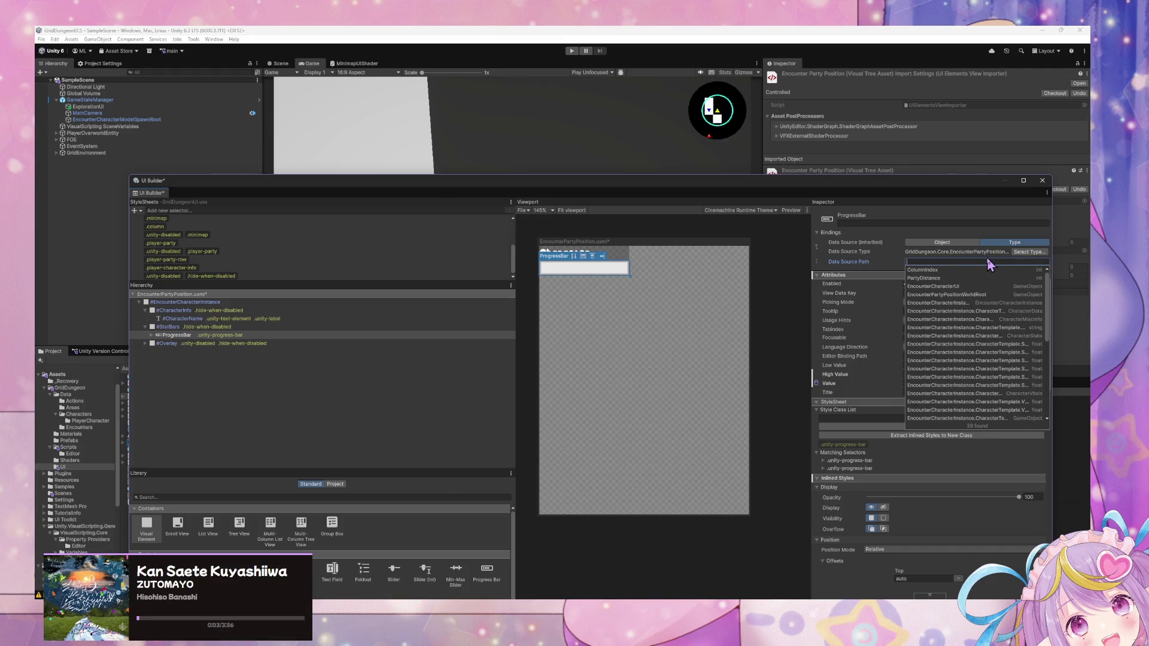
click(977, 266)
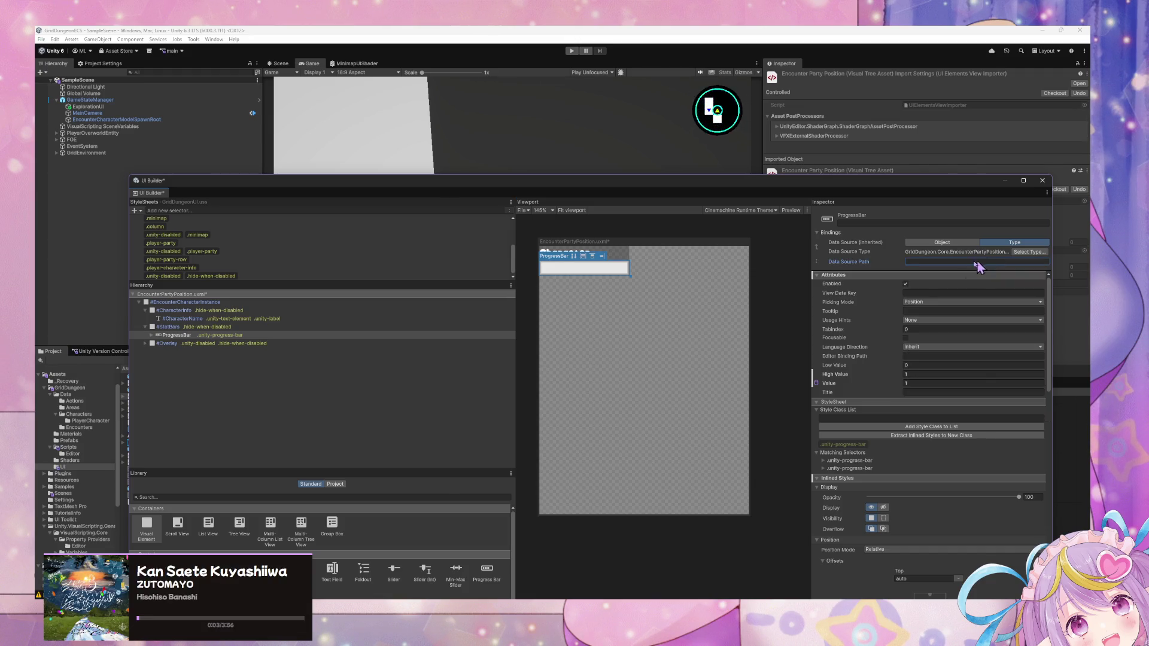
Step: Reselect the CharacterName label and bring up its Text attribute, still reading Character
click(579, 258)
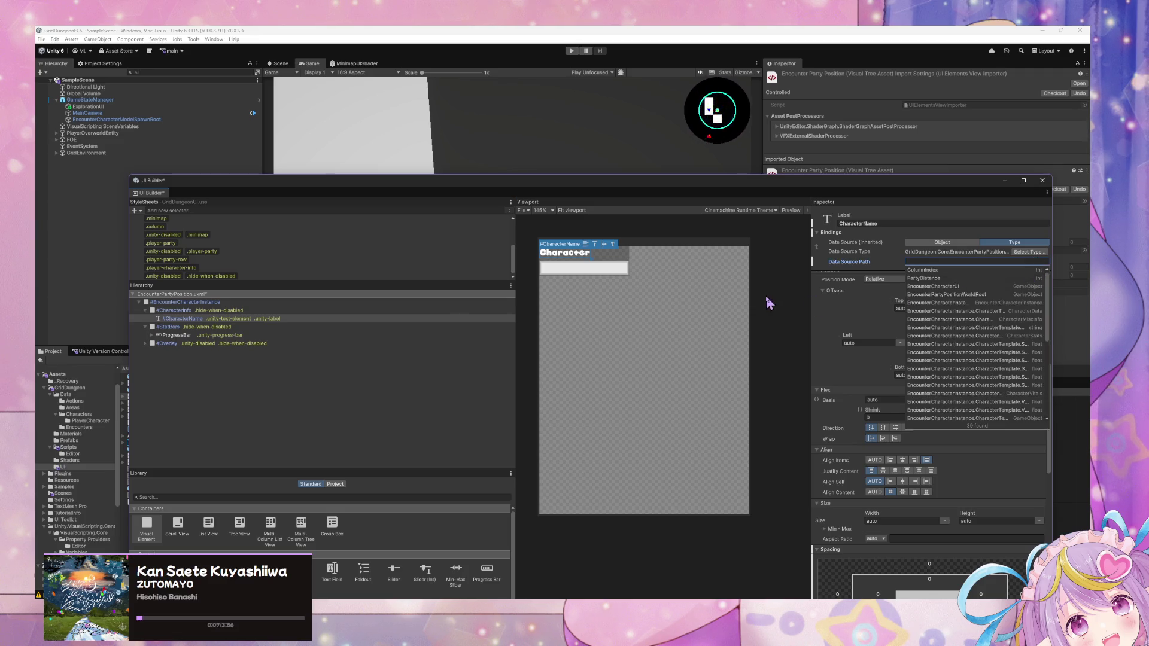
click(769, 303)
click(593, 257)
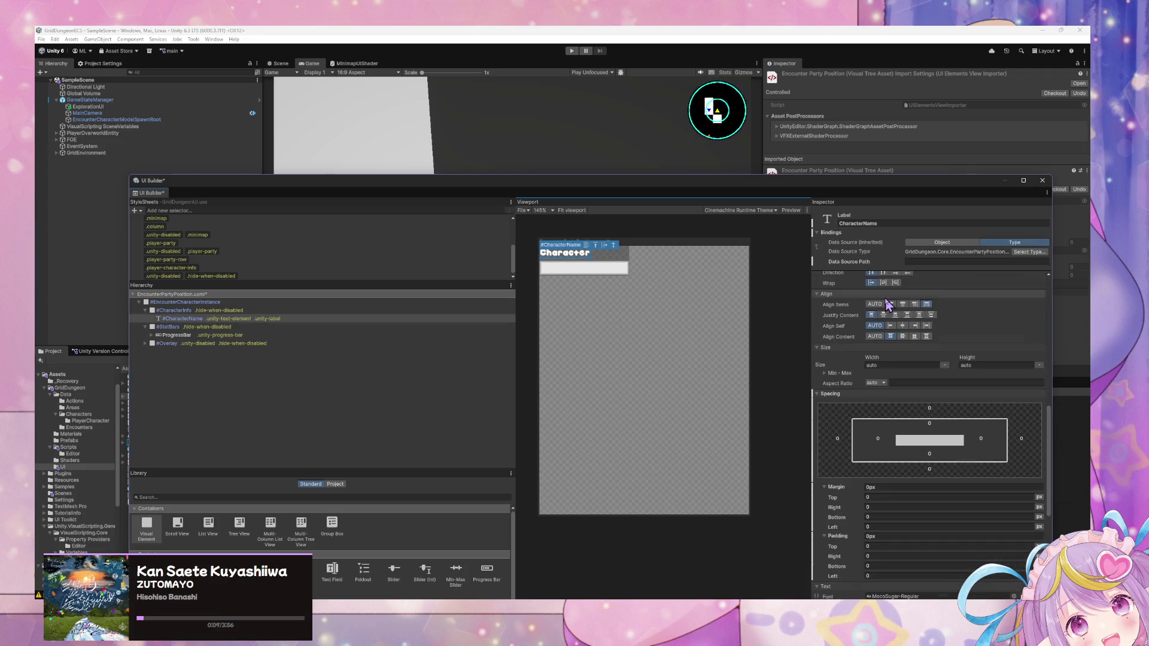
scroll(856, 341, up, 8)
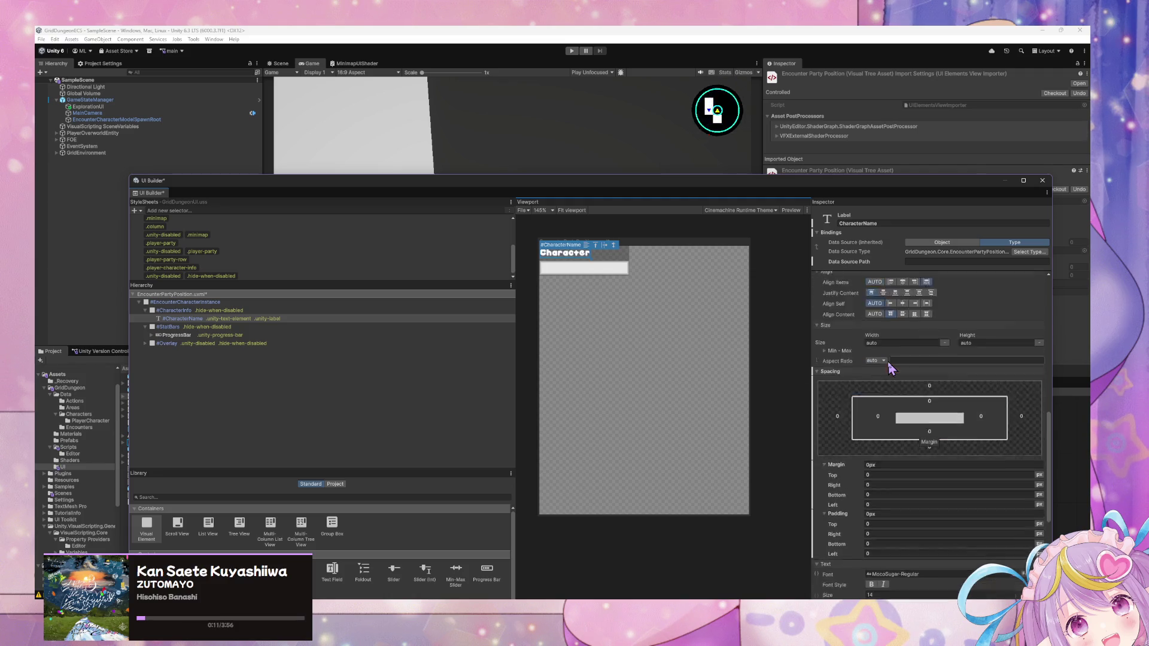
scroll(891, 366, up, 5)
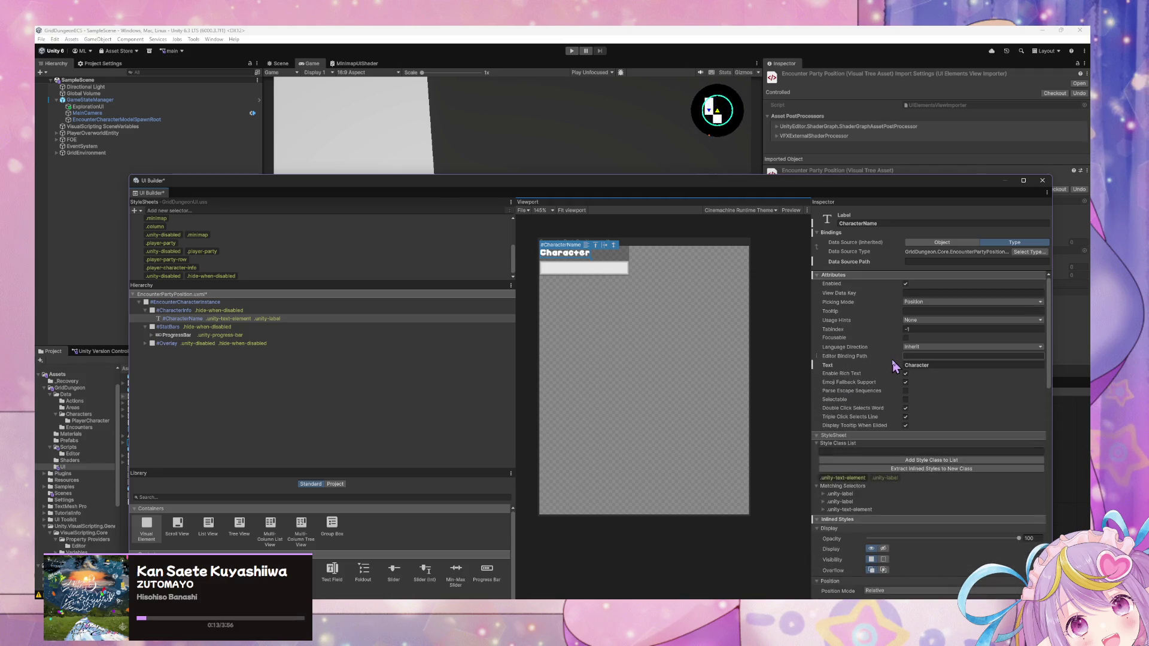
right_click(817, 368)
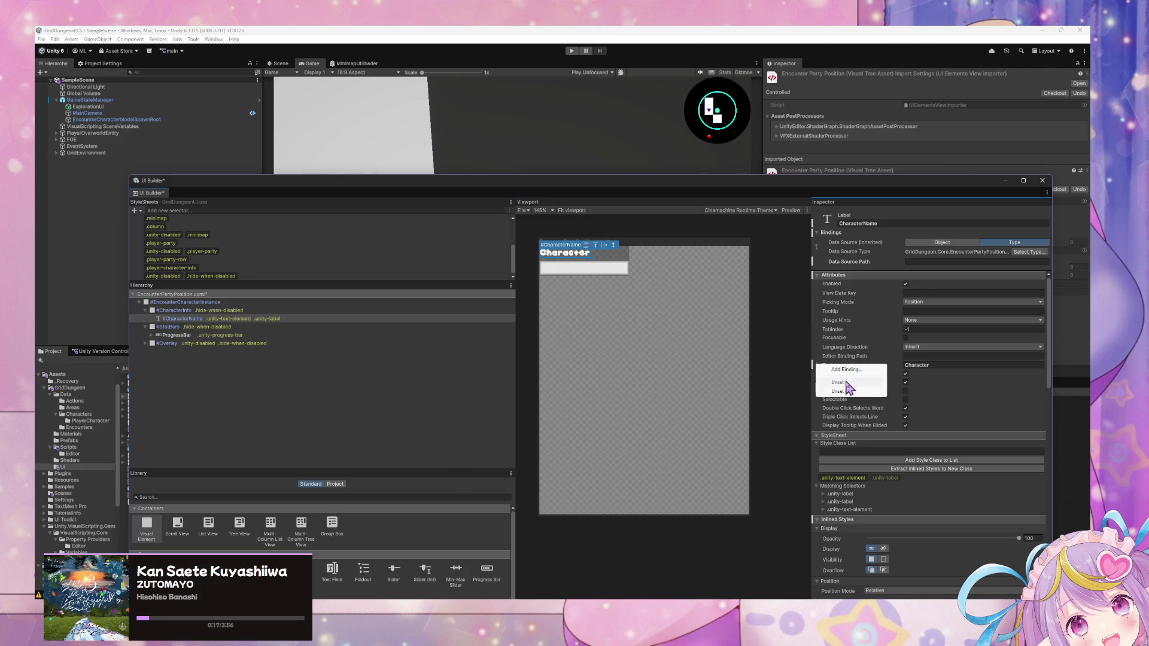
Step: Bind CharacterName's Text attribute to the path EncounterCharacterInstance.DisplayName
click(849, 371)
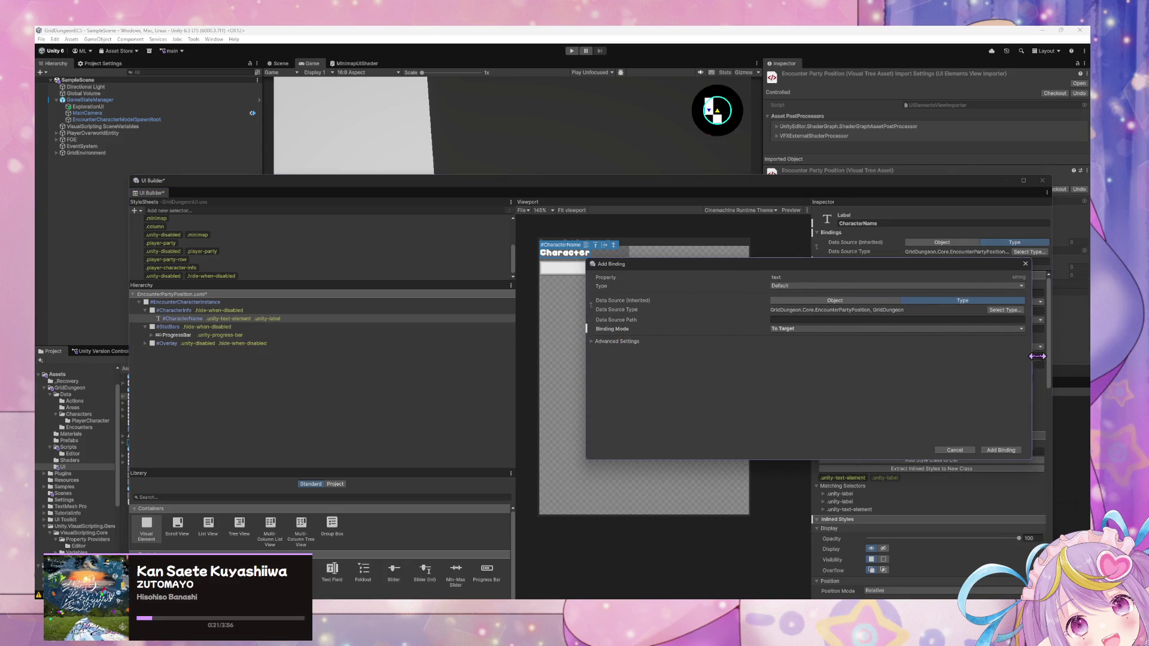
click(861, 320)
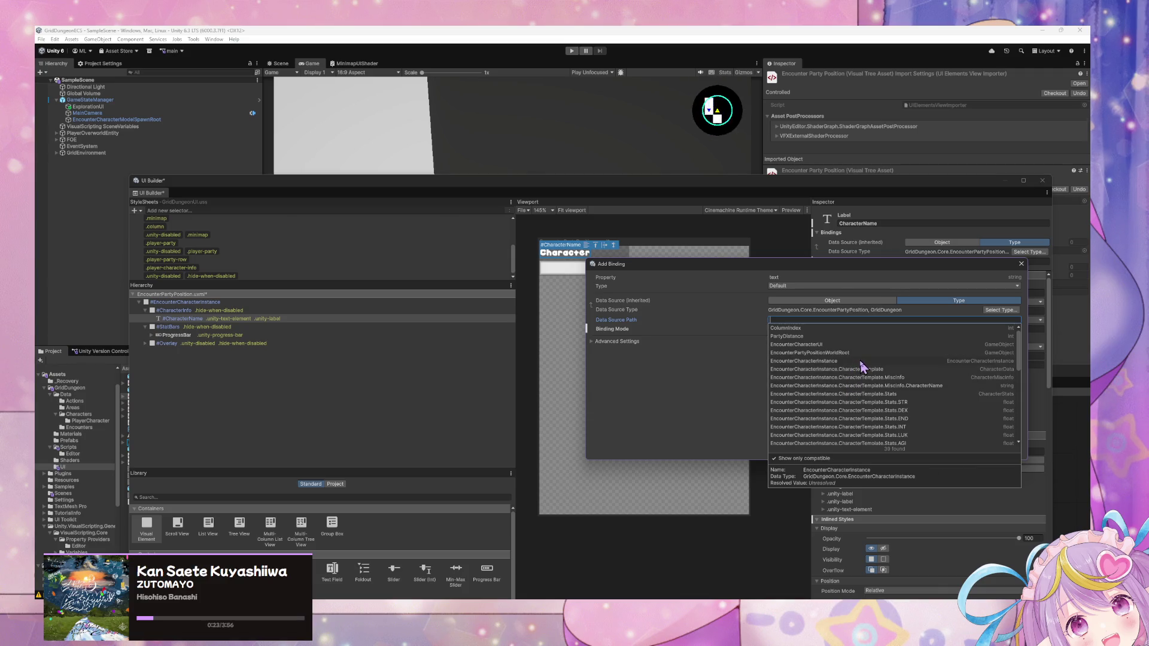
scroll(904, 371, down, 5)
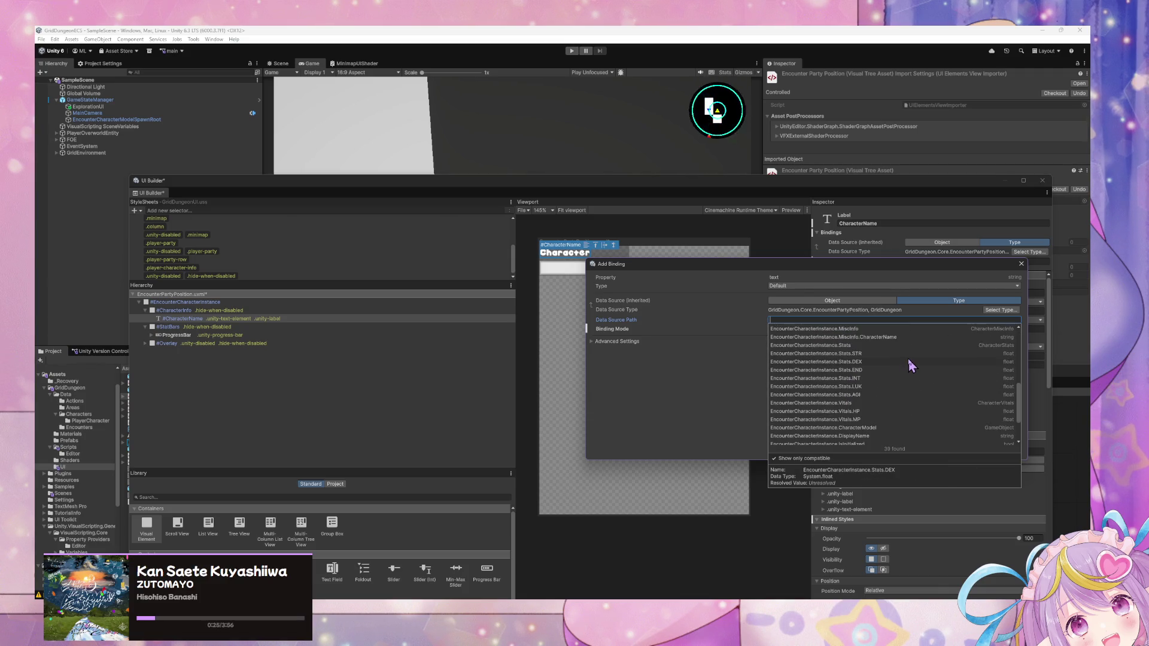
scroll(909, 366, down, 3)
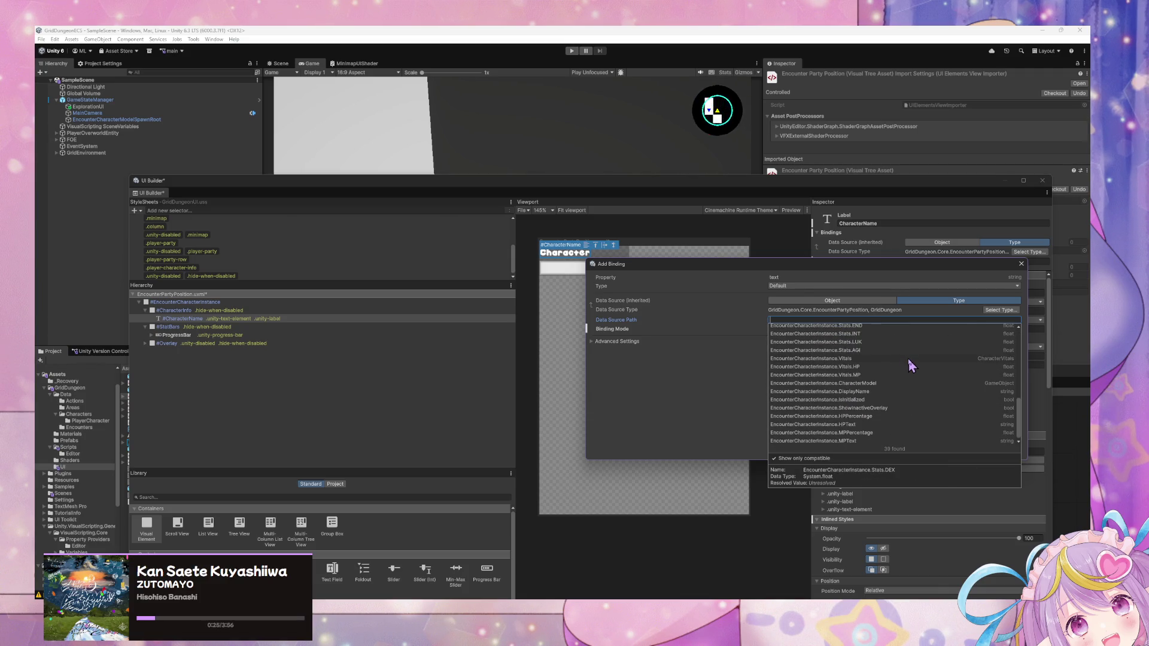
click(879, 392)
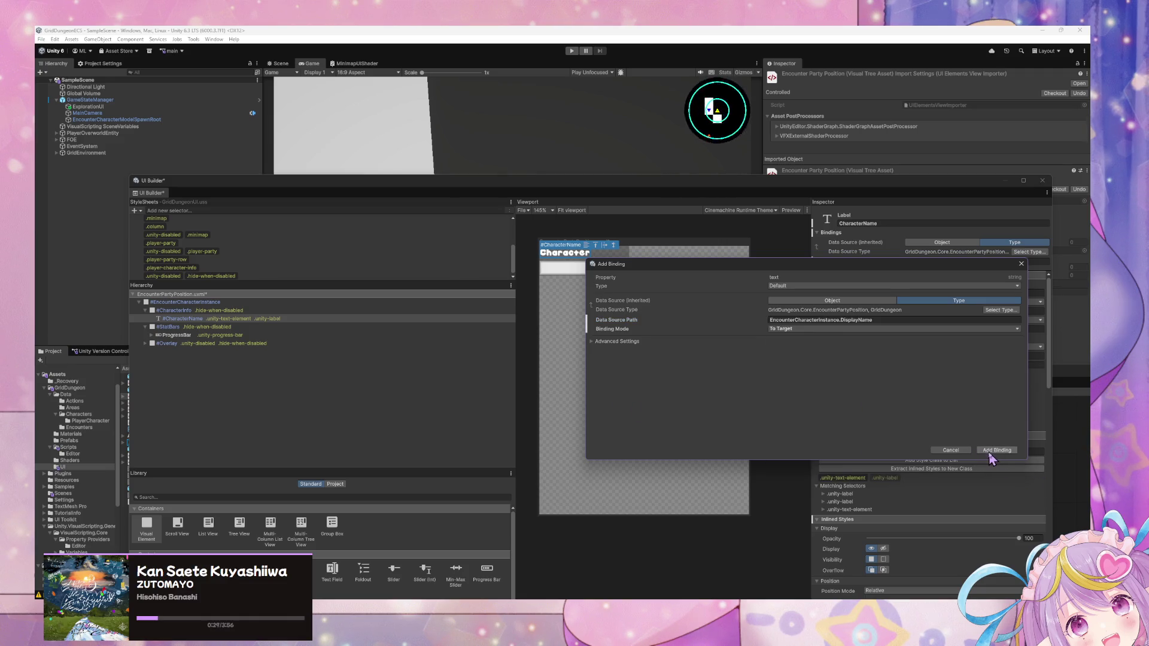
click(997, 450)
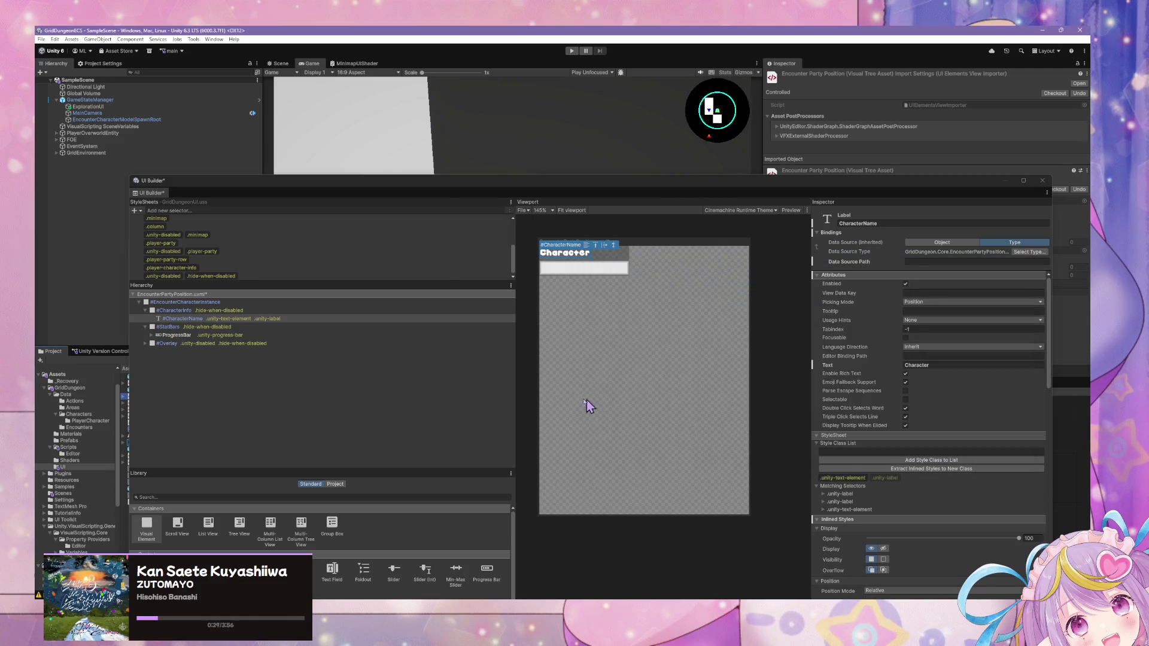
Step: Confirm the ProgressBar's Value binding points to HPPercentage, then close the binding details
click(596, 270)
scroll(991, 354, down, 3)
scroll(991, 355, up, 3)
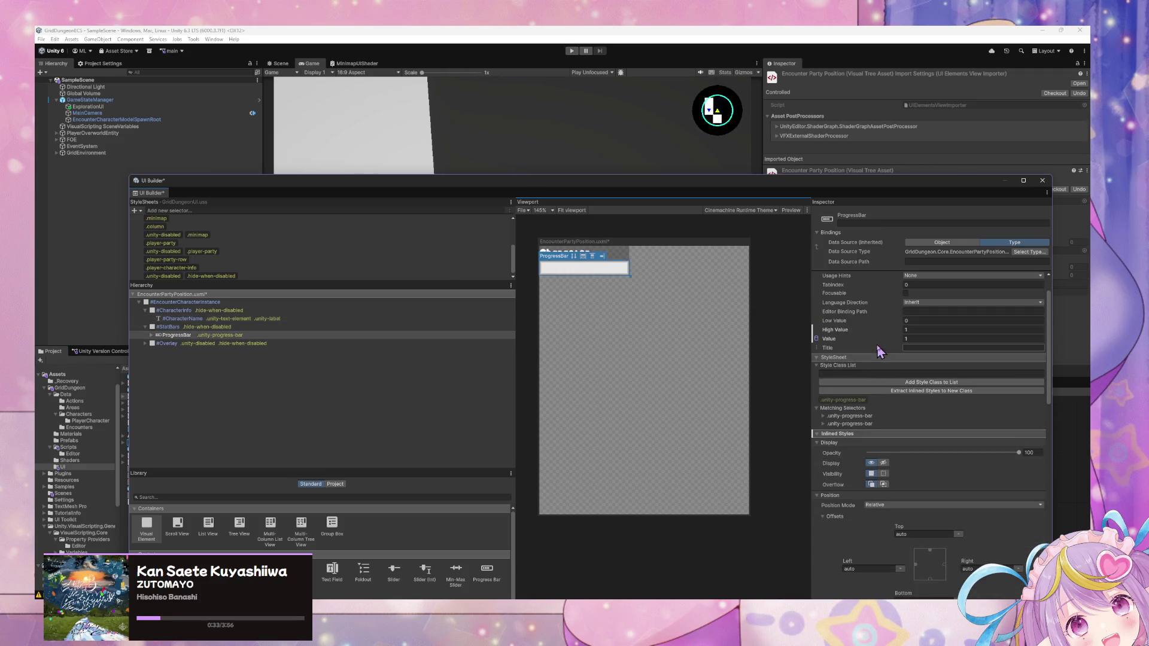
right_click(818, 339)
click(845, 345)
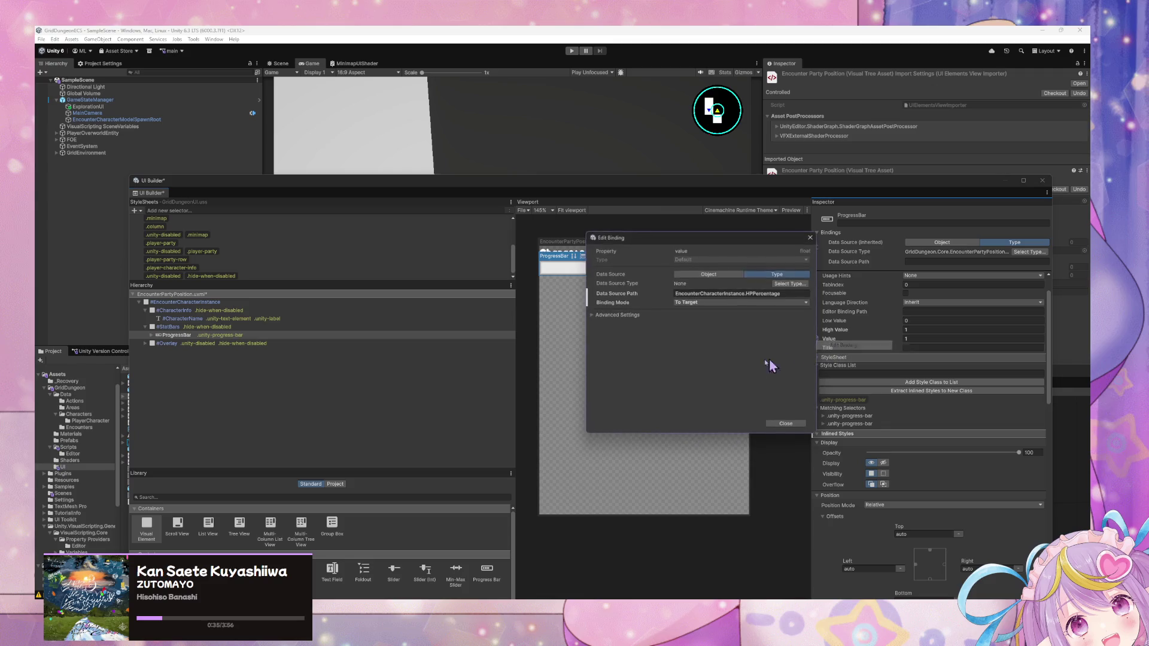
mouse_move(816, 301)
mouse_down()
mouse_move(1064, 318)
mouse_move(747, 302)
mouse_move(879, 302)
mouse_up()
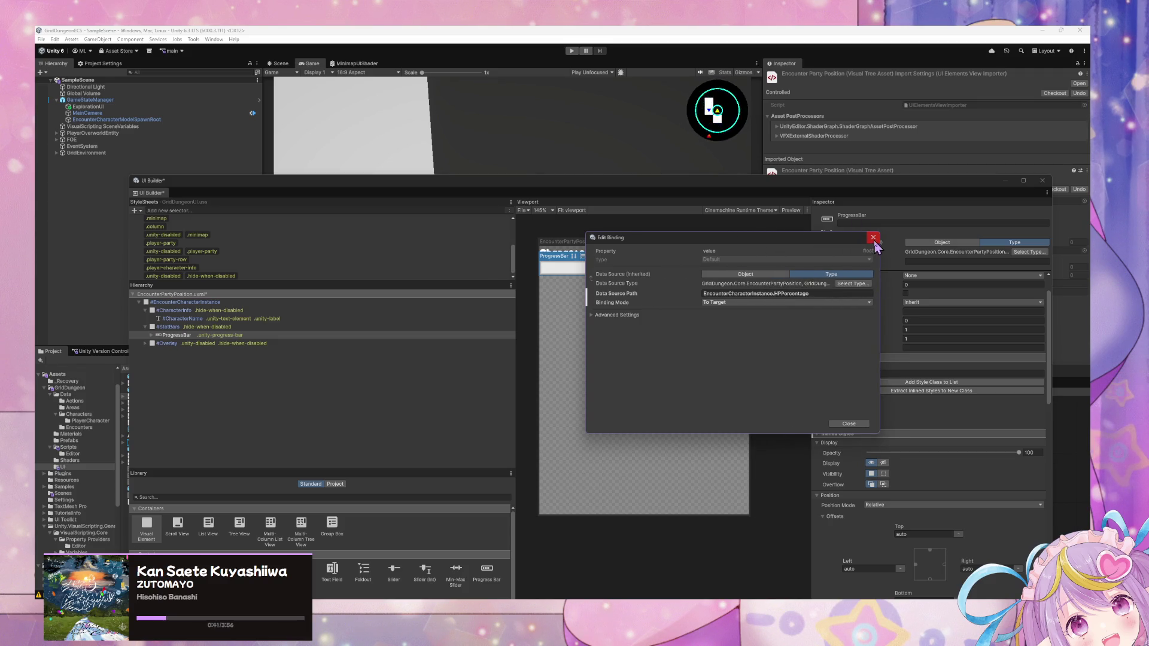
click(873, 238)
click(778, 313)
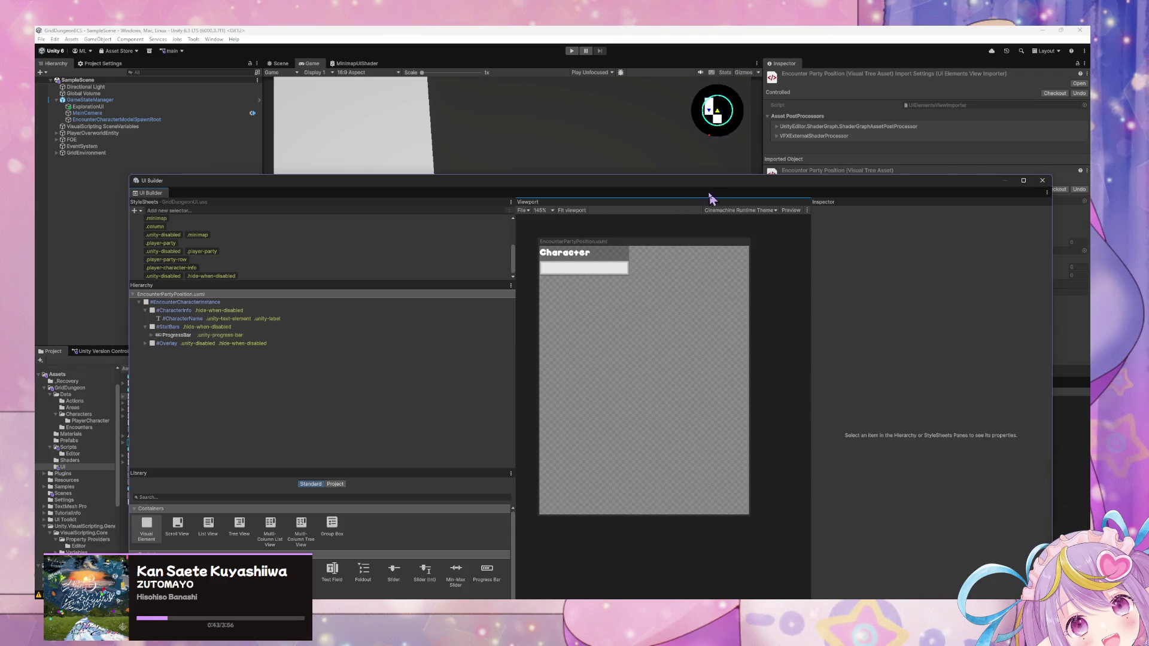
Step: Shrink the UI Builder window, move it aside and enter Play mode to test the party rows
mouse_move(127, 173)
mouse_down()
mouse_move(395, 338)
mouse_move(358, 335)
mouse_up()
drag(746, 347, 686, 171)
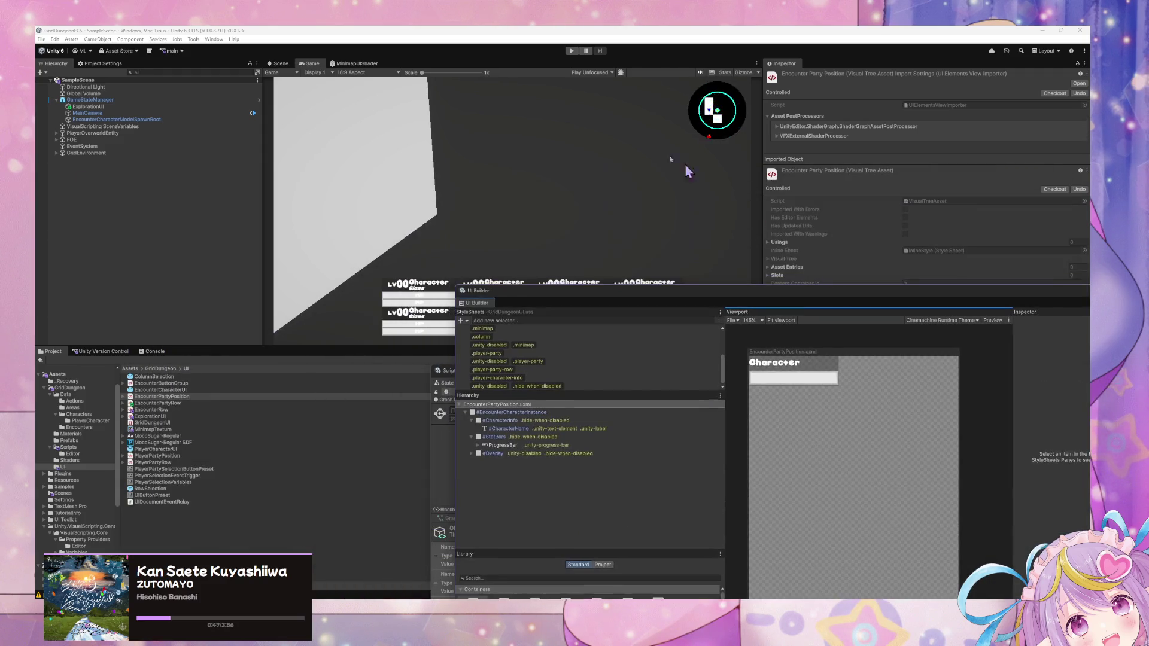
click(571, 51)
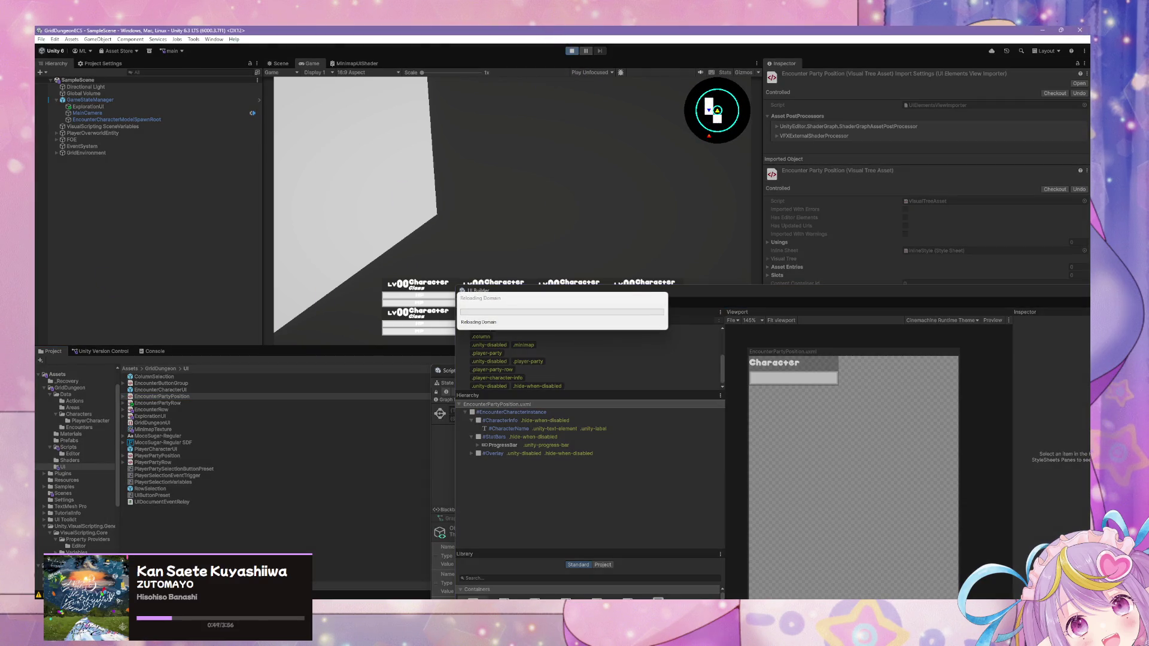
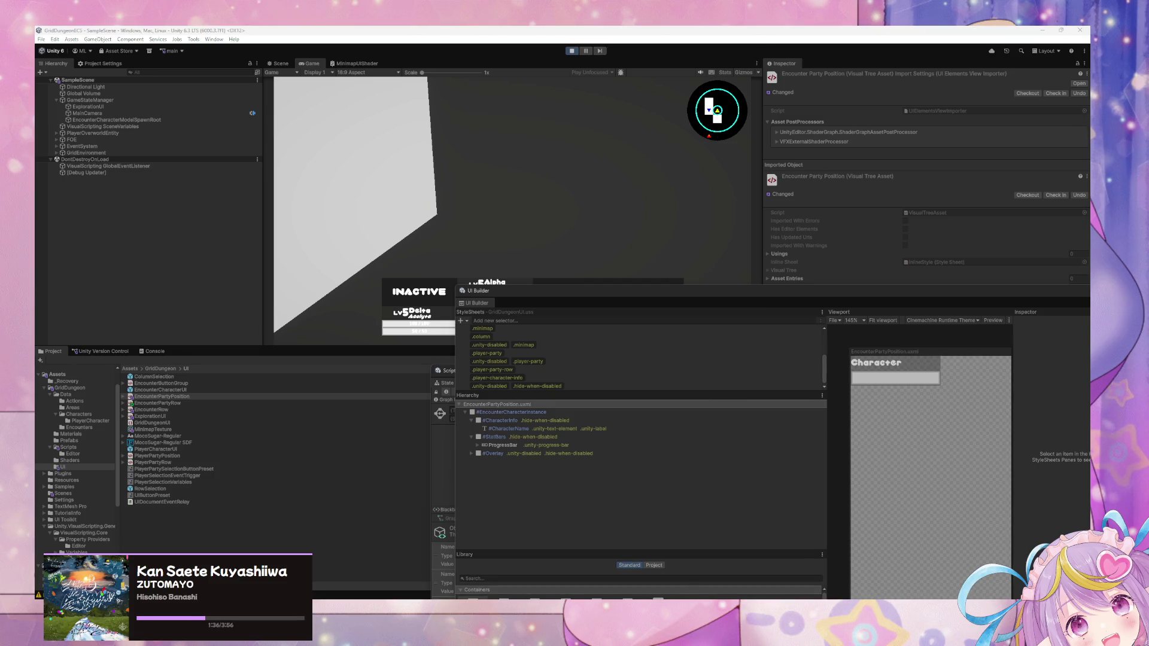
Step: Select GameStateManager and force-enter the Test Load/Clear Encounter Data state to load the test encounter
double_click(615, 298)
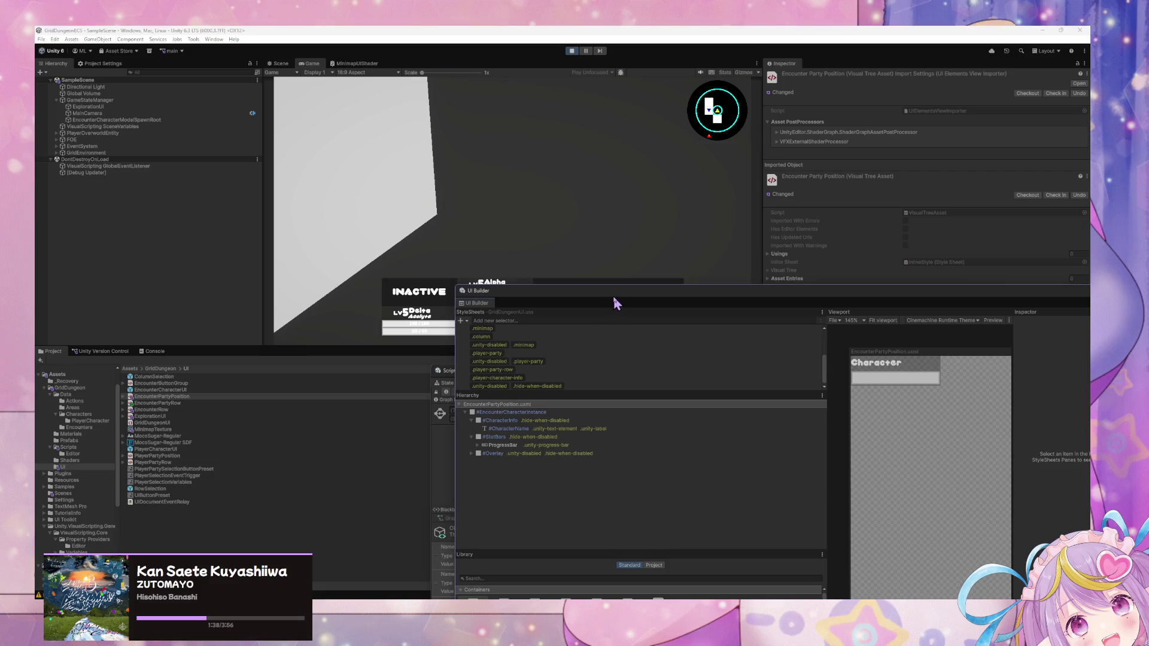
mouse_move(587, 385)
mouse_down()
mouse_move(597, 379)
mouse_move(518, 280)
mouse_up()
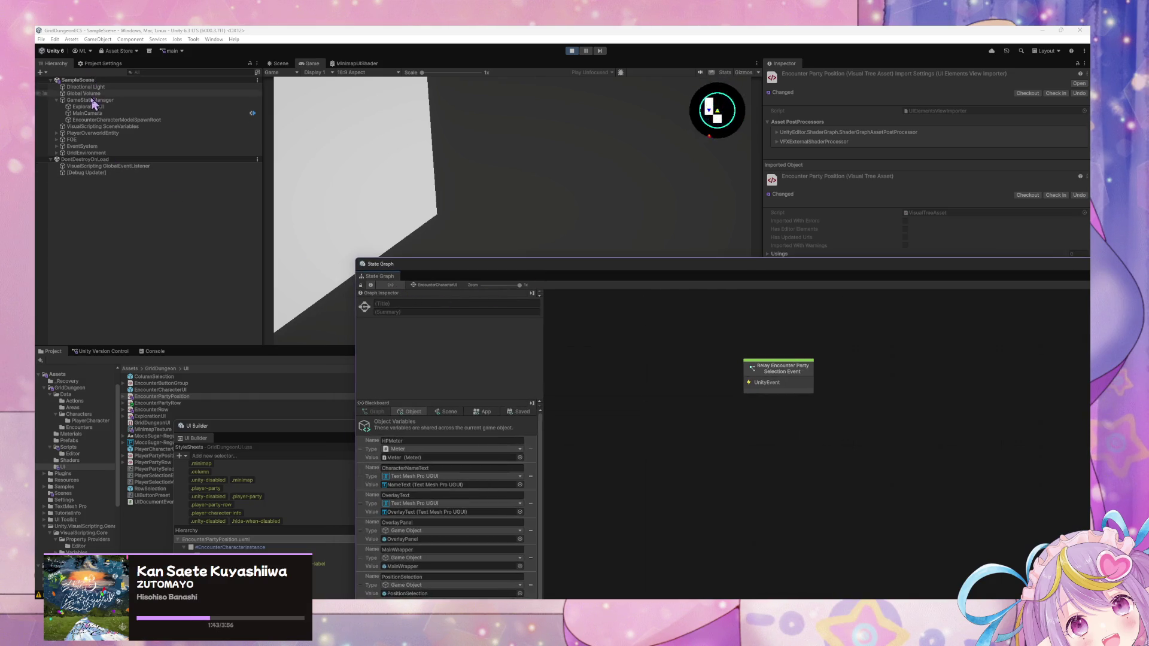
click(91, 100)
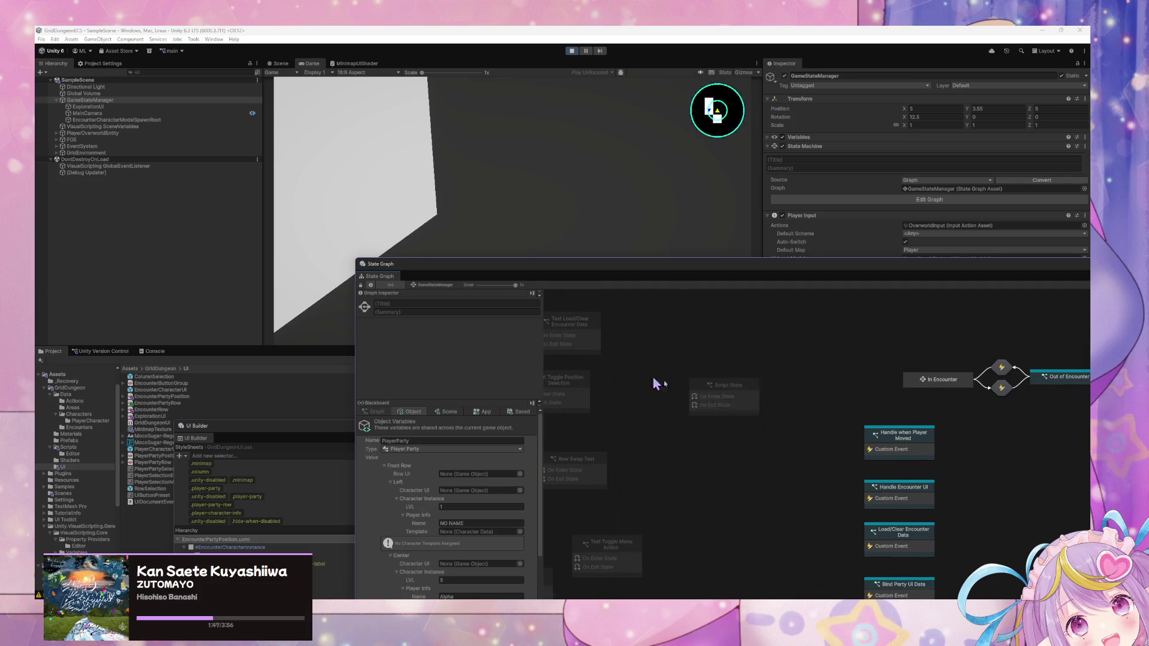
drag(654, 385, 728, 390)
click(728, 390)
right_click(727, 389)
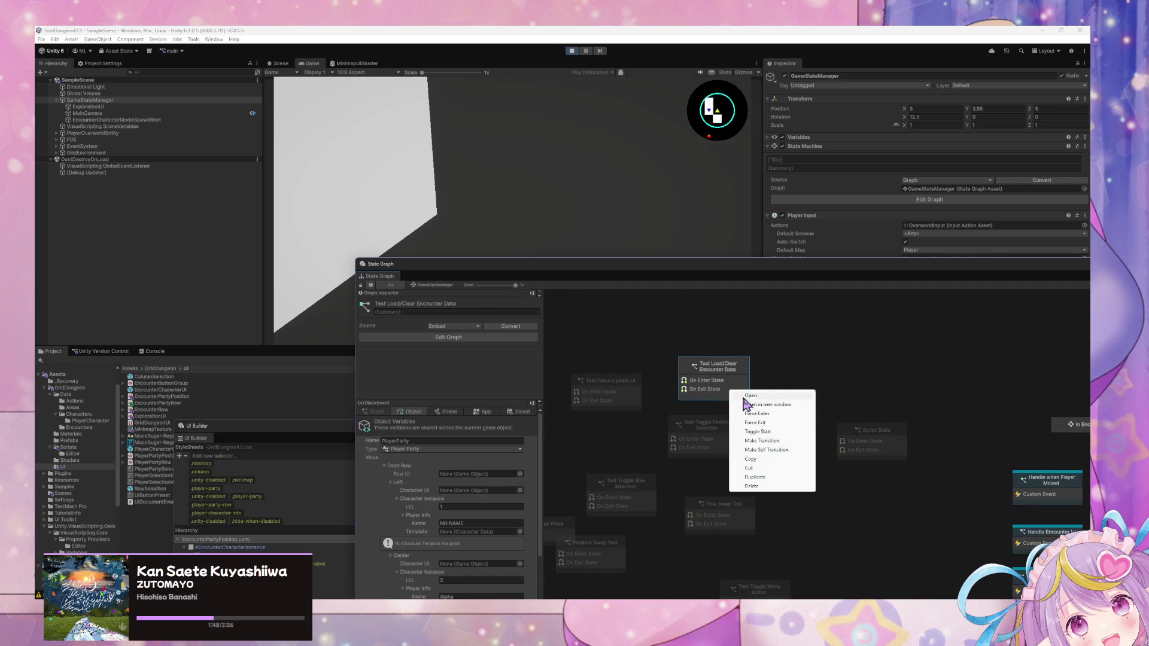
click(769, 420)
Step: Show the Blackboard's App variables beside the running encounter
mouse_move(474, 264)
mouse_down()
mouse_move(728, 267)
mouse_move(697, 275)
mouse_up()
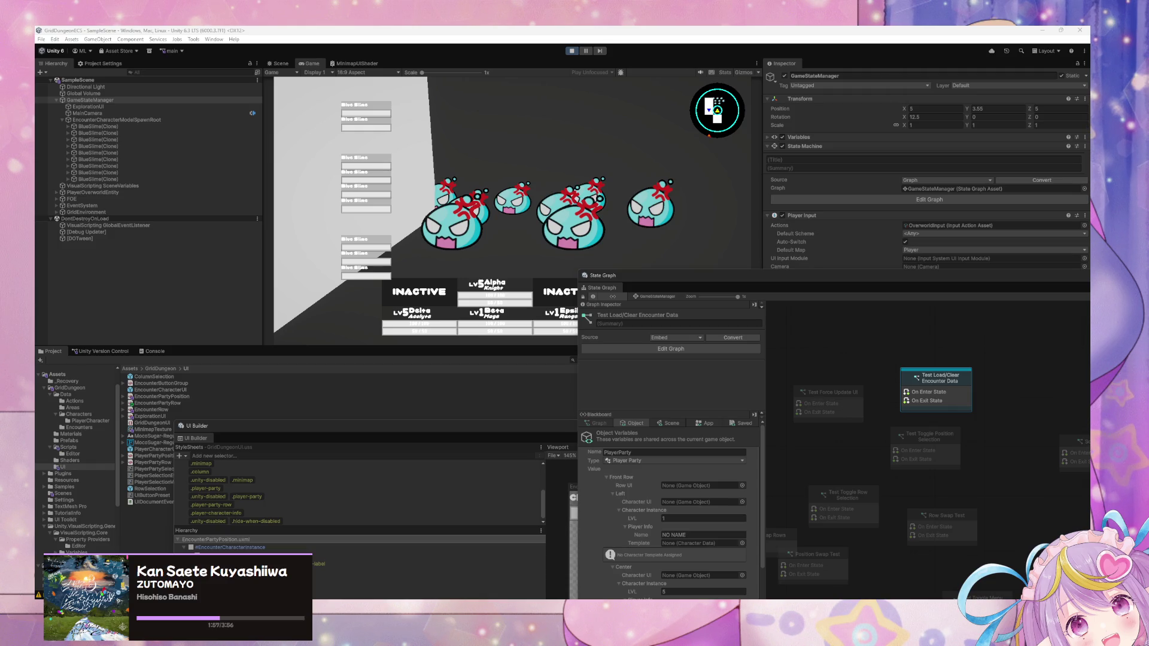
click(446, 284)
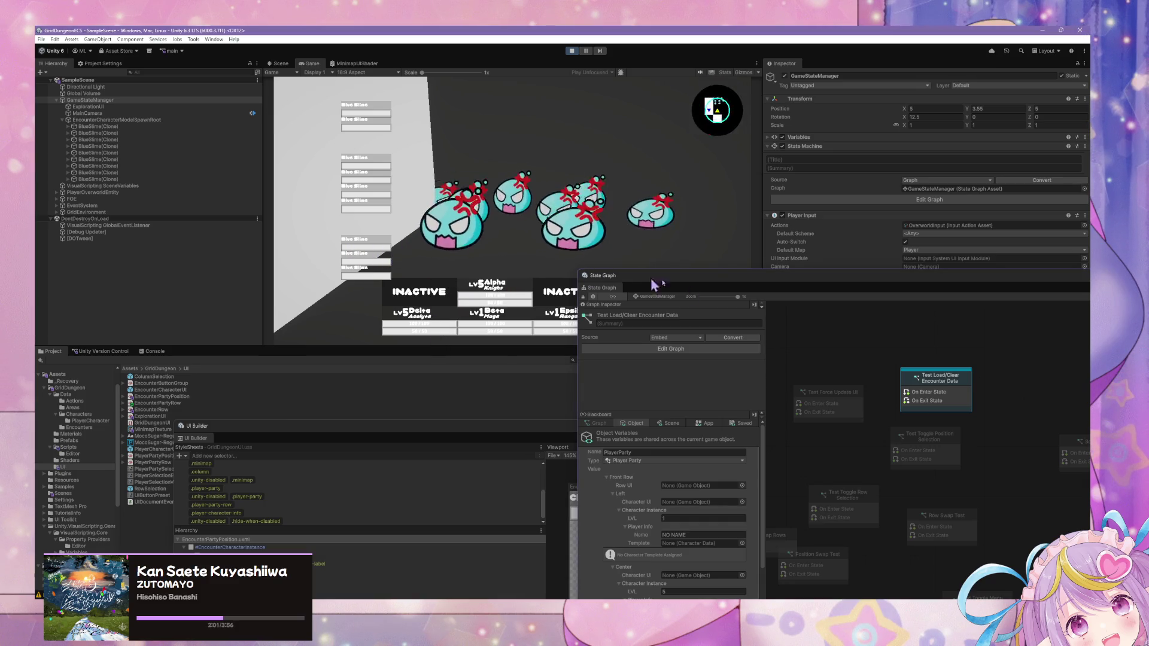
click(704, 423)
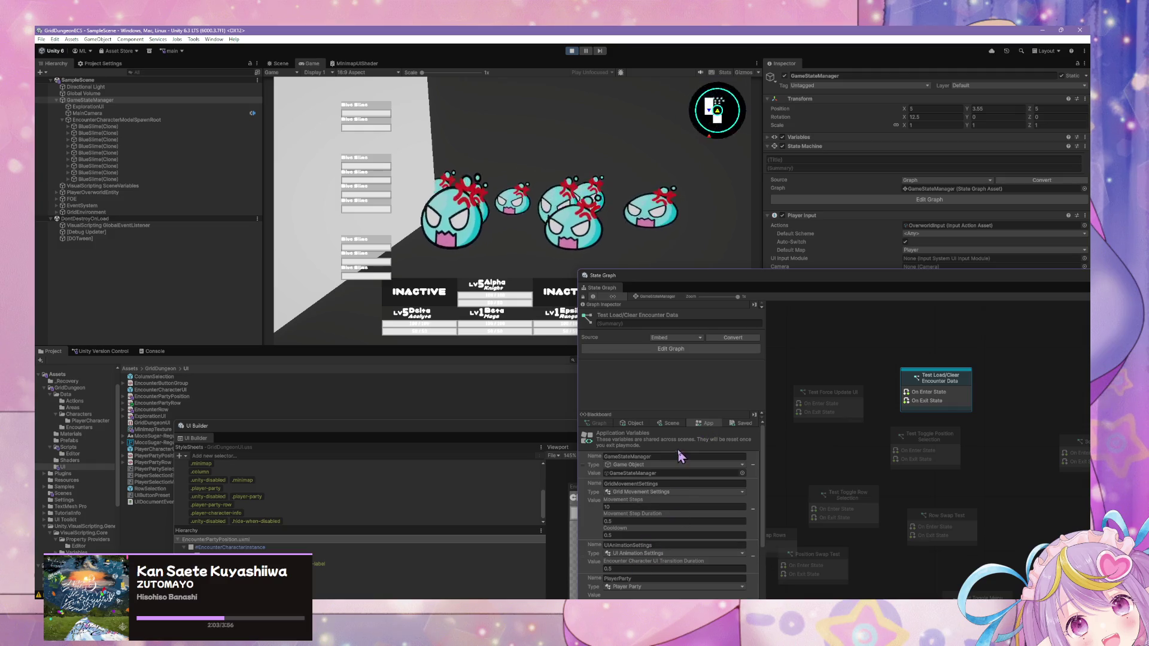
Step: Lower Party Rows > Position 0 > Vitals HP from 10 to about 5.35 in the Blackboard
scroll(668, 430, down, 5)
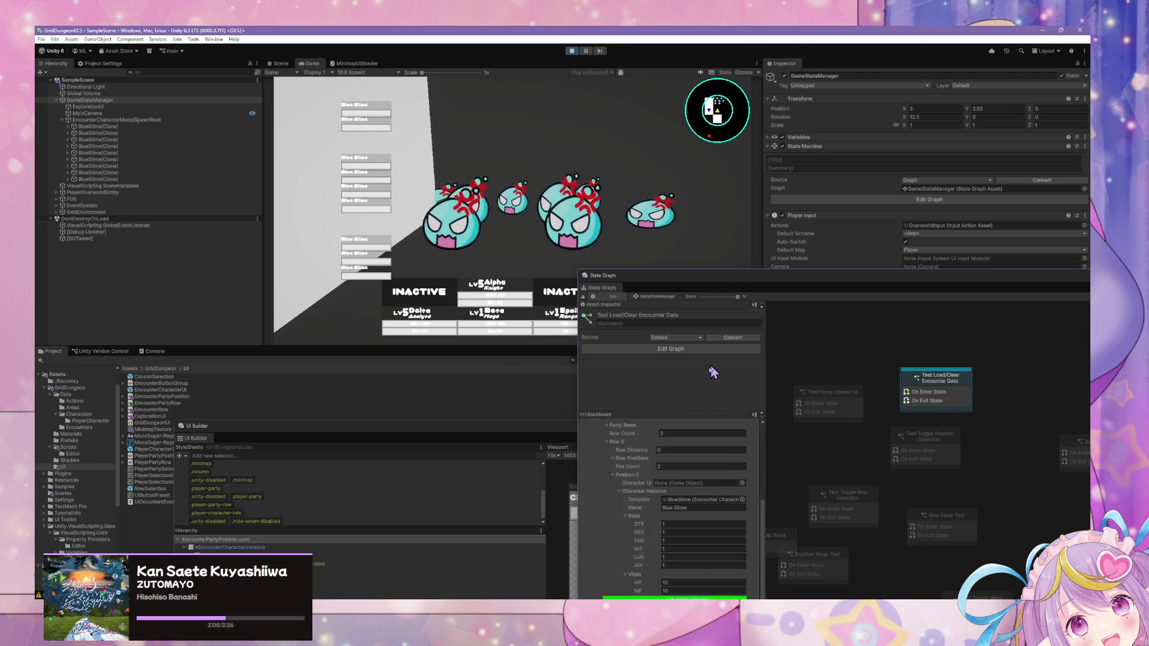
drag(691, 275, 736, 126)
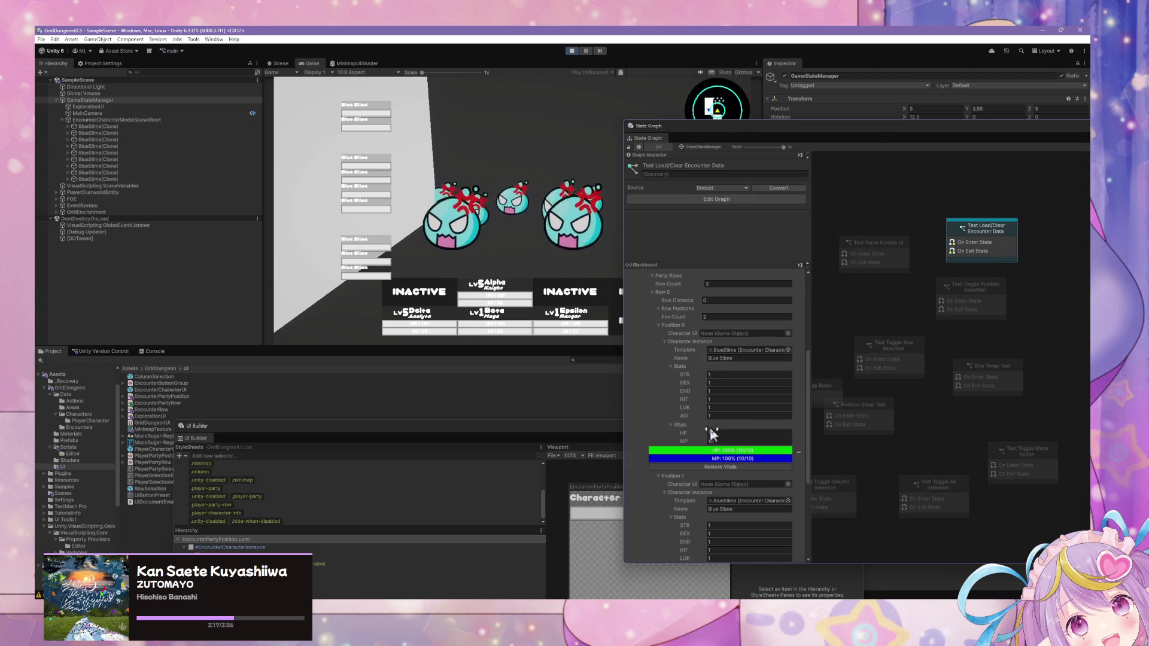
mouse_move(704, 433)
mouse_down()
mouse_move(597, 429)
mouse_move(691, 439)
mouse_move(606, 430)
mouse_move(640, 432)
mouse_up()
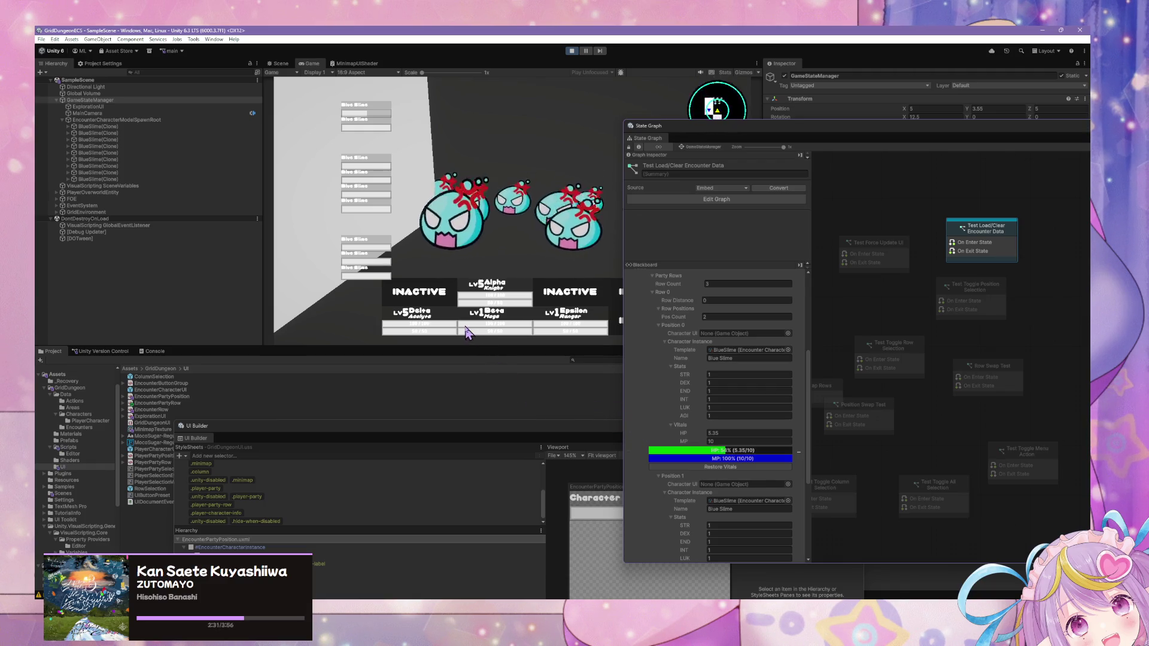
mouse_move(722, 138)
mouse_down()
mouse_move(295, 184)
mouse_move(368, 134)
mouse_move(687, 339)
mouse_move(305, 339)
mouse_up()
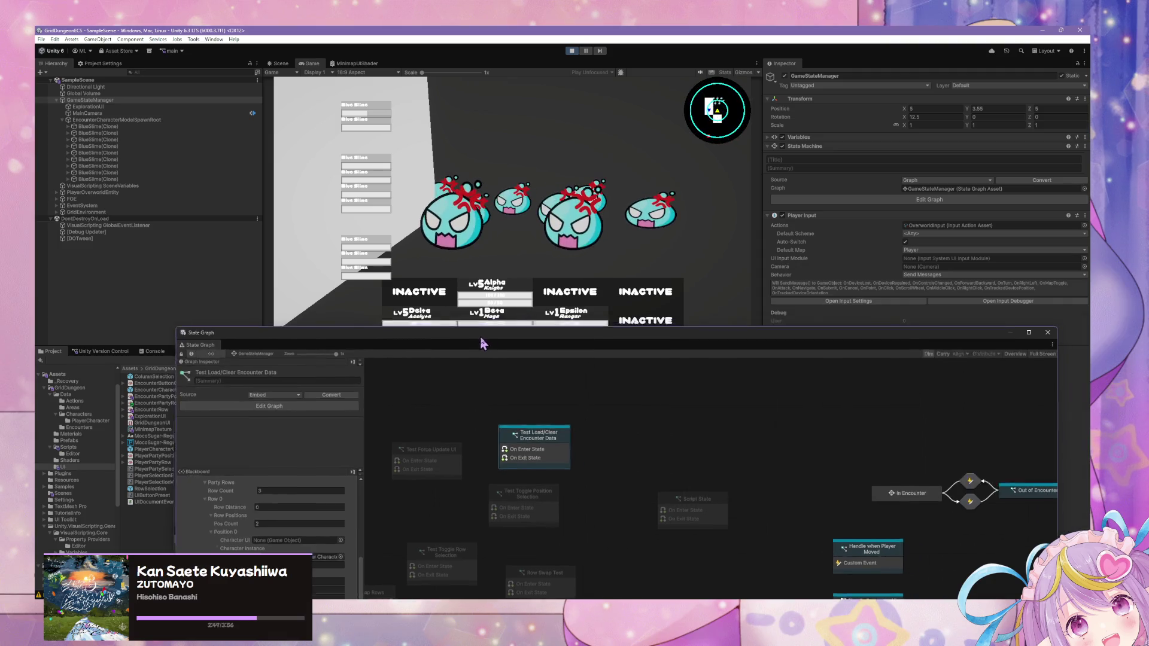
Step: Select the EncounterPartyRow asset in the Project panel to show it in the Inspector
drag(480, 336, 627, 217)
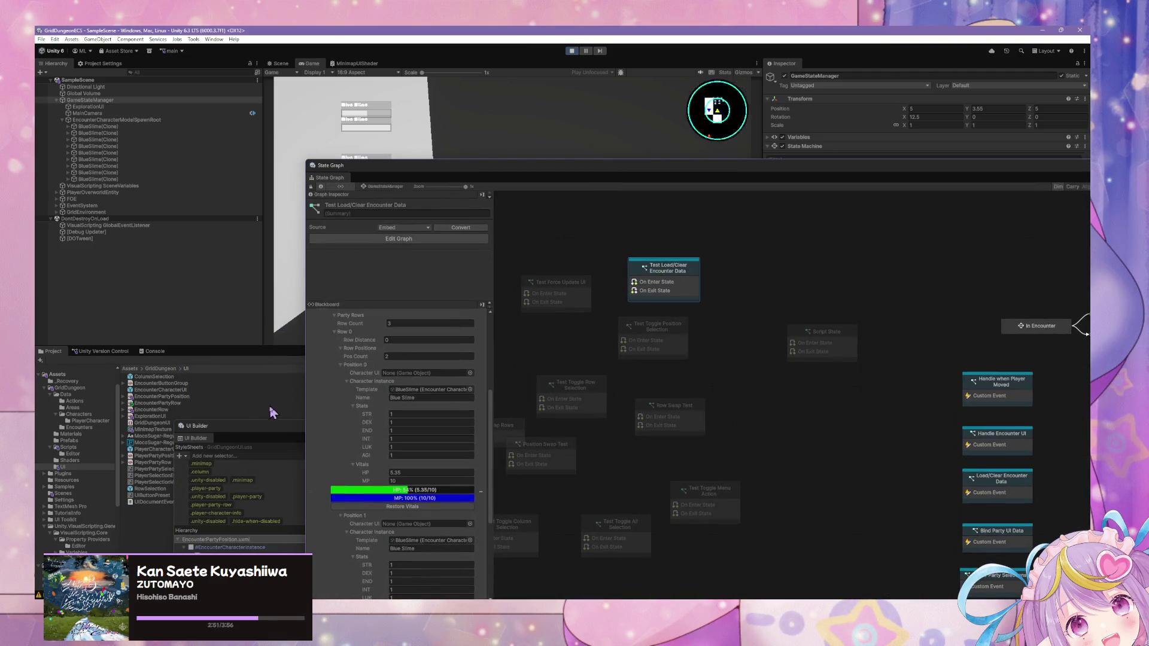
mouse_move(272, 426)
mouse_down()
mouse_move(379, 282)
mouse_move(359, 173)
mouse_up()
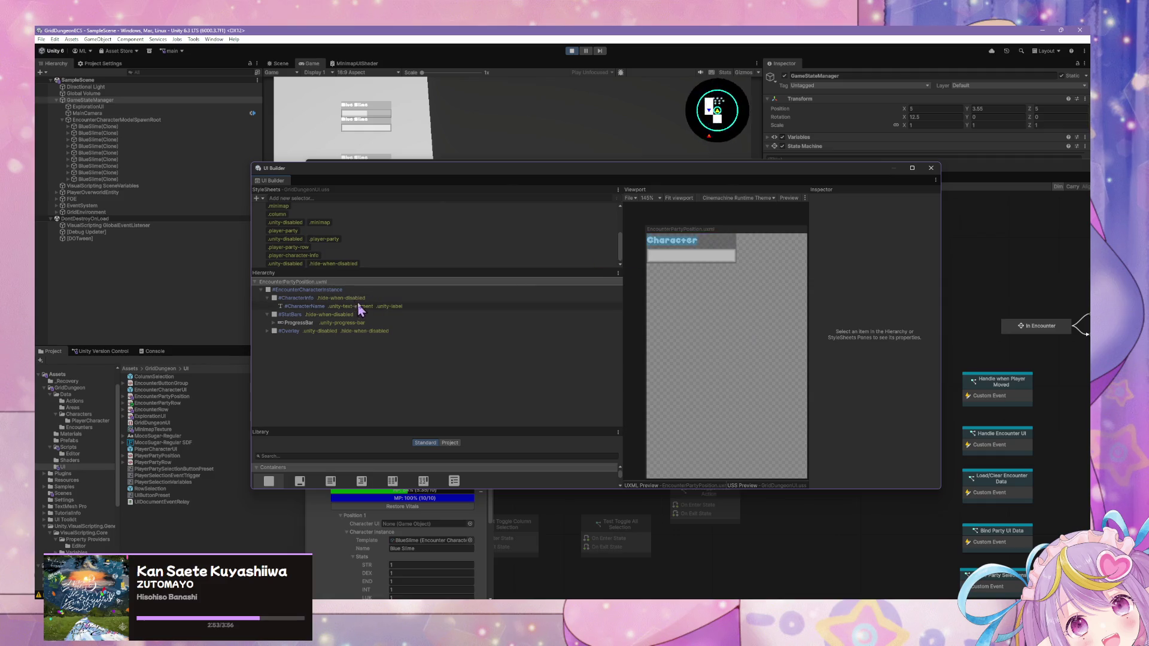
drag(523, 175, 610, 186)
click(160, 403)
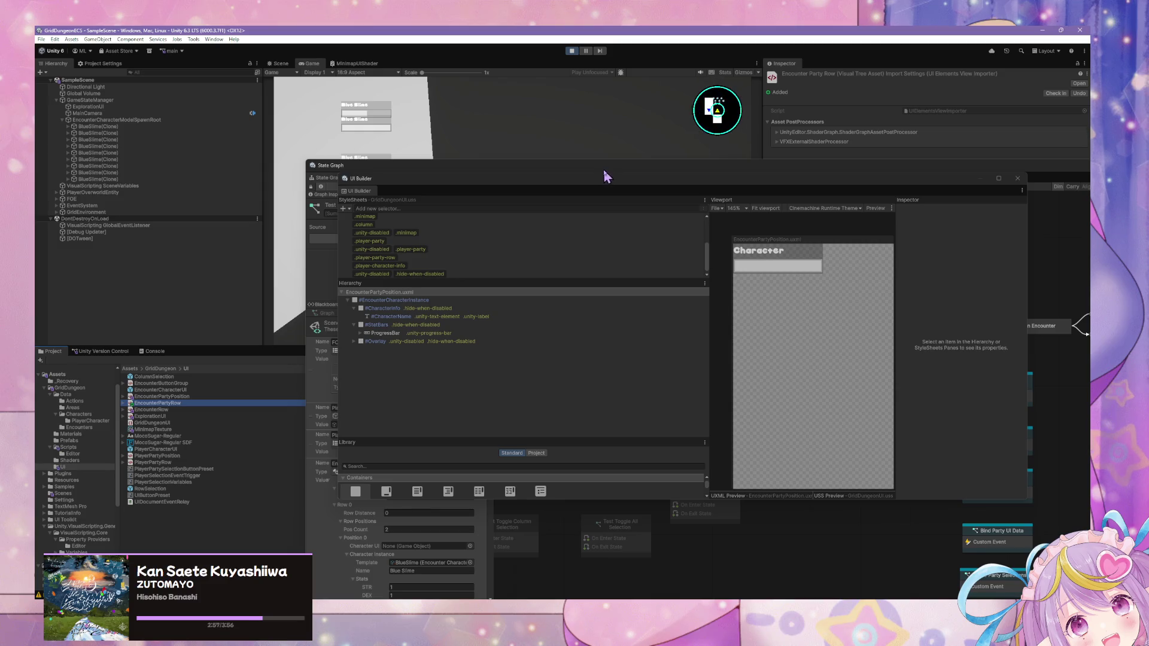
Step: Bring the State Graph forward and view the Blackboard's Scene variables, including EncounterParty
click(513, 418)
drag(514, 187, 840, 359)
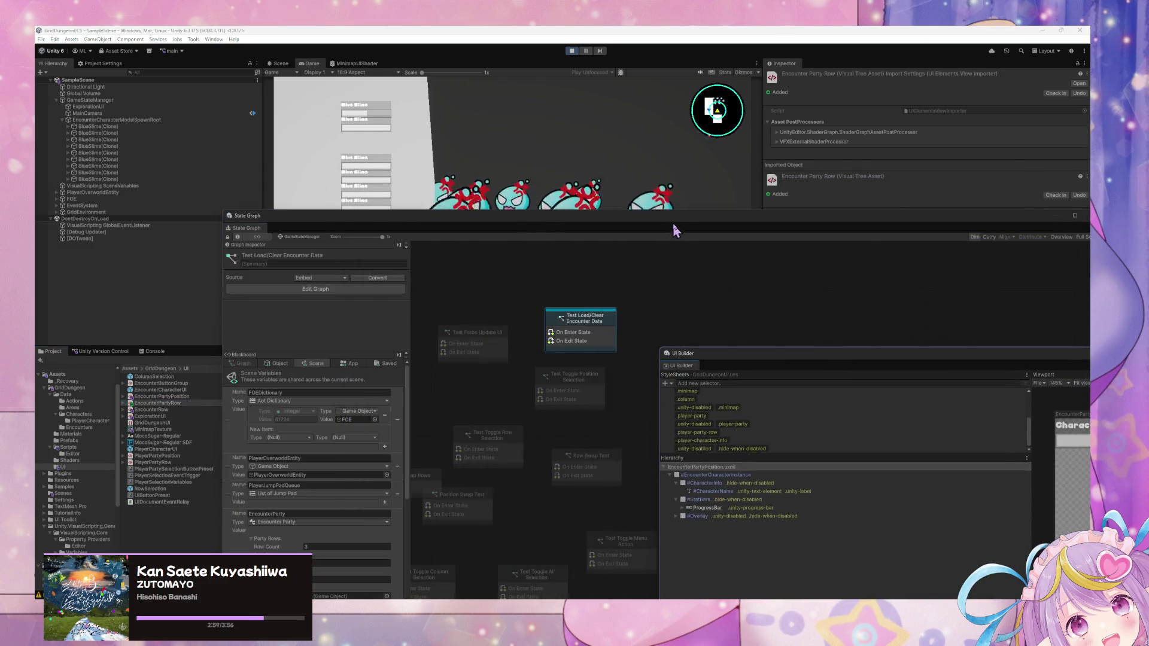
mouse_move(673, 225)
mouse_down()
mouse_move(588, 399)
mouse_move(656, 295)
mouse_move(631, 298)
mouse_move(585, 432)
mouse_move(587, 344)
mouse_move(567, 361)
mouse_up()
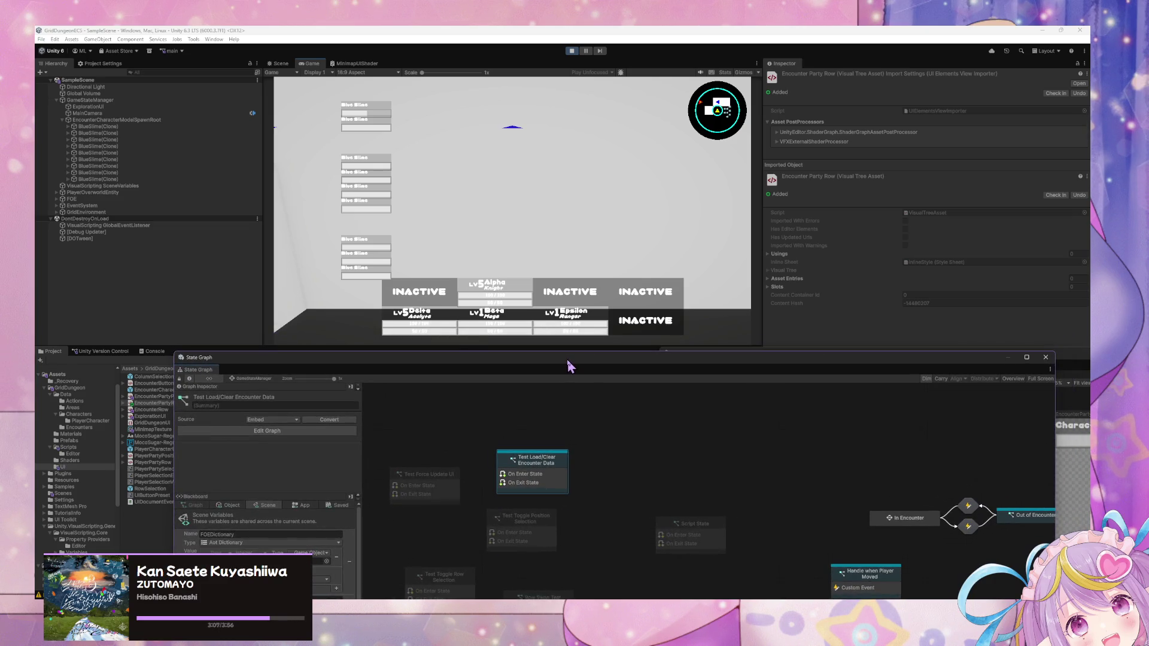
mouse_move(568, 366)
mouse_down()
mouse_move(570, 384)
mouse_move(566, 352)
mouse_move(511, 328)
mouse_move(473, 354)
mouse_move(740, 235)
mouse_move(921, 173)
mouse_move(959, 97)
mouse_move(986, 84)
mouse_move(947, 90)
mouse_move(815, 154)
mouse_move(795, 120)
mouse_up()
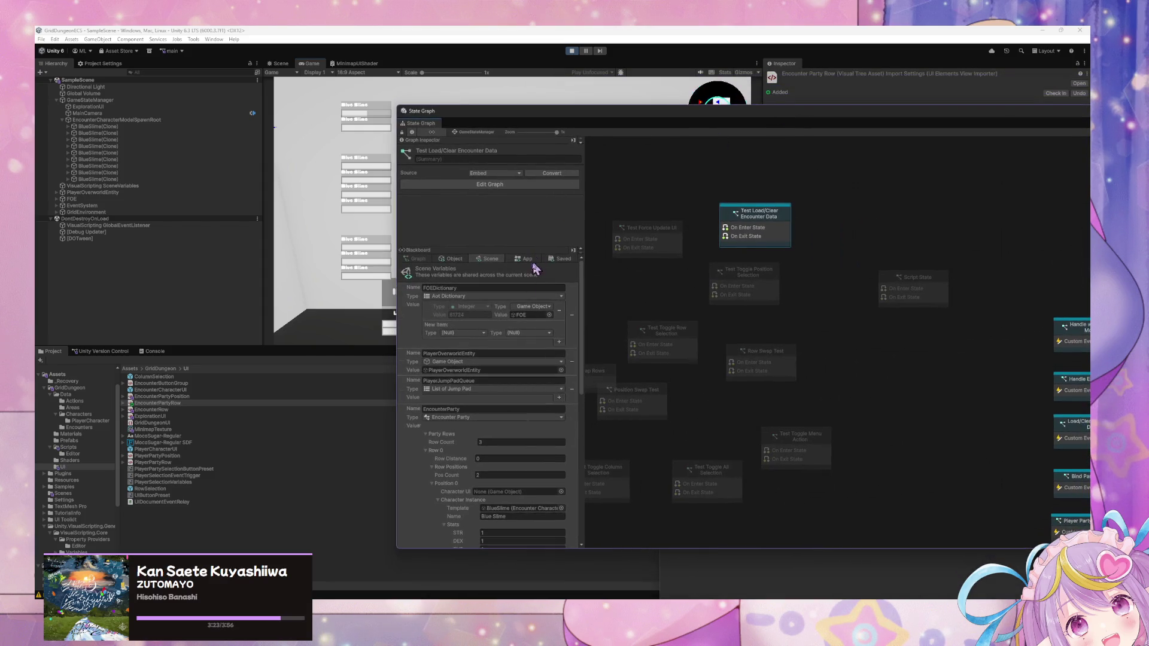
scroll(552, 315, down, 5)
scroll(552, 316, up, 5)
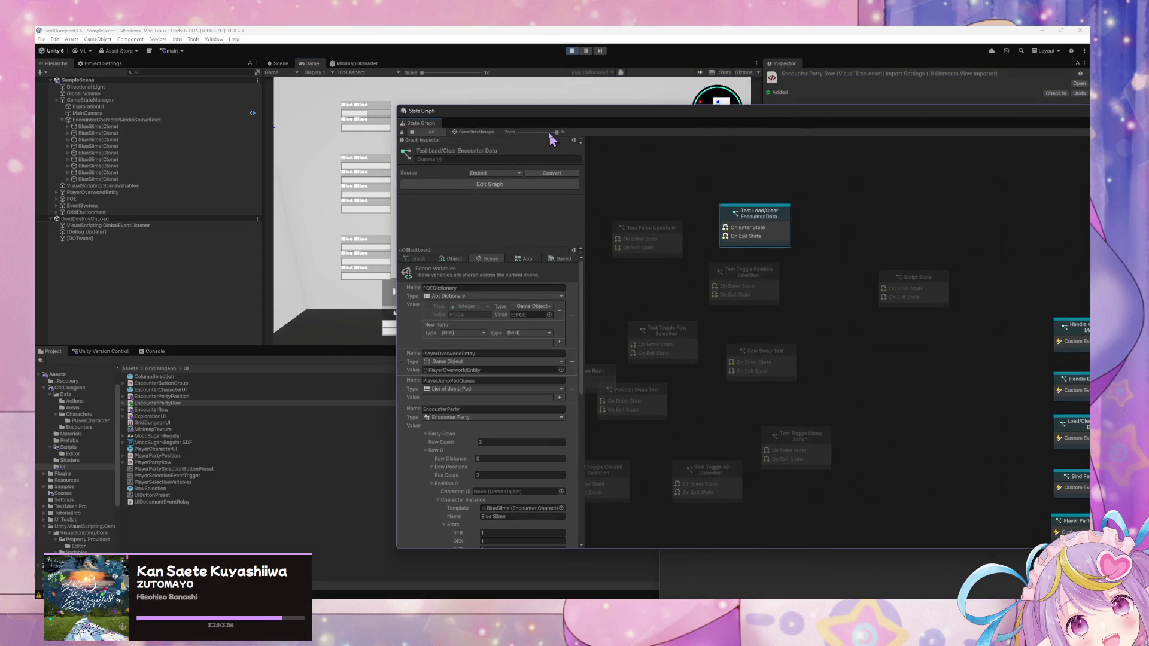
mouse_move(566, 121)
mouse_down()
mouse_move(541, 124)
mouse_move(761, 152)
mouse_up()
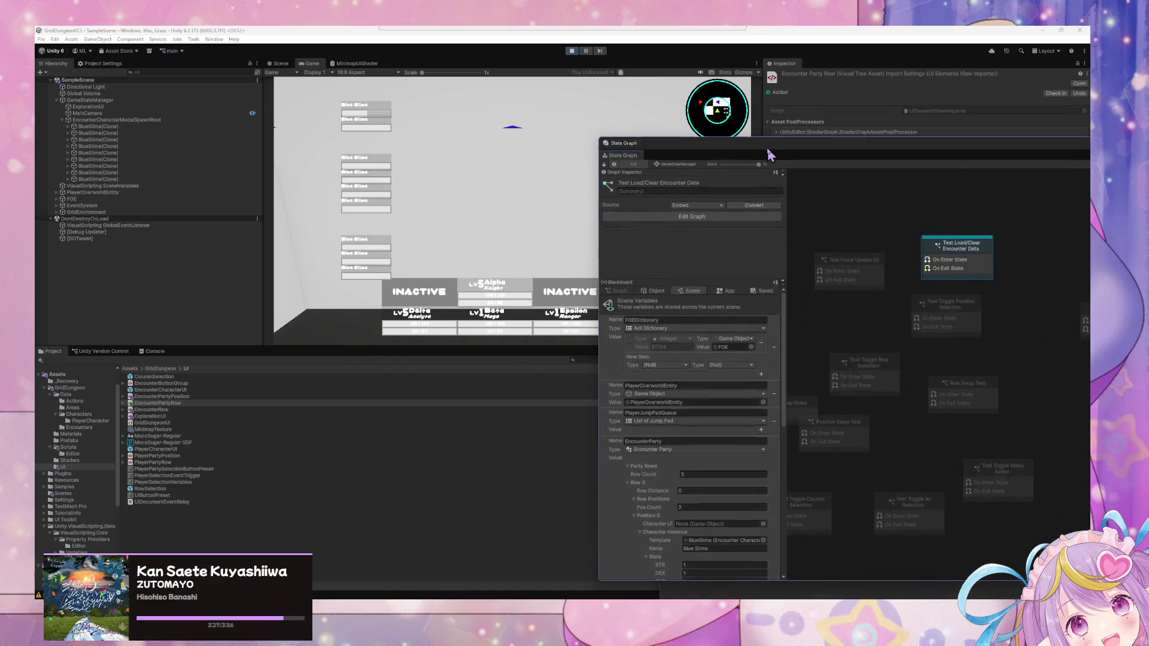
Step: Open EncounterPartyRow.uxml in UI Builder and set its root to Flex Direction Row with Grow 1
double_click(177, 404)
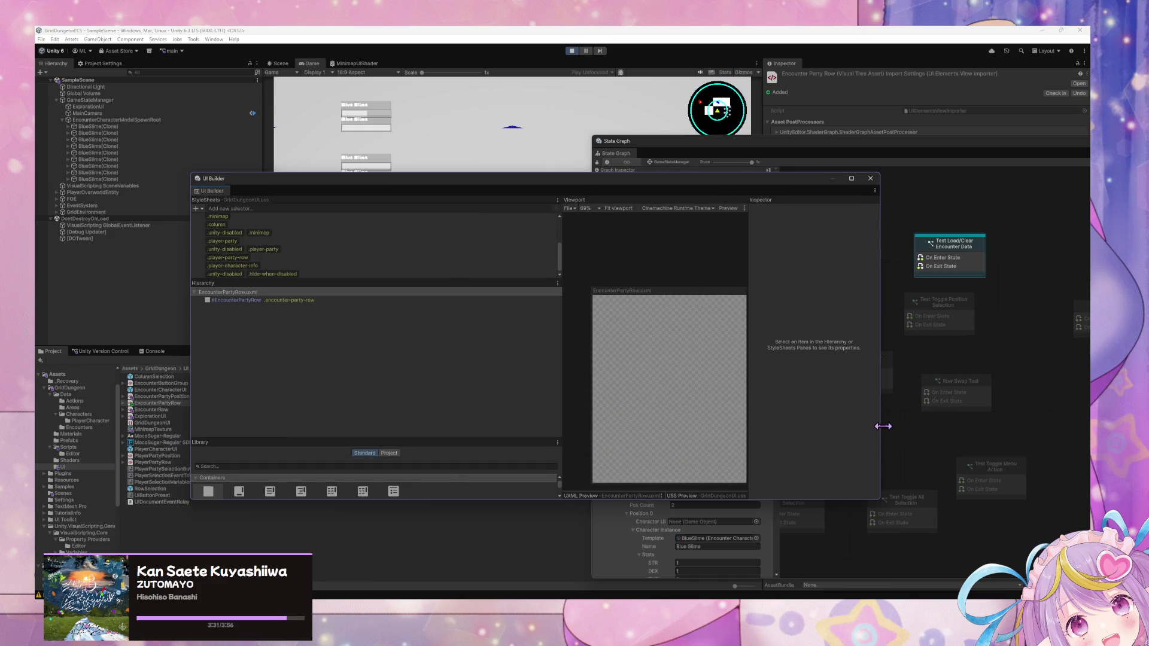
drag(882, 426, 1061, 400)
drag(400, 175, 571, 219)
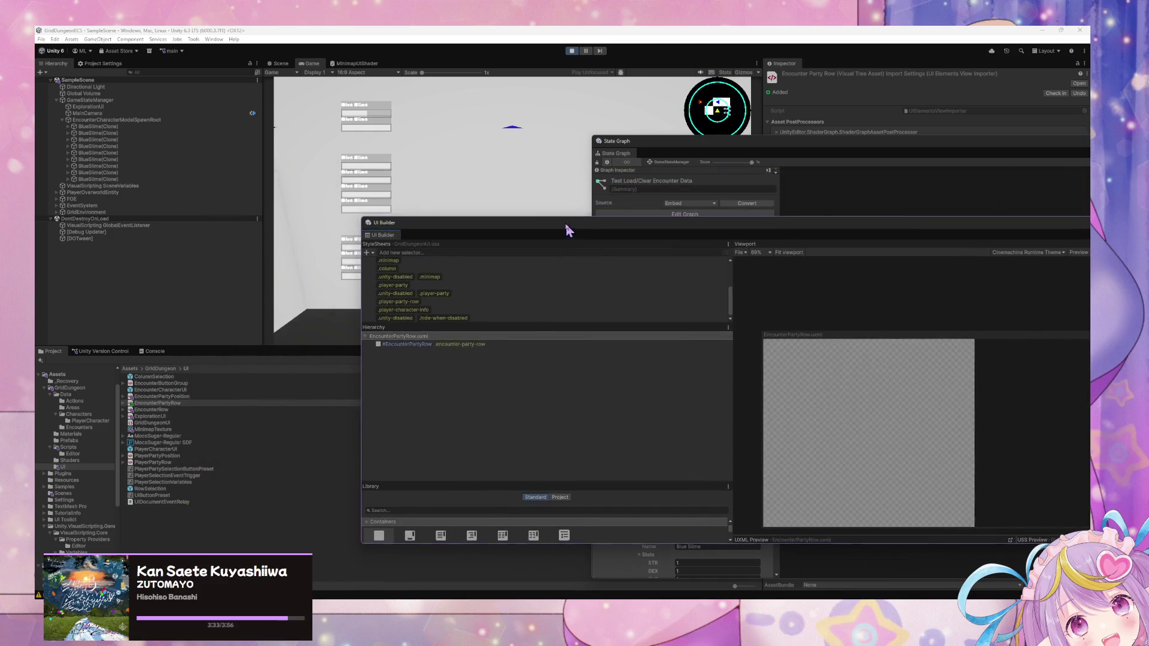
drag(749, 232, 422, 237)
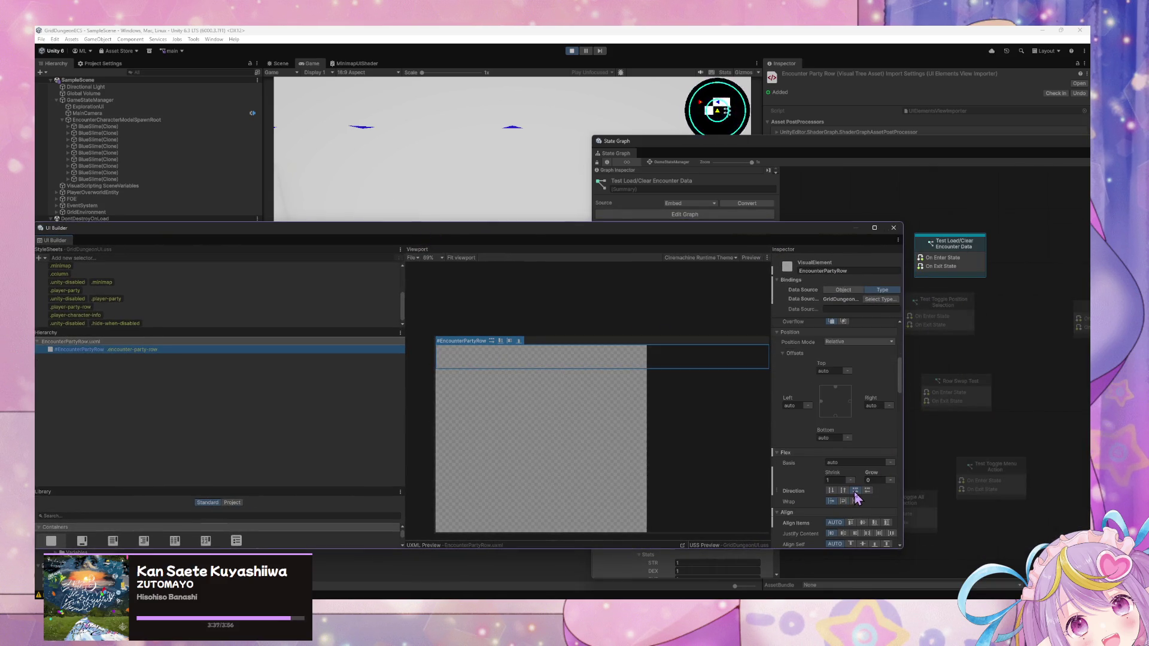
click(855, 491)
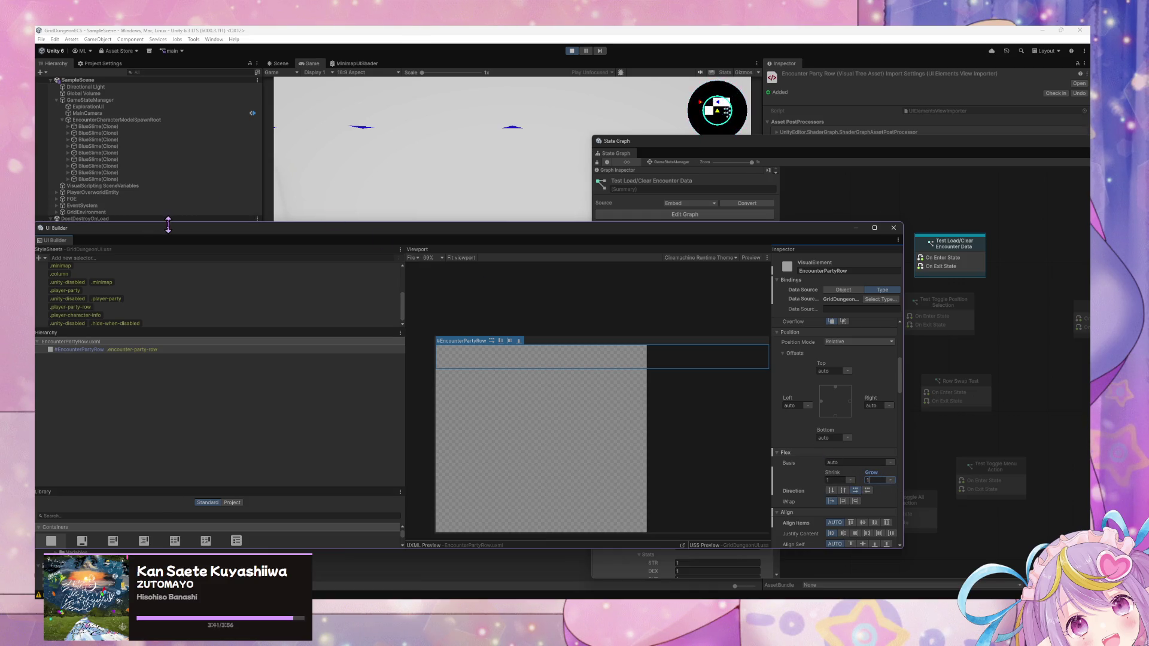
drag(149, 227, 306, 232)
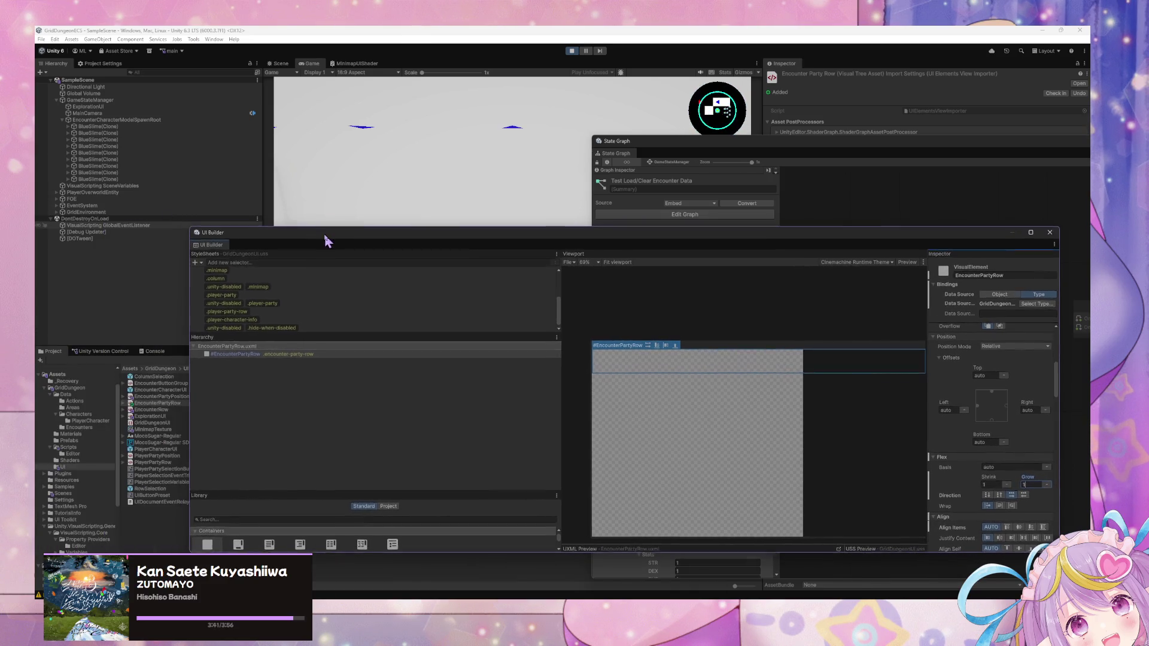
click(692, 312)
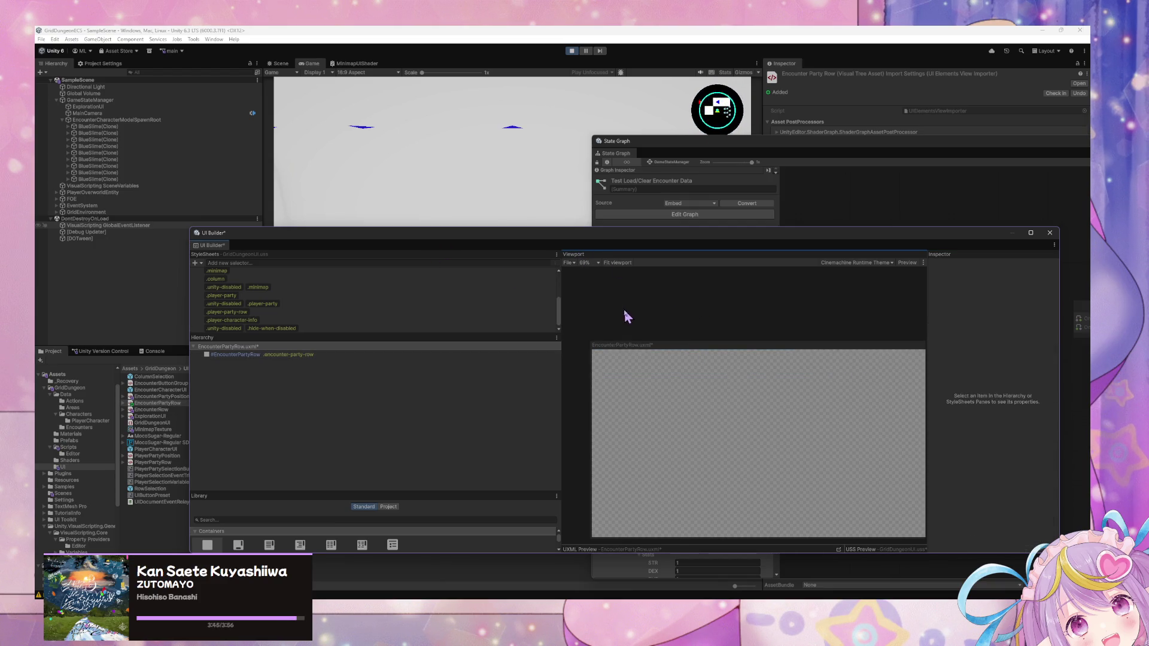
drag(581, 234, 563, 362)
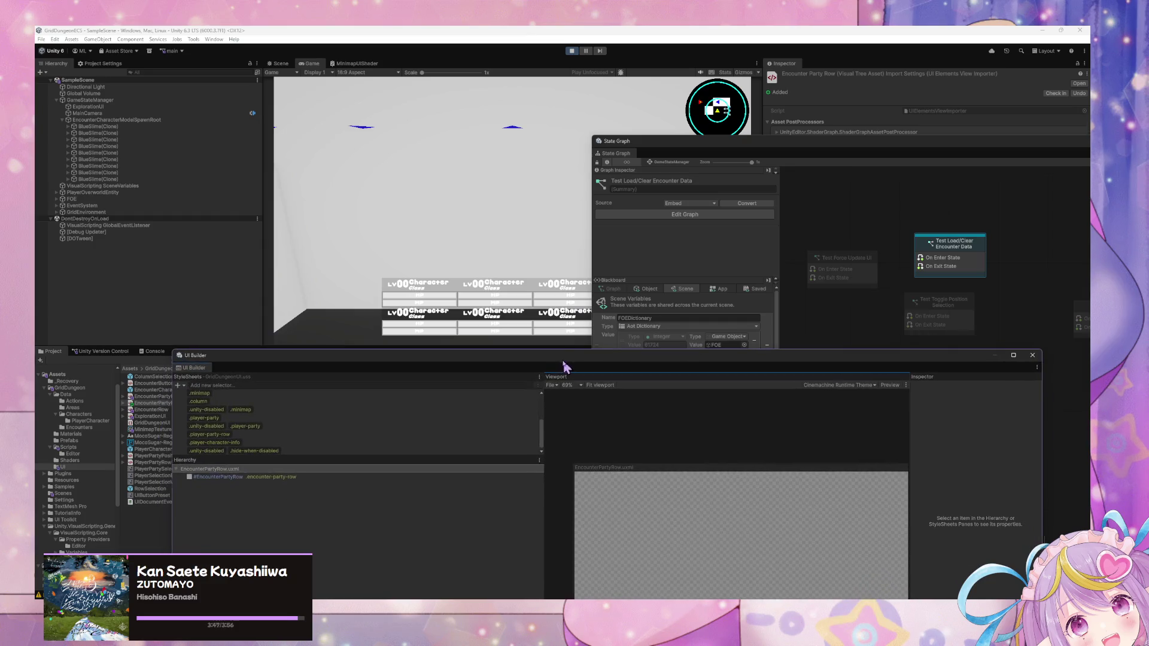
right_click(930, 241)
Step: Force-enter, then force-exit Test Load/Clear Encounter Data, leaving EncounterParty with Row Count 0
click(963, 274)
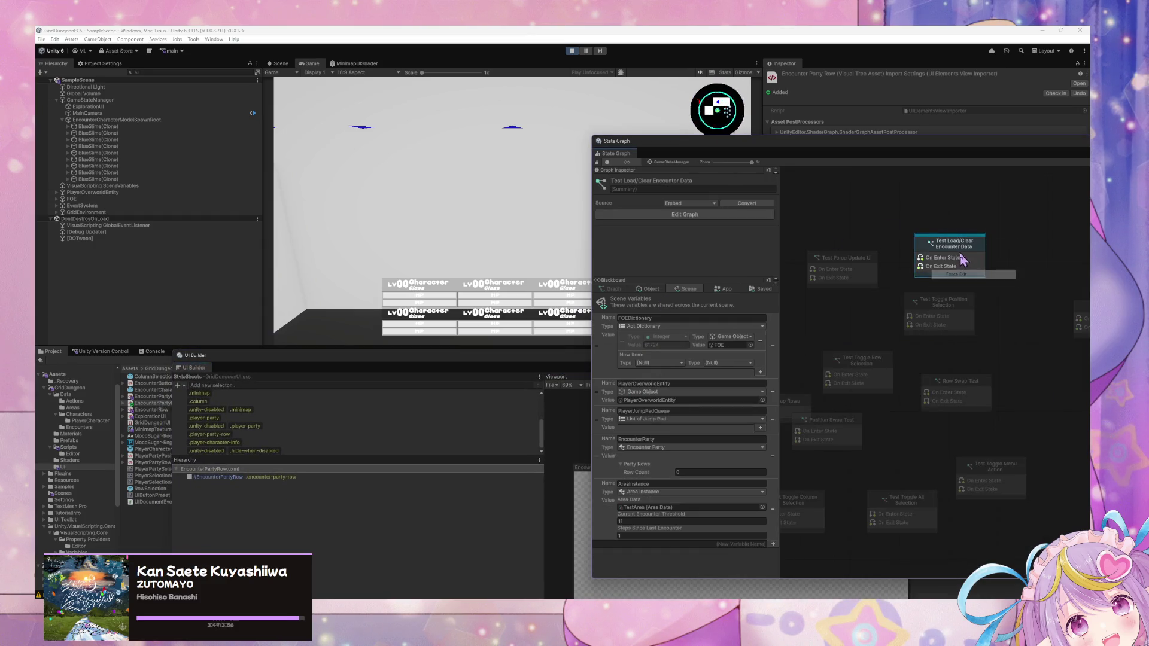
right_click(964, 260)
click(995, 283)
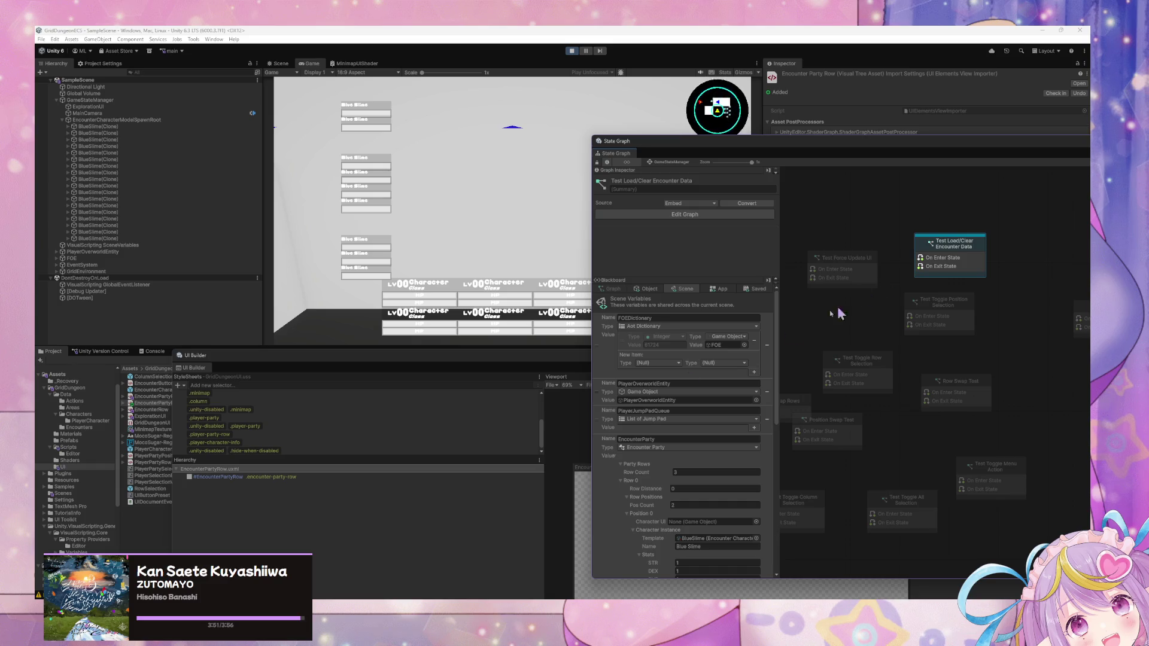
right_click(968, 257)
click(1006, 297)
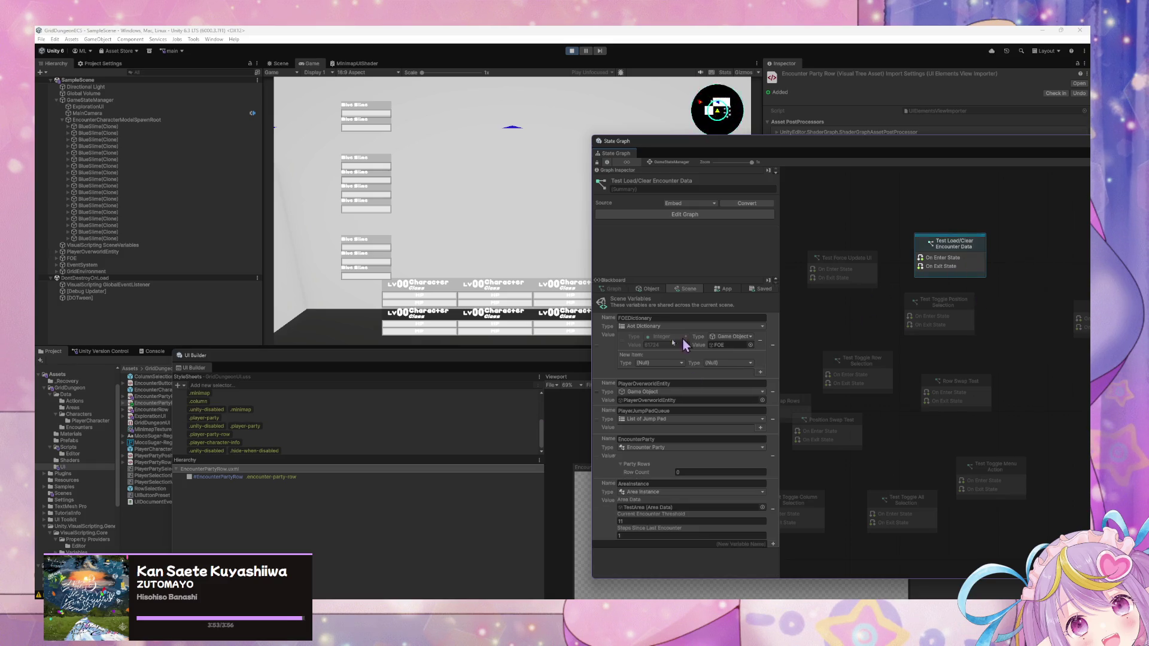
Step: Select #EncounterPartyRow in the UI Builder Hierarchy
click(466, 363)
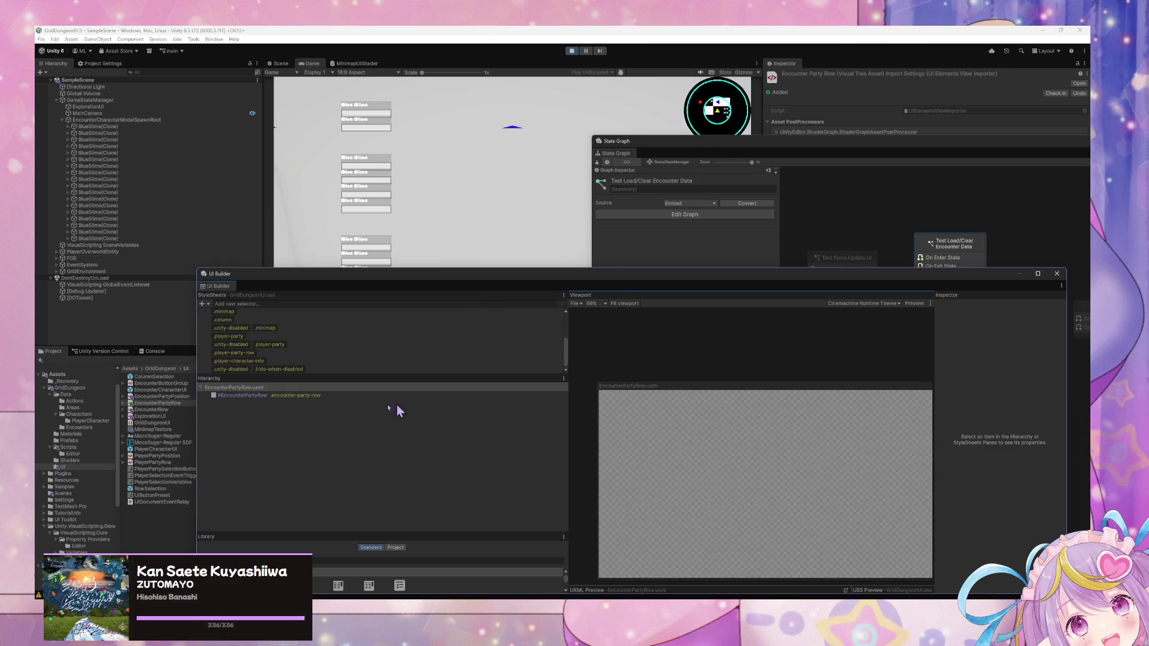
click(316, 399)
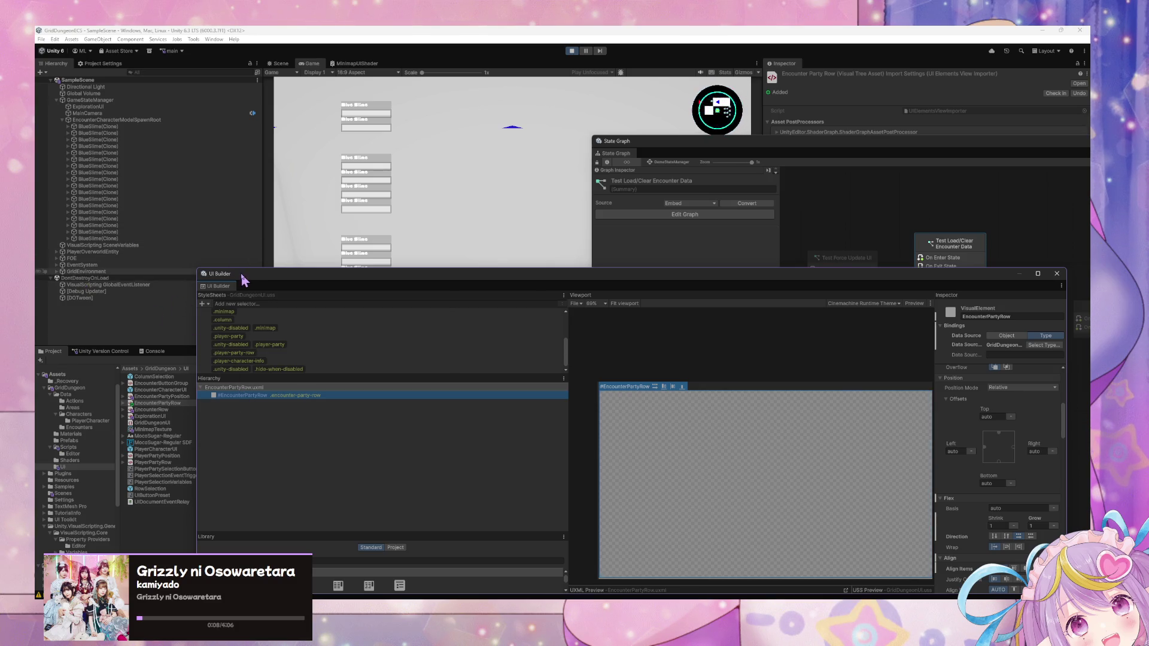
drag(244, 276, 349, 279)
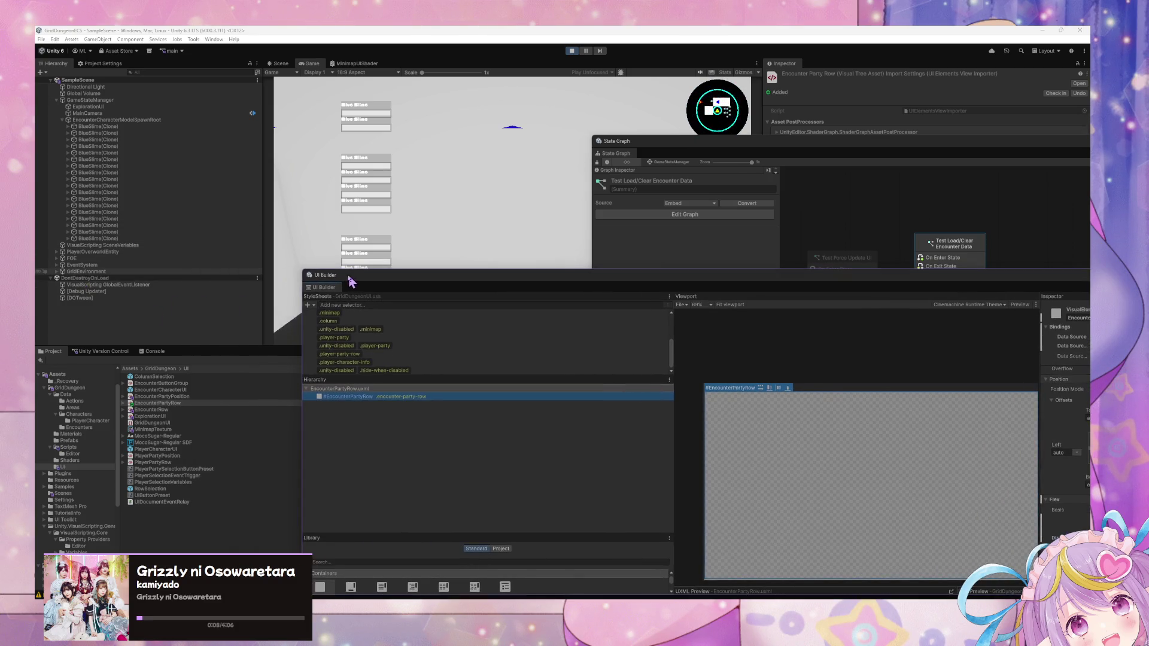
Step: Open ExplorationUI in UI Builder and expand #MainWrapper and #Column in its Hierarchy
double_click(160, 416)
drag(730, 270, 590, 159)
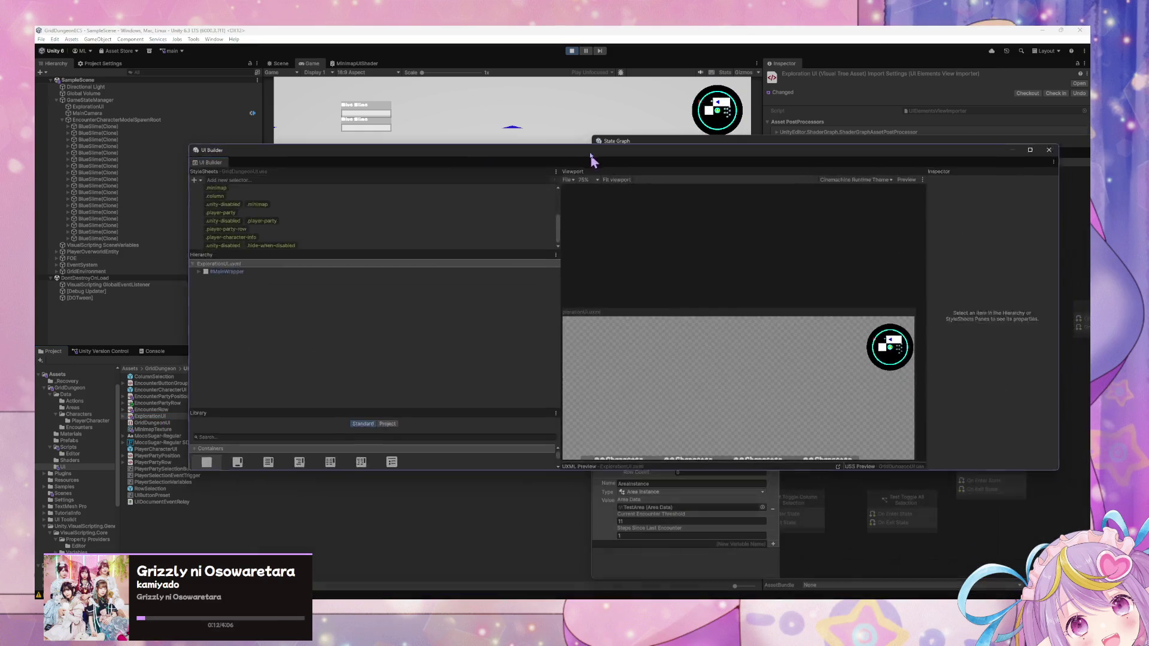
click(246, 298)
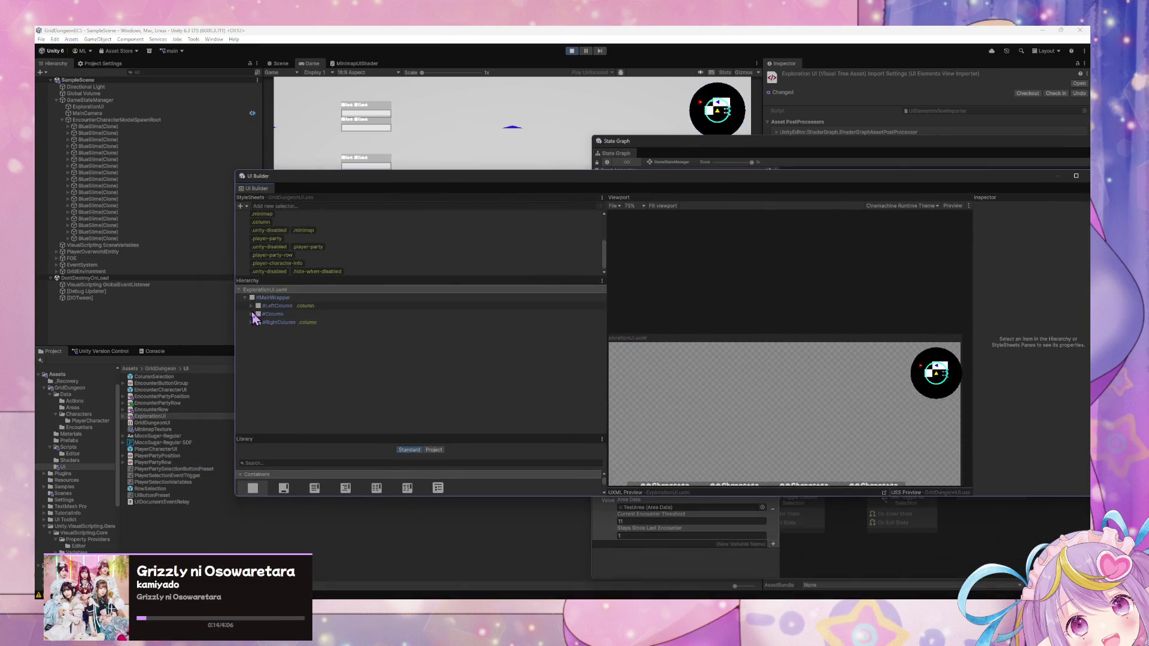
click(251, 314)
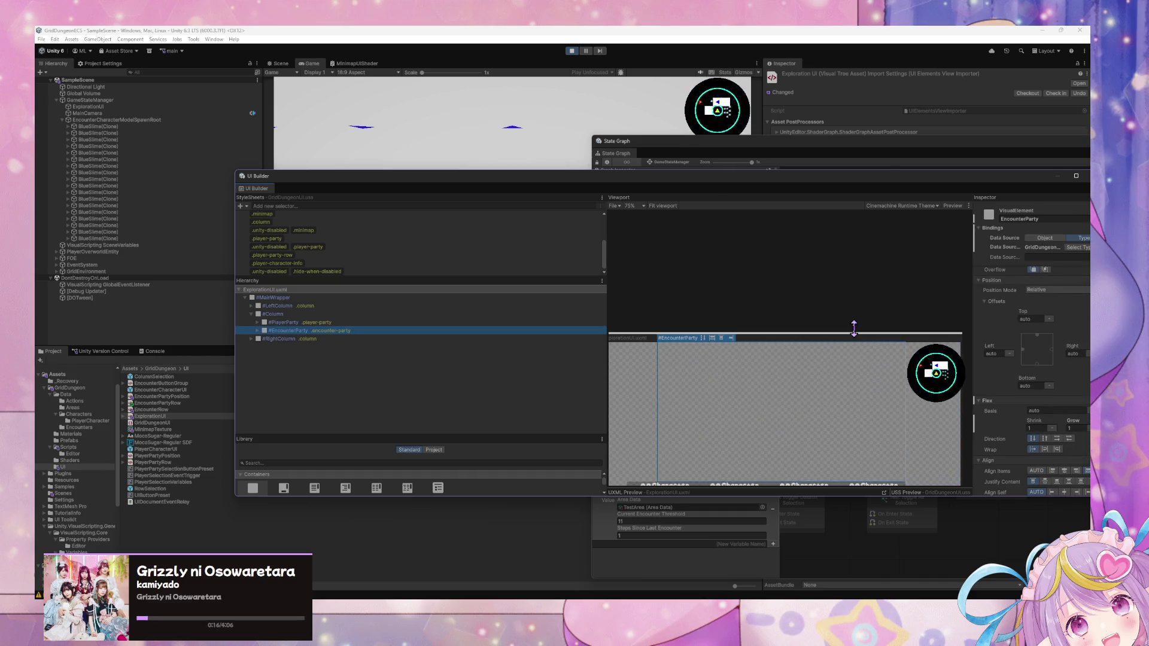
Step: Set the #EncounterParty element's Flex Grow to 0
scroll(853, 325, down, 2)
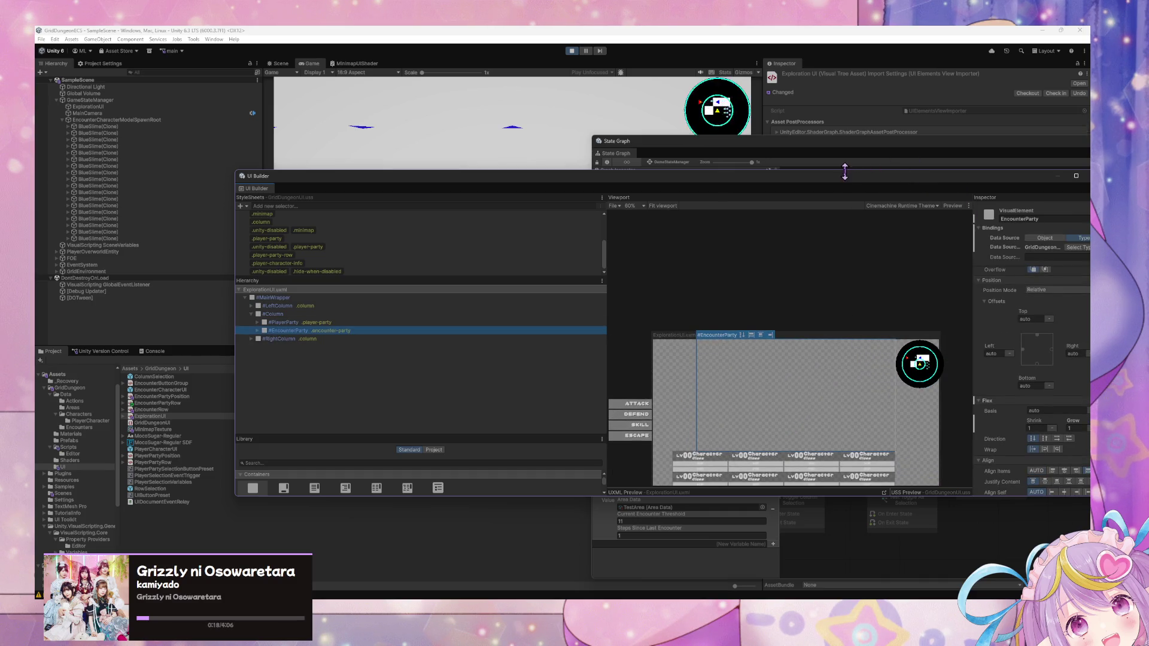
drag(844, 171, 599, 161)
scroll(780, 366, down, 3)
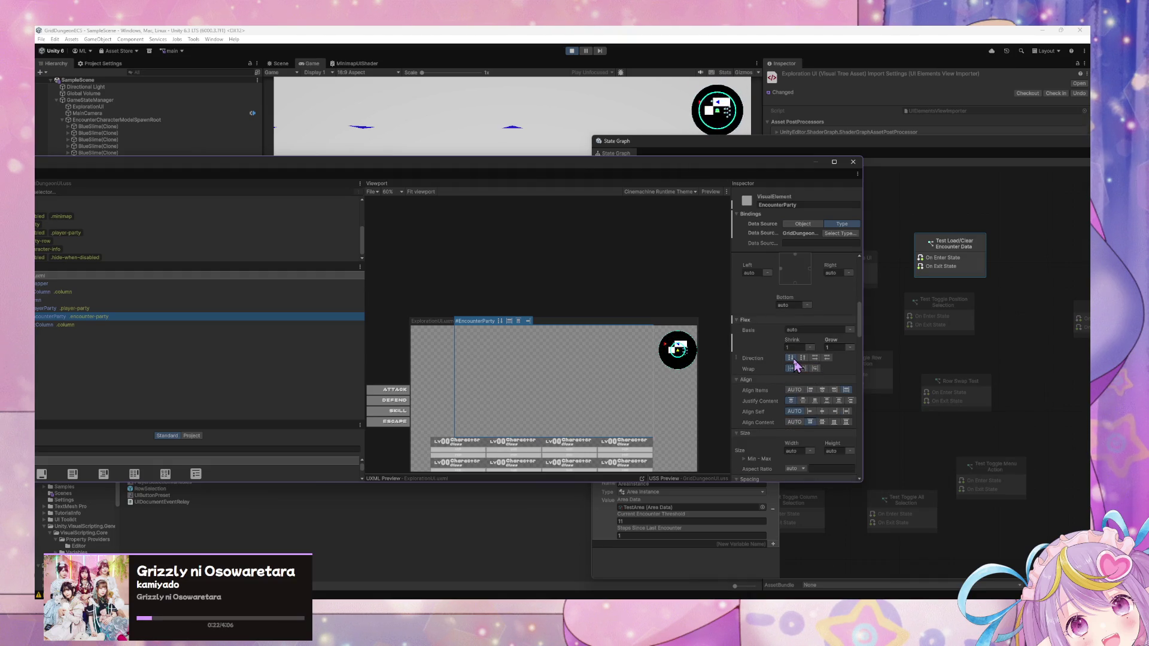
scroll(768, 337, down, 5)
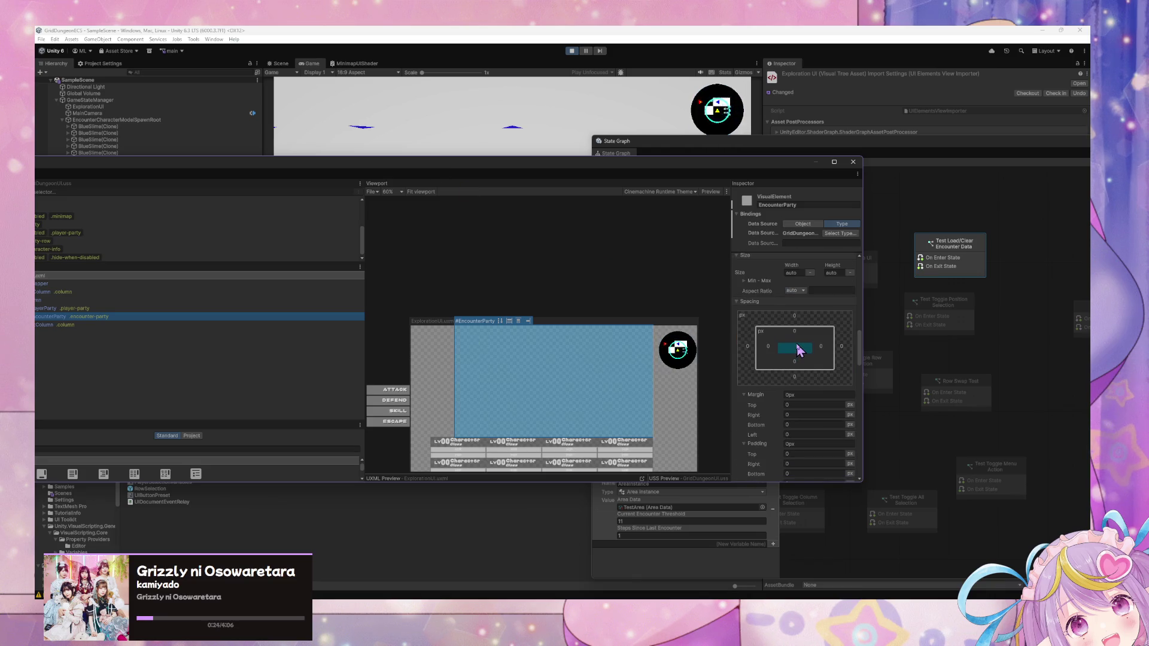
scroll(799, 352, down, 10)
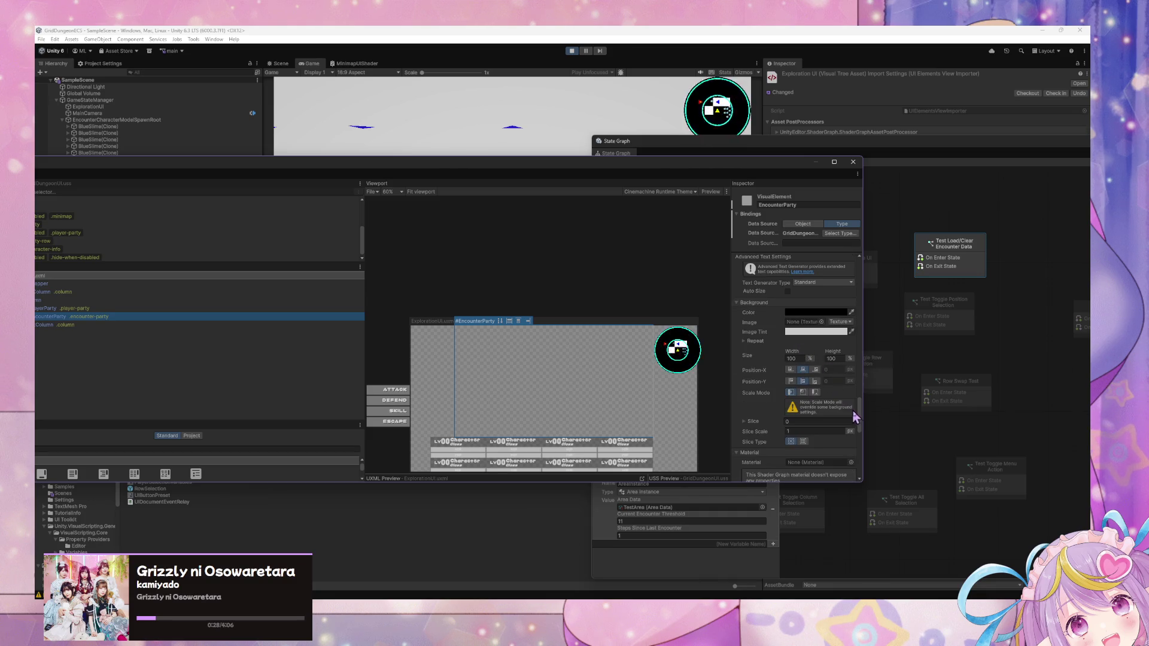
drag(861, 418, 876, 327)
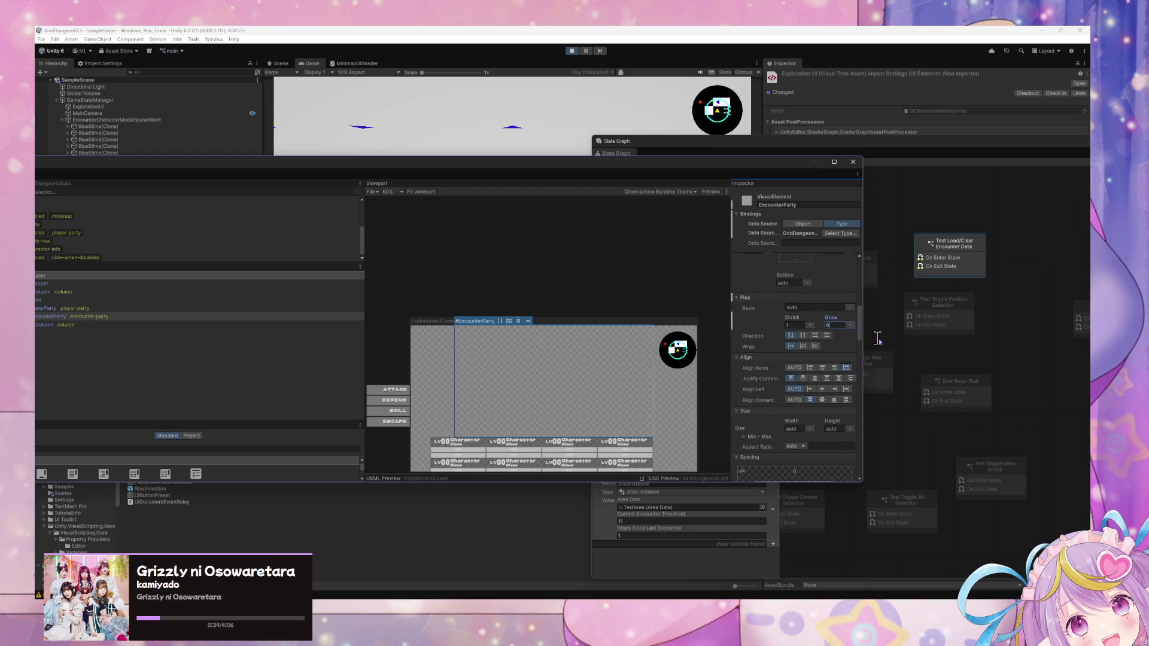
click(812, 317)
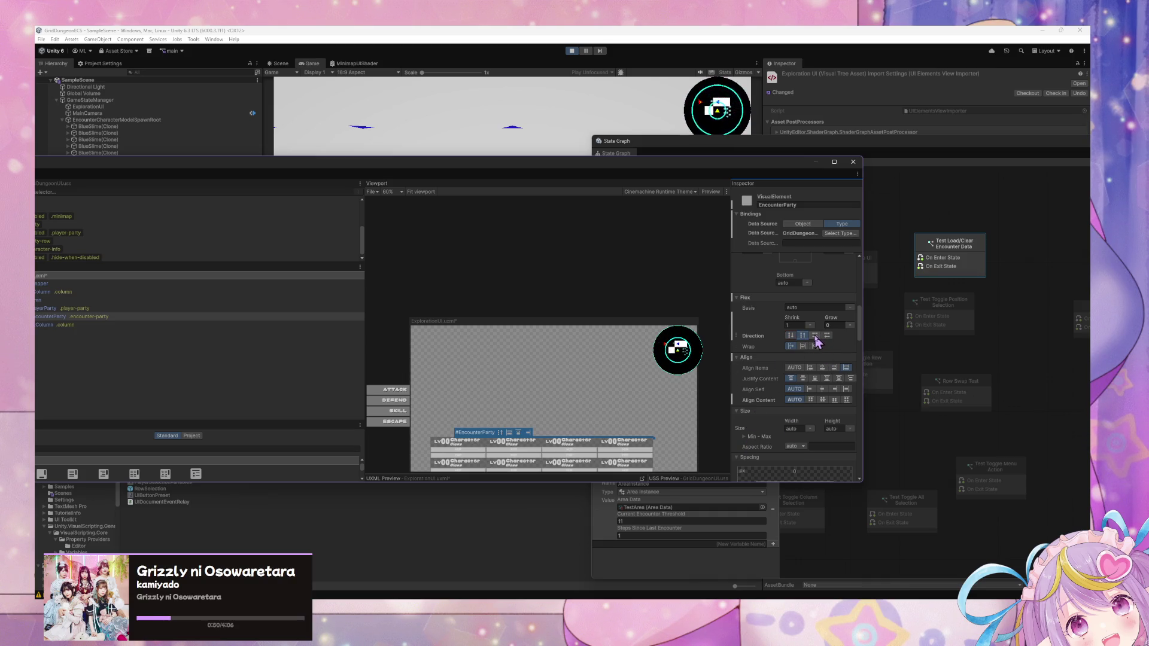
scroll(818, 372, up, 2)
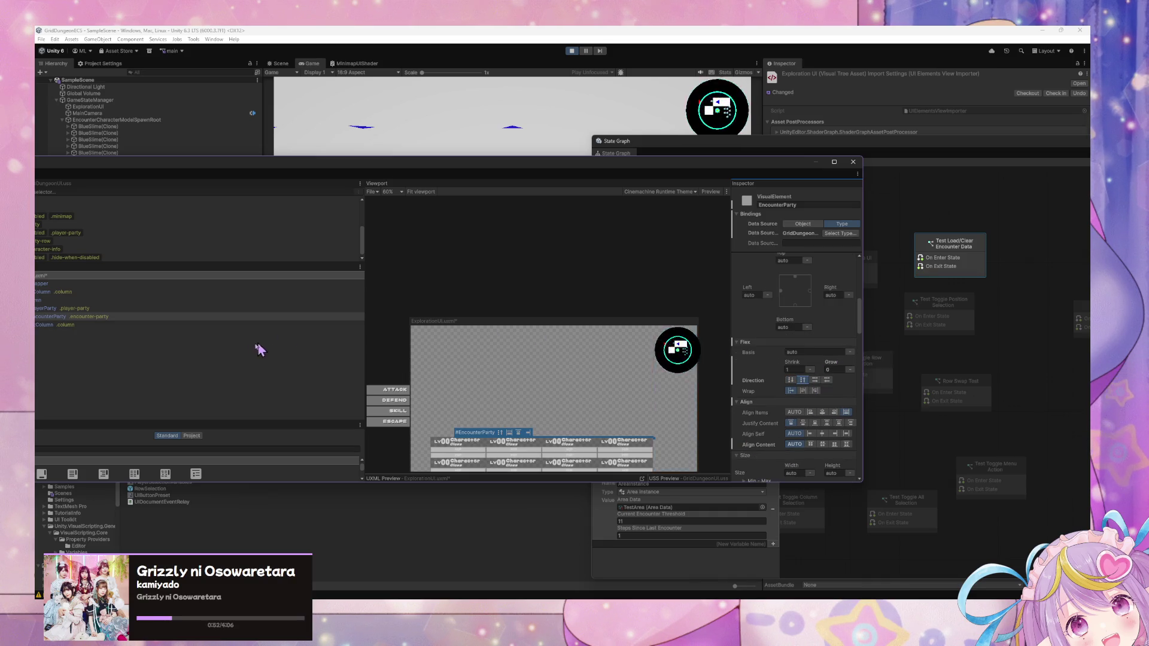
drag(309, 166, 461, 157)
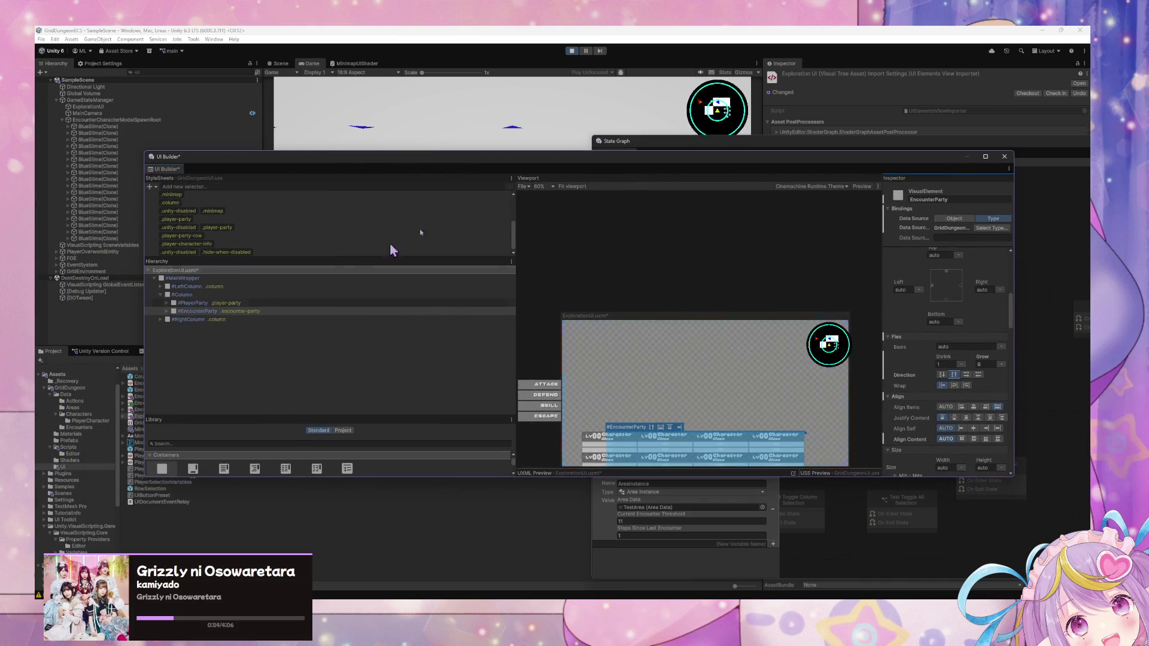
drag(739, 160, 571, 257)
Step: Force-enter Test Load/Clear Encounter Data to reload the Blue Slime entries in the Game view
right_click(970, 266)
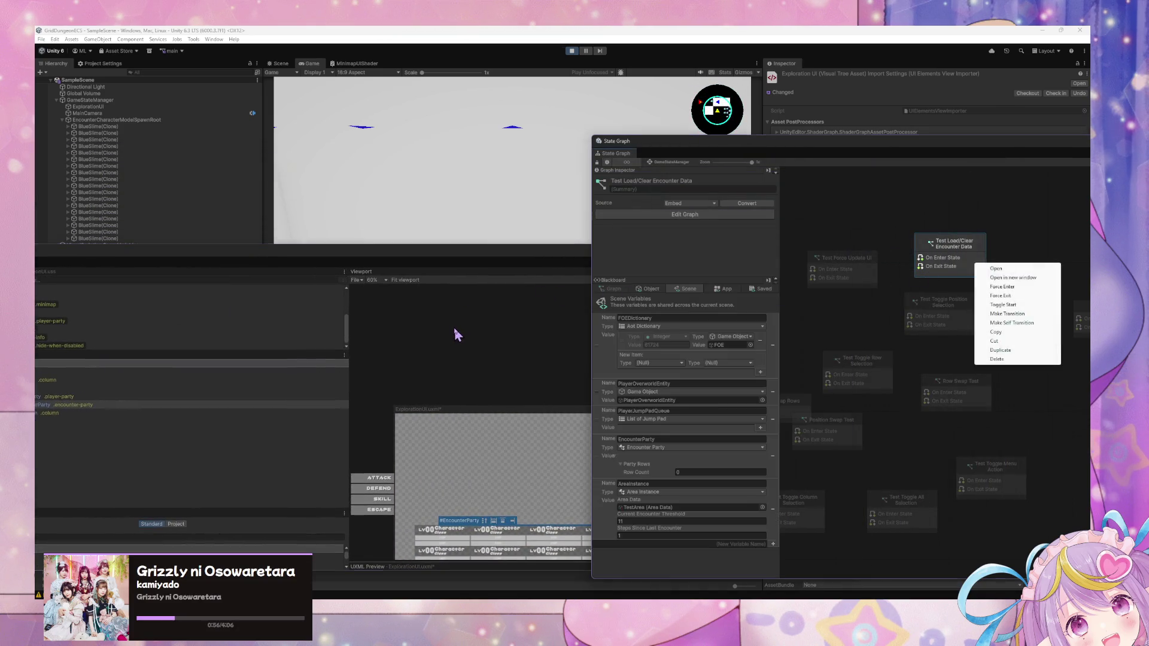
click(457, 333)
right_click(942, 265)
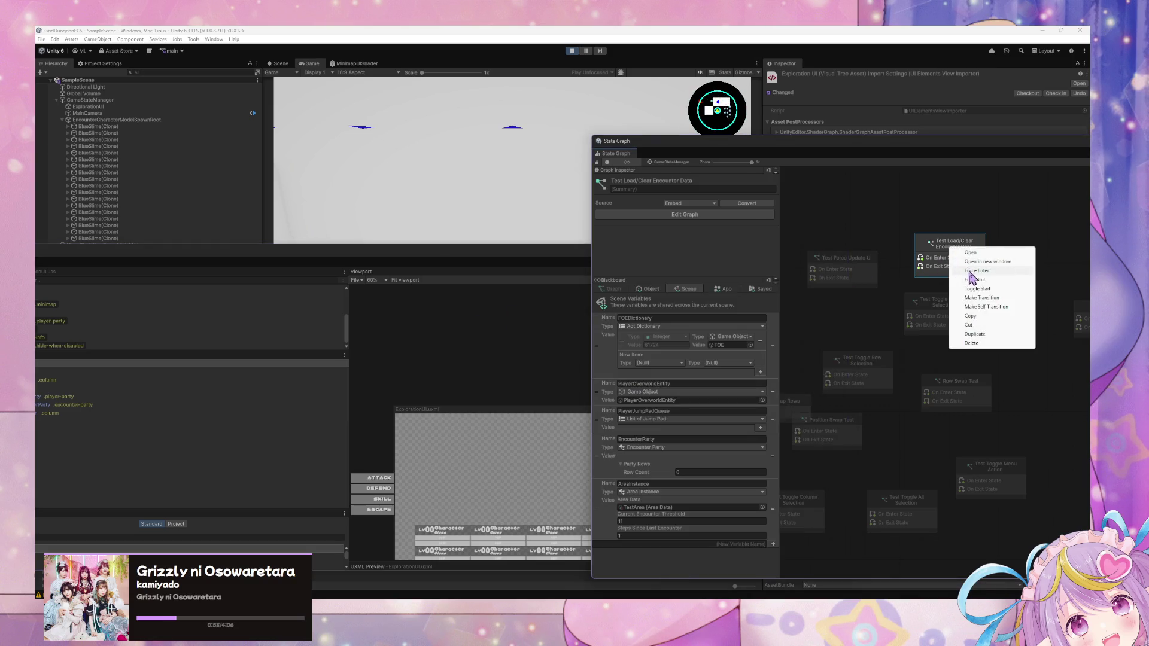
click(993, 253)
mouse_move(421, 261)
mouse_down()
mouse_move(654, 218)
mouse_move(730, 277)
mouse_move(634, 226)
mouse_move(628, 196)
mouse_move(503, 174)
mouse_move(671, 269)
mouse_move(636, 205)
mouse_move(579, 174)
mouse_move(603, 304)
mouse_move(656, 315)
mouse_move(769, 224)
mouse_move(611, 182)
mouse_up()
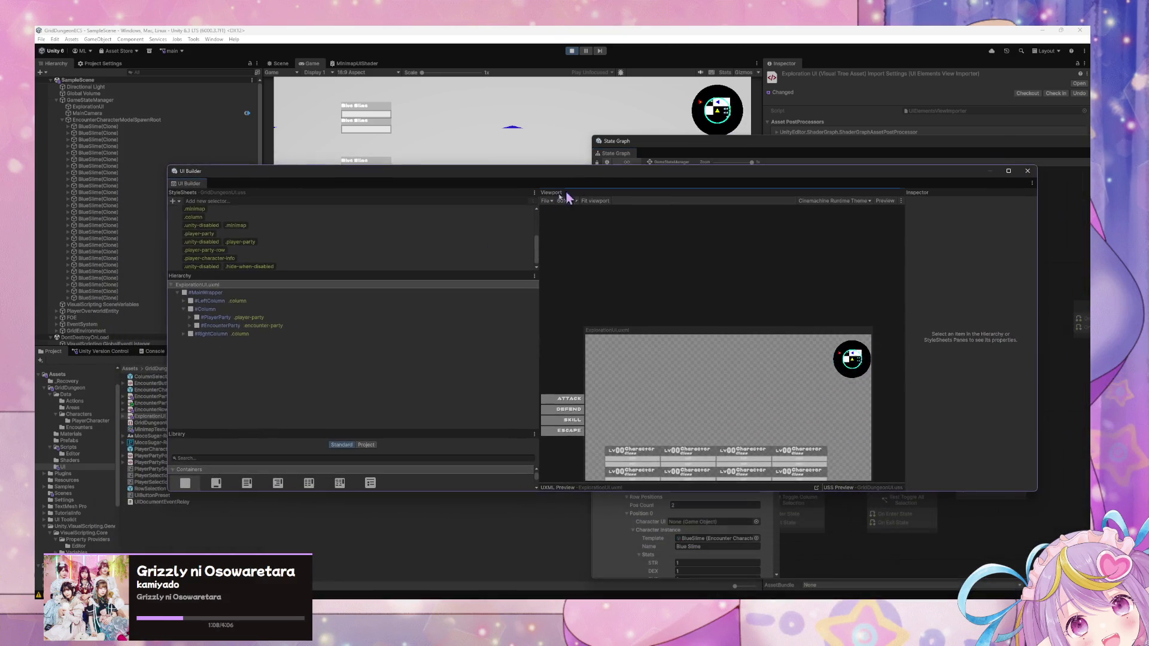
drag(360, 170, 576, 191)
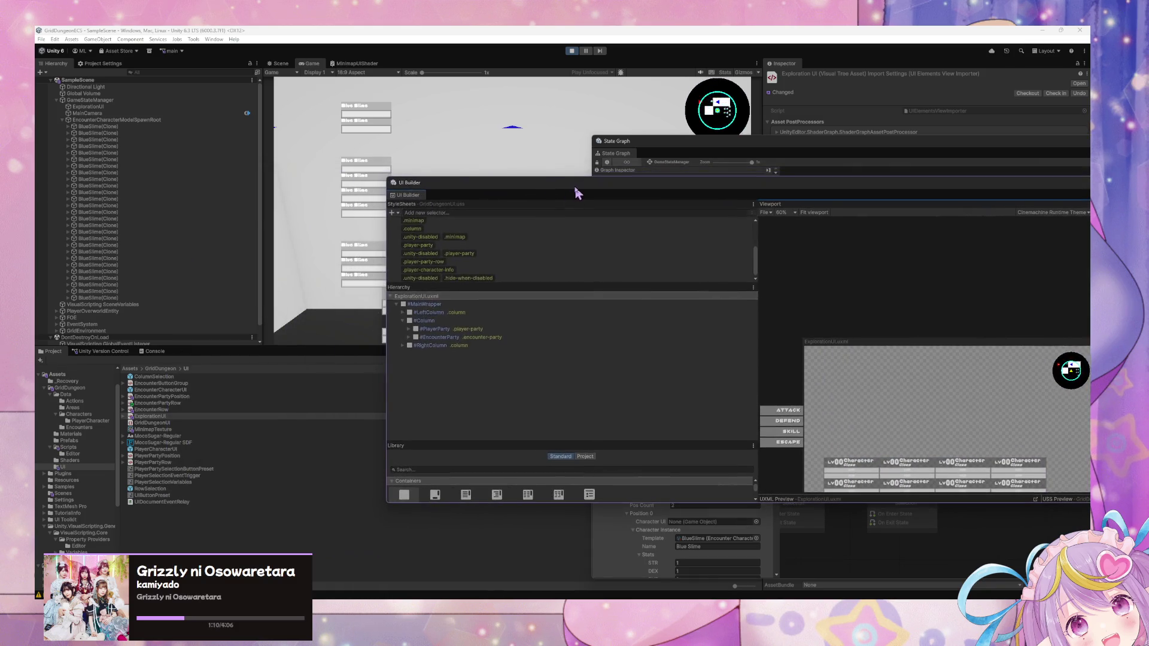
Step: Open EncounterPartyRow.uxml, set its root Width to 100 % and save
double_click(157, 404)
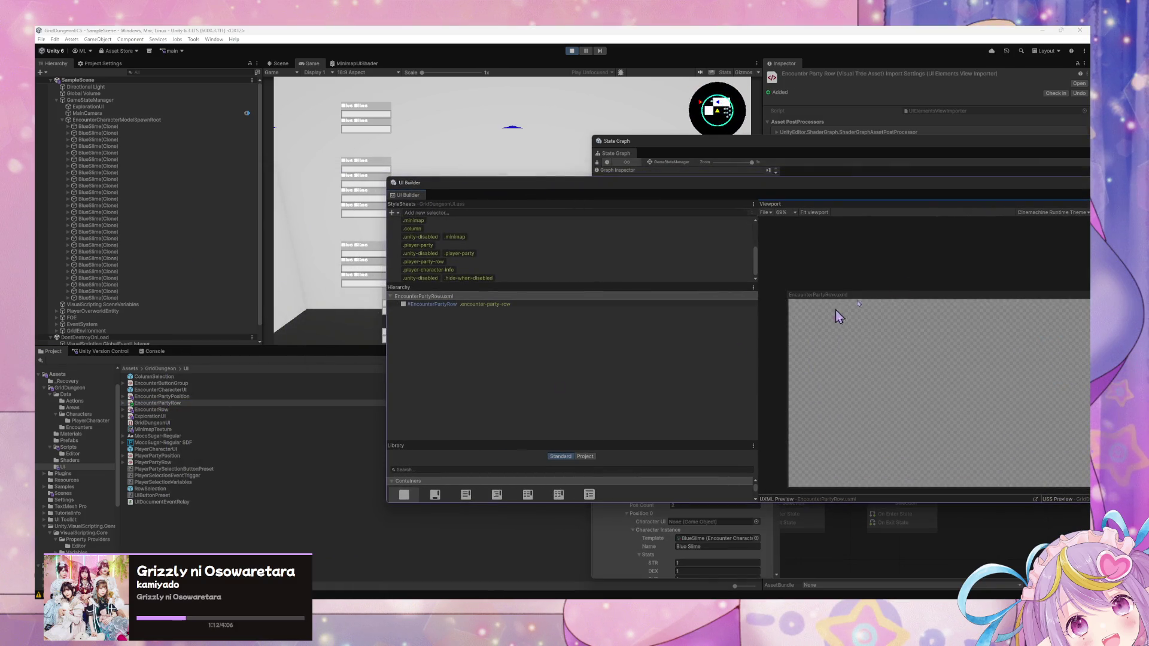
drag(784, 193, 465, 179)
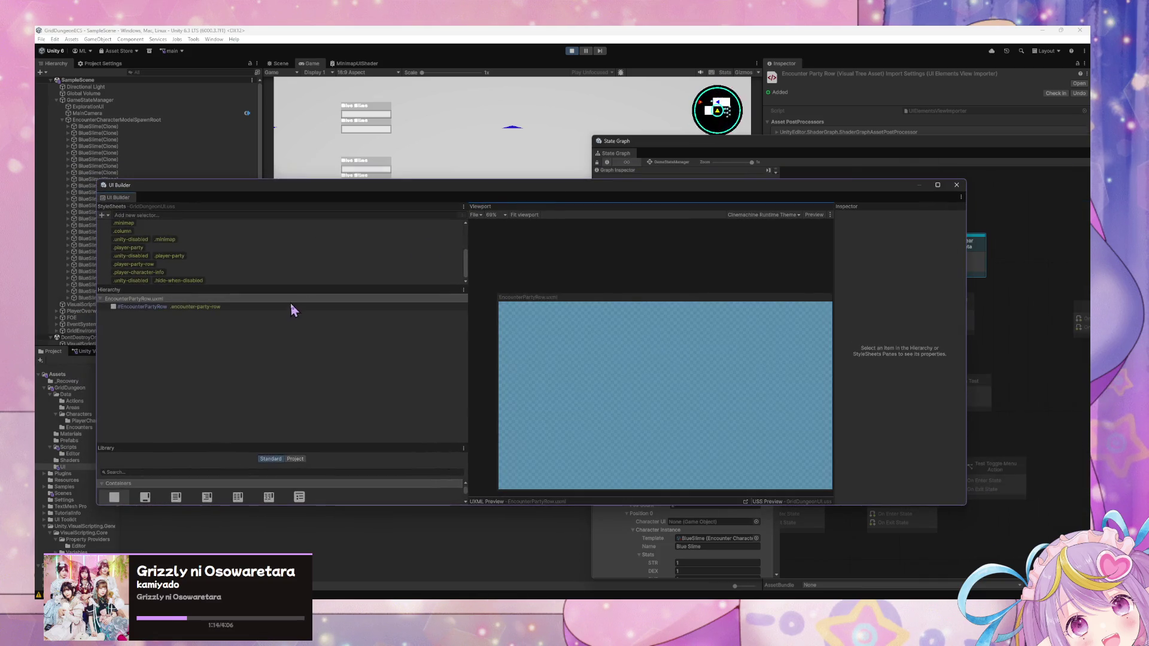
click(293, 307)
scroll(928, 396, down, 2)
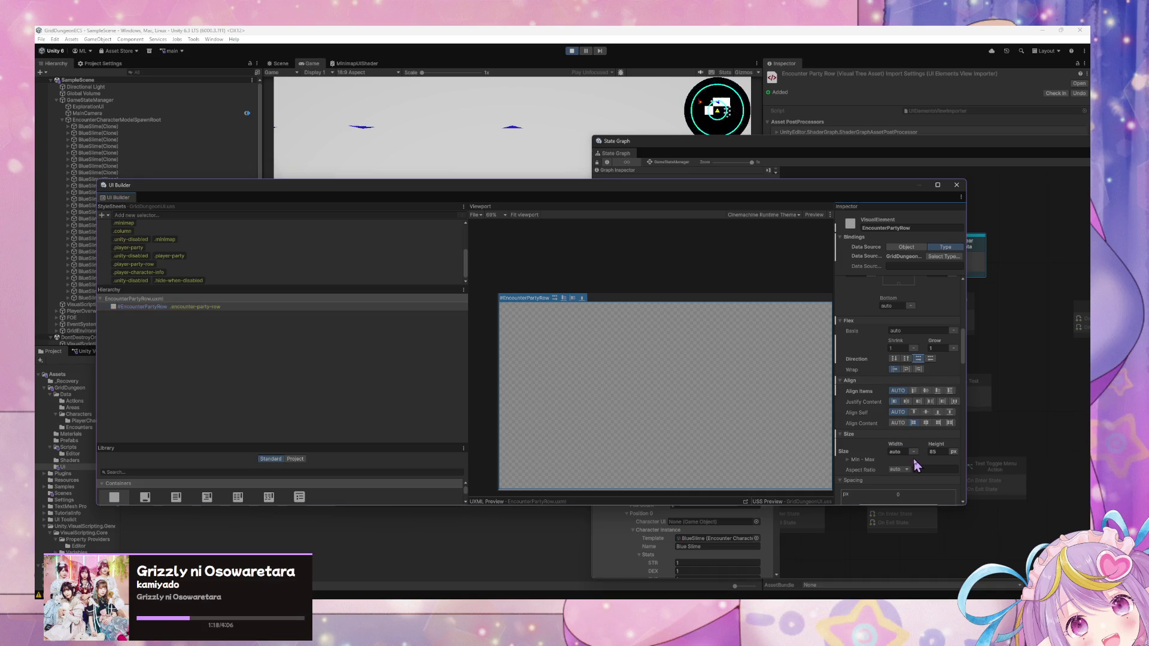
click(913, 453)
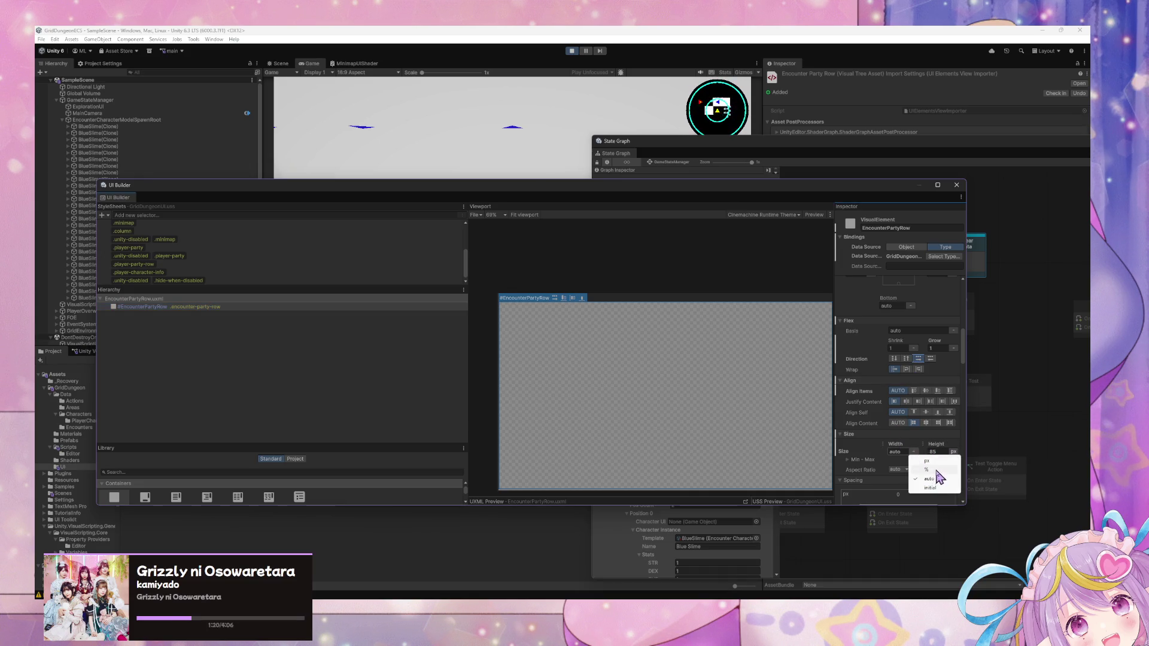
click(934, 469)
text(1)
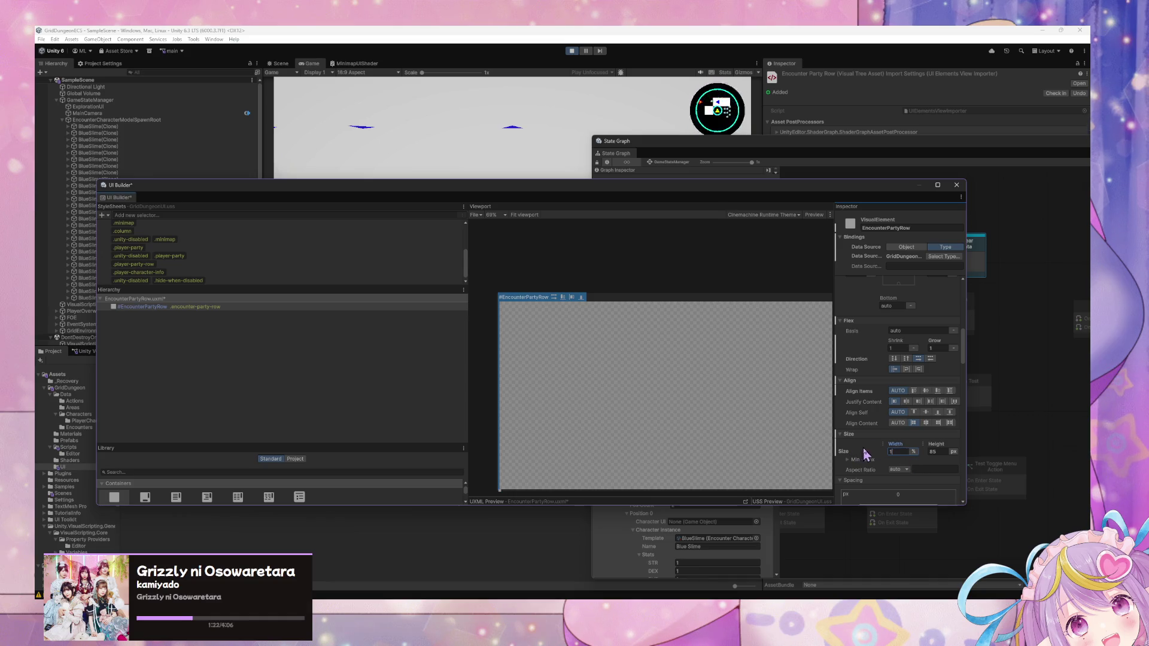
text(00)
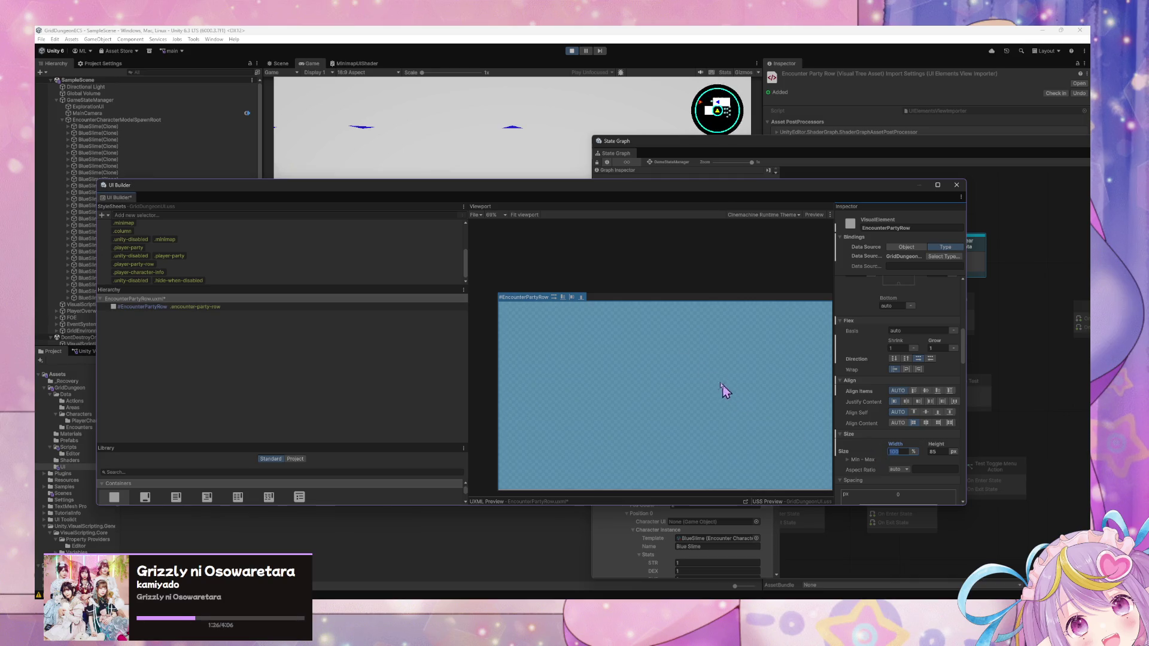
key(ctrl+s)
Step: Set the EncounterPartyRow element's Flex Direction to column and Height to auto
click(569, 307)
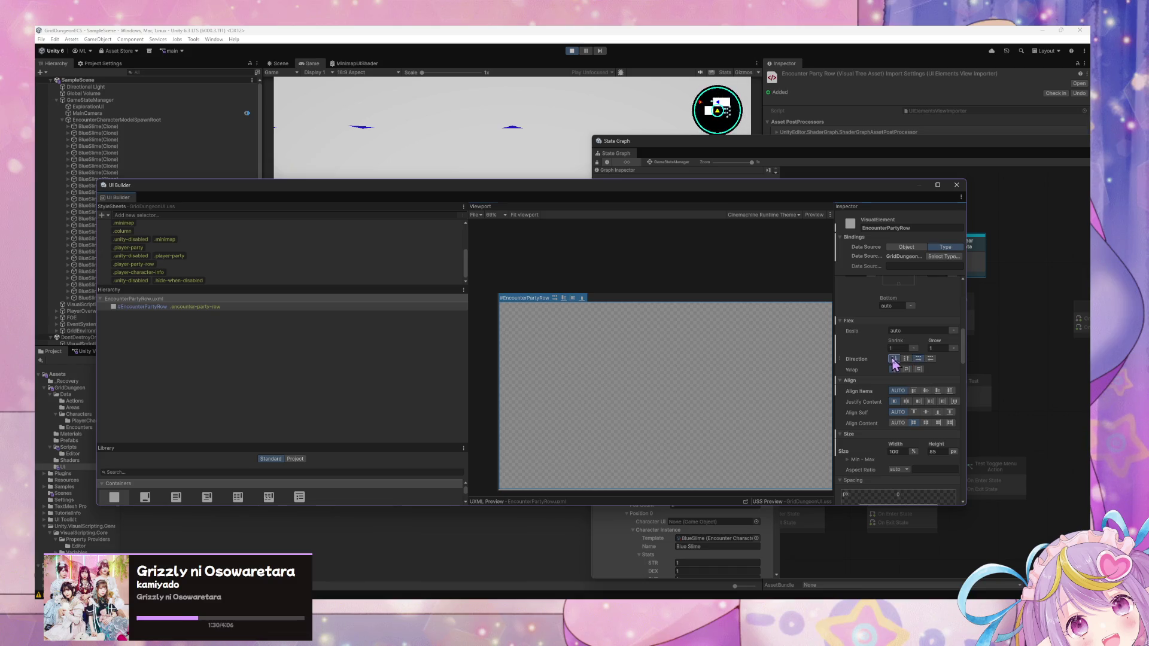
click(917, 359)
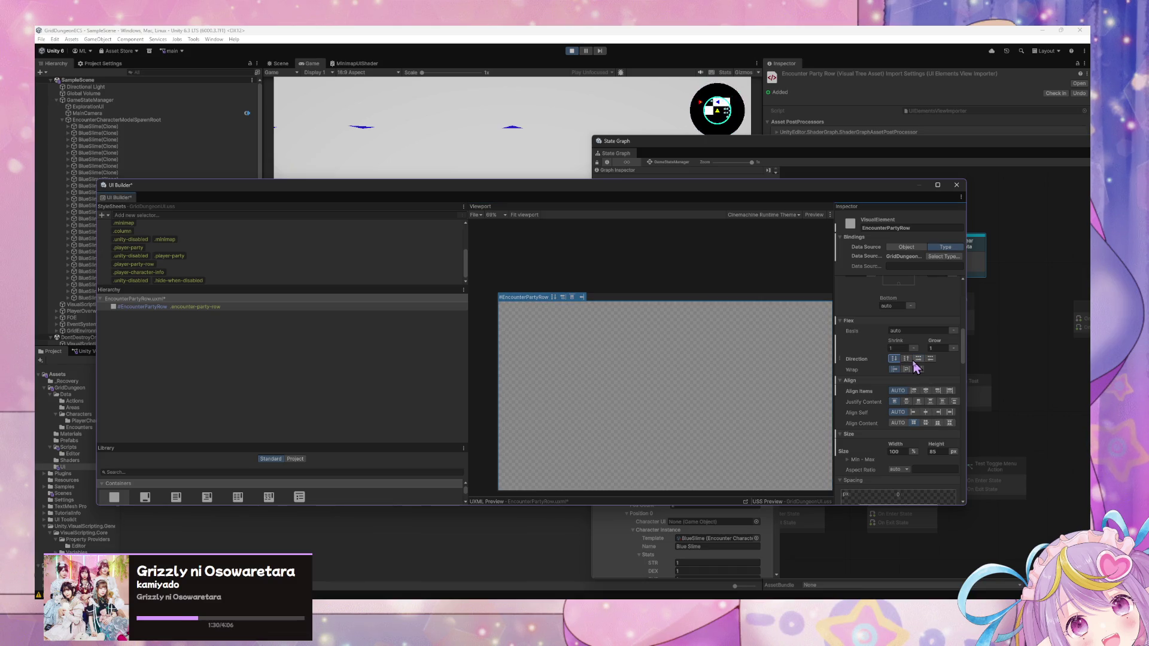
click(951, 453)
click(975, 478)
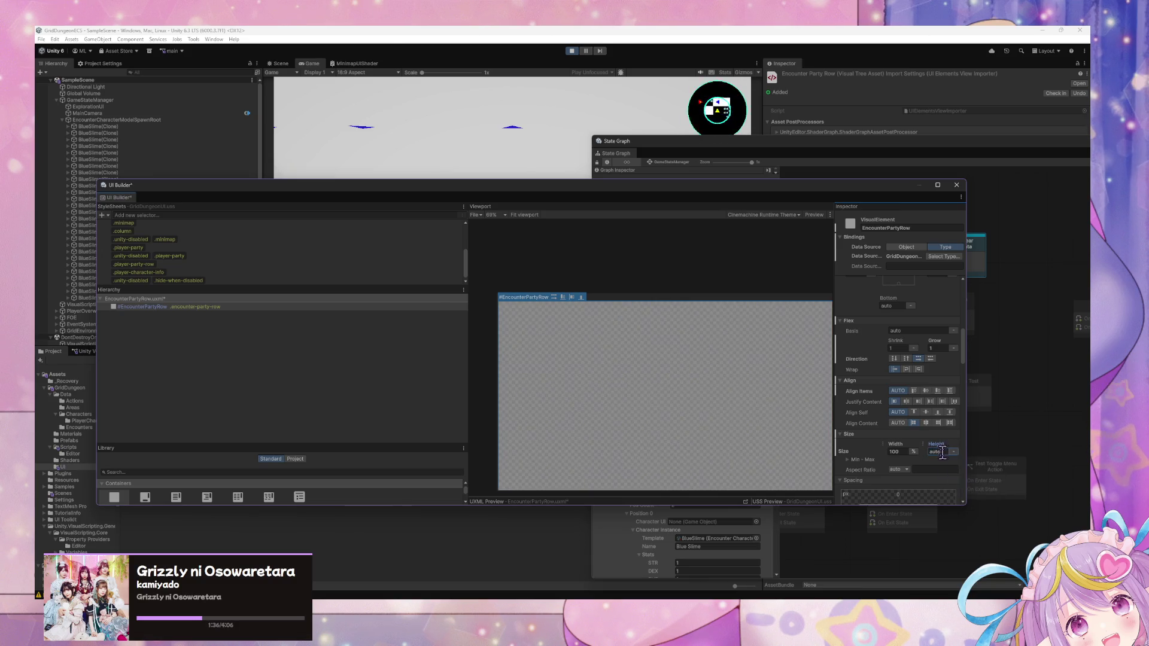
click(1025, 366)
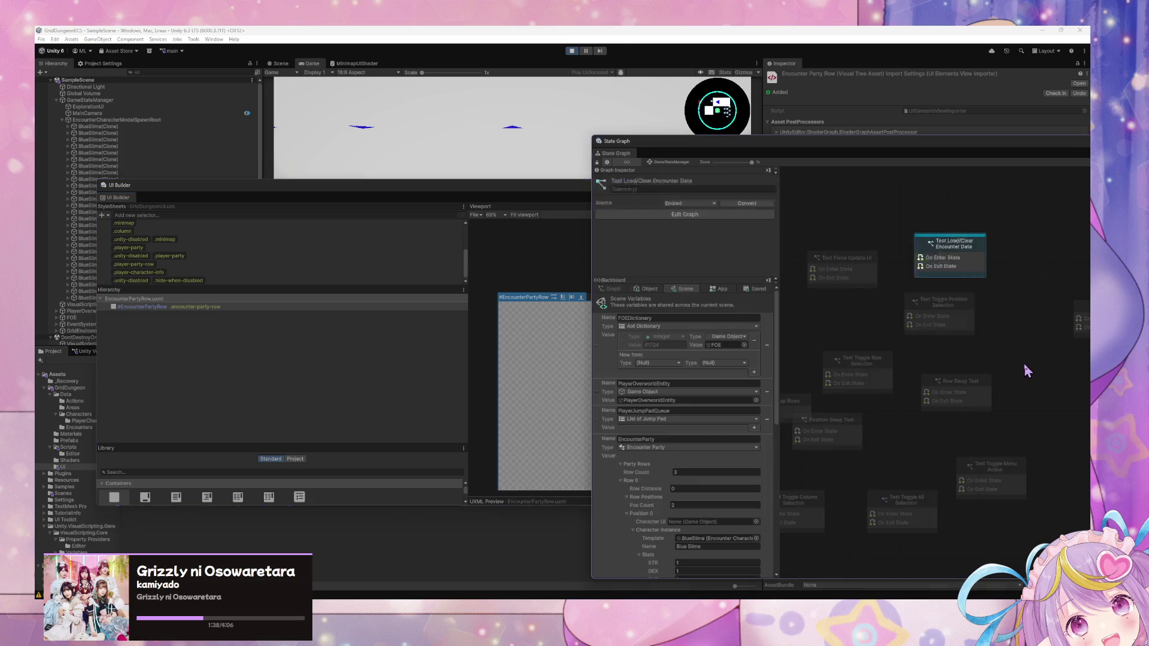
Step: Force-enter Test Load/Clear Encounter Data to reload the three party rows
right_click(965, 261)
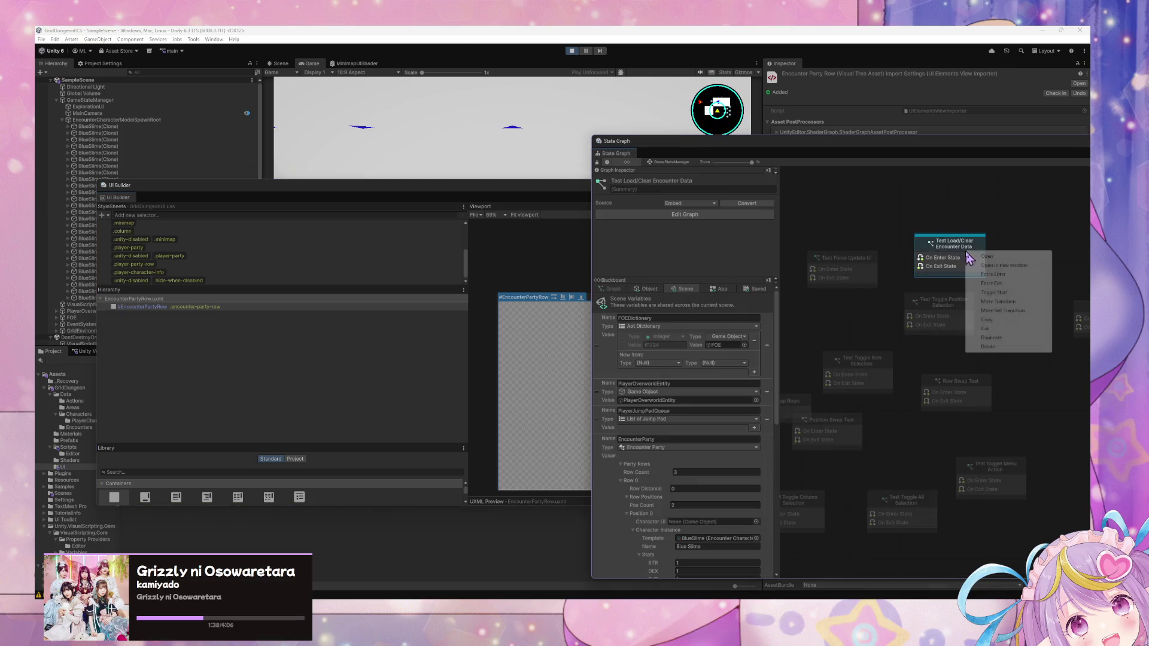
click(989, 277)
mouse_move(507, 200)
mouse_down()
mouse_move(605, 313)
mouse_move(629, 374)
mouse_move(486, 142)
mouse_up()
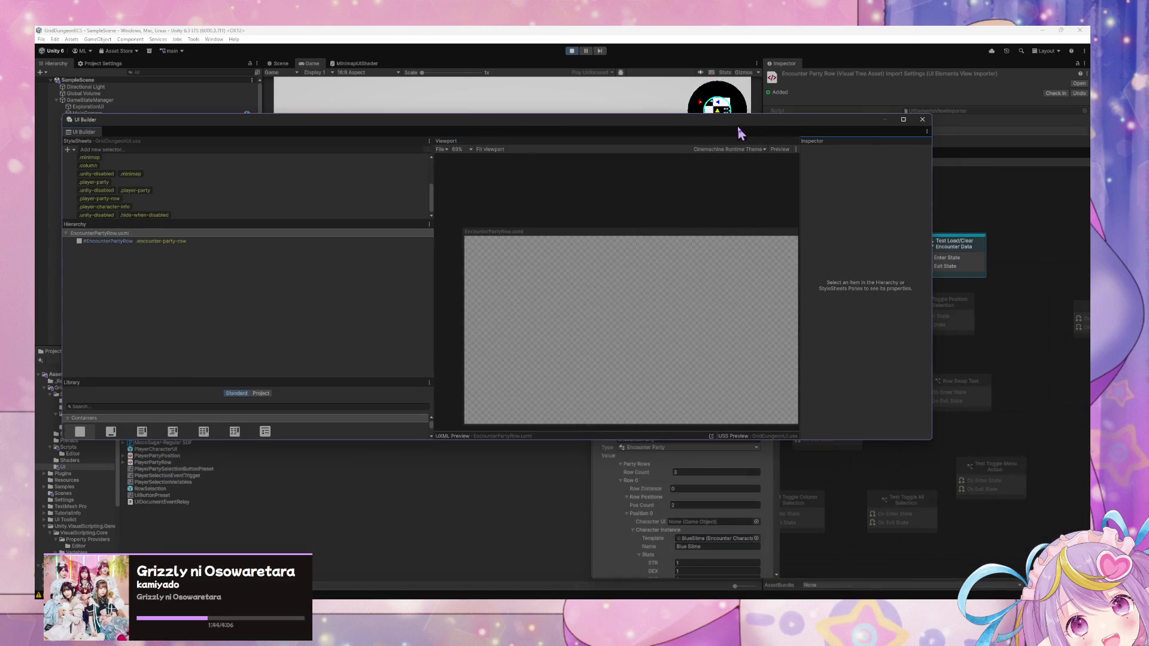
drag(741, 123, 879, 344)
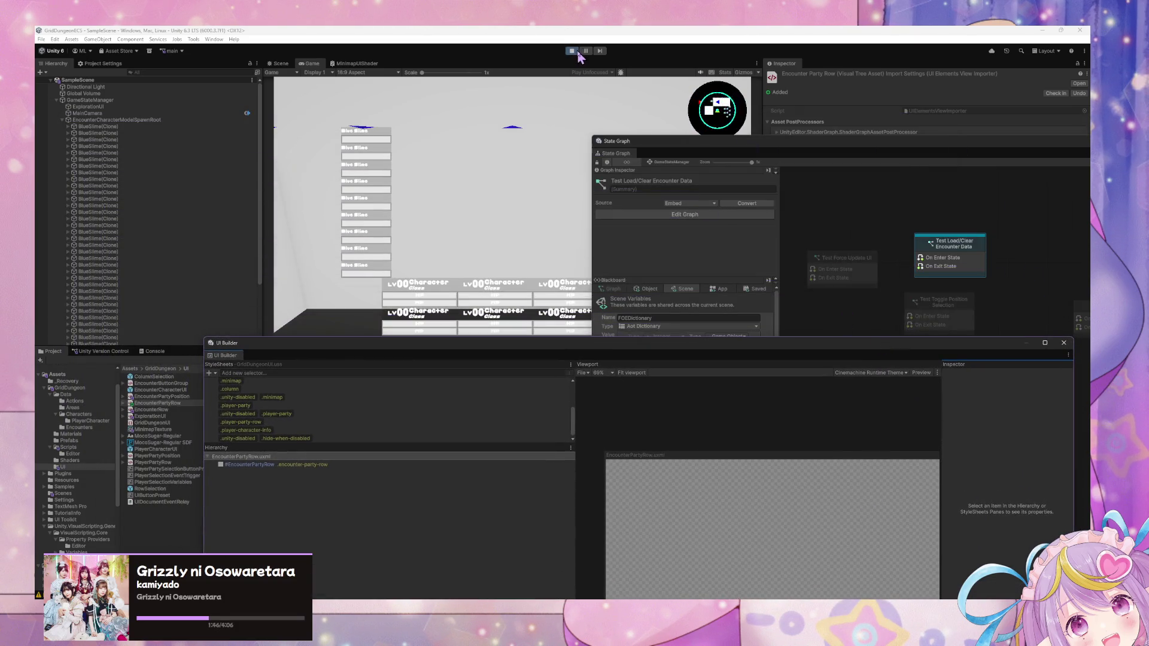
Step: Delete all leftover BlueSlime(Clone) objects from the Hierarchy
click(188, 150)
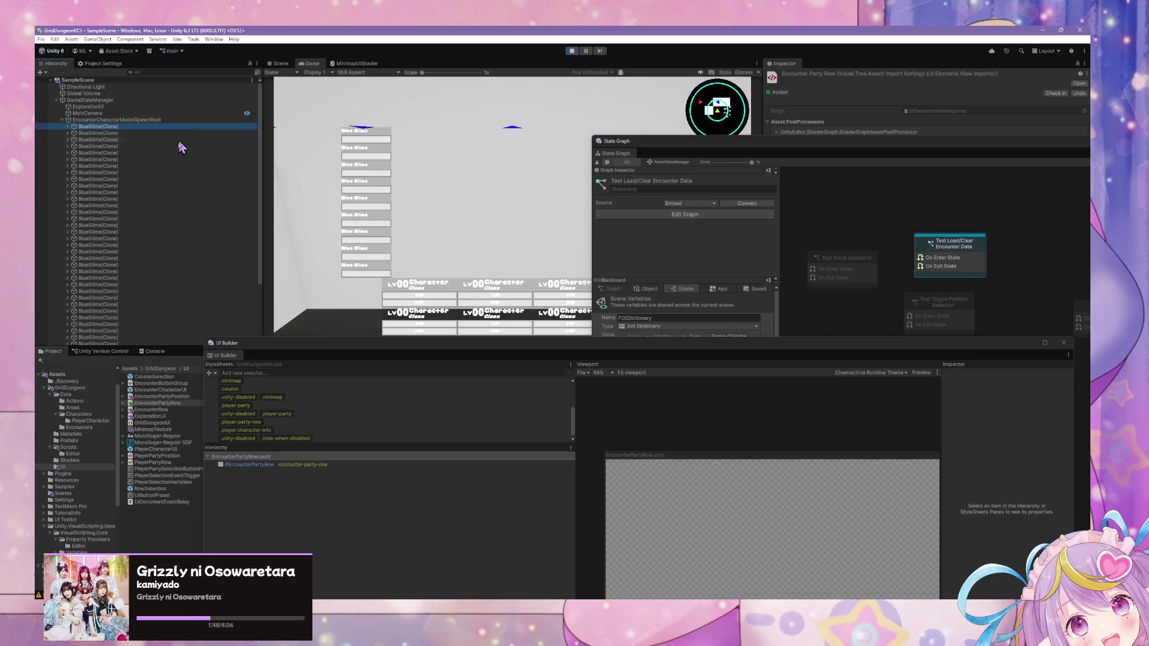
scroll(186, 215, down, 5)
shift+click(142, 283)
key(Delete)
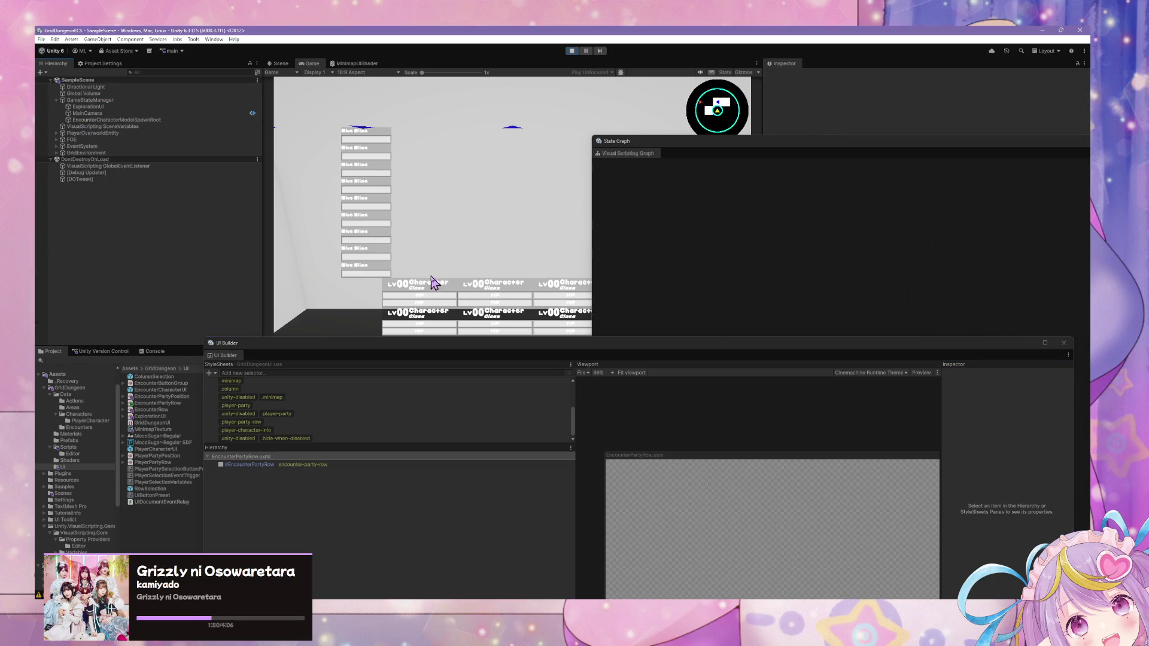
Step: Select the EncounterPartyRow root and arrange UI Builder to reveal its property inspector
mouse_move(654, 361)
mouse_down()
mouse_move(666, 170)
mouse_move(708, 235)
mouse_up()
click(290, 338)
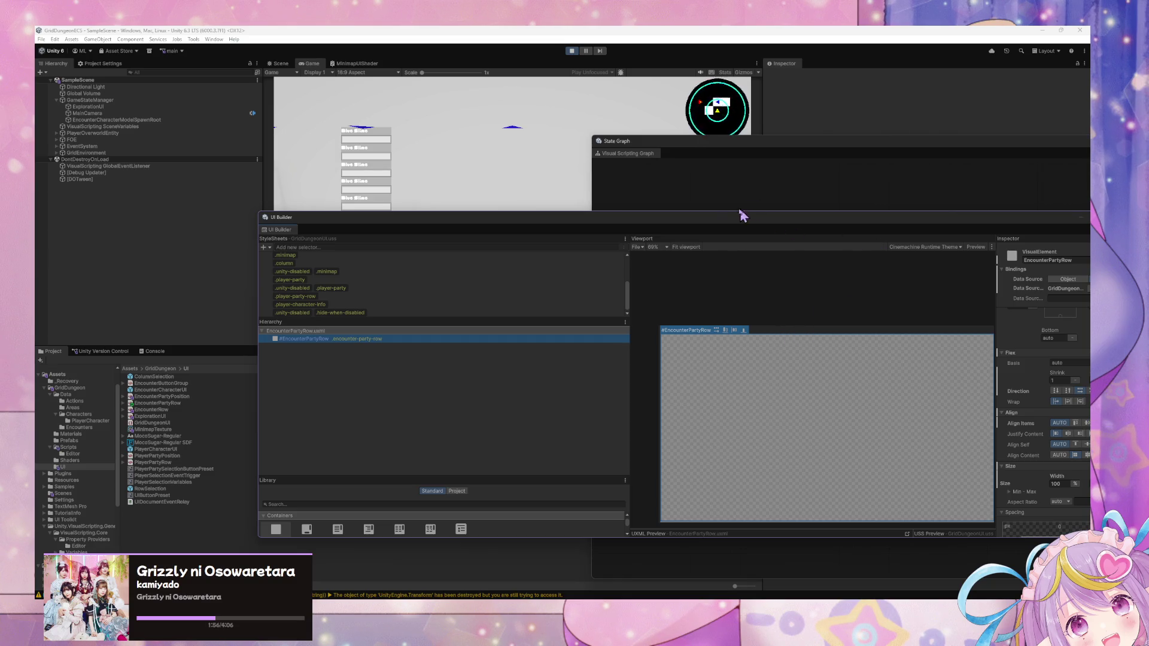
mouse_move(651, 223)
mouse_down()
mouse_move(612, 225)
mouse_move(804, 262)
mouse_up()
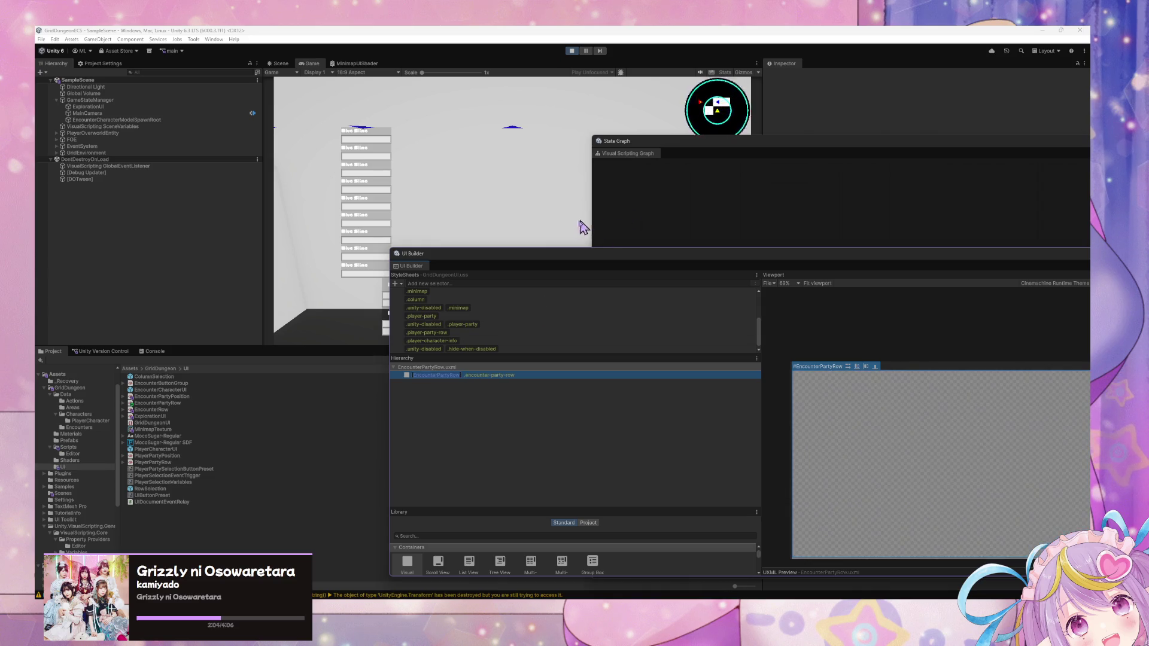
drag(536, 261, 413, 187)
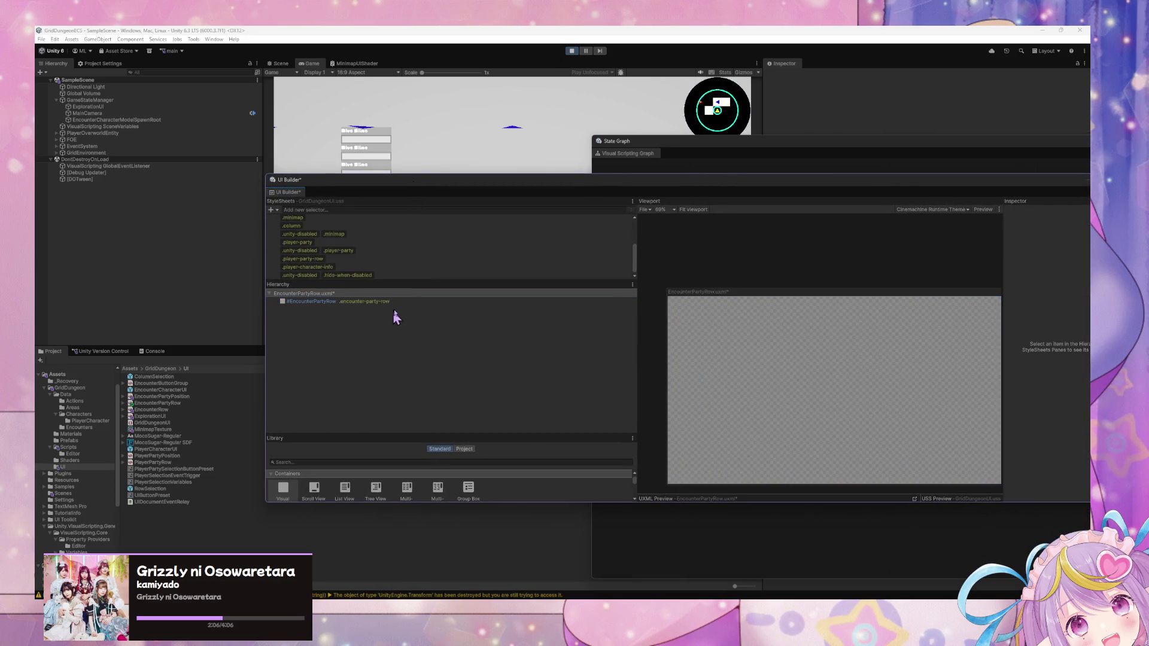
mouse_move(450, 192)
mouse_down()
mouse_move(646, 264)
mouse_move(484, 226)
mouse_up()
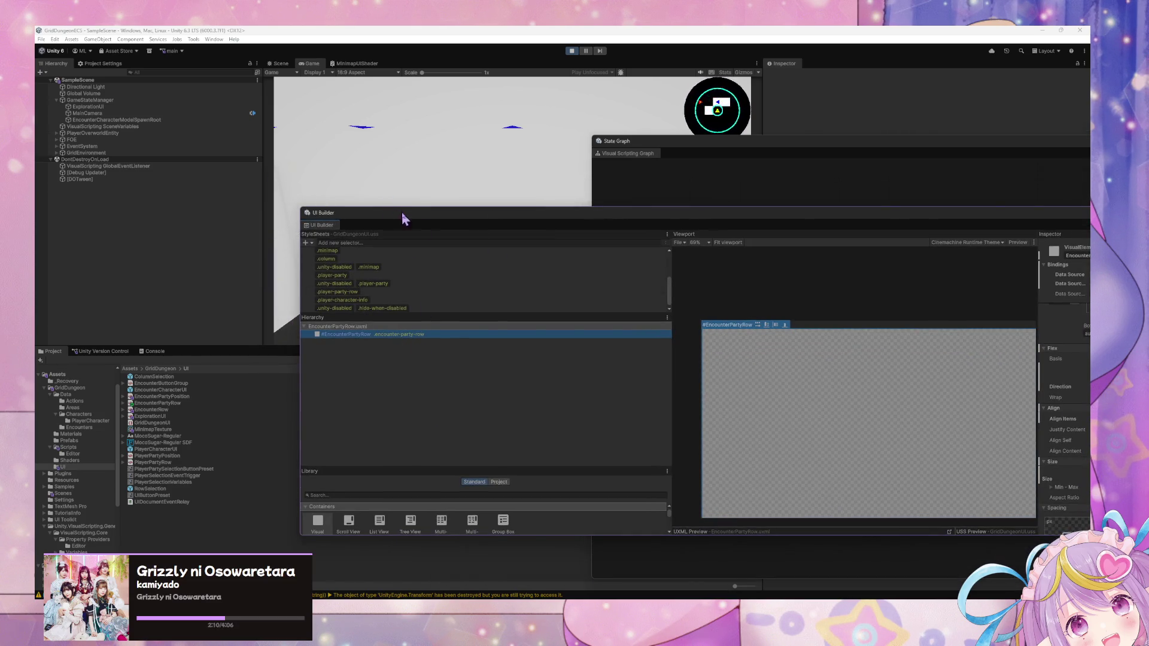
Step: Switch the Library to the Project tab and expand Assets > GridDungeon > UI
click(500, 483)
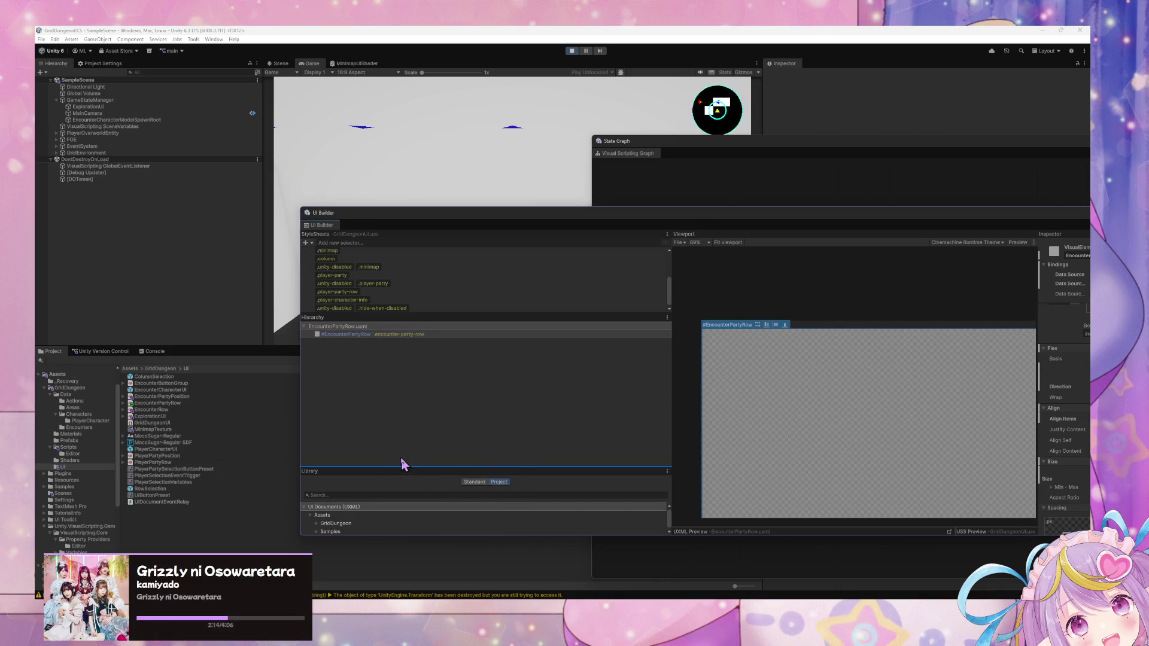
click(317, 523)
scroll(667, 523, down, 1)
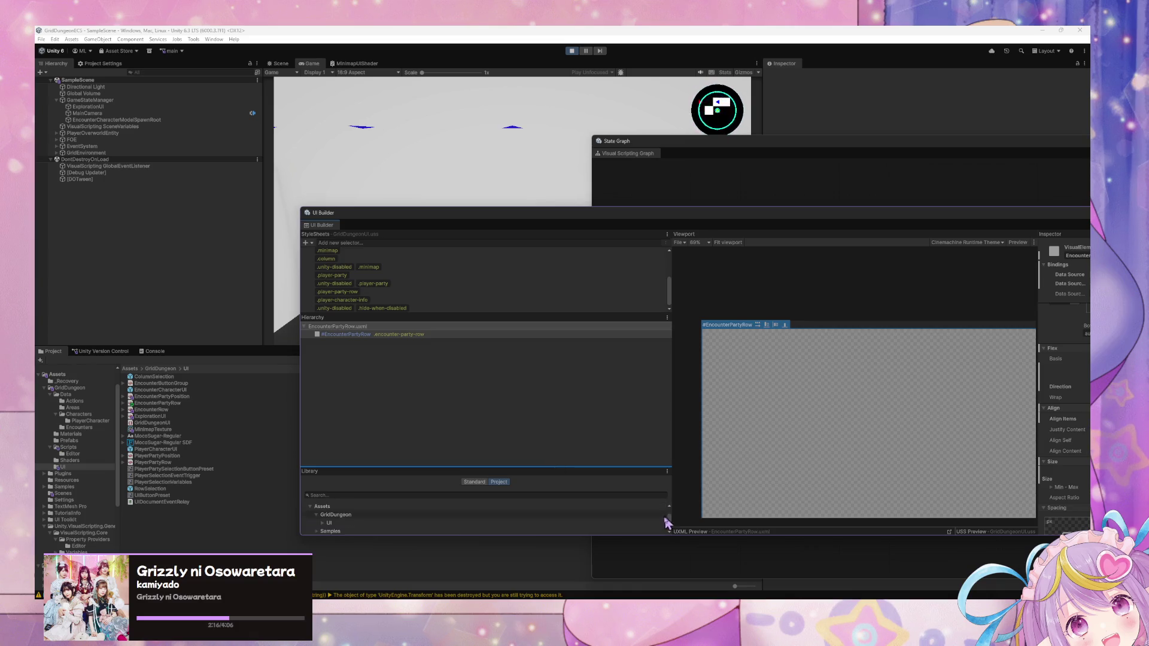
double_click(654, 537)
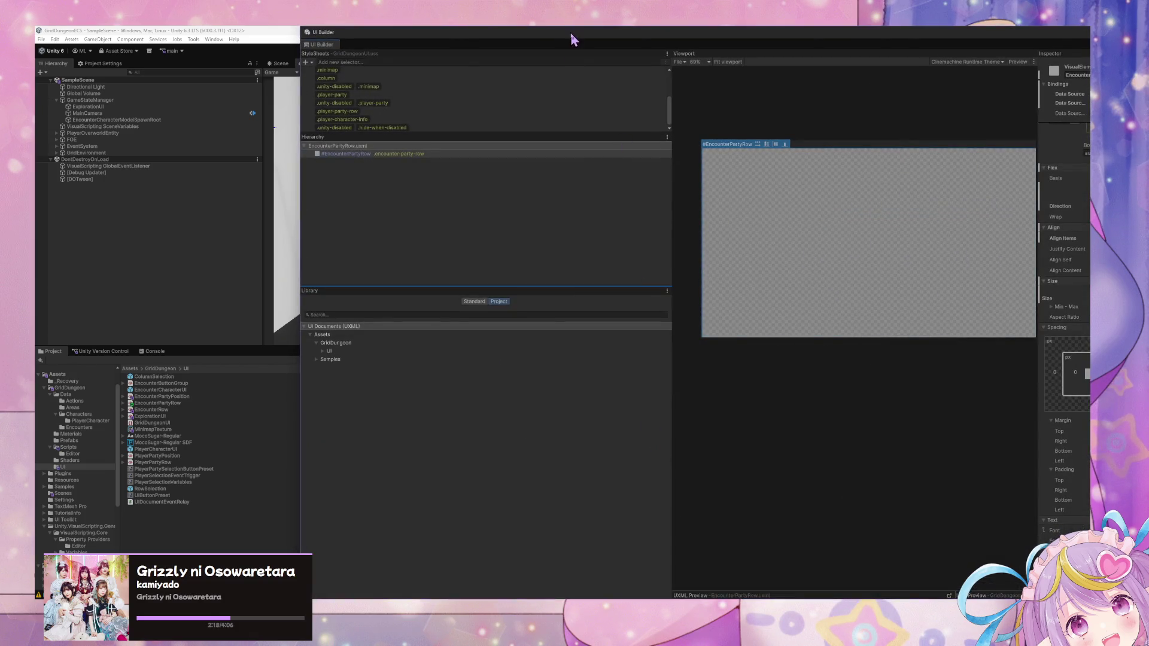
drag(570, 34, 566, 76)
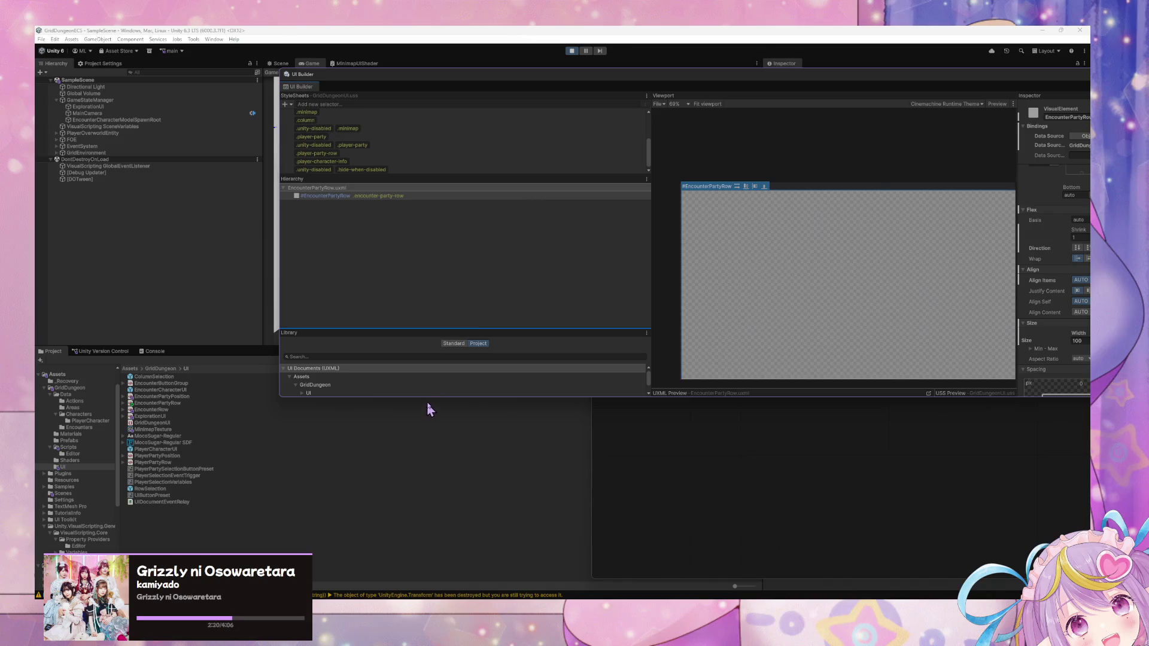
drag(428, 397, 419, 502)
click(302, 394)
click(302, 394)
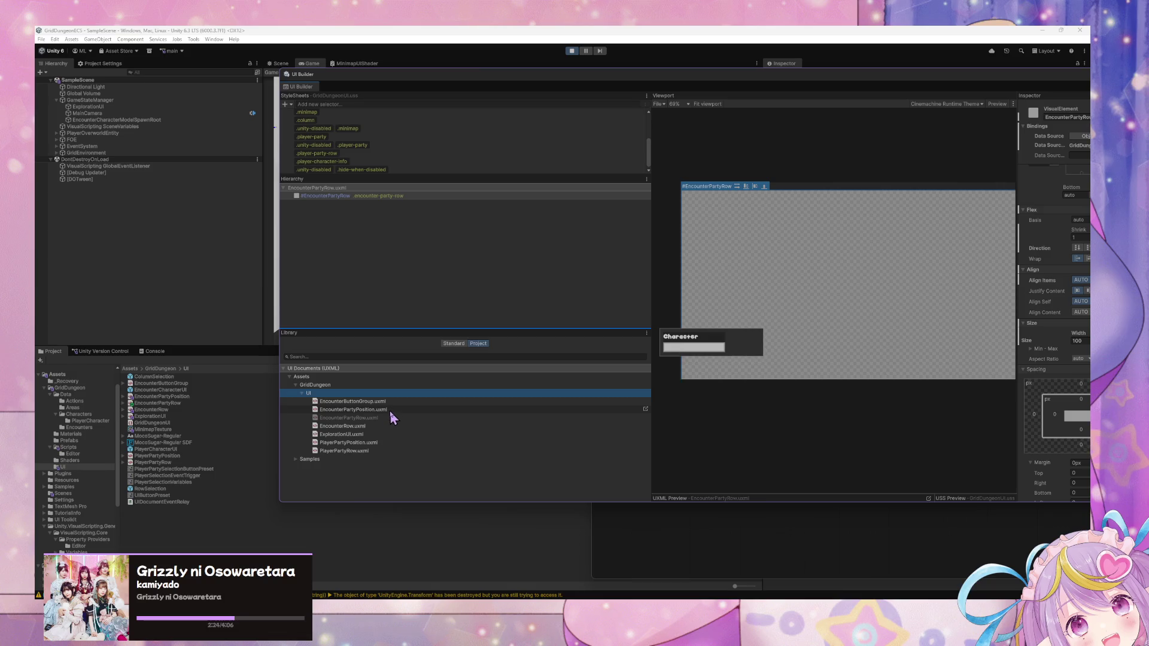
Step: Nest two EncounterPartyPosition.uxml instances in #EncounterPartyRow, then select the ExplorationUI object
mouse_move(386, 411)
mouse_down()
mouse_move(354, 267)
mouse_move(371, 211)
mouse_move(347, 284)
mouse_up()
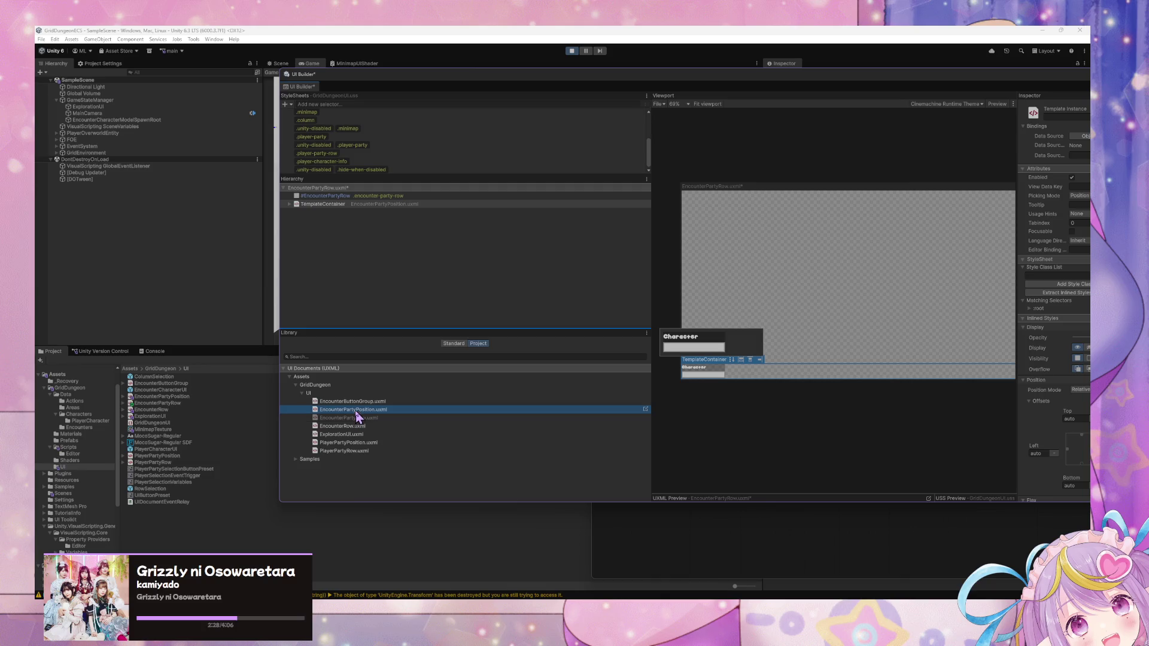
mouse_move(351, 413)
mouse_down()
mouse_move(379, 217)
mouse_move(313, 214)
mouse_move(354, 212)
mouse_up()
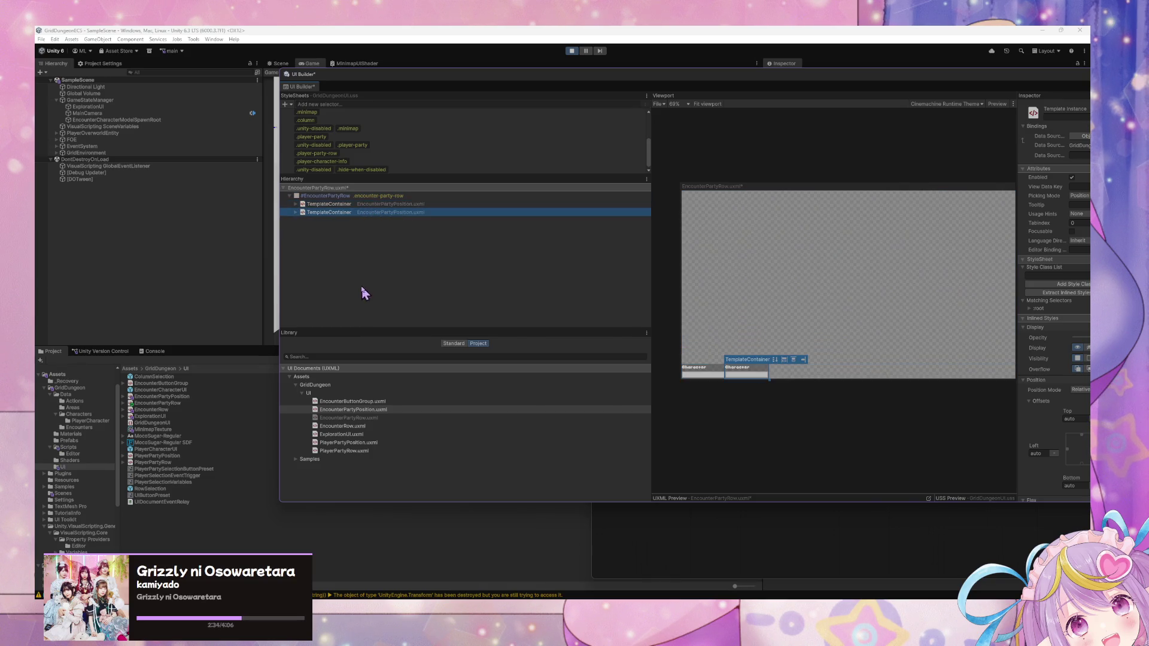
mouse_move(444, 74)
mouse_down()
mouse_move(754, 143)
mouse_move(583, 143)
mouse_up()
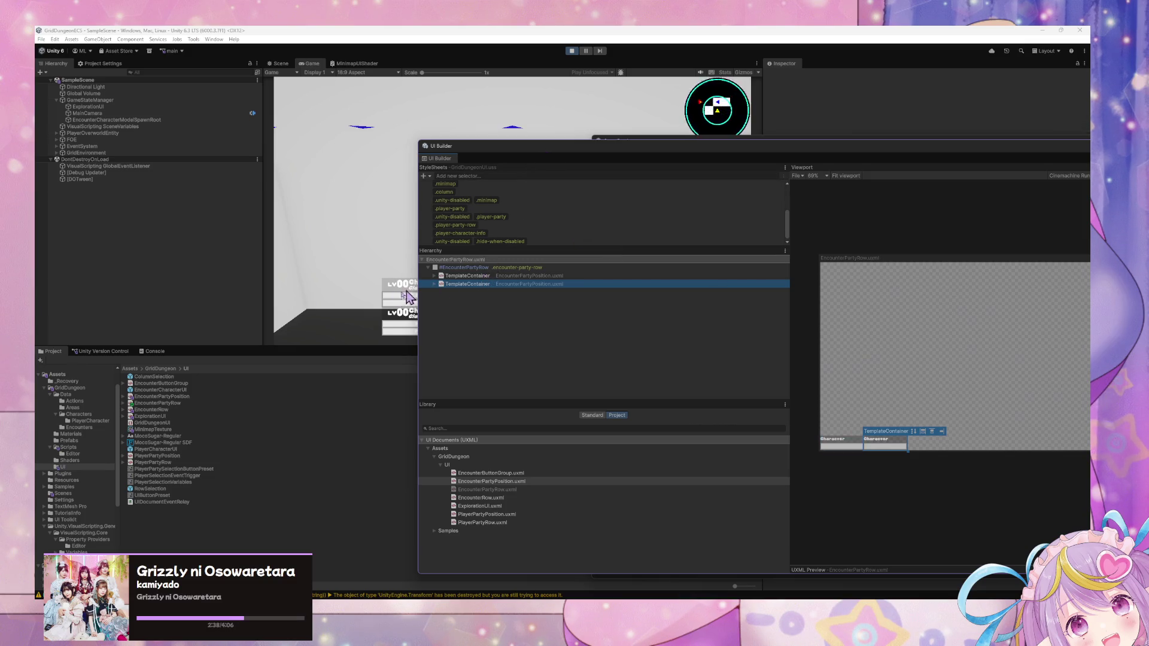
click(90, 107)
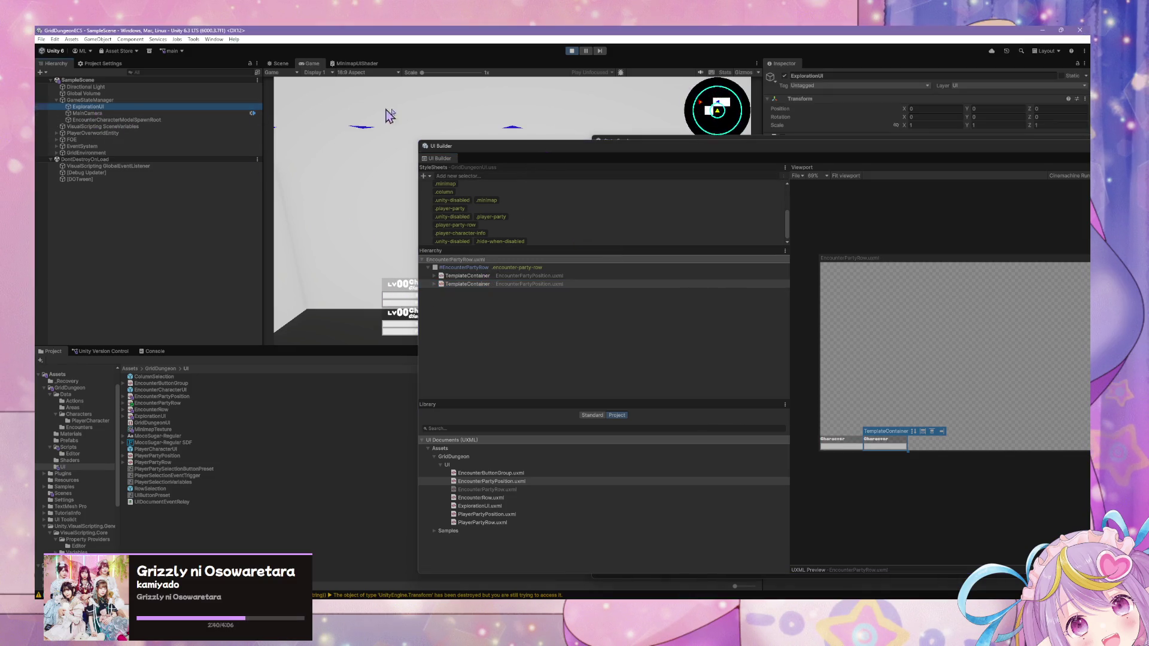
Step: Open ExplorationUI.uxml in the UI Builder from its Source Asset
drag(695, 137, 397, 263)
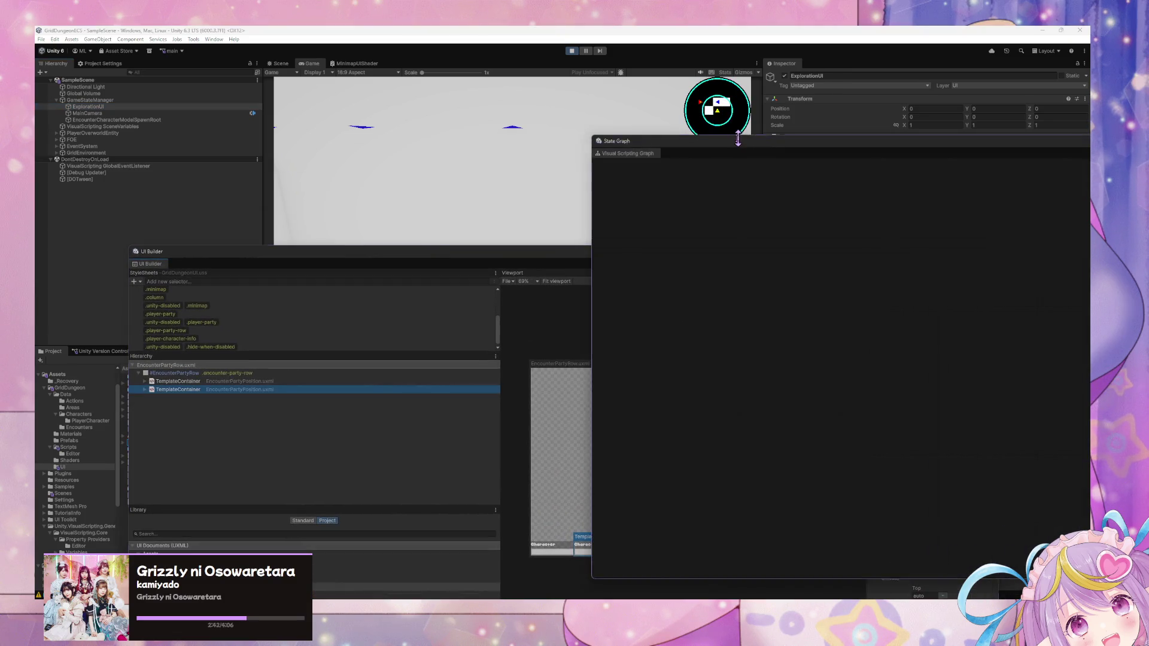
mouse_move(738, 133)
mouse_down()
mouse_move(432, 219)
mouse_move(875, 293)
mouse_move(674, 328)
mouse_move(1010, 321)
mouse_move(970, 321)
mouse_up()
double_click(848, 155)
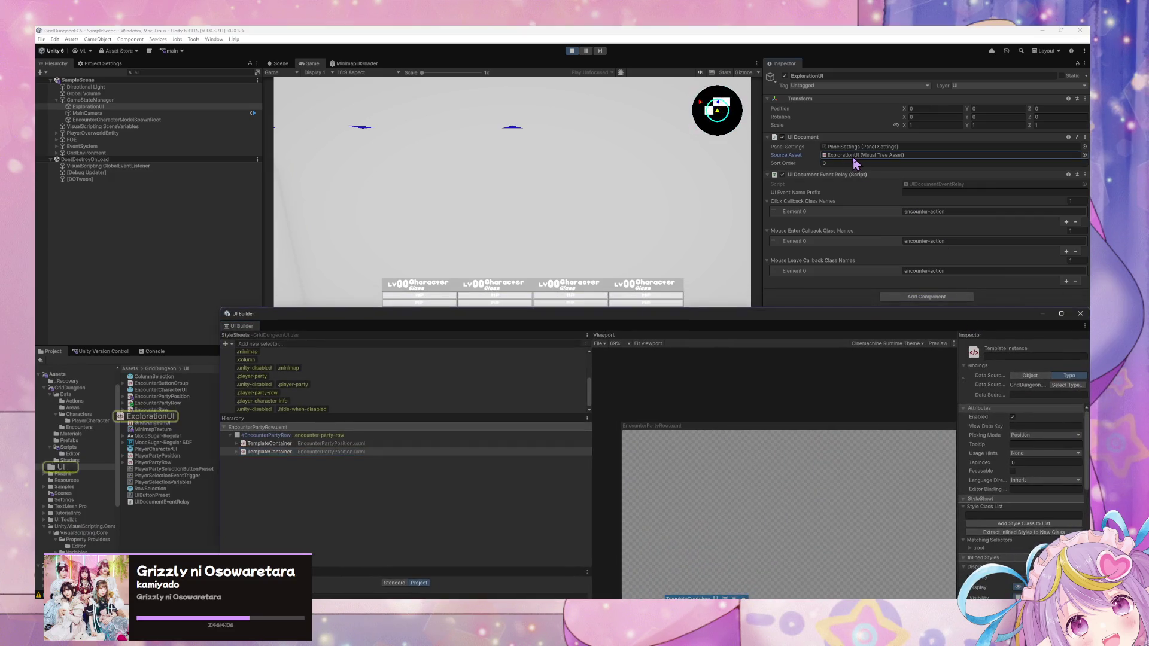
drag(659, 317, 660, 198)
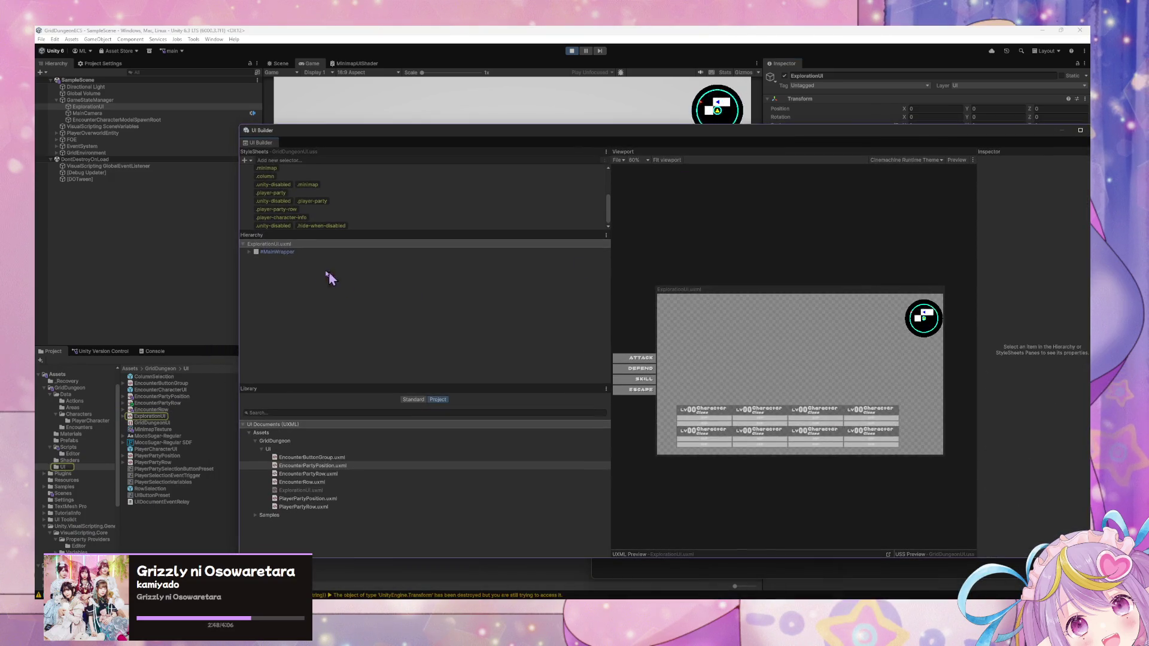
Step: Expand #MainWrapper > #Column and place two EncounterPartyRow.uxml instances inside #EncounterRows
click(266, 252)
click(250, 252)
click(255, 268)
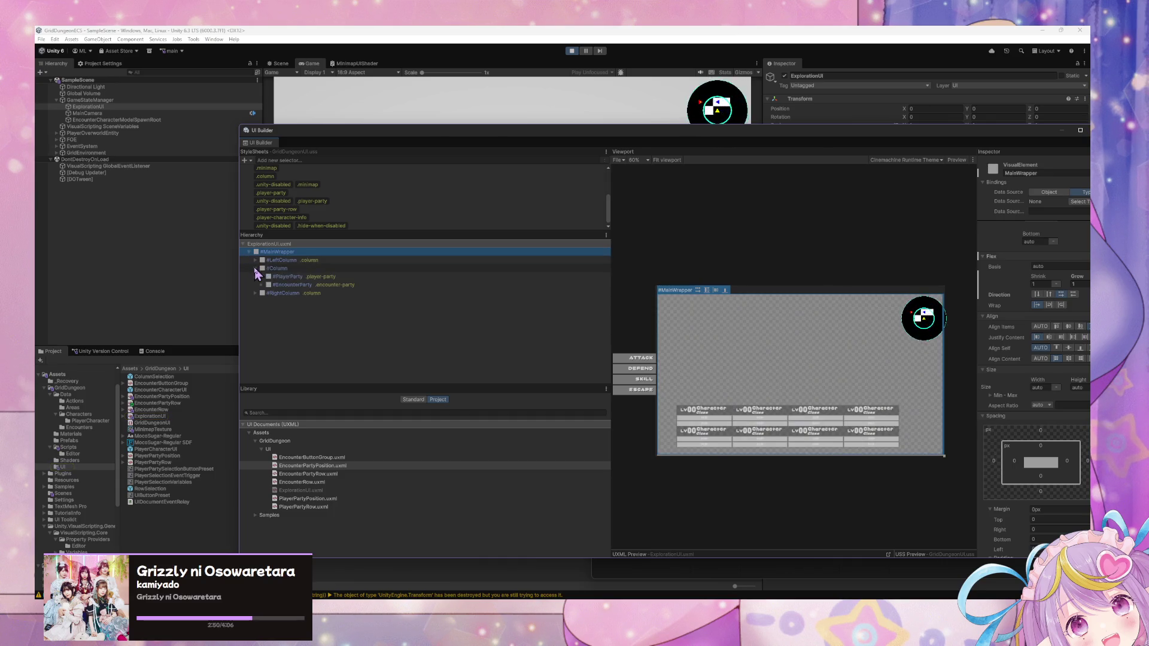
click(288, 277)
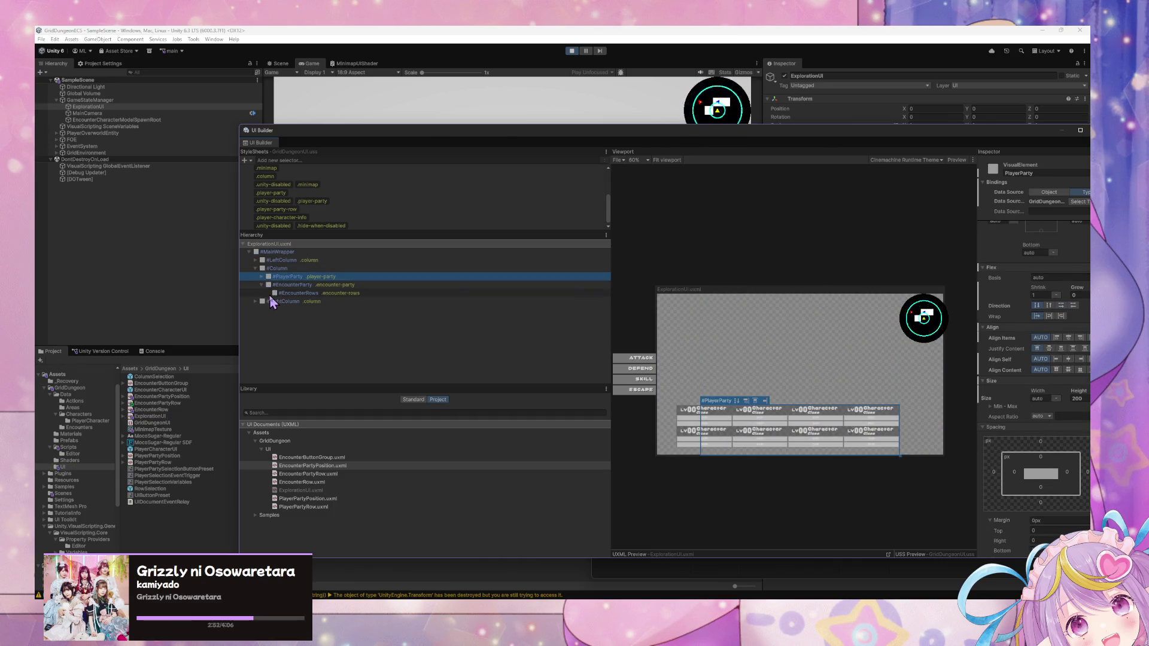
mouse_move(323, 474)
mouse_down()
mouse_move(689, 336)
mouse_move(742, 402)
mouse_move(315, 297)
mouse_move(310, 307)
mouse_up()
mouse_move(718, 396)
mouse_down()
mouse_move(619, 371)
mouse_move(311, 345)
mouse_move(326, 303)
mouse_up()
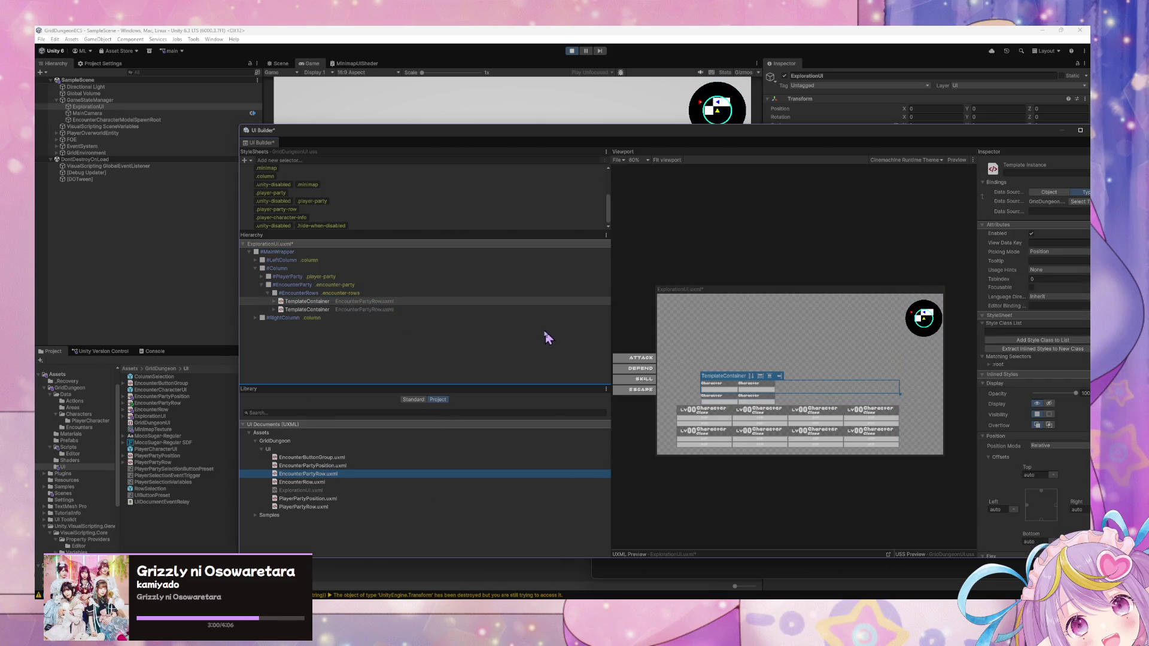
click(308, 293)
mouse_move(601, 140)
mouse_down()
mouse_move(573, 163)
mouse_move(602, 344)
mouse_move(544, 141)
mouse_move(476, 131)
mouse_up()
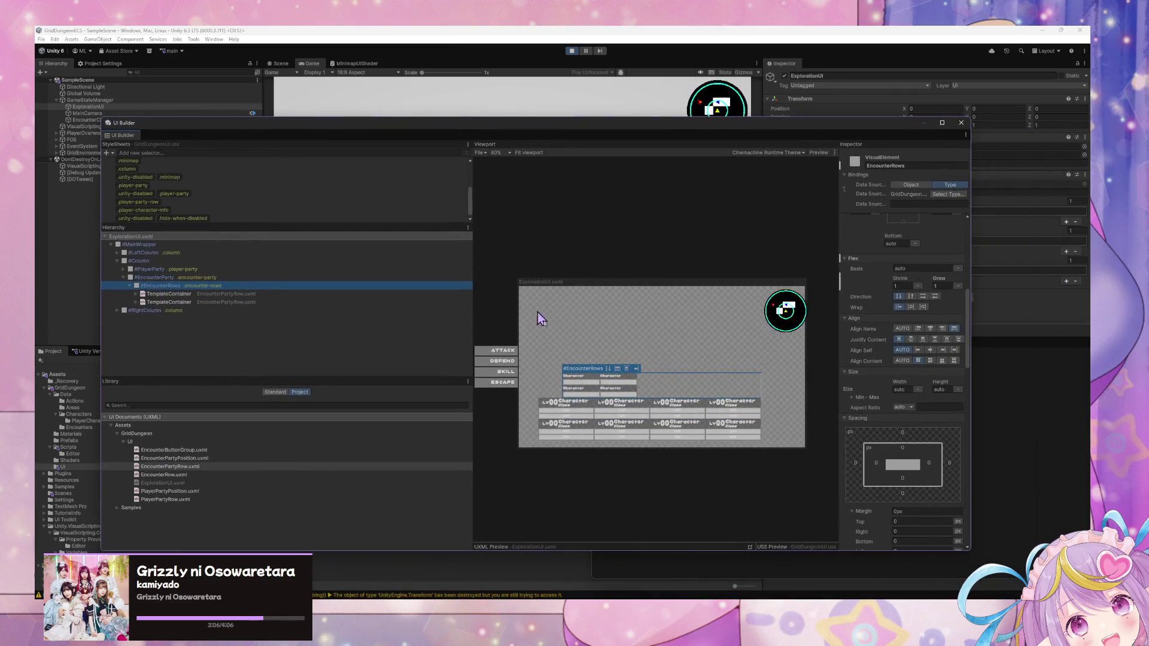
Step: Set #EncounterRows Align Self to center after trying other alignments
click(930, 350)
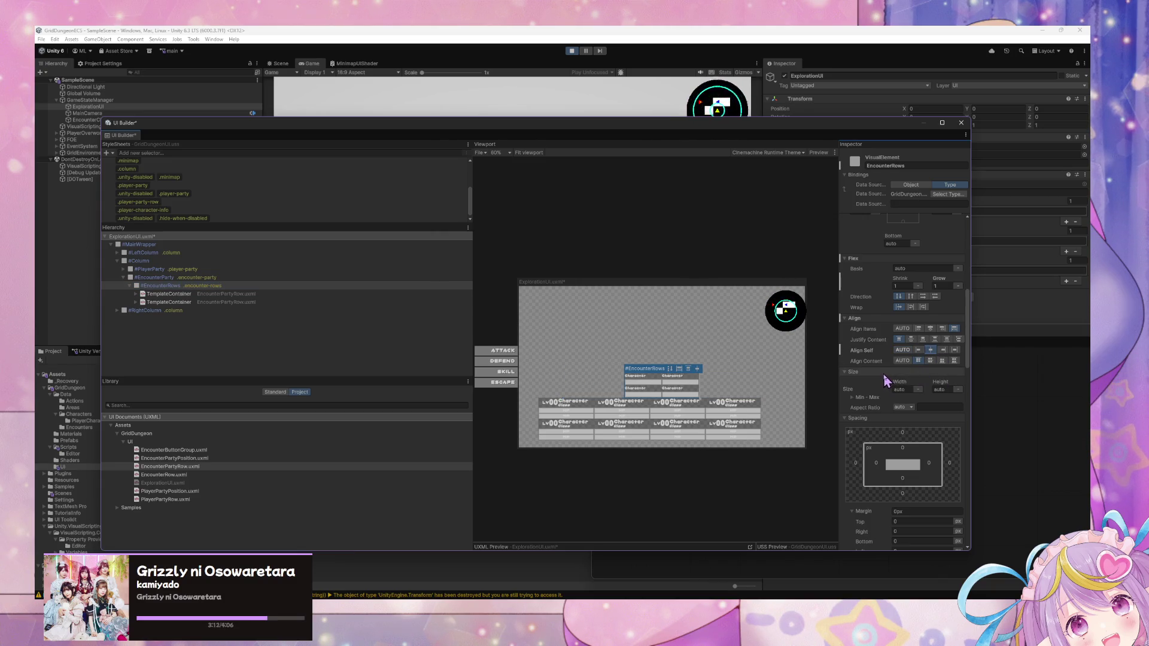
click(642, 388)
drag(642, 389, 665, 402)
click(202, 295)
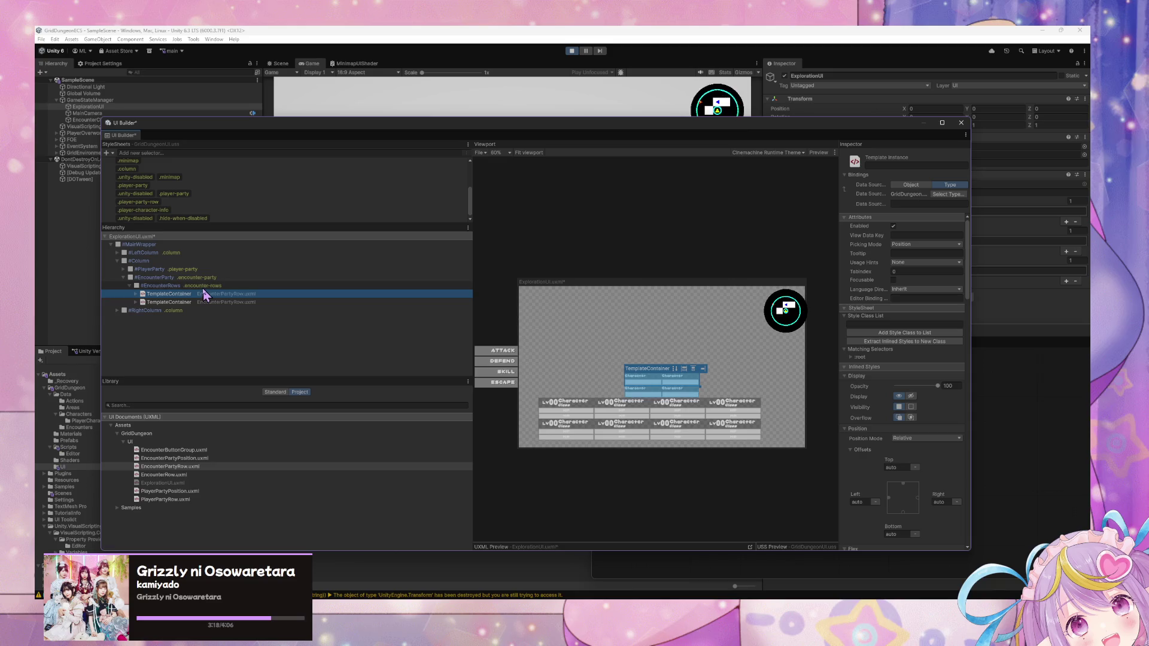
click(202, 289)
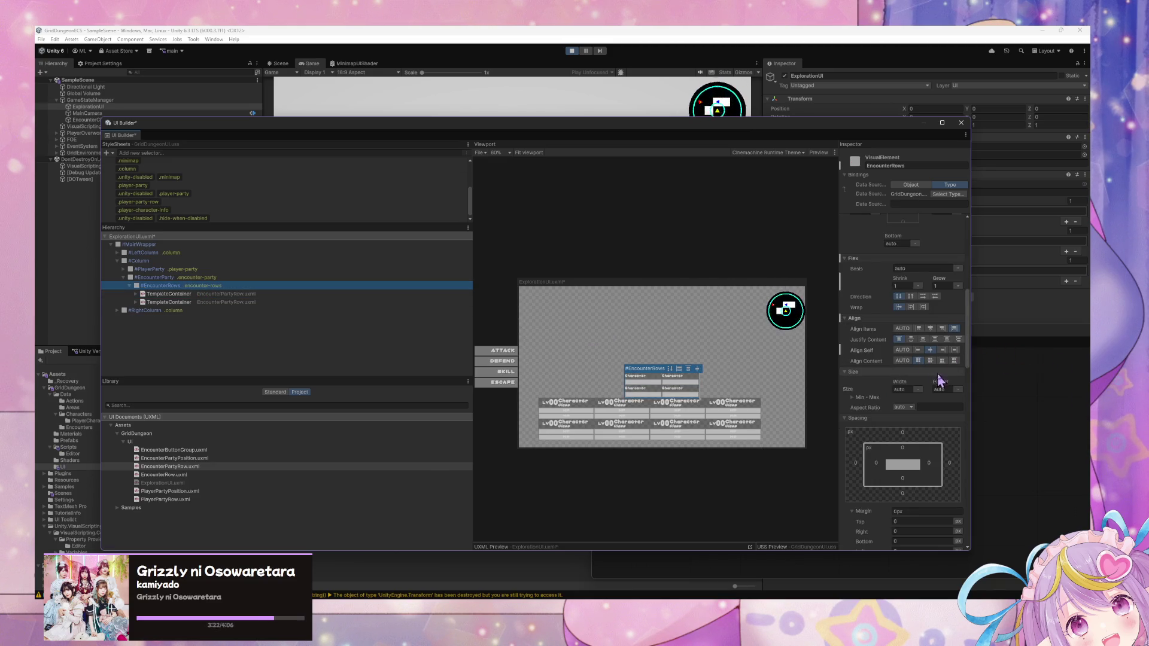
click(927, 361)
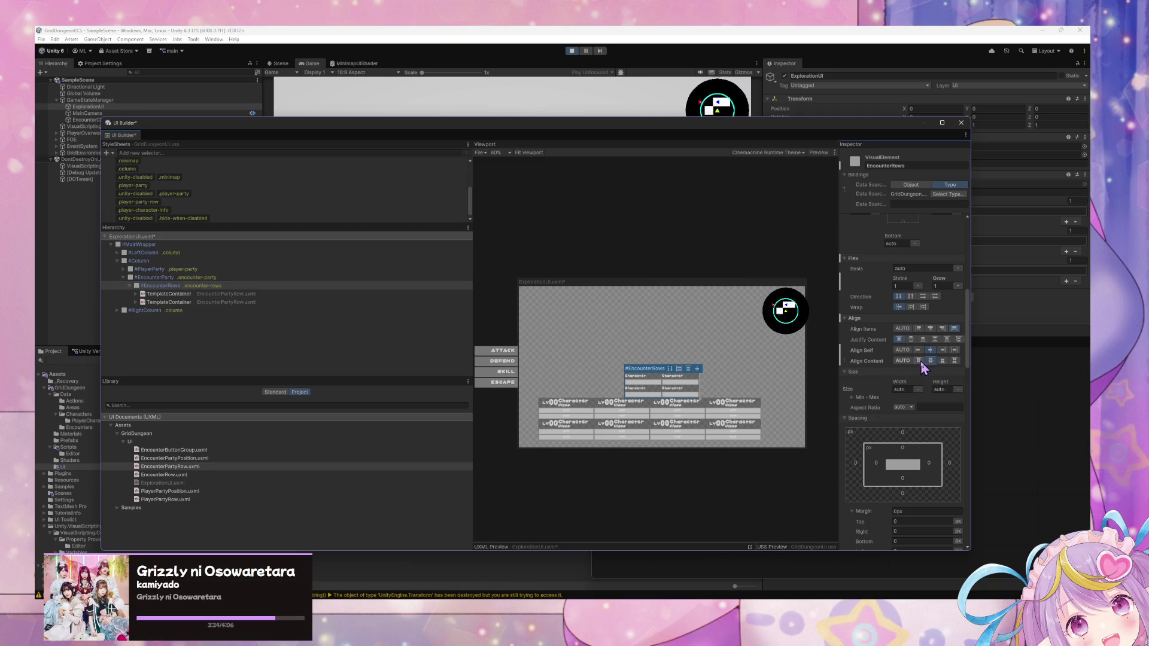
click(919, 360)
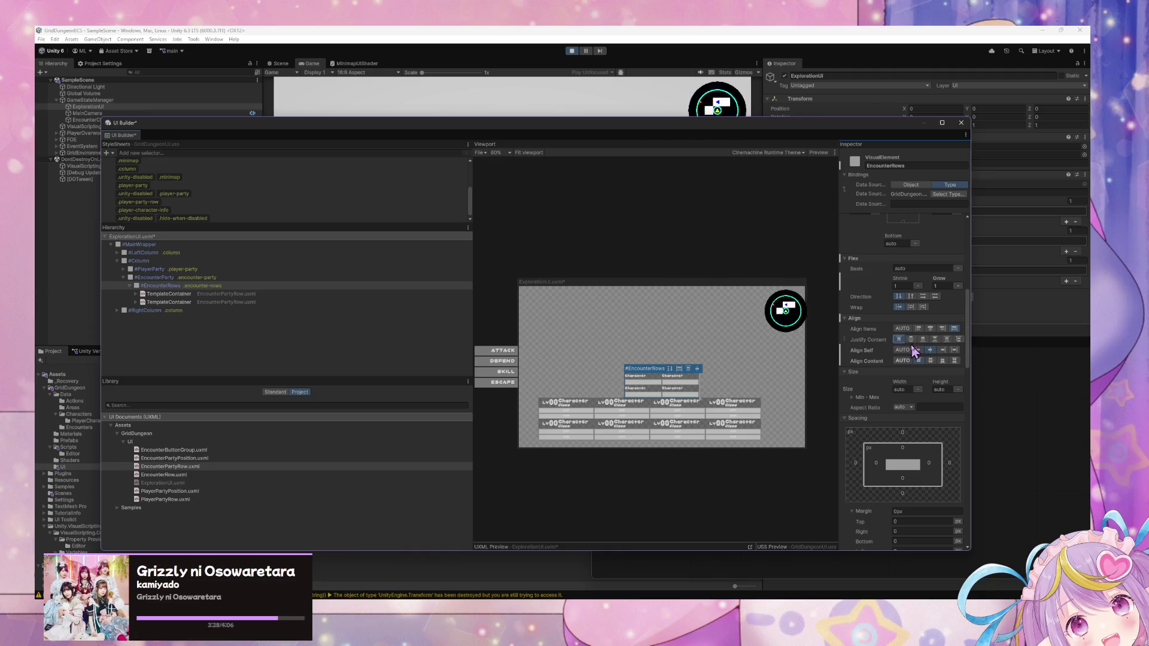
click(918, 350)
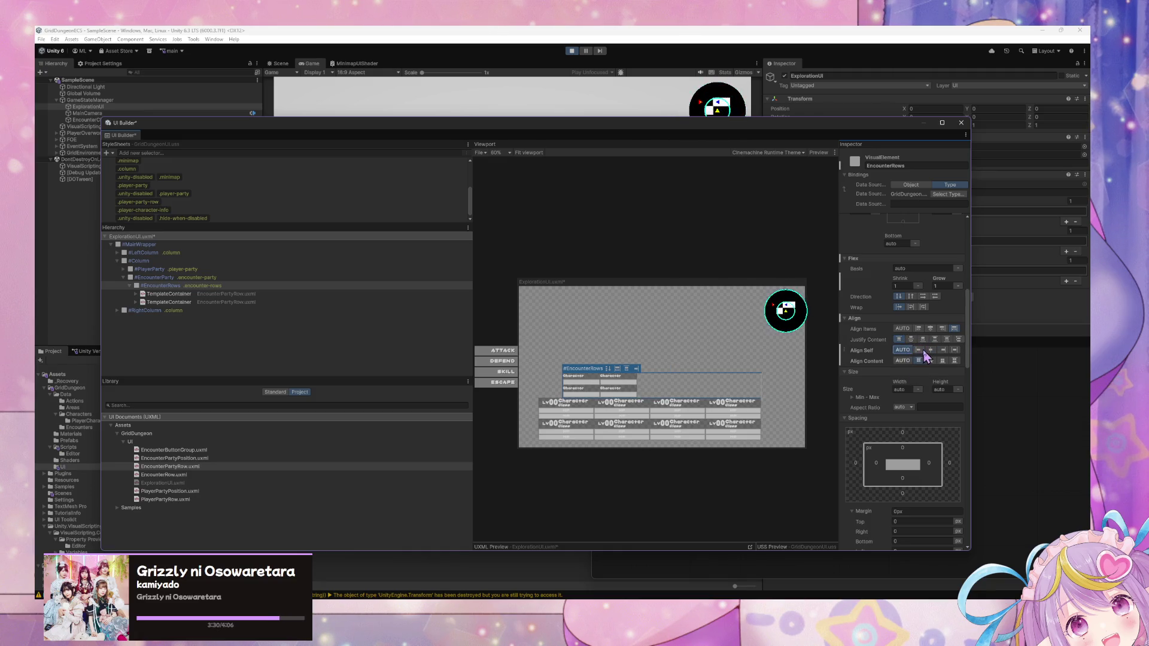
click(930, 350)
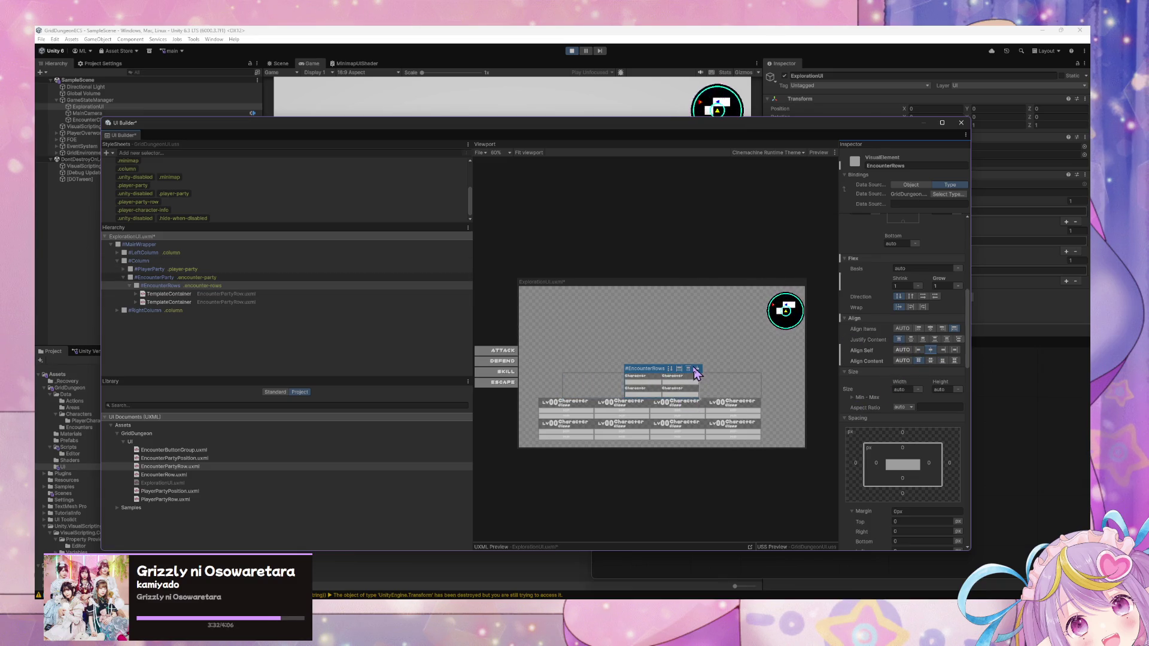
Step: Give #EncounterParty a Flex Grow of 1
click(727, 383)
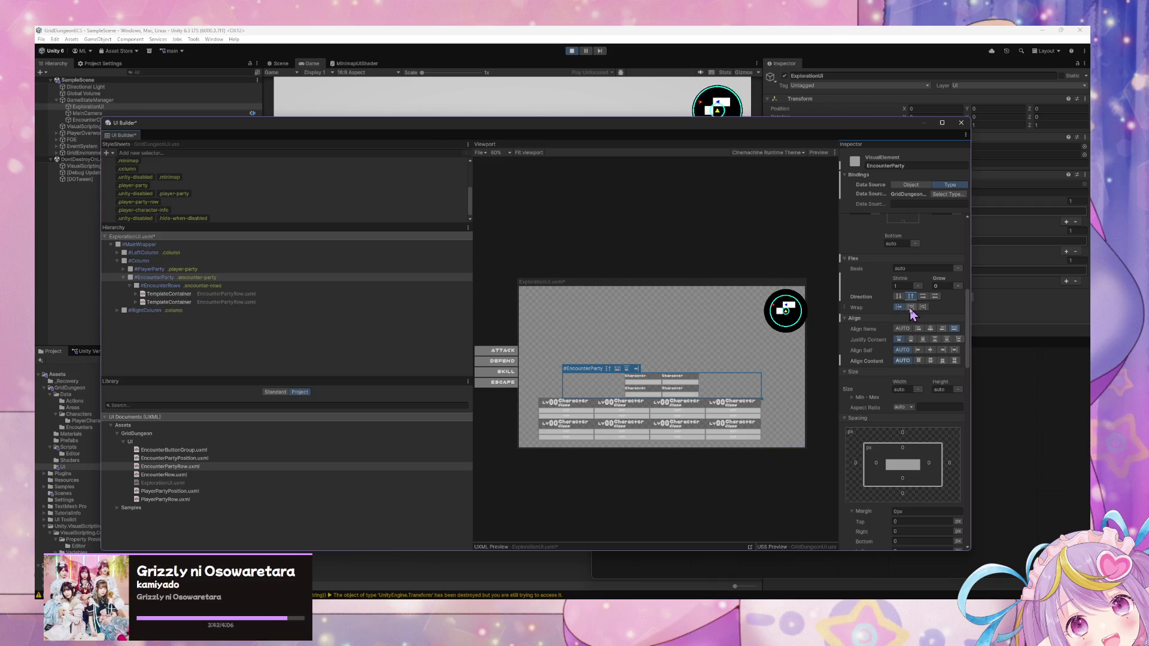
click(938, 286)
text(1)
key(Return)
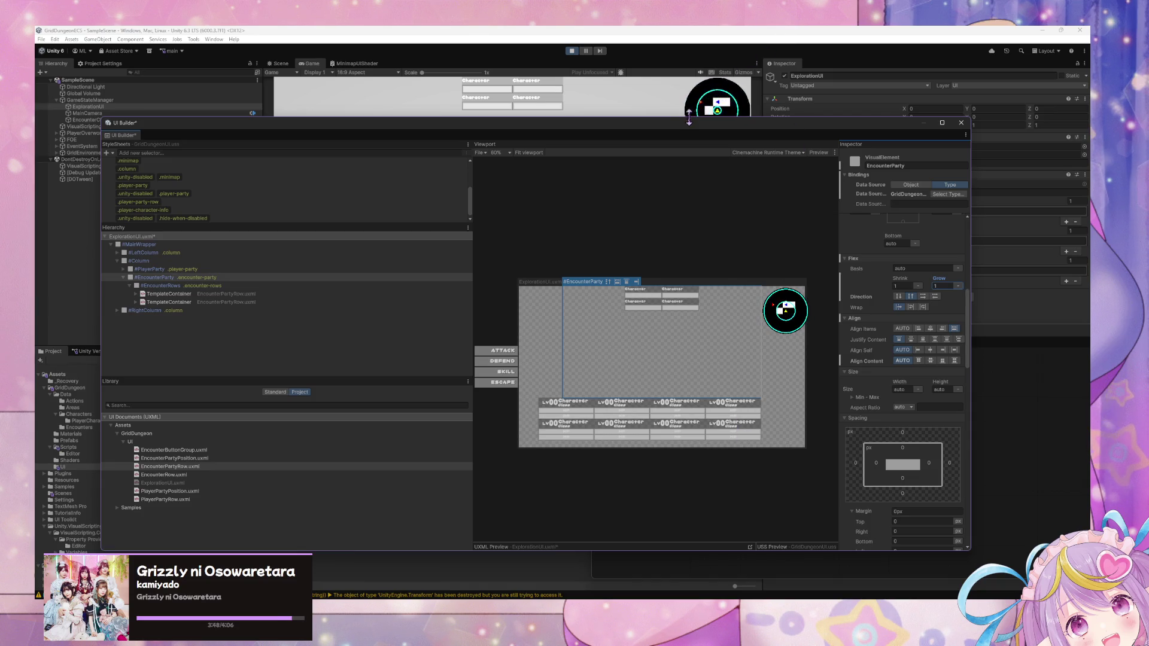
mouse_move(688, 120)
mouse_down()
mouse_move(687, 175)
mouse_move(751, 397)
mouse_move(646, 106)
mouse_move(679, 156)
mouse_move(780, 198)
mouse_up()
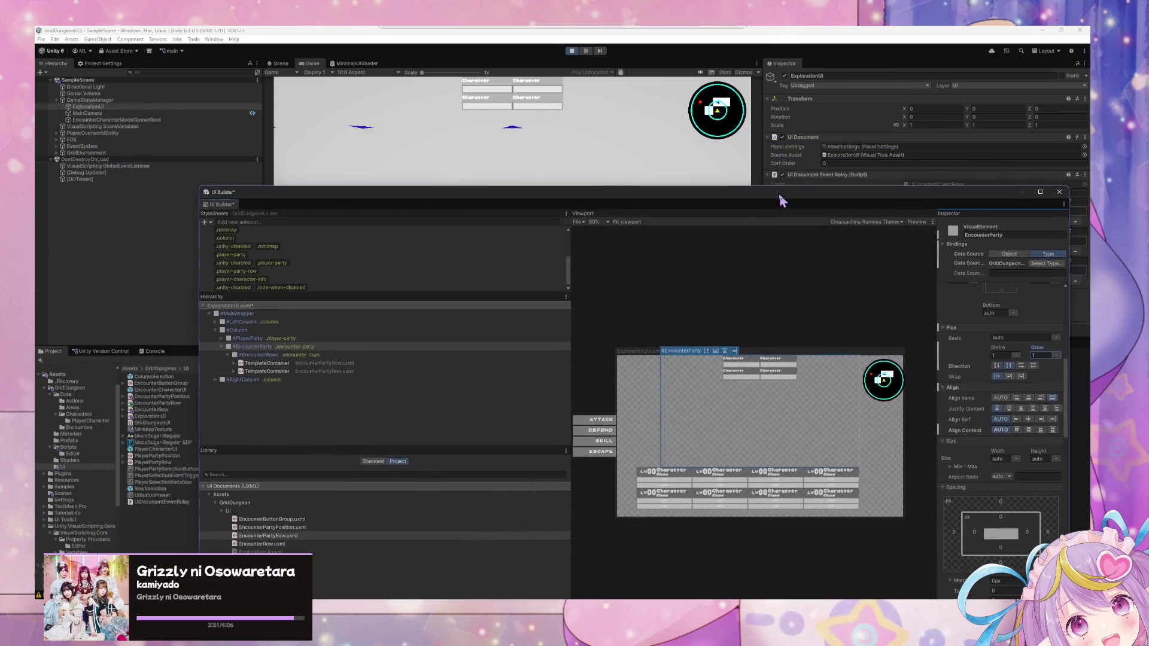
Step: Save ExplorationUI.uxml and open the EncounterPartyRow template in isolation
click(252, 365)
key(ctrl+s)
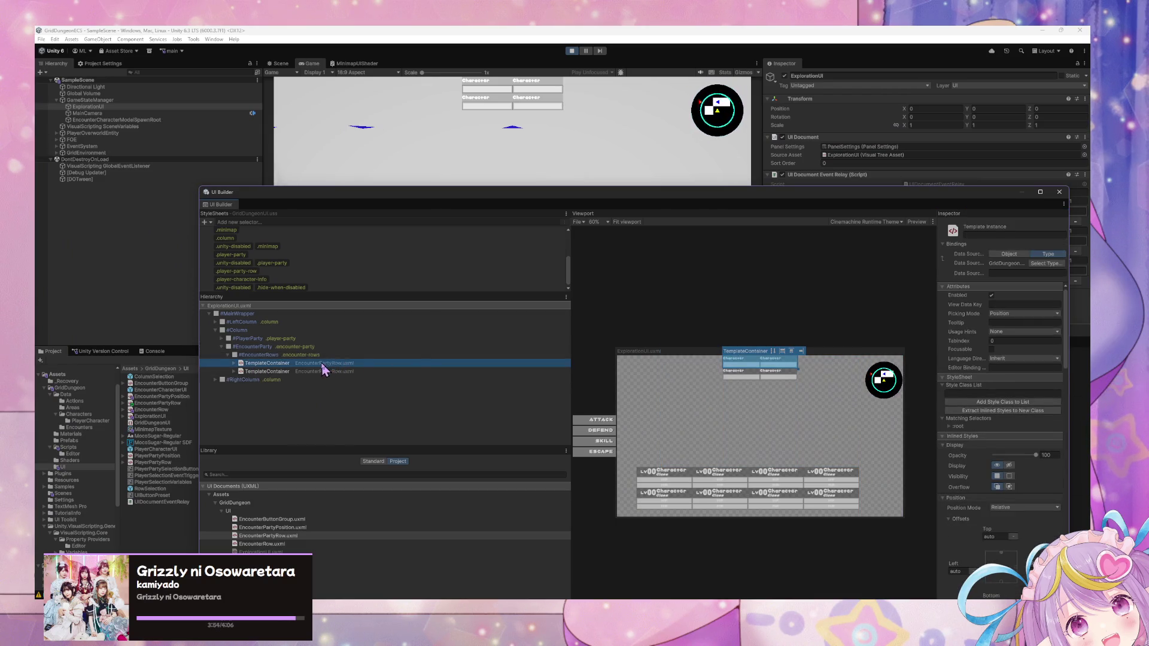
right_click(323, 362)
click(234, 363)
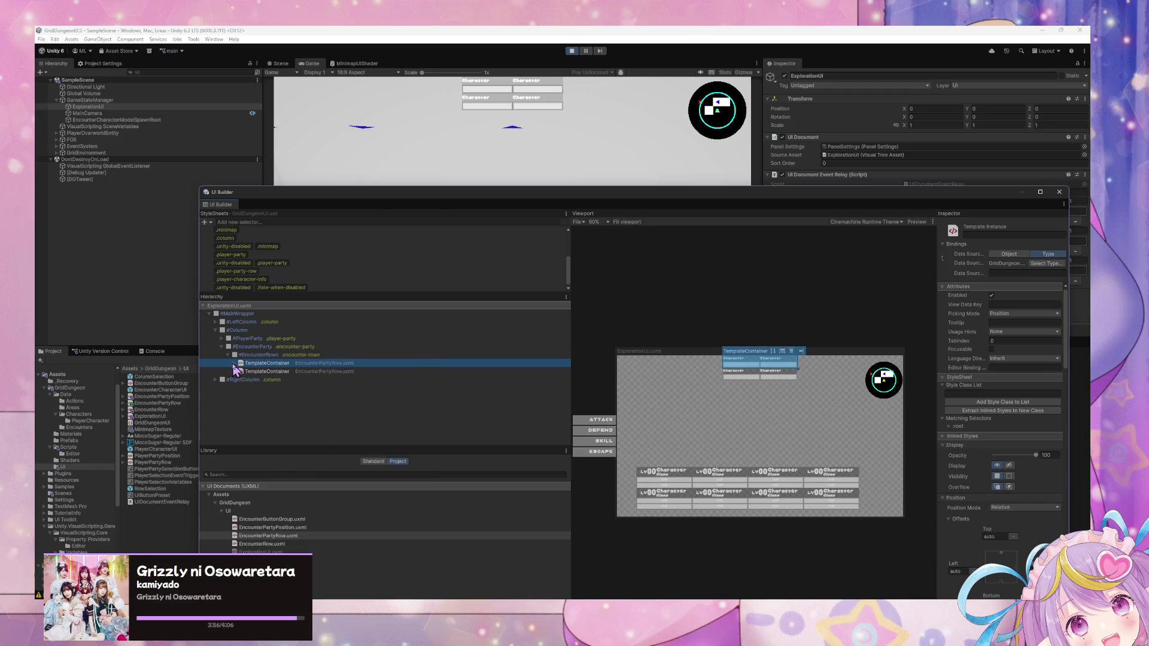
right_click(288, 367)
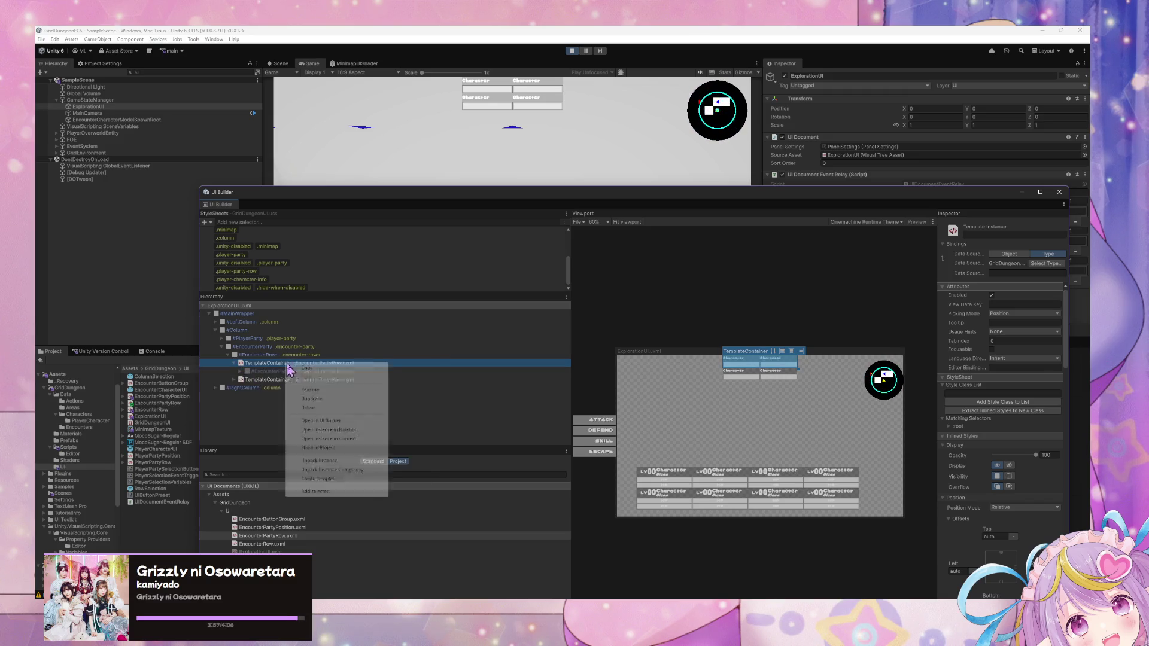
click(335, 431)
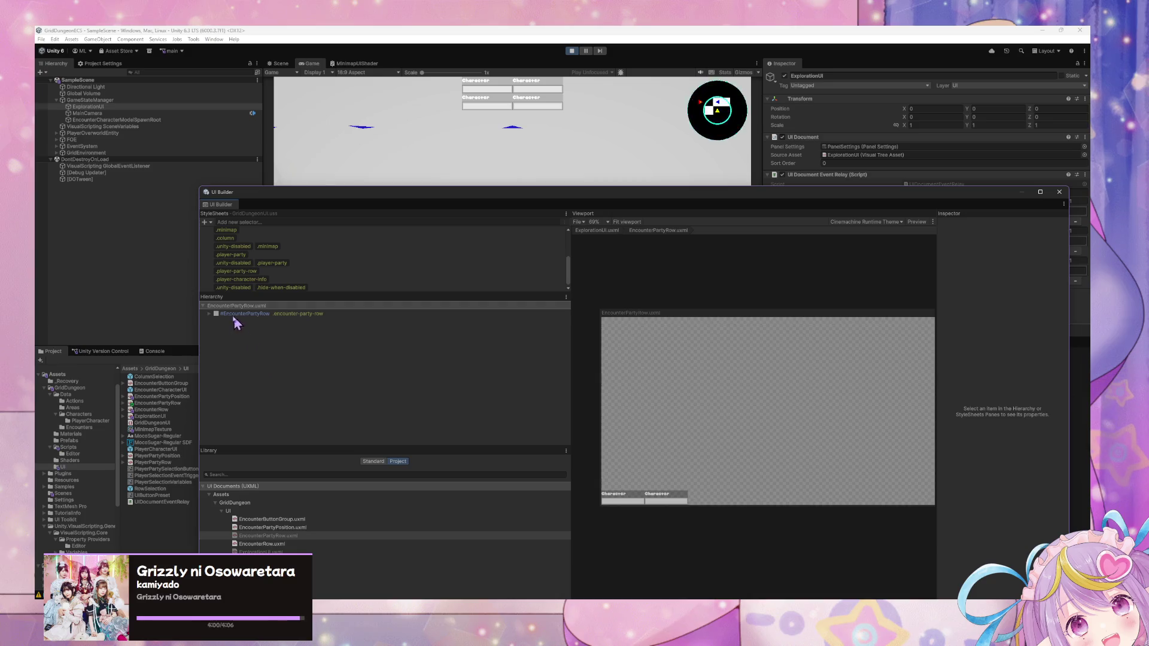
Step: Uncheck Enabled on both EncounterPartyPosition slots in the party row
click(209, 313)
click(239, 321)
shift+click(239, 330)
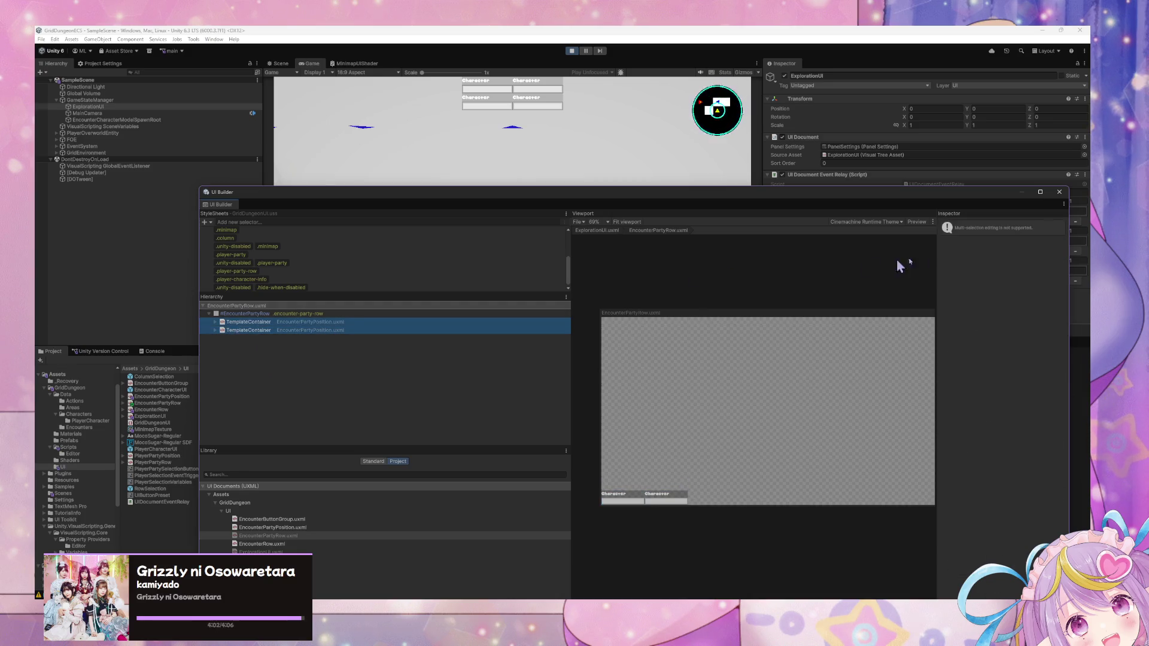
click(317, 322)
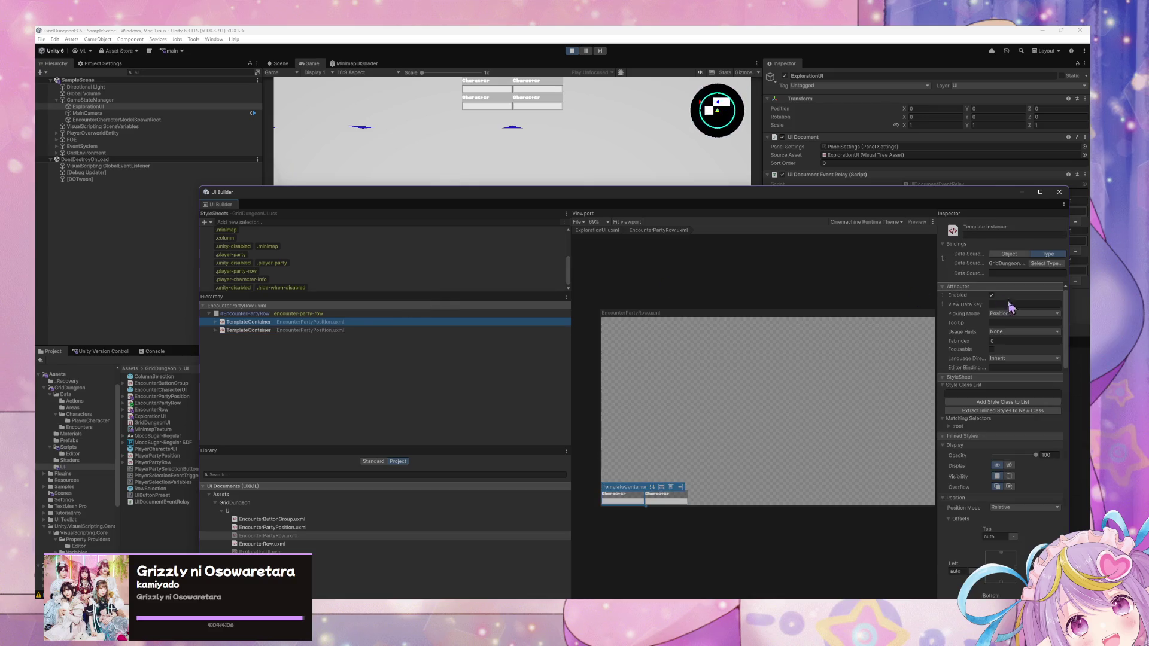
click(991, 296)
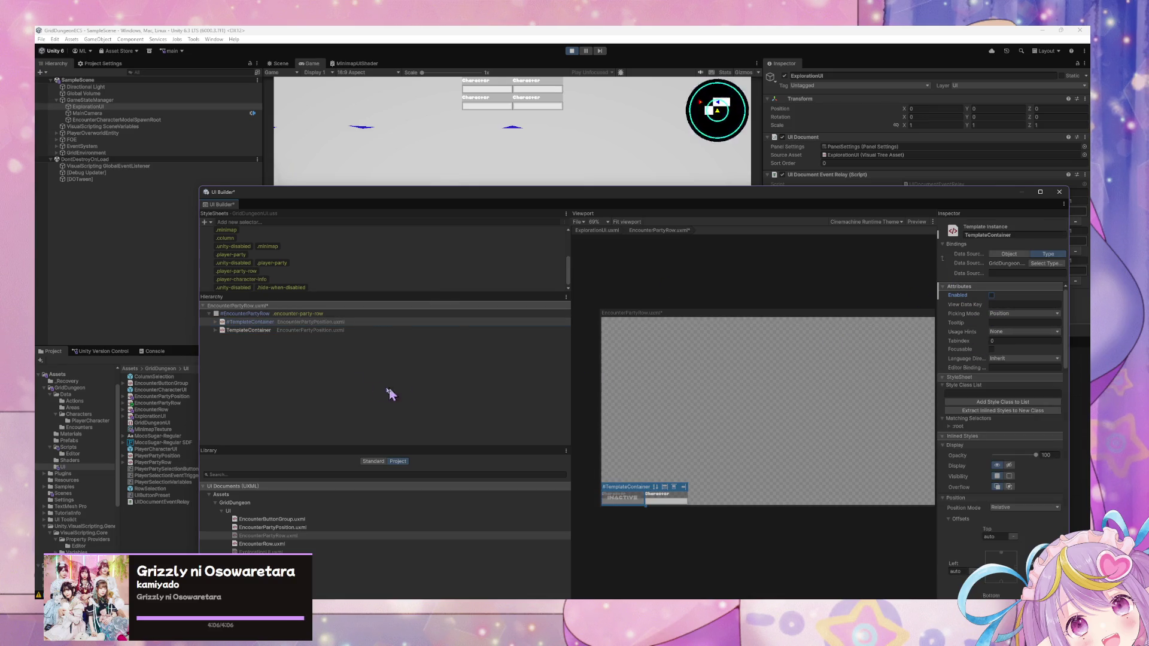
click(346, 330)
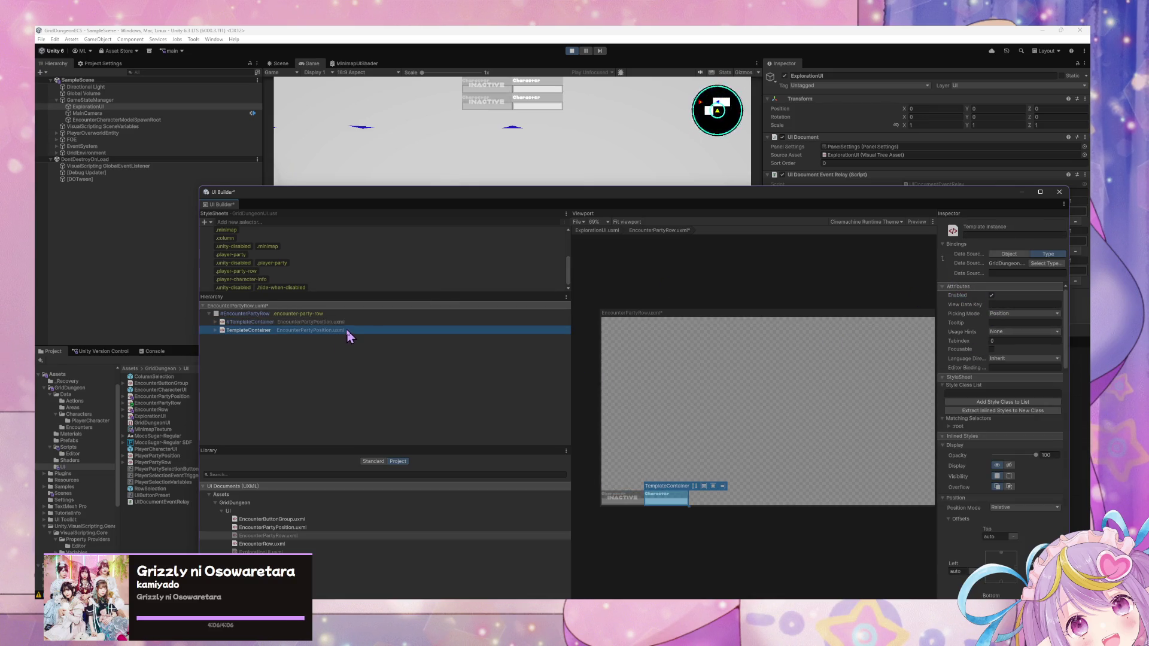
click(991, 296)
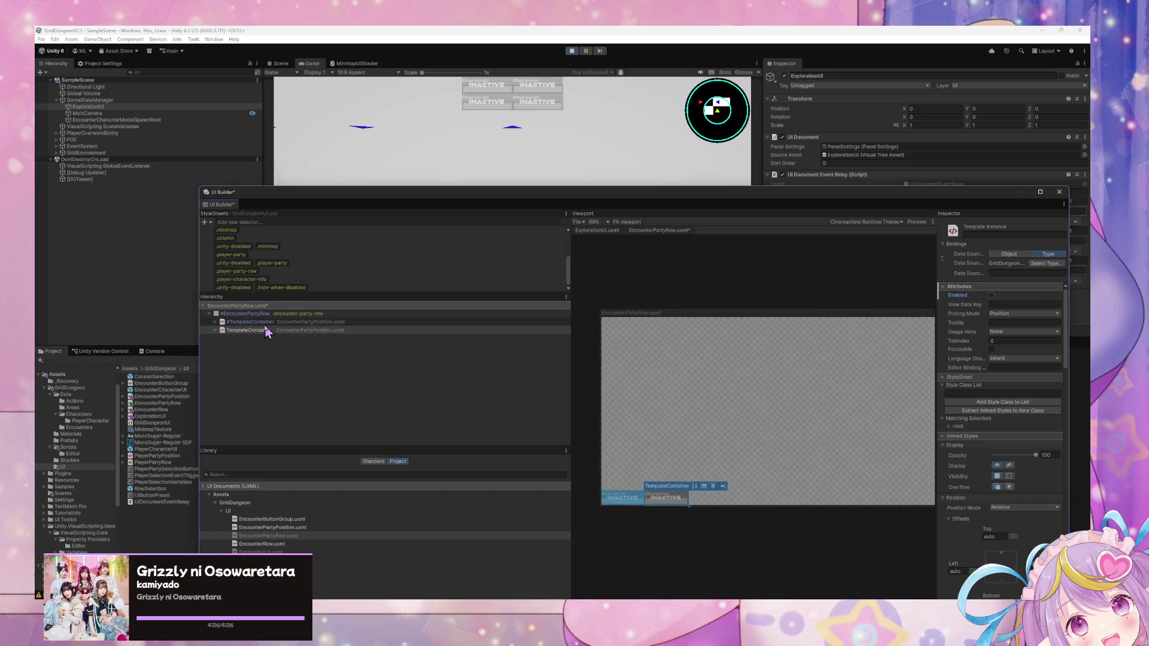
Step: Set the first slot's Display to None, inspecting its Character instance
click(227, 323)
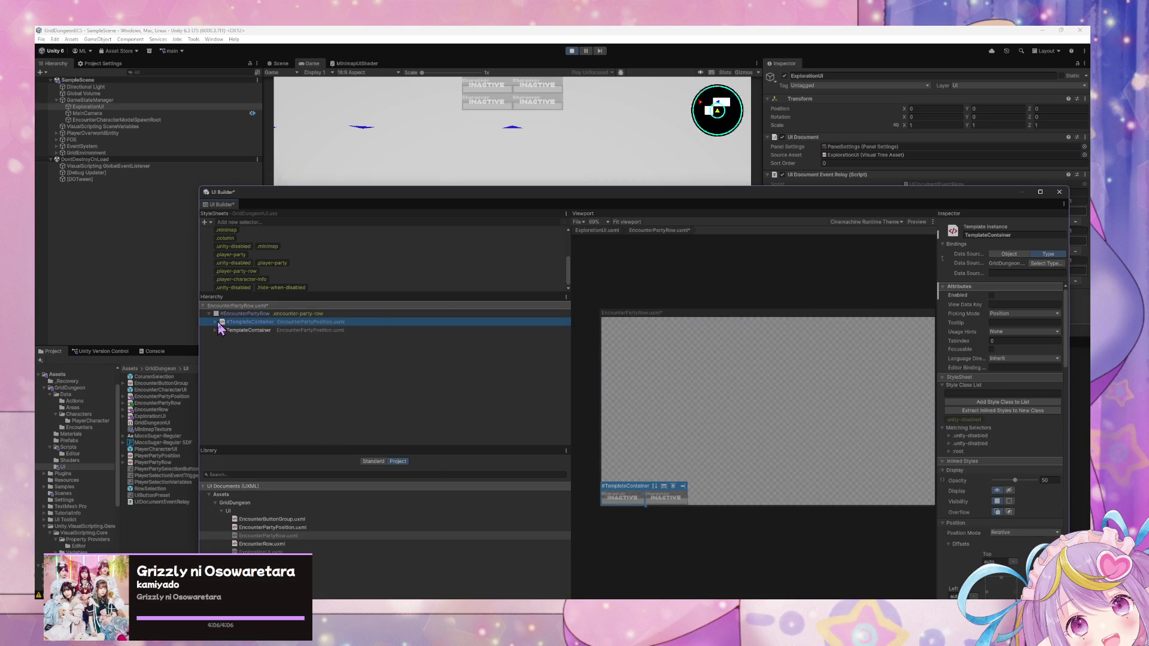
click(216, 323)
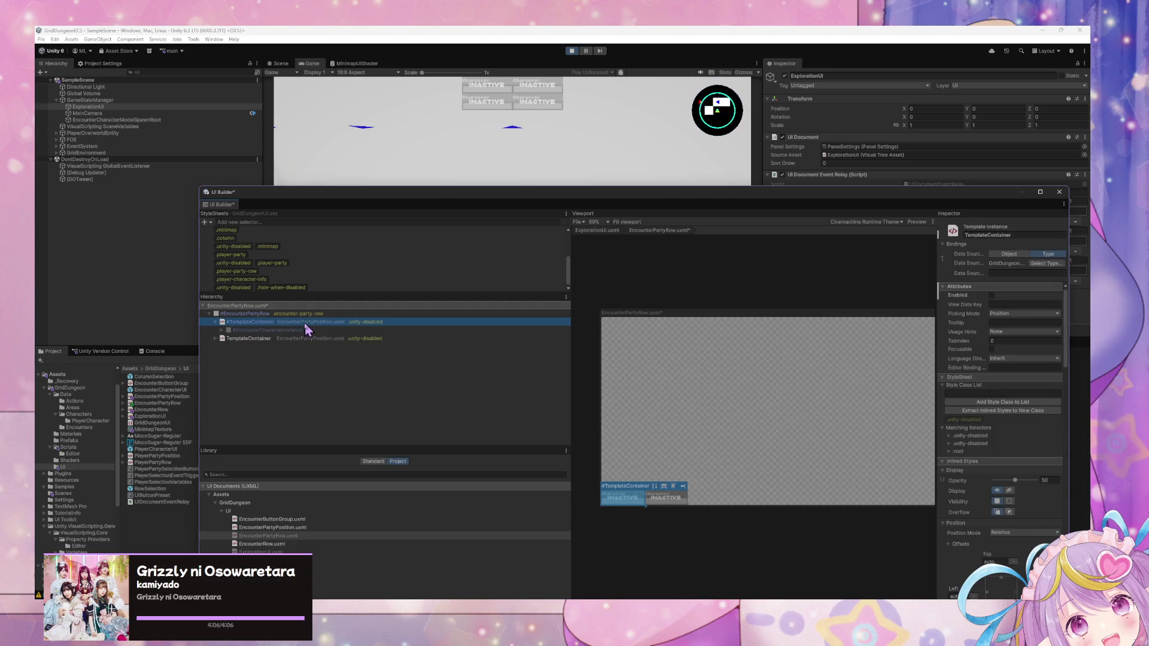
click(227, 338)
click(256, 330)
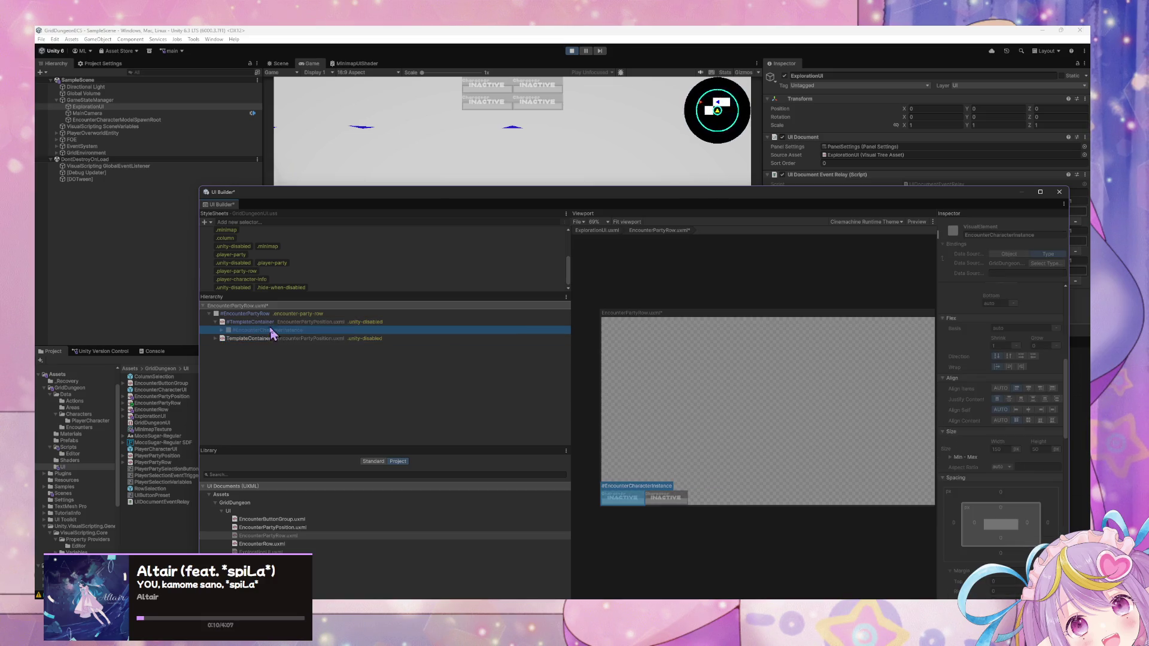
click(269, 321)
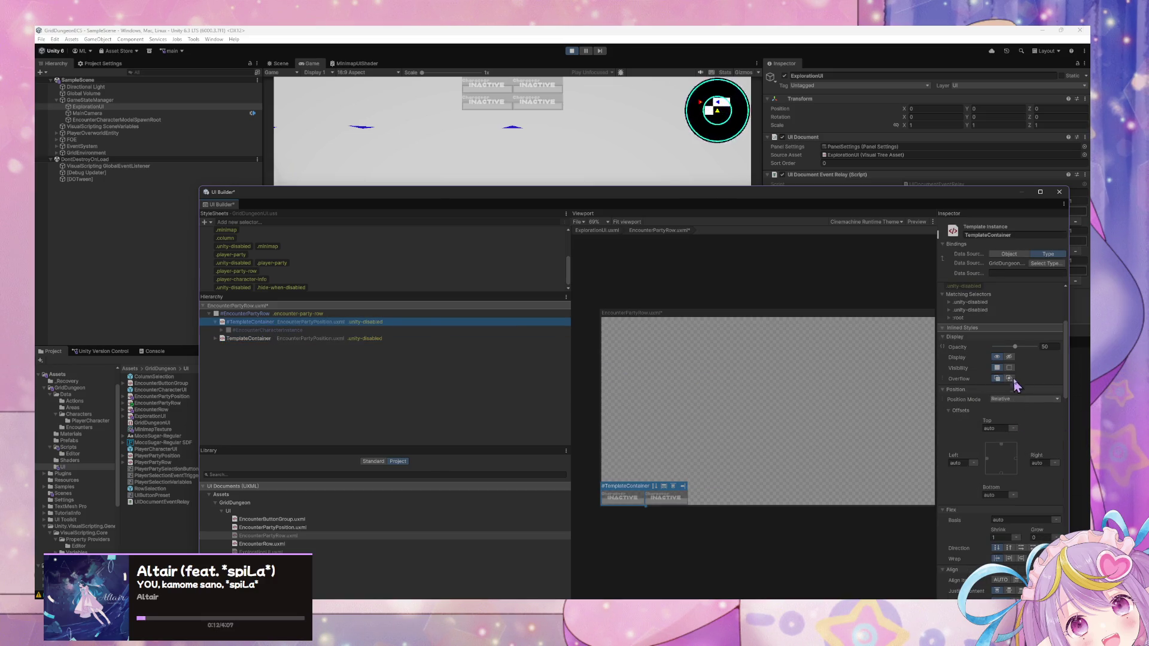
click(1008, 357)
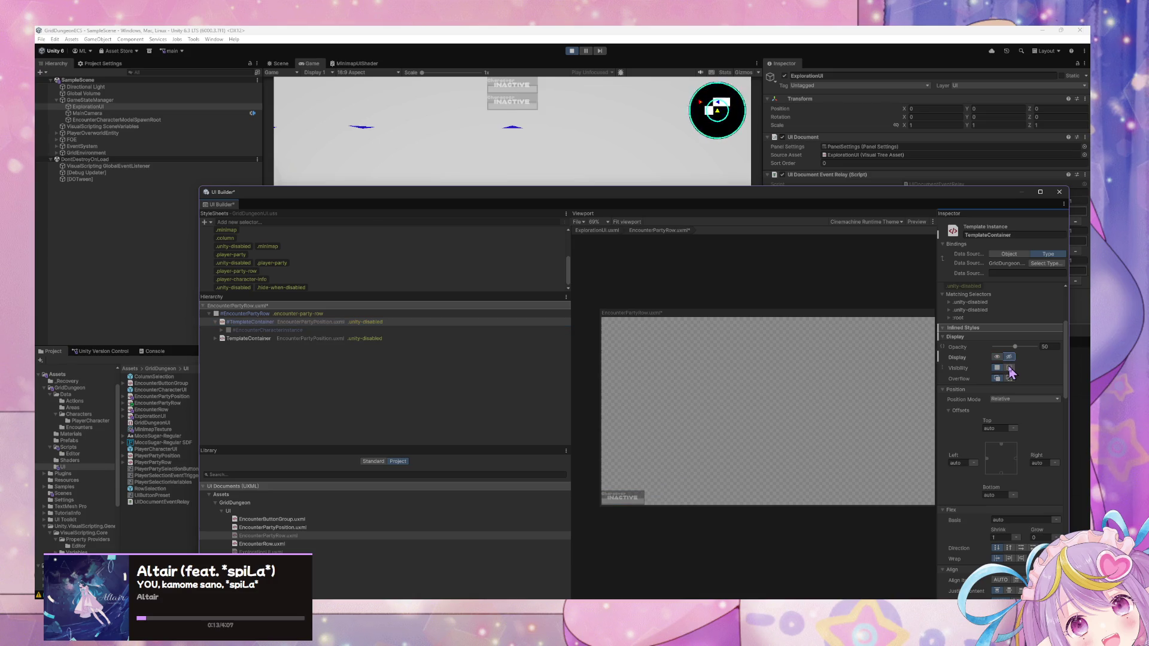
click(322, 330)
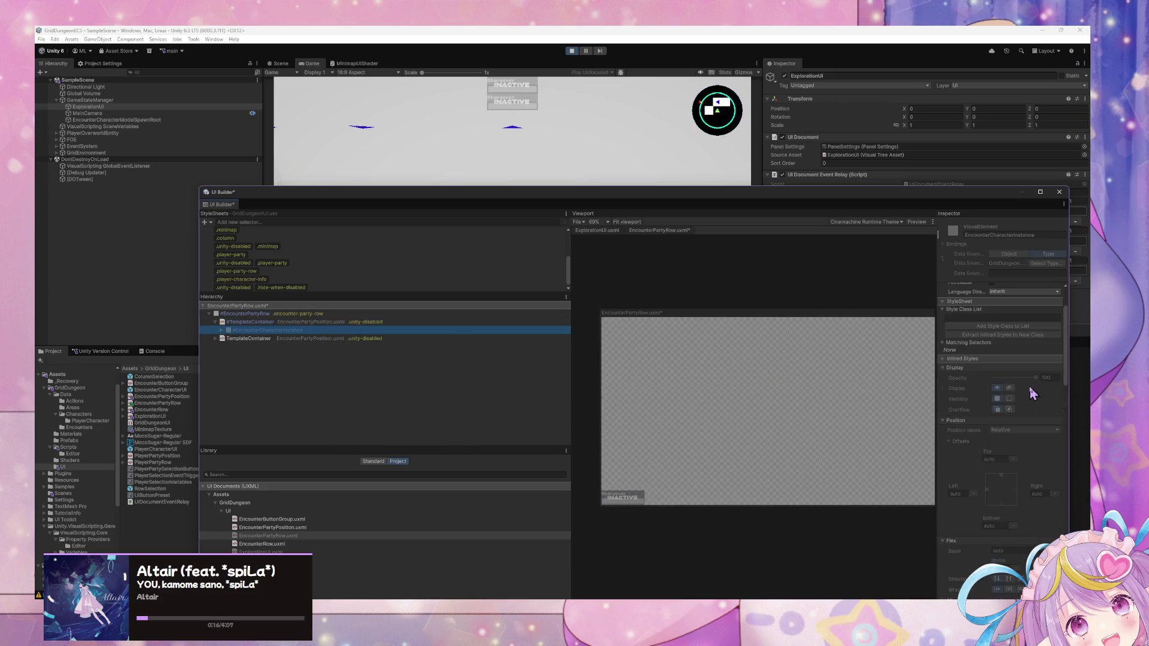
scroll(1031, 392, up, 3)
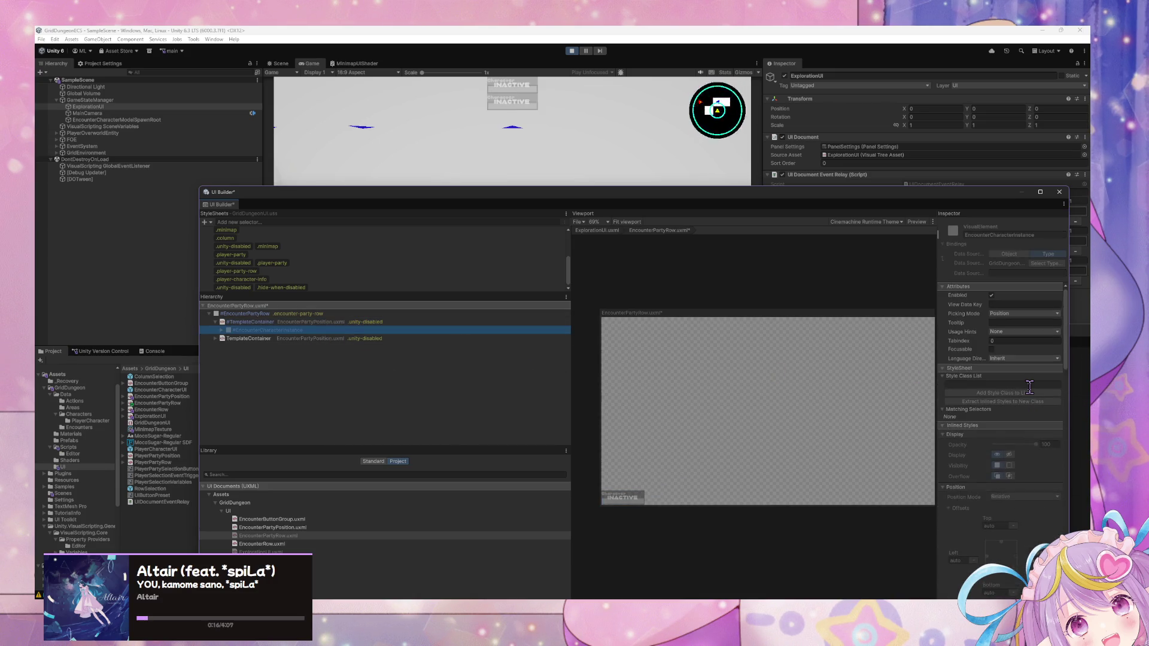
click(270, 323)
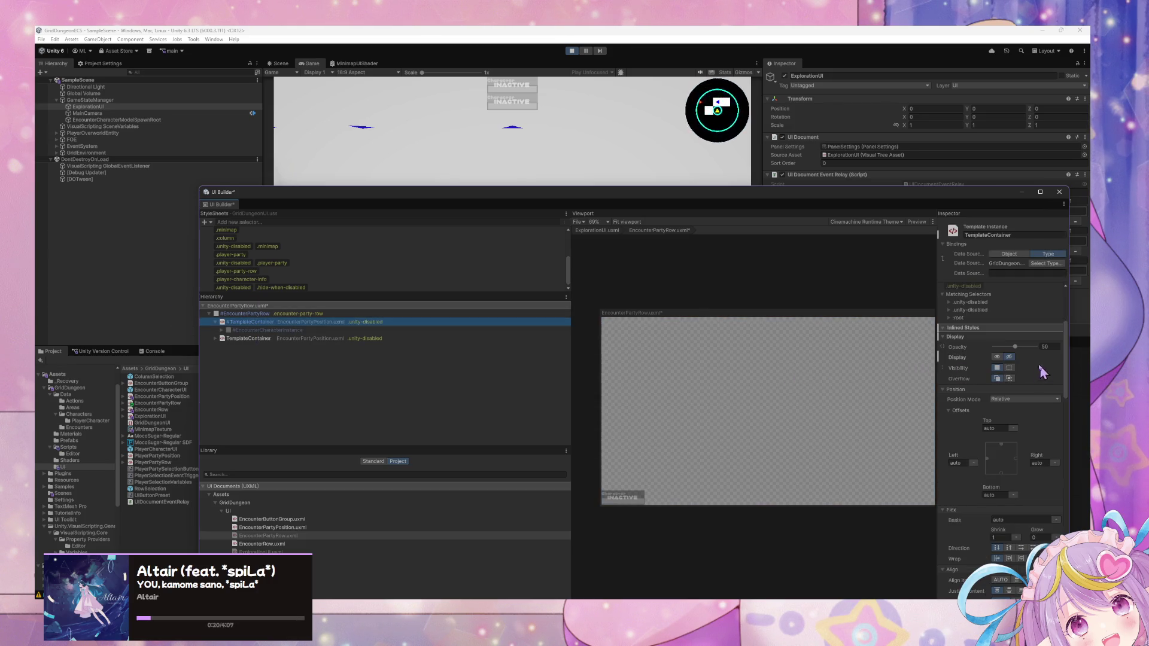
click(1006, 359)
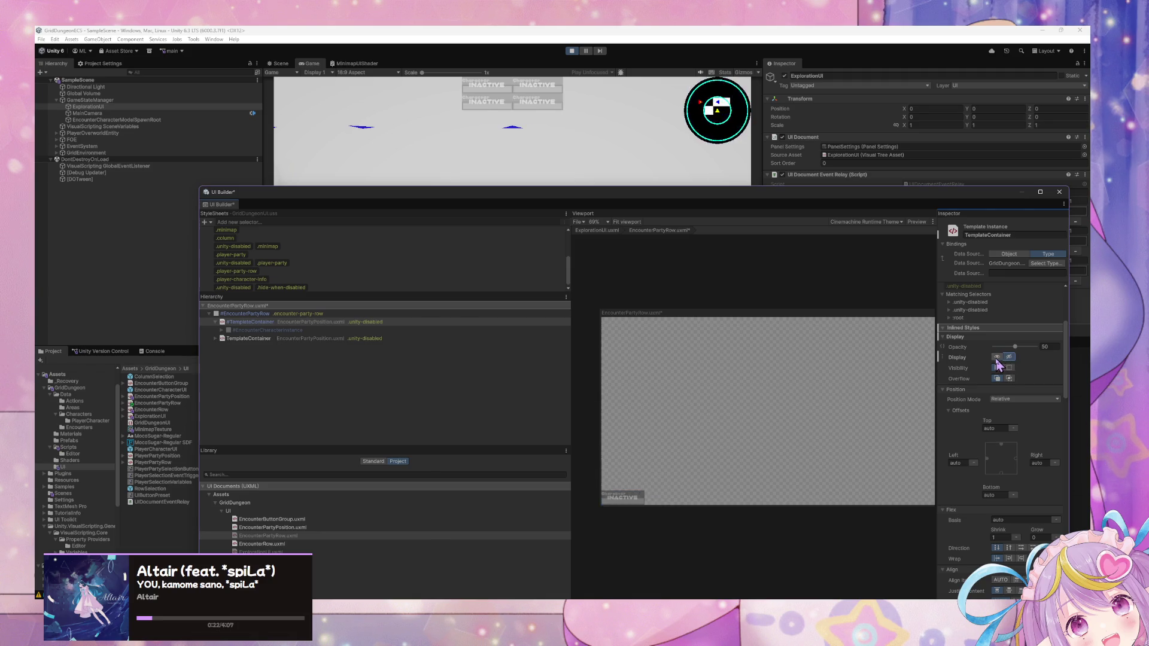
Step: Toggle the first slot's Display option back and forth, leaving it shown
click(997, 357)
click(1009, 357)
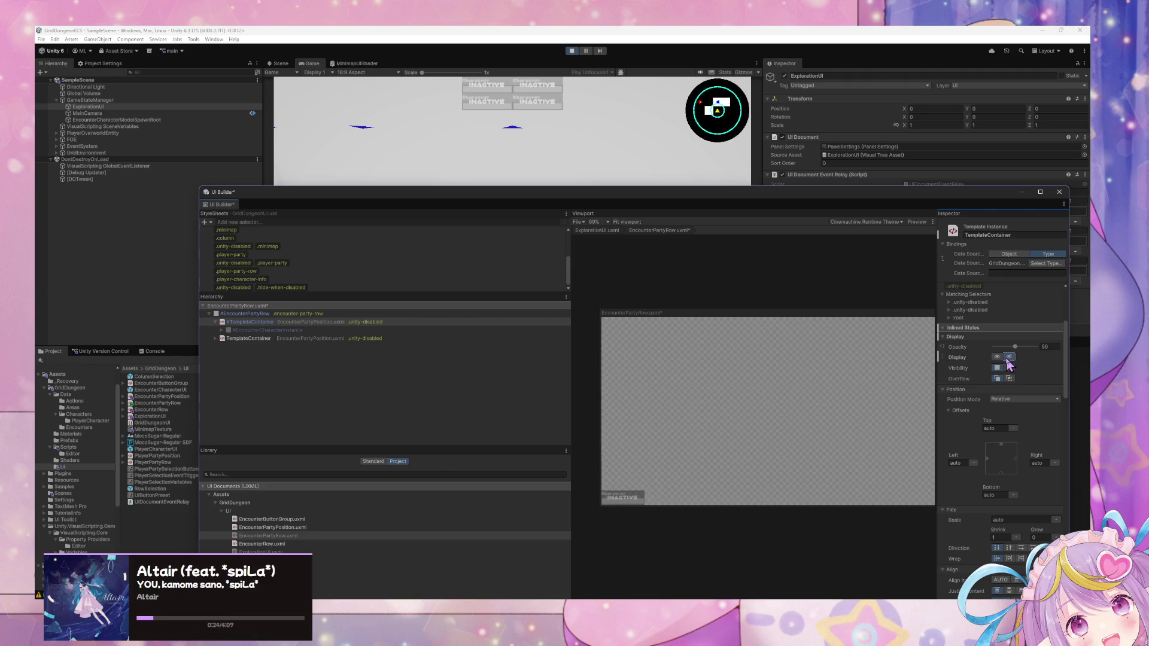
click(996, 358)
click(1009, 358)
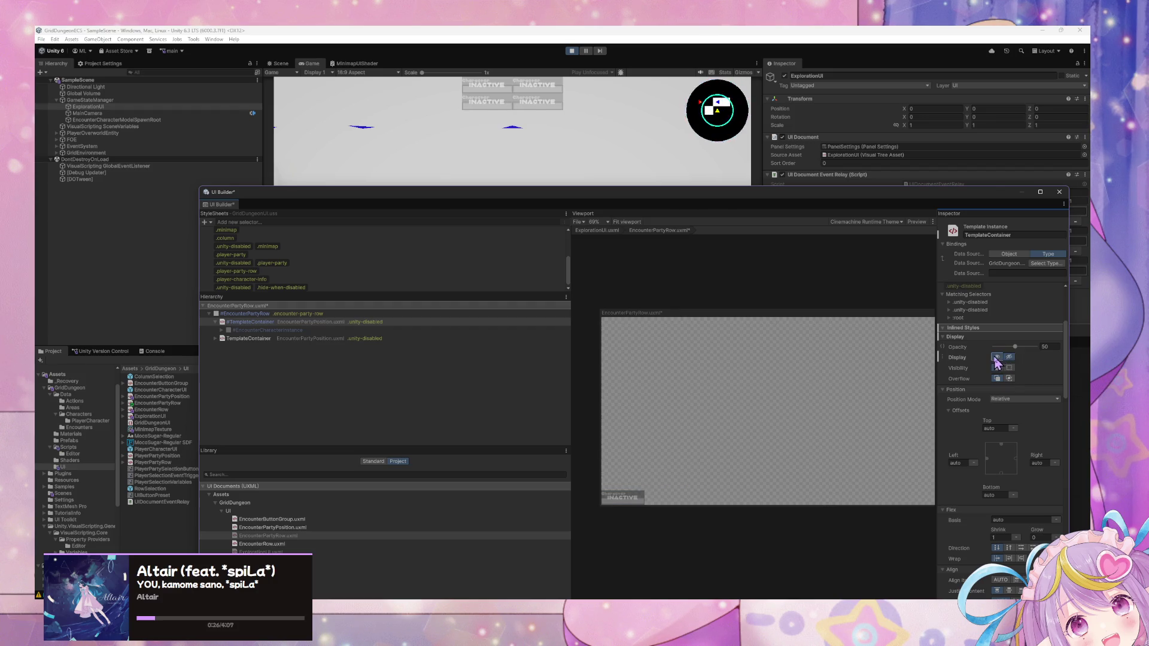
click(997, 357)
click(1008, 357)
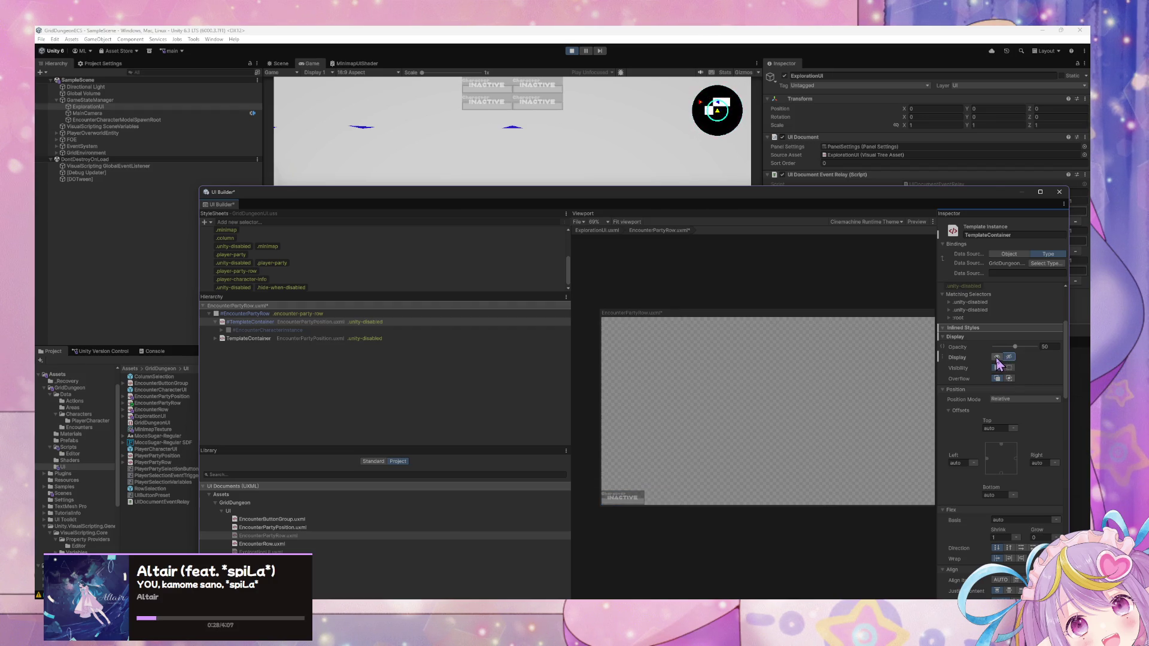
click(996, 358)
Step: Set Display to None on both the second and first position slots
click(663, 506)
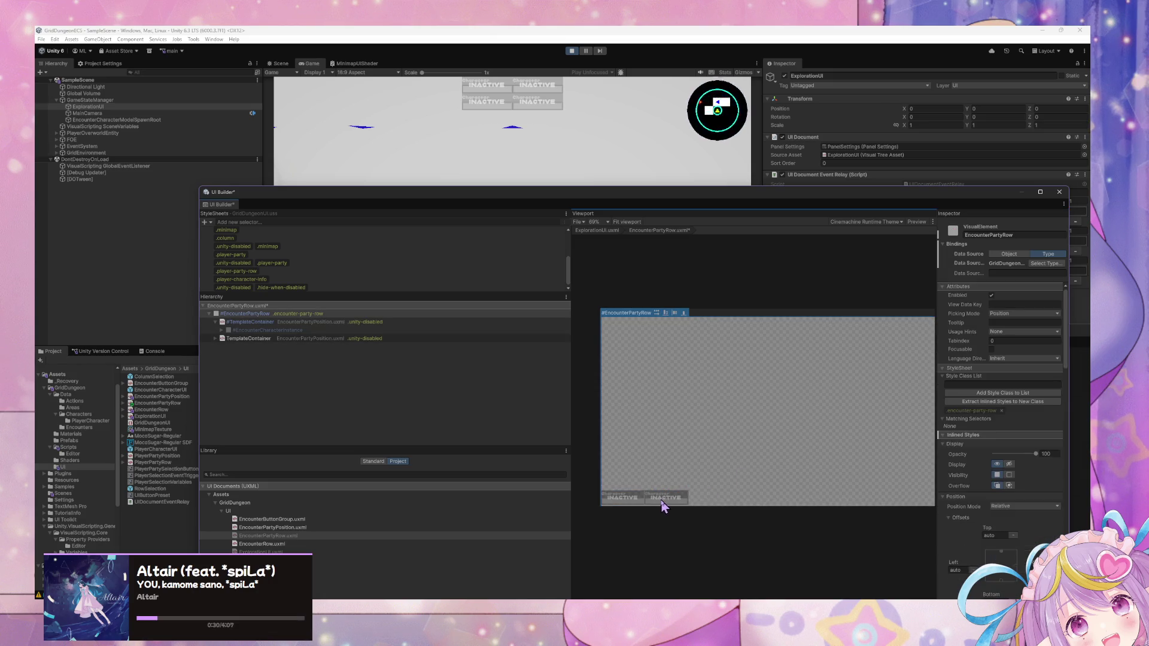
click(242, 322)
click(241, 330)
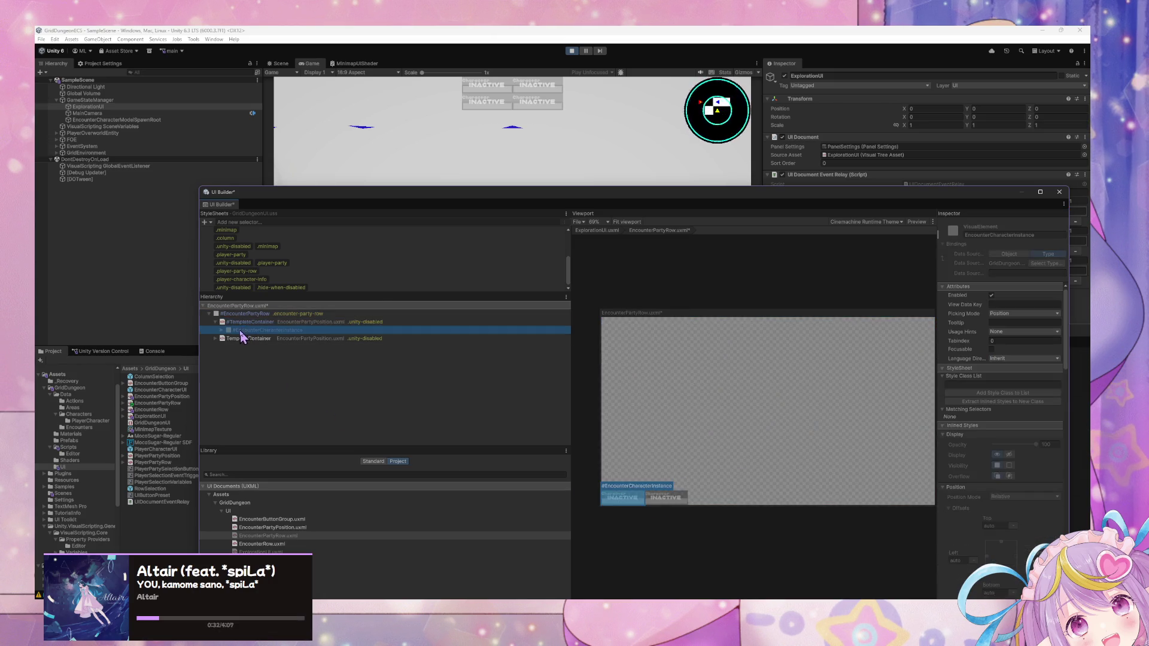
click(265, 323)
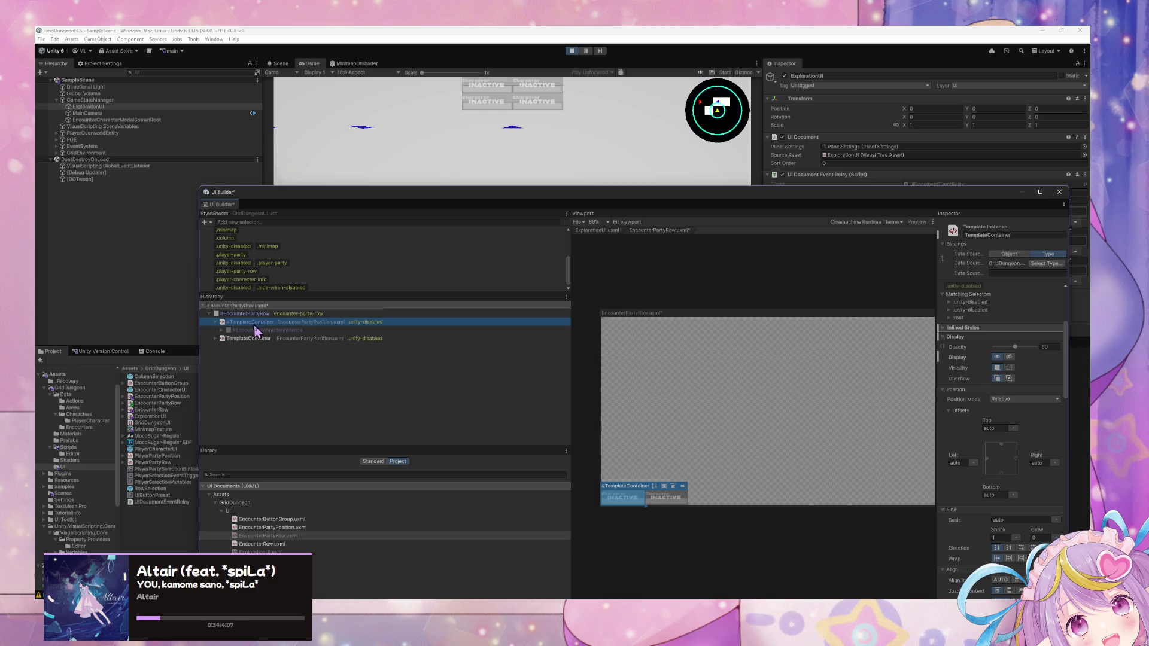
click(269, 338)
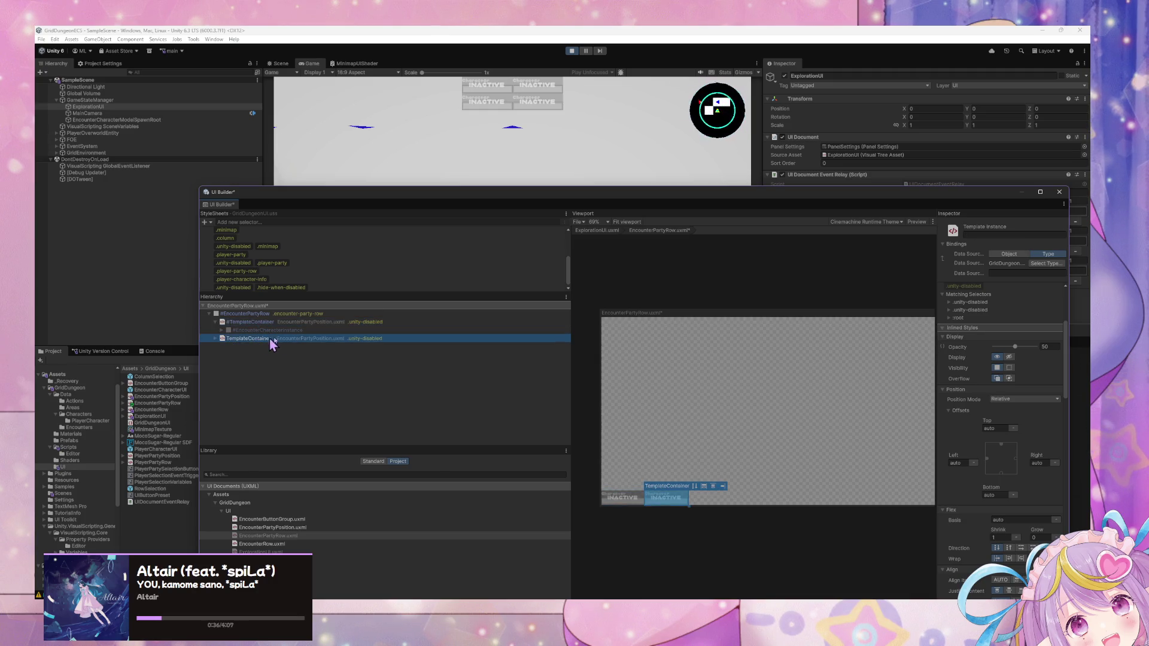
click(1009, 357)
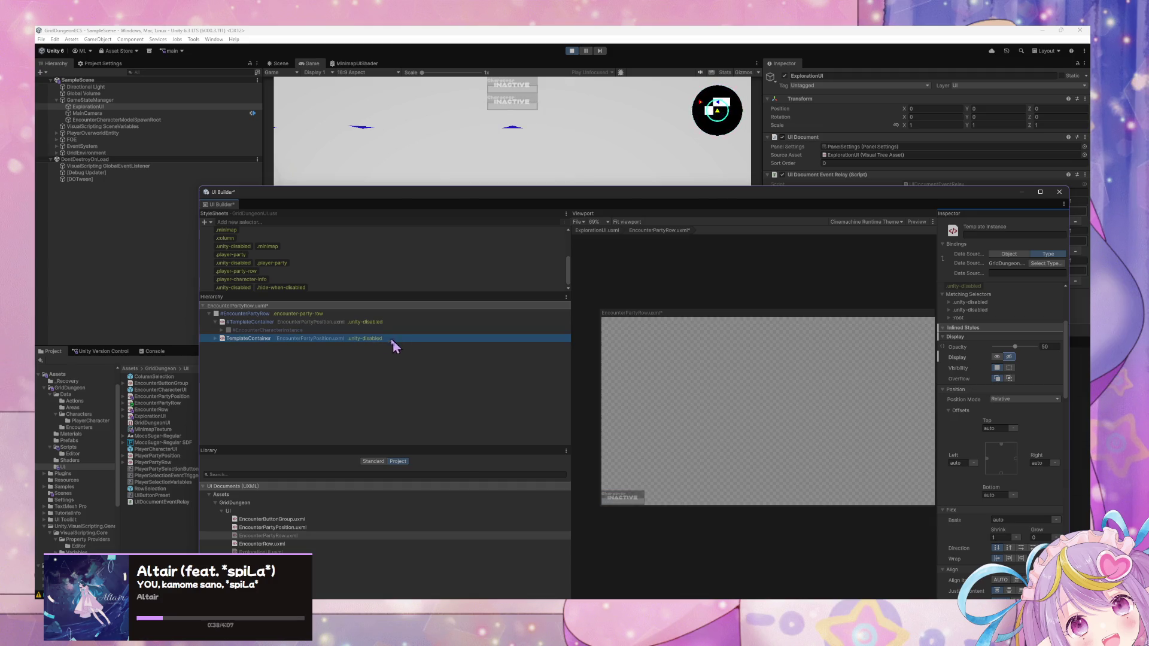
click(378, 323)
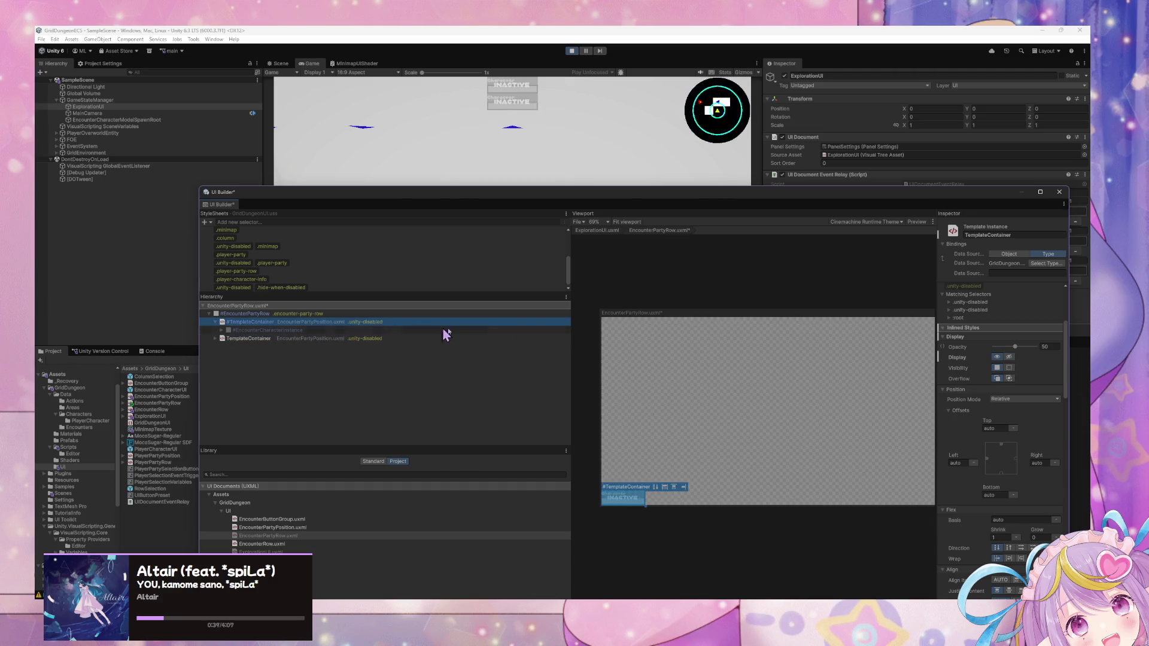
click(1009, 358)
click(222, 380)
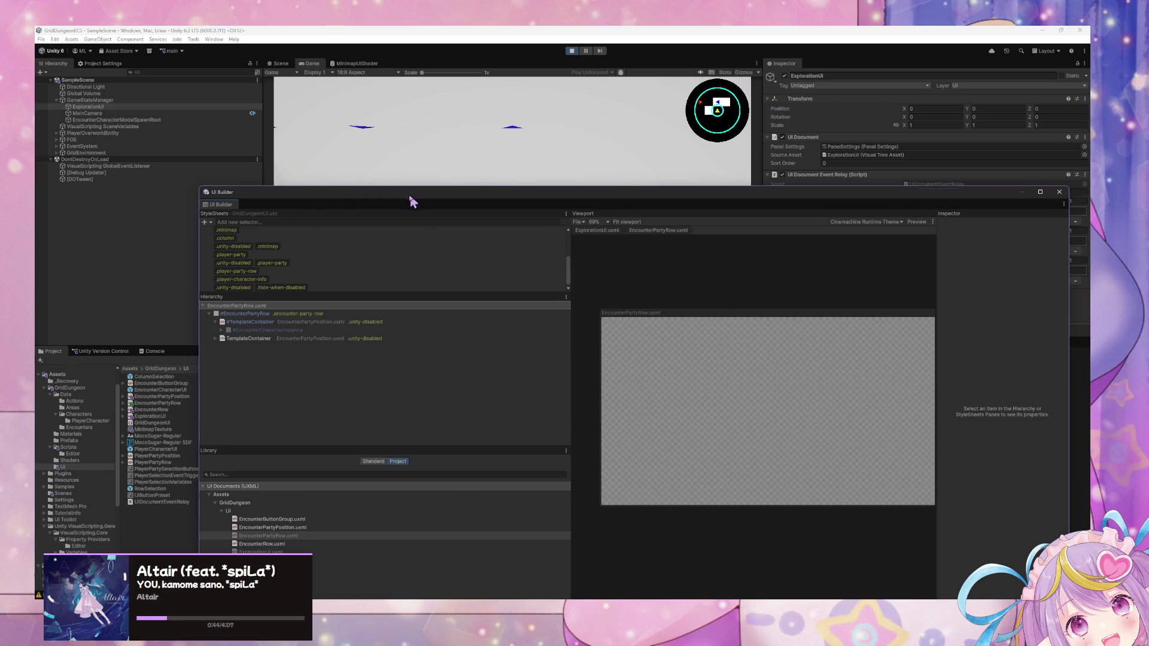
Step: Shrink the UI Builder to the bottom and enlarge the GameStateManager state graph window
mouse_move(411, 201)
mouse_down()
mouse_move(257, 174)
mouse_move(267, 162)
mouse_up()
click(137, 291)
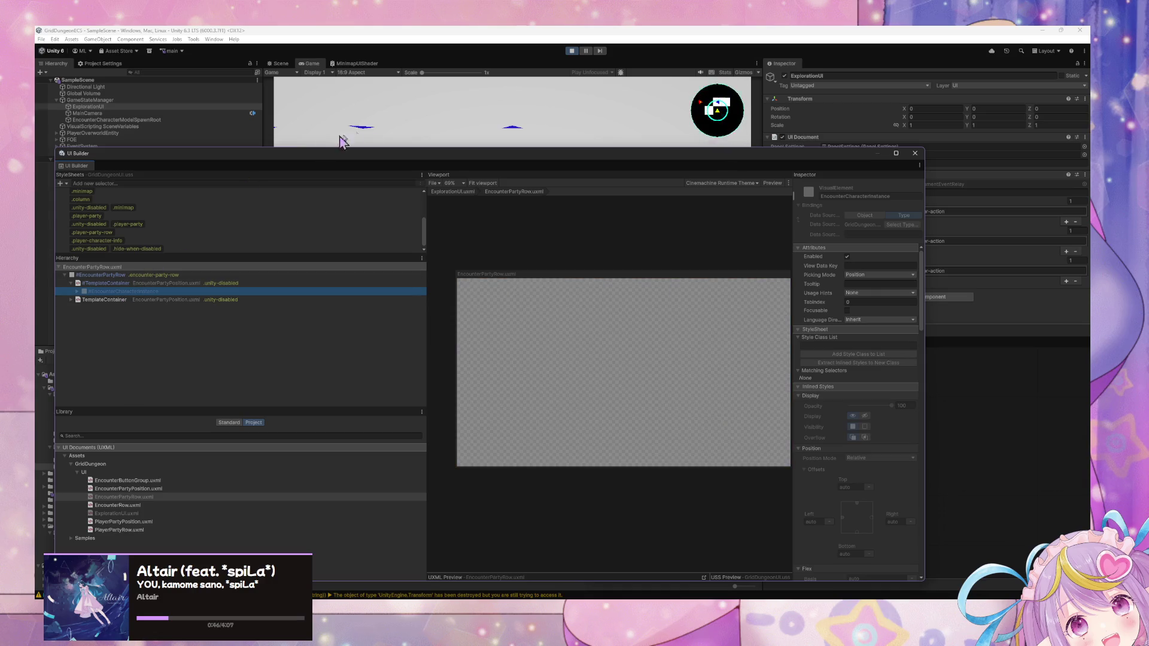
drag(459, 150, 494, 359)
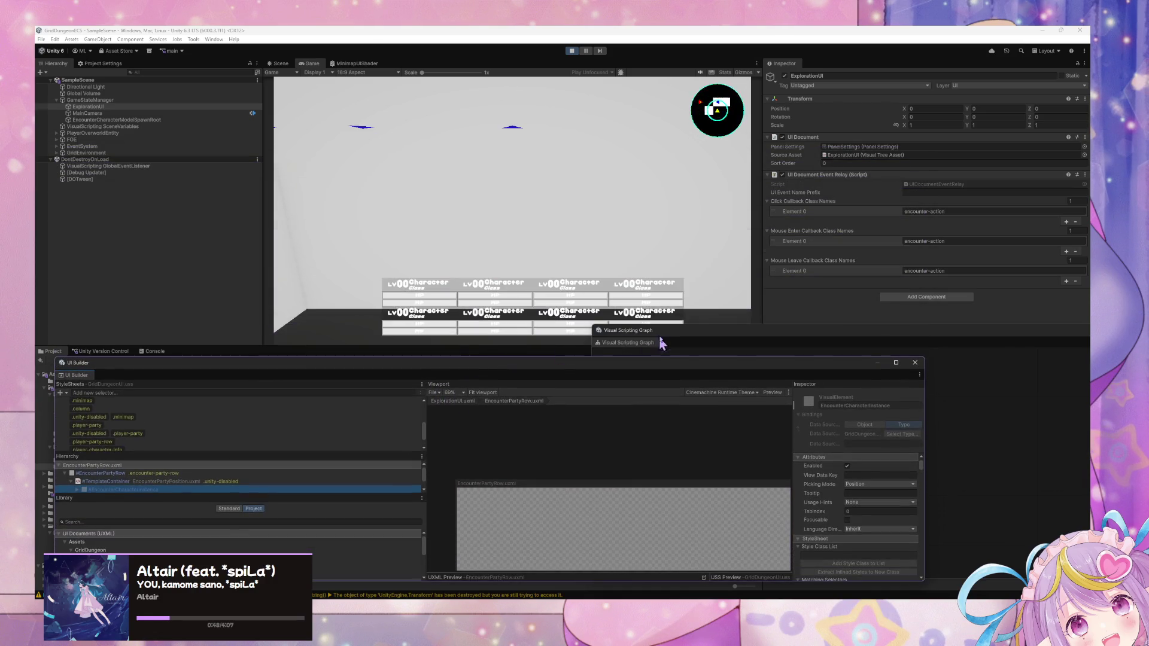
mouse_move(662, 343)
mouse_down()
mouse_move(662, 289)
mouse_move(634, 224)
mouse_up()
click(120, 101)
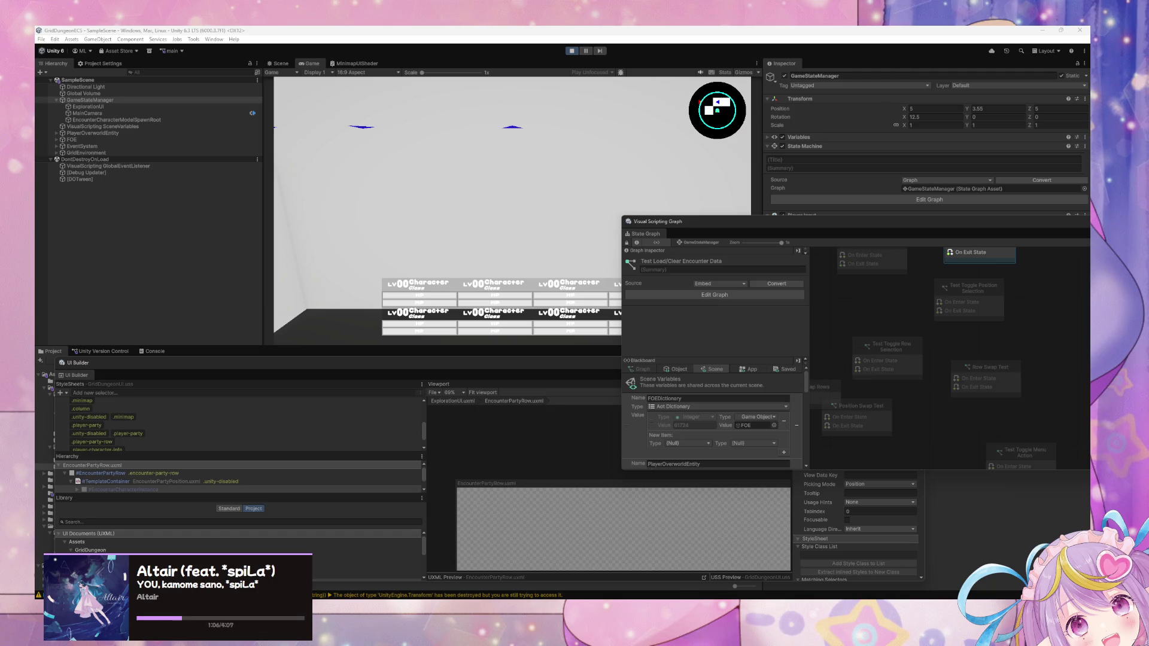
Step: Force the Test Load/Clear Encounter Data state to run
click(879, 295)
drag(880, 296, 937, 403)
right_click(945, 360)
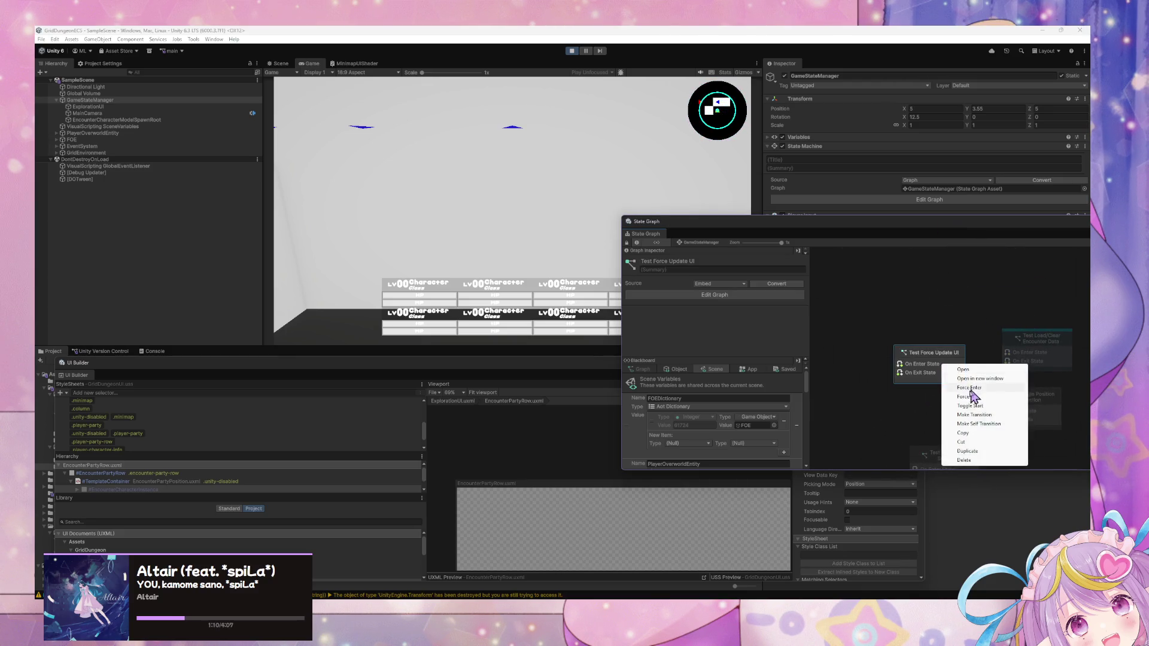
click(906, 408)
scroll(944, 305, down, 2)
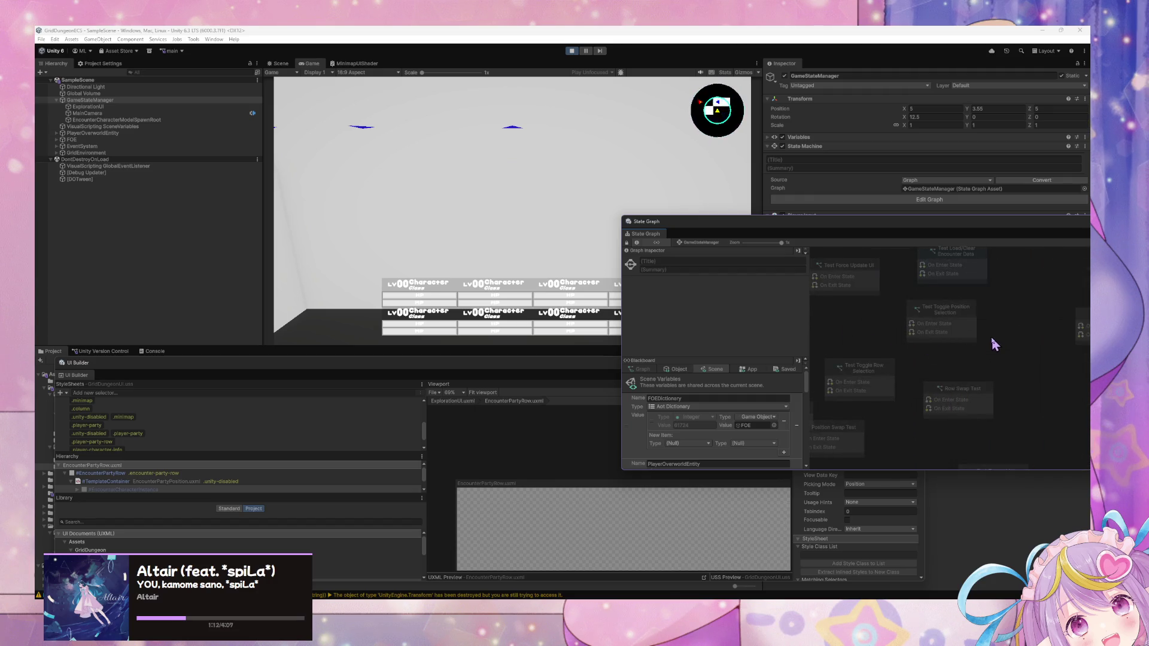
right_click(979, 276)
click(1017, 328)
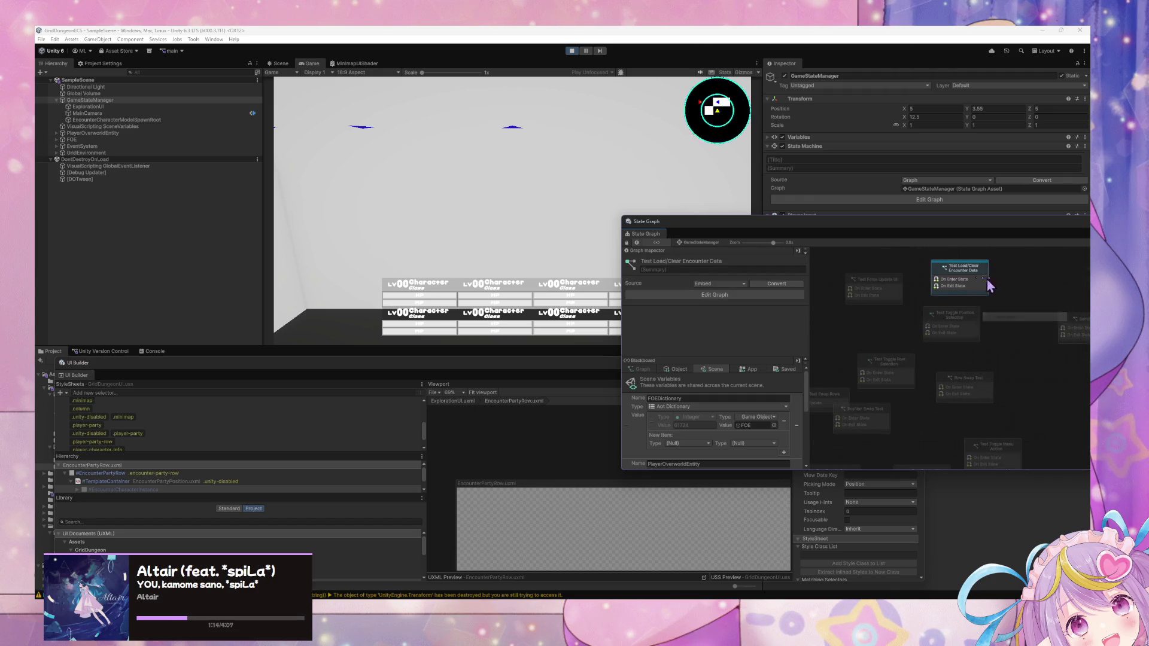
right_click(979, 276)
click(1006, 299)
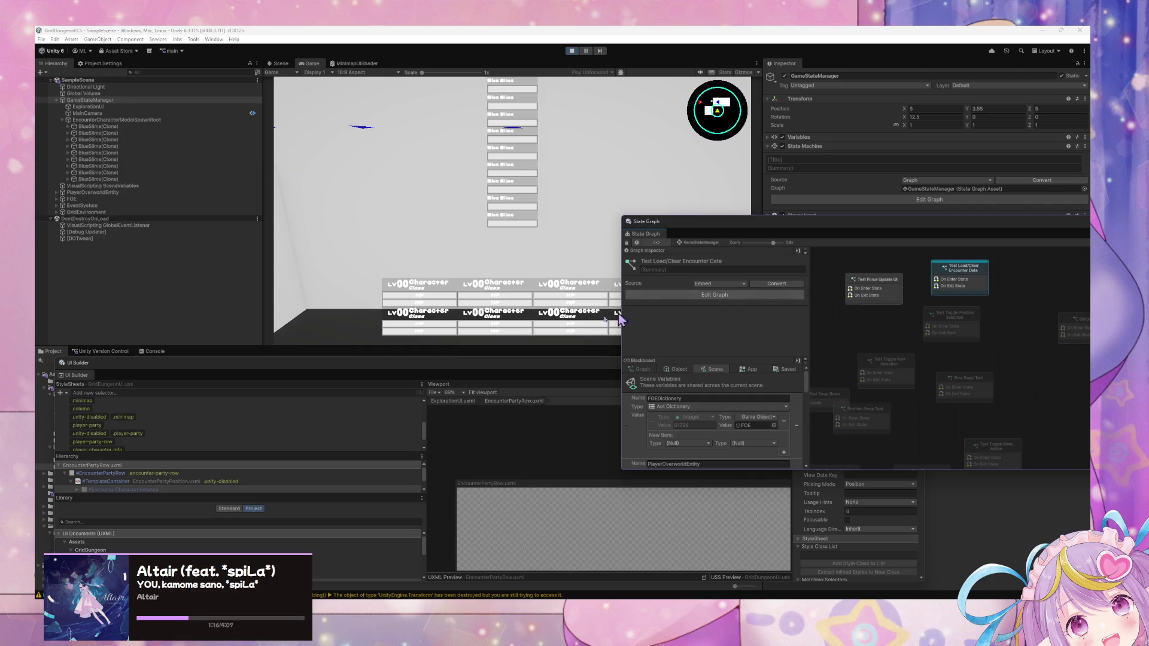
Step: Delete all the spawned BlueSlime(Clone) objects from the Hierarchy
drag(419, 367, 439, 294)
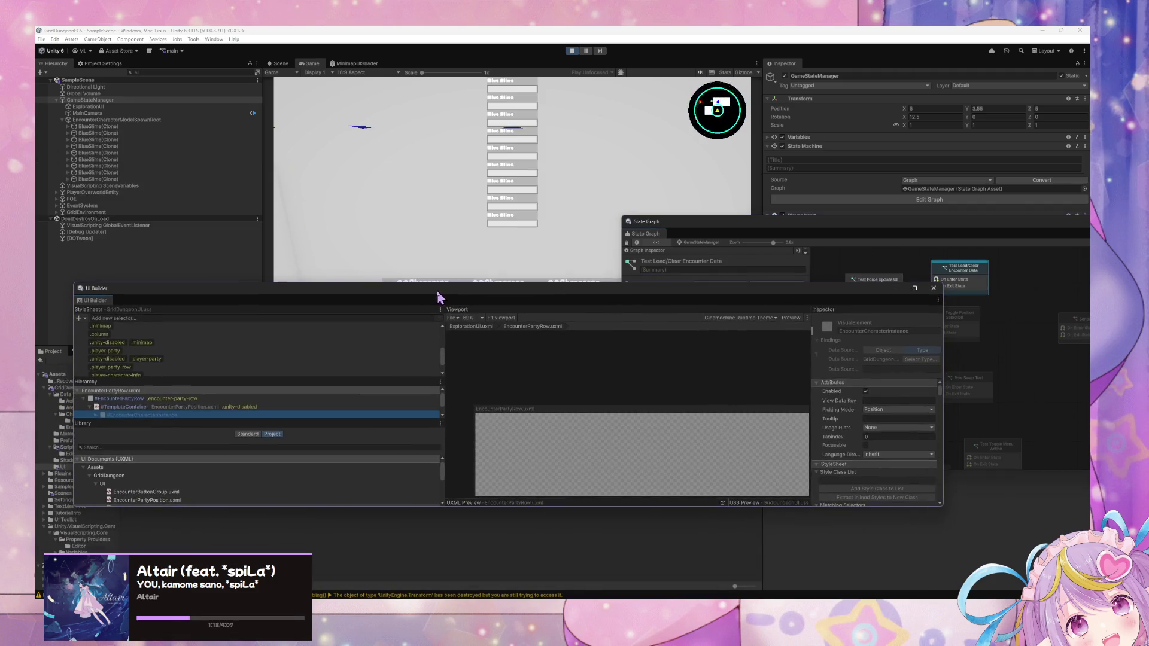
click(120, 127)
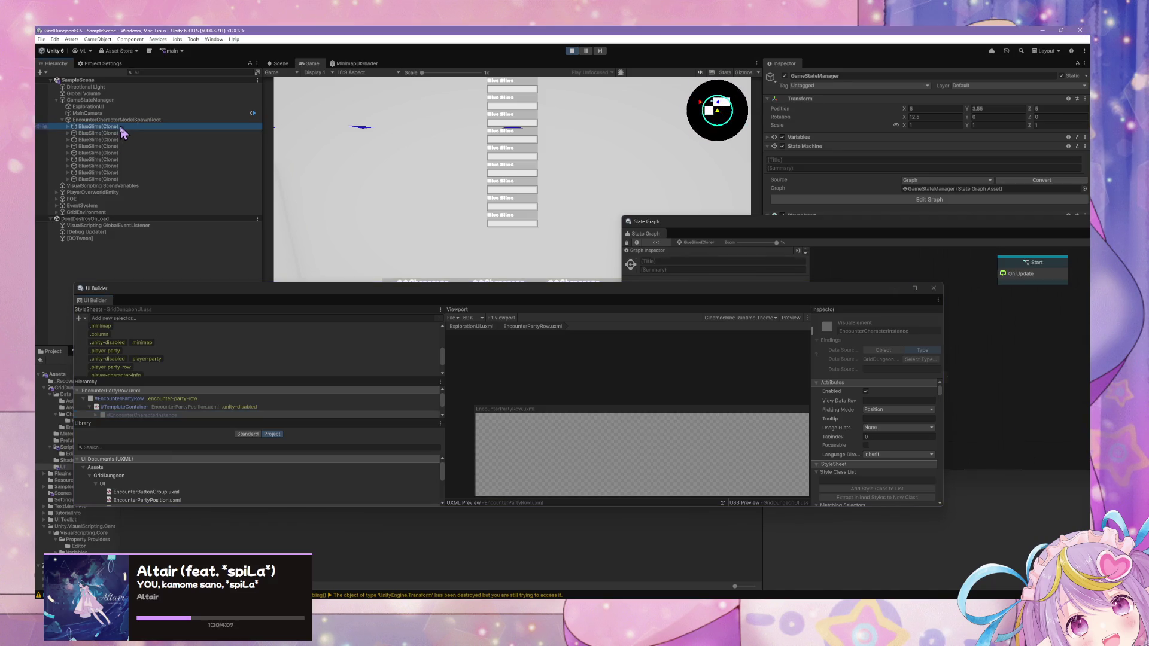
shift+click(106, 179)
key(Delete)
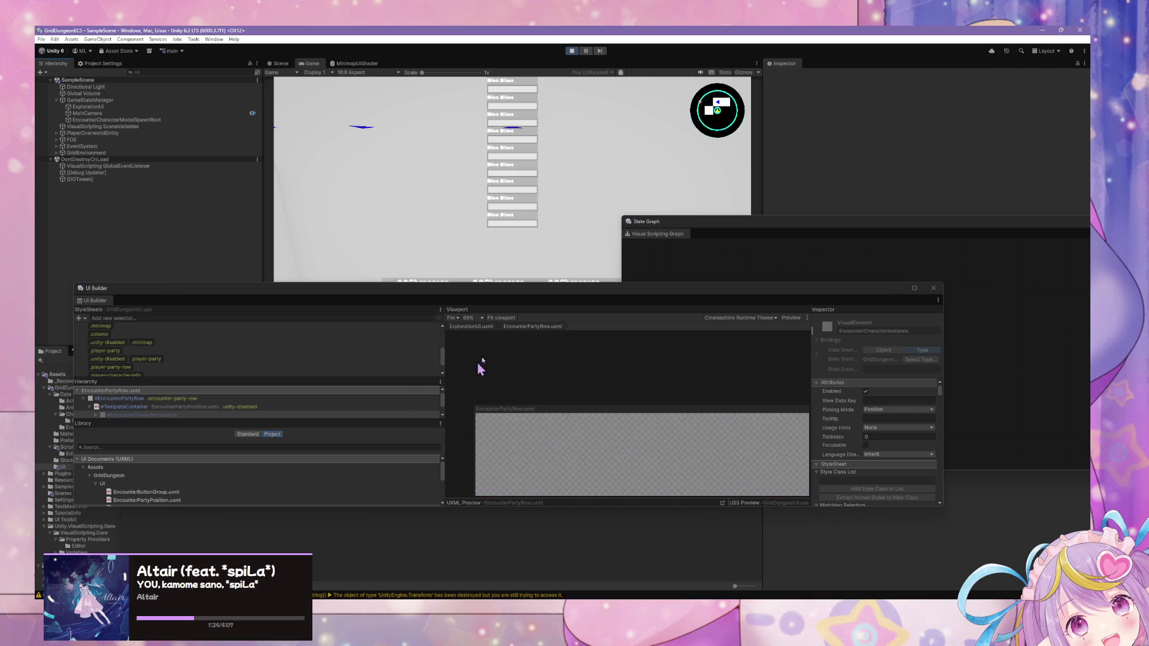
Step: Select GameStateManager and force the test encounter state to exit
click(805, 241)
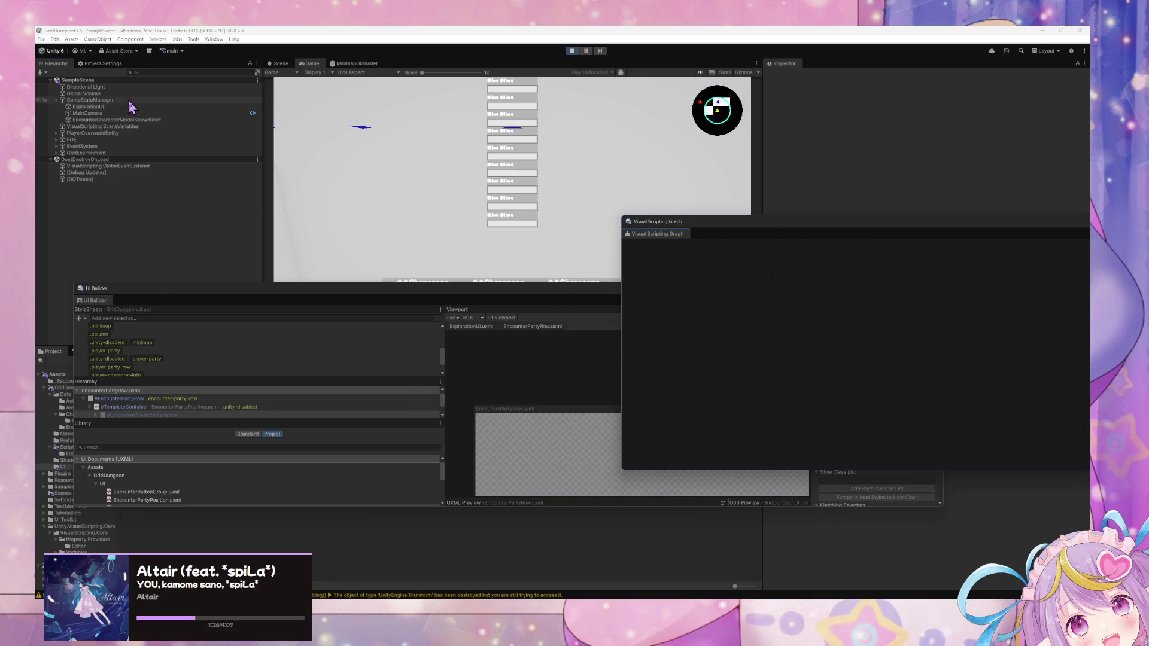
click(128, 99)
right_click(950, 268)
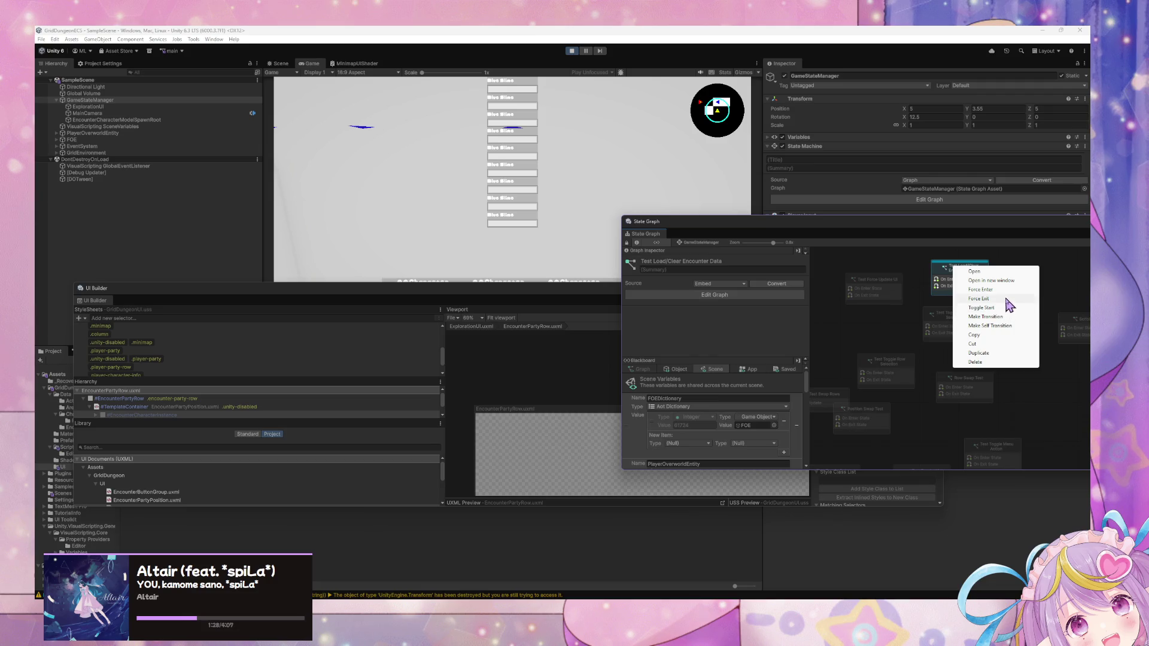
click(1005, 298)
drag(506, 299, 541, 231)
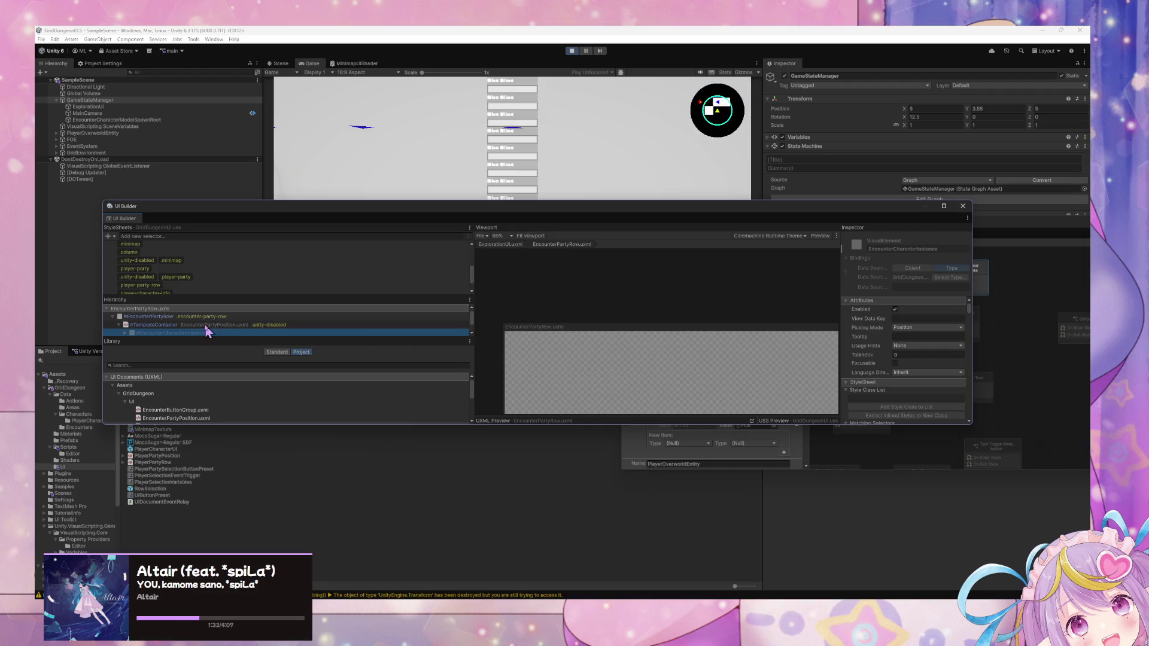
Step: Select the TemplateContainer in UI Builder and stop Play mode
click(235, 326)
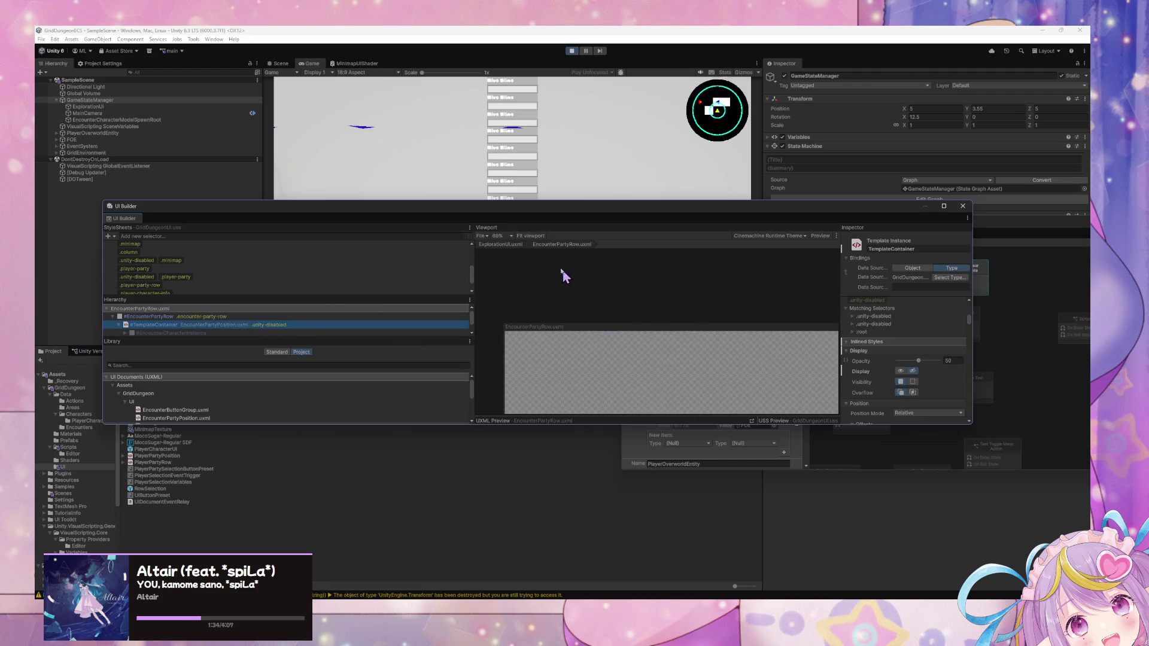
drag(540, 216, 538, 243)
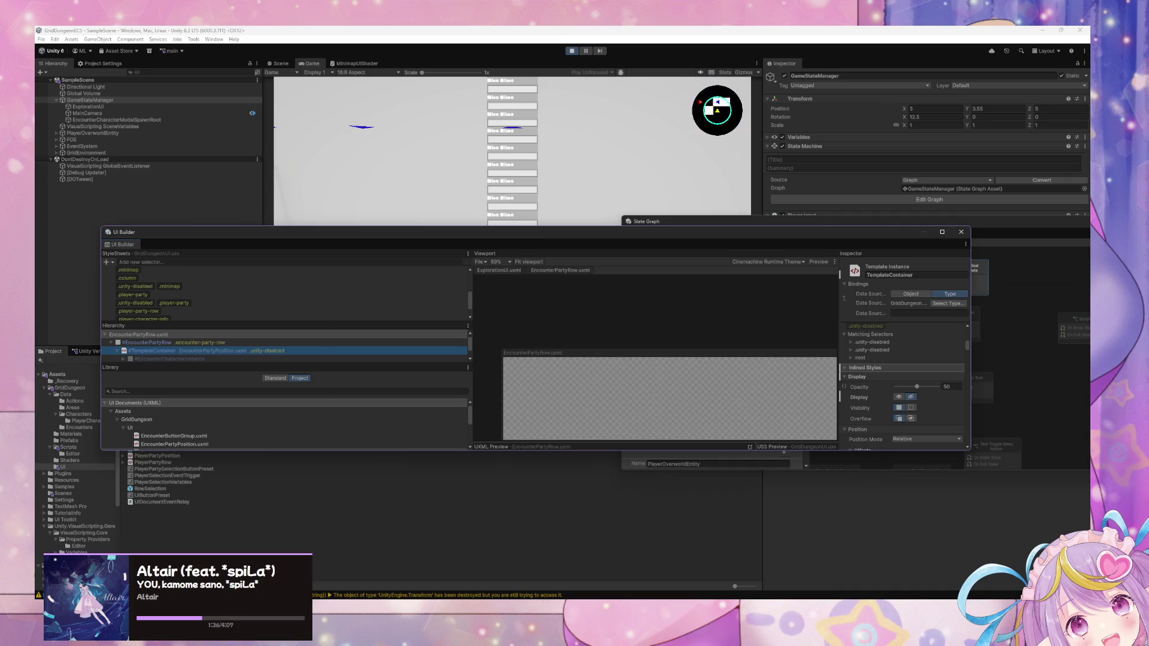
mouse_move(711, 577)
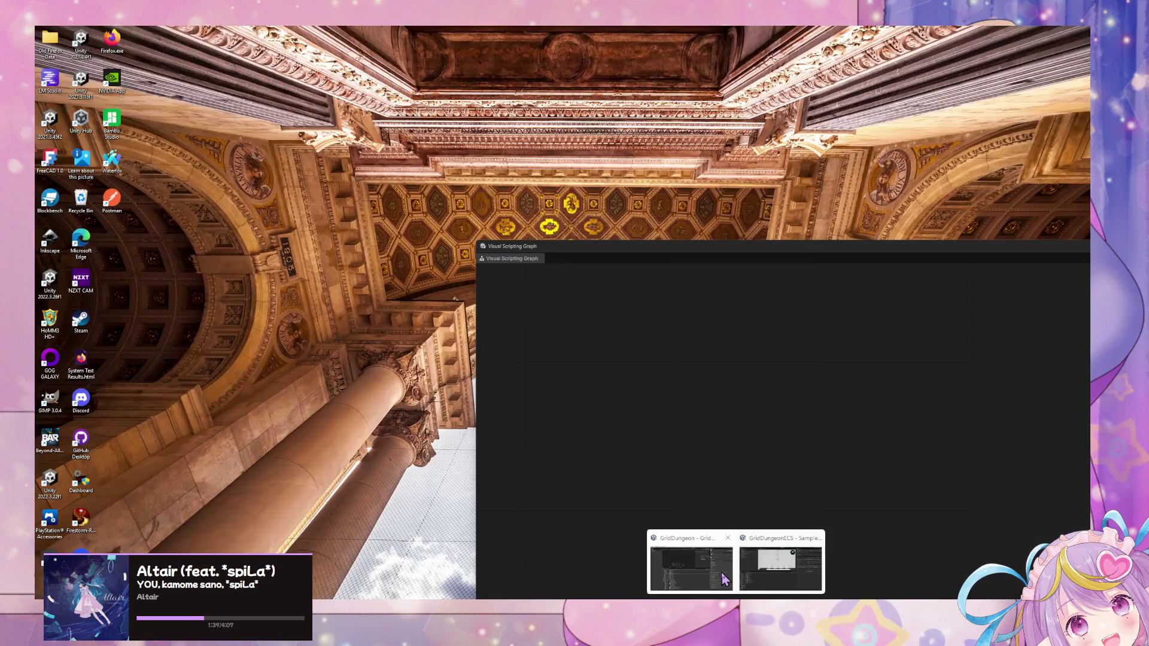
click(724, 578)
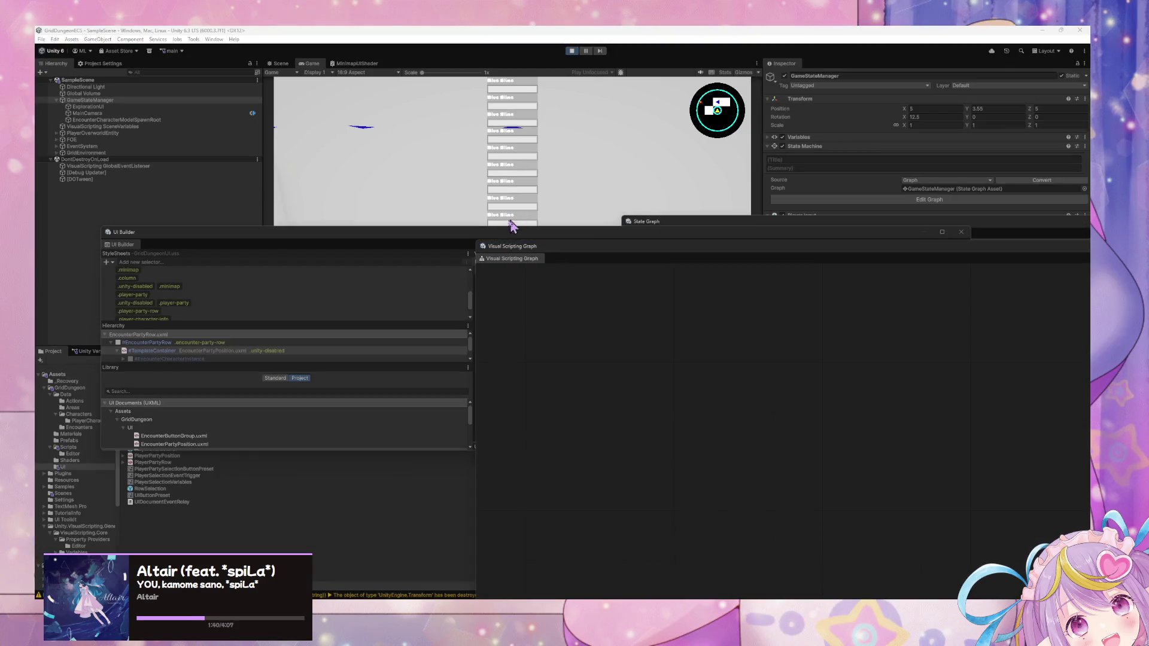
click(583, 232)
click(571, 51)
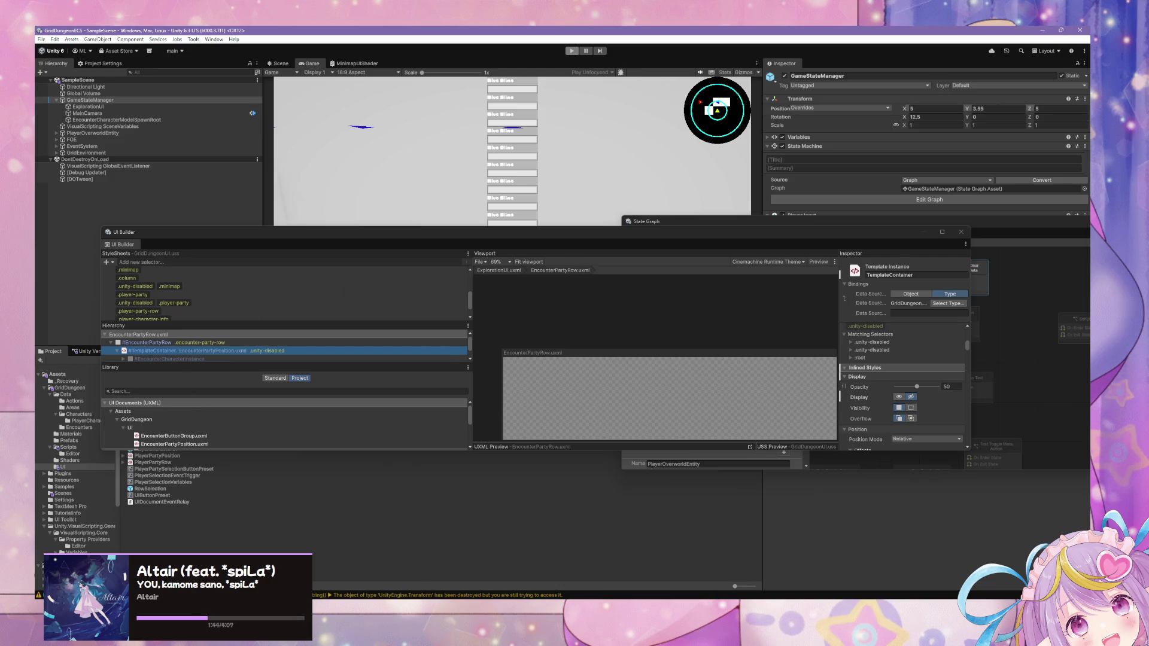
key(alt+Tab)
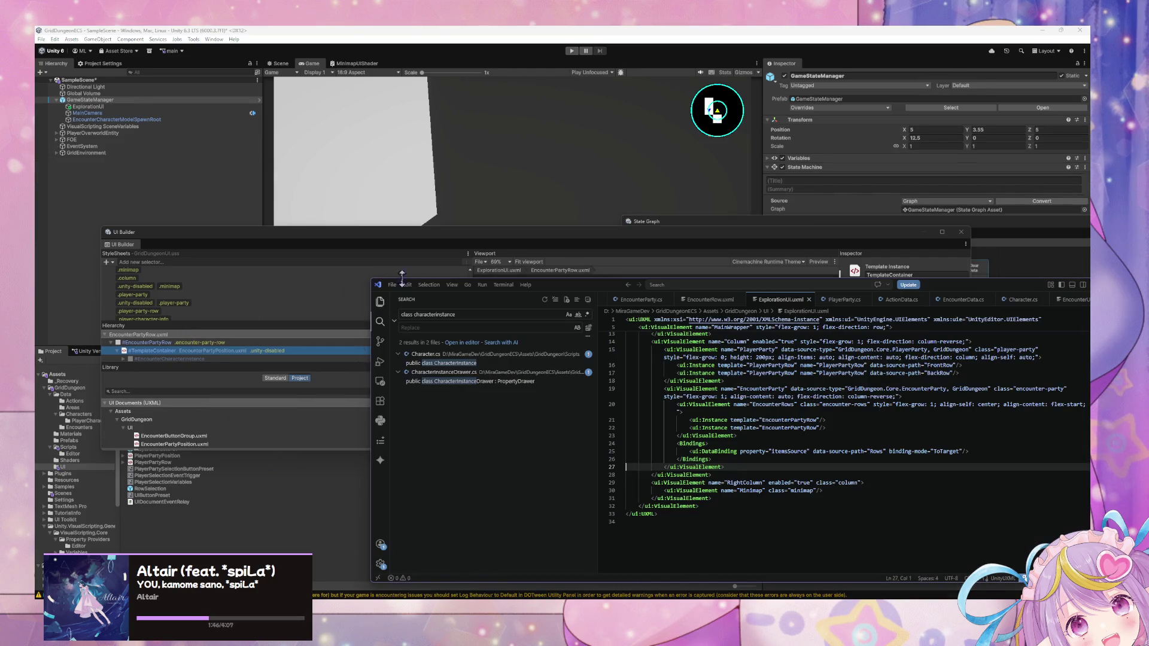
Step: Back in Unity, select the Bind Party UI Data state and open its script graph
click(429, 233)
drag(877, 238, 747, 209)
click(974, 294)
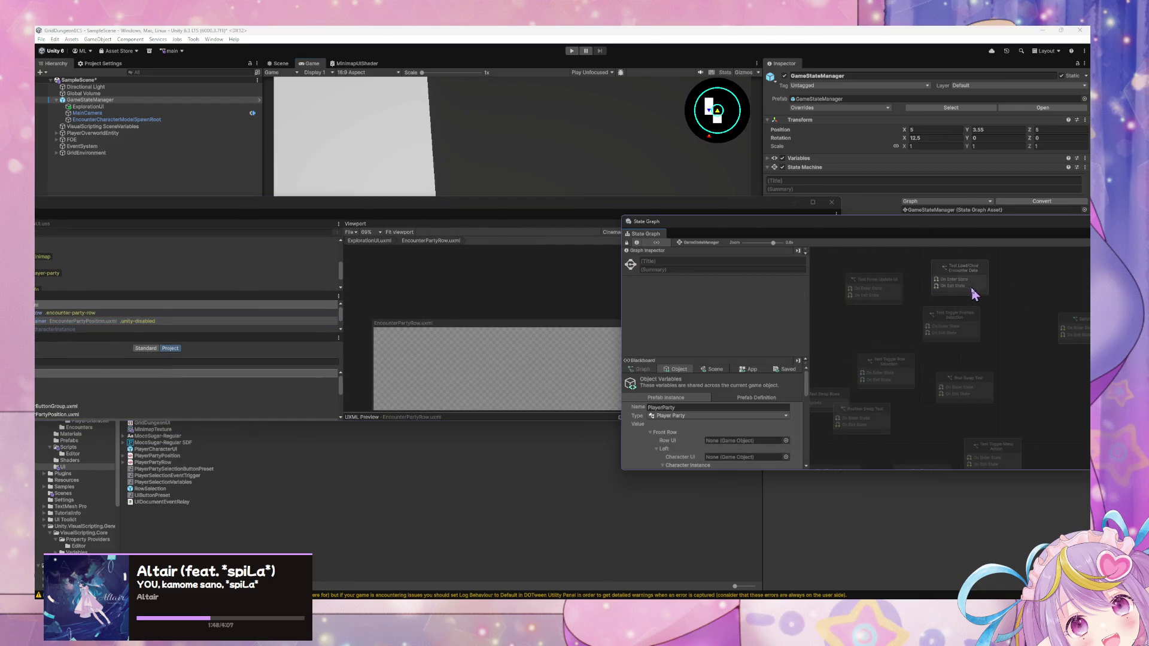
scroll(922, 317, down, 5)
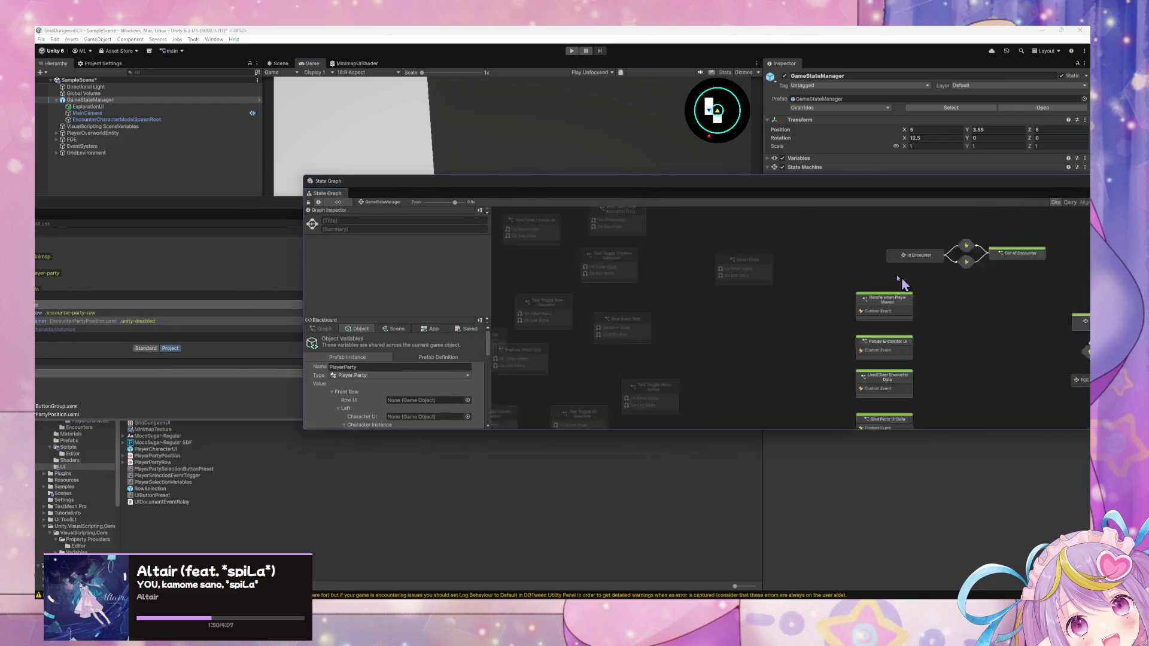
click(778, 306)
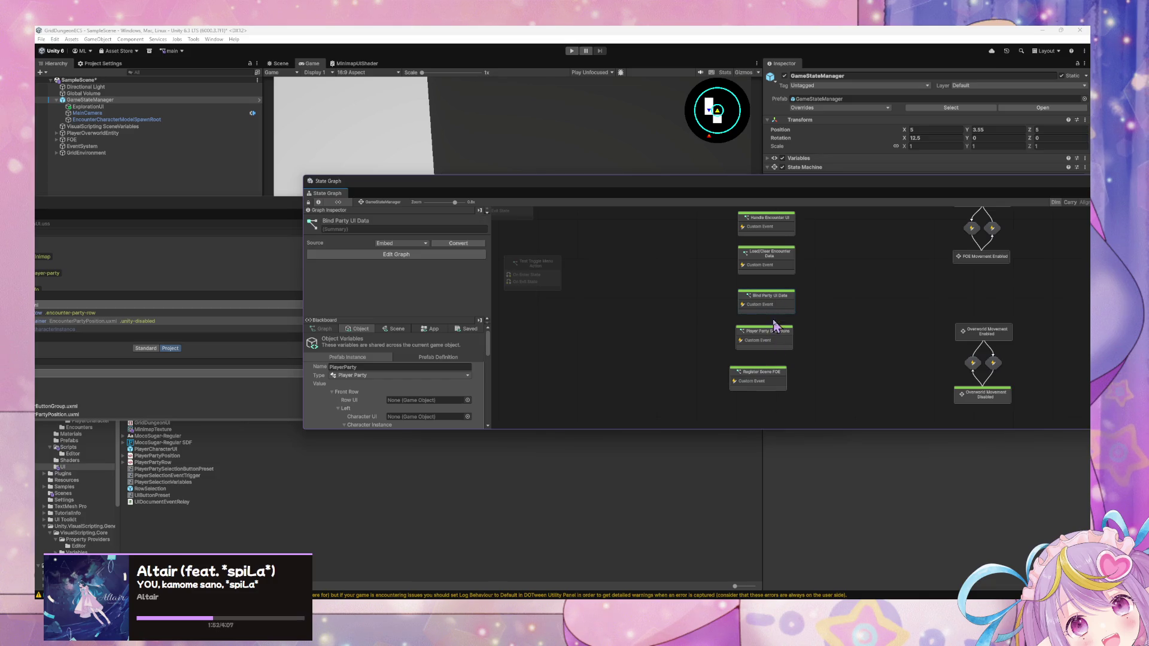
scroll(922, 335, up, 2)
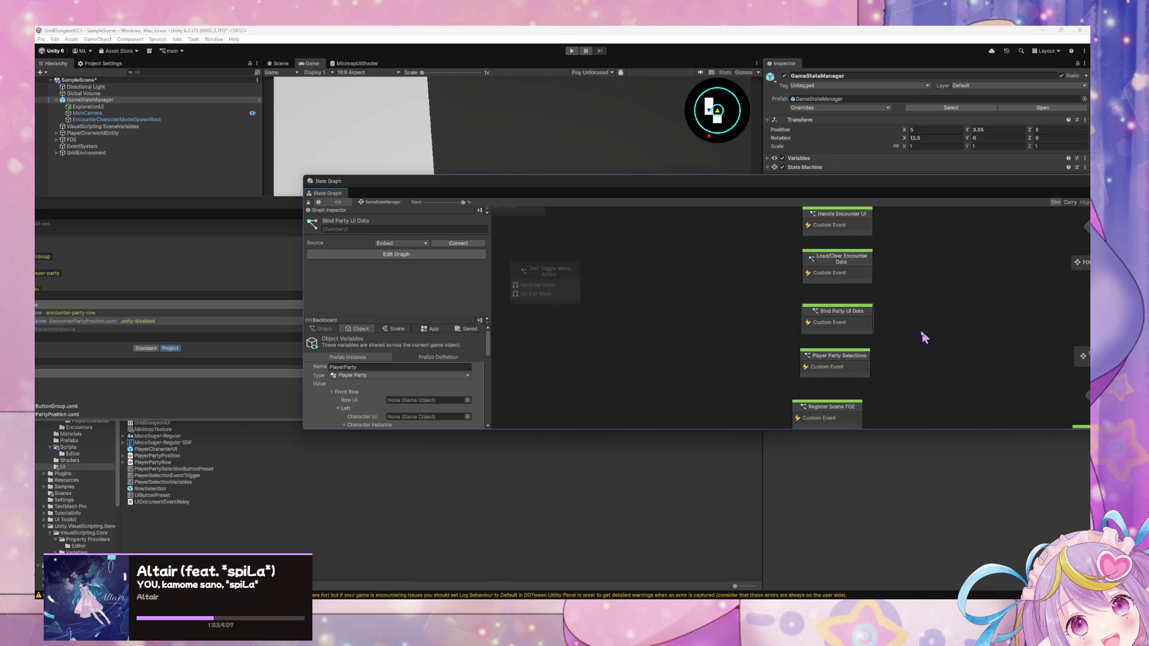
double_click(836, 326)
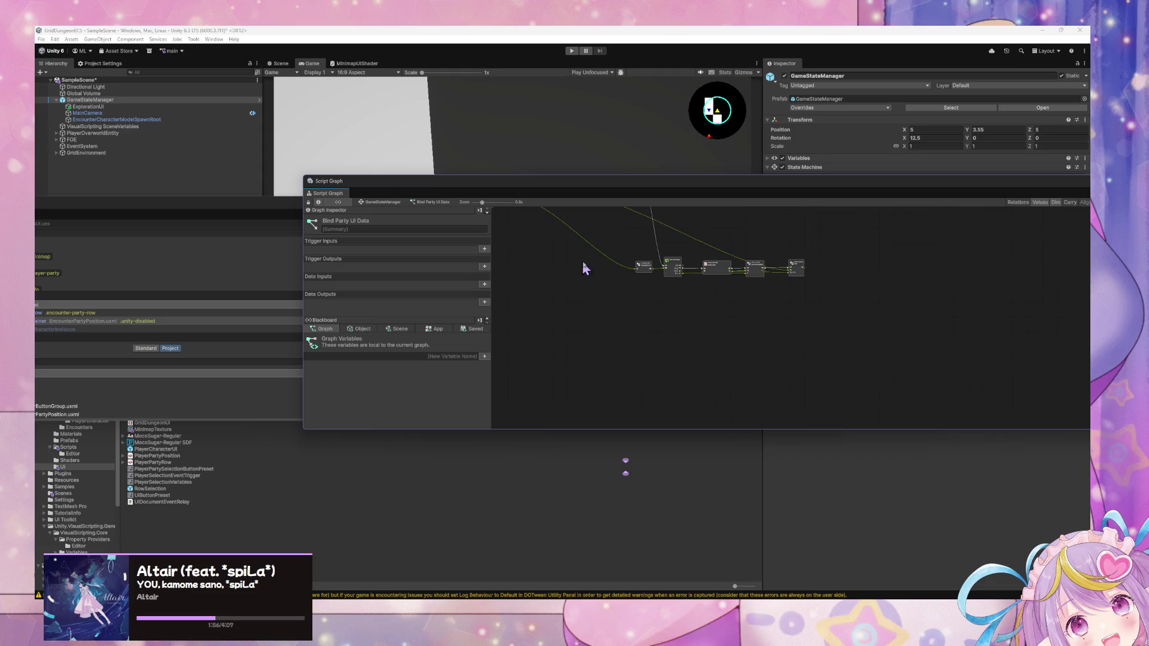
Step: Move the Instantiate node and place Set Data Source below the Add node
scroll(730, 349, up, 4)
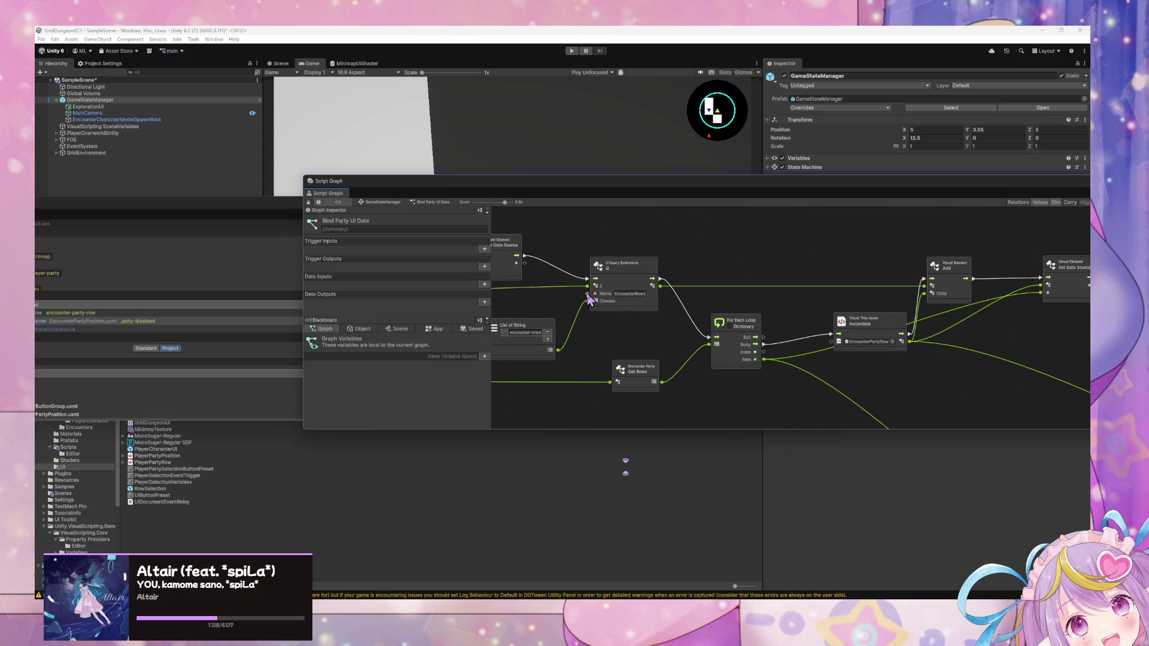
scroll(686, 299, up, 2)
click(768, 336)
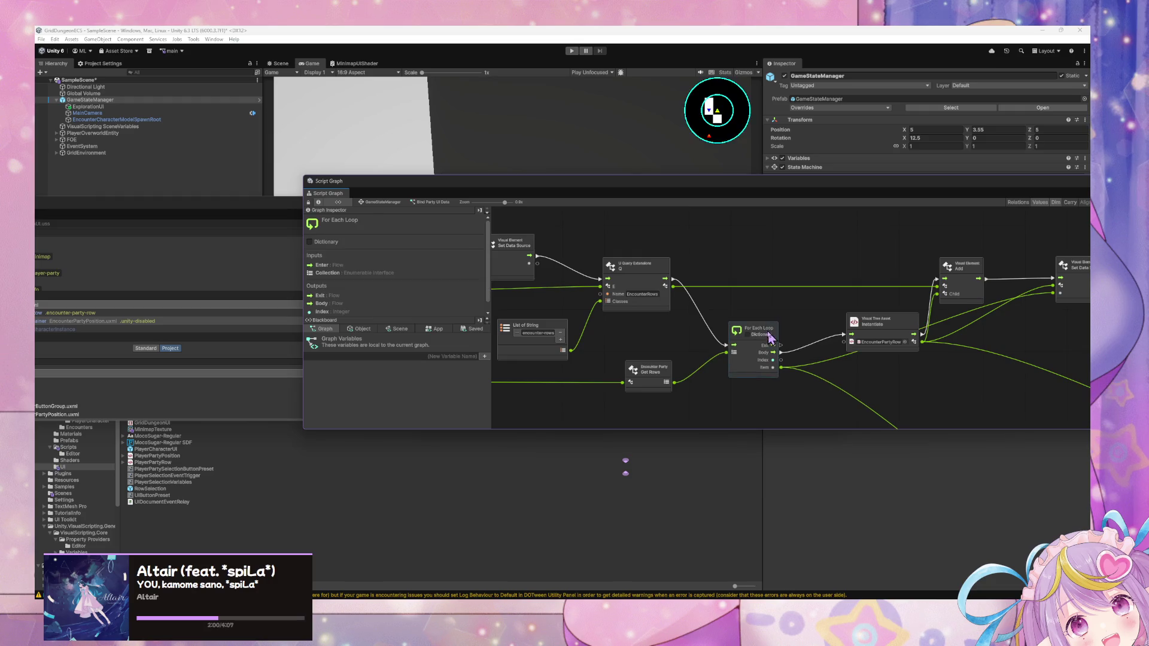
drag(681, 342, 782, 341)
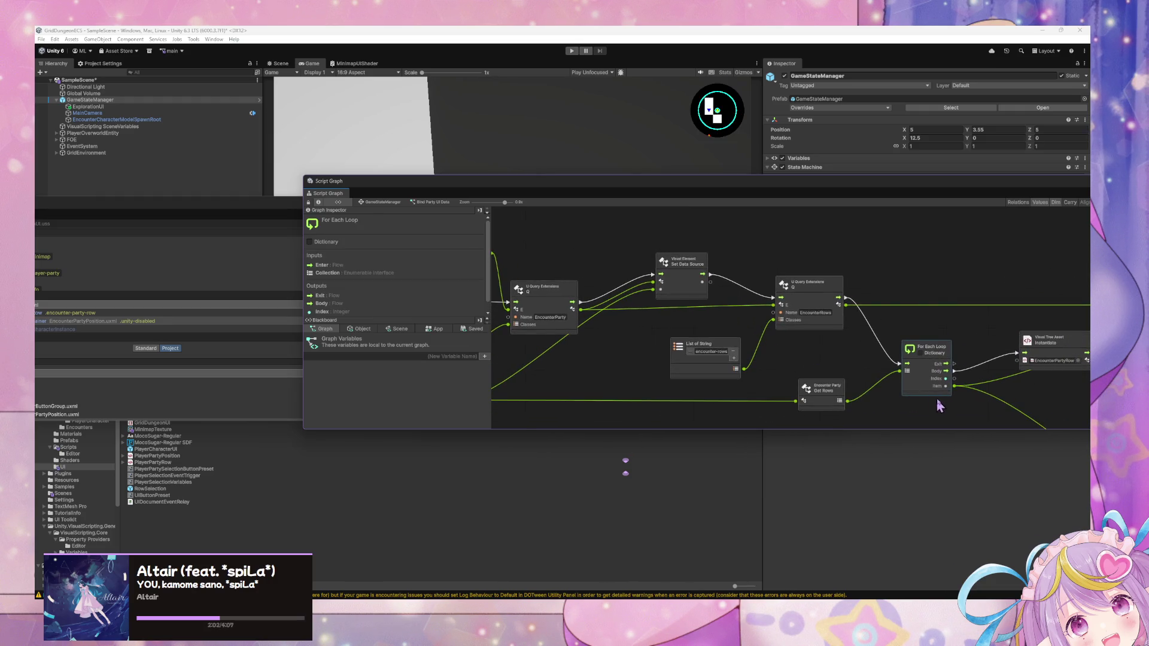
mouse_move(906, 391)
mouse_down()
mouse_move(800, 358)
mouse_move(776, 363)
mouse_move(777, 381)
mouse_up()
drag(854, 381, 689, 377)
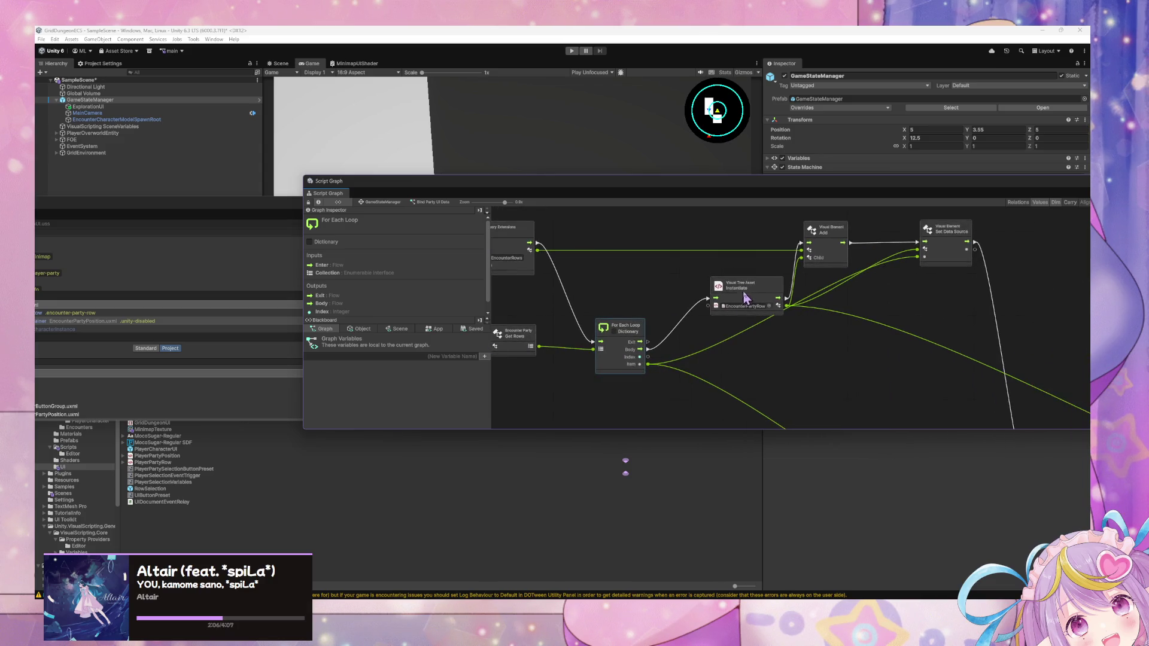
drag(746, 293, 739, 275)
drag(825, 321, 781, 326)
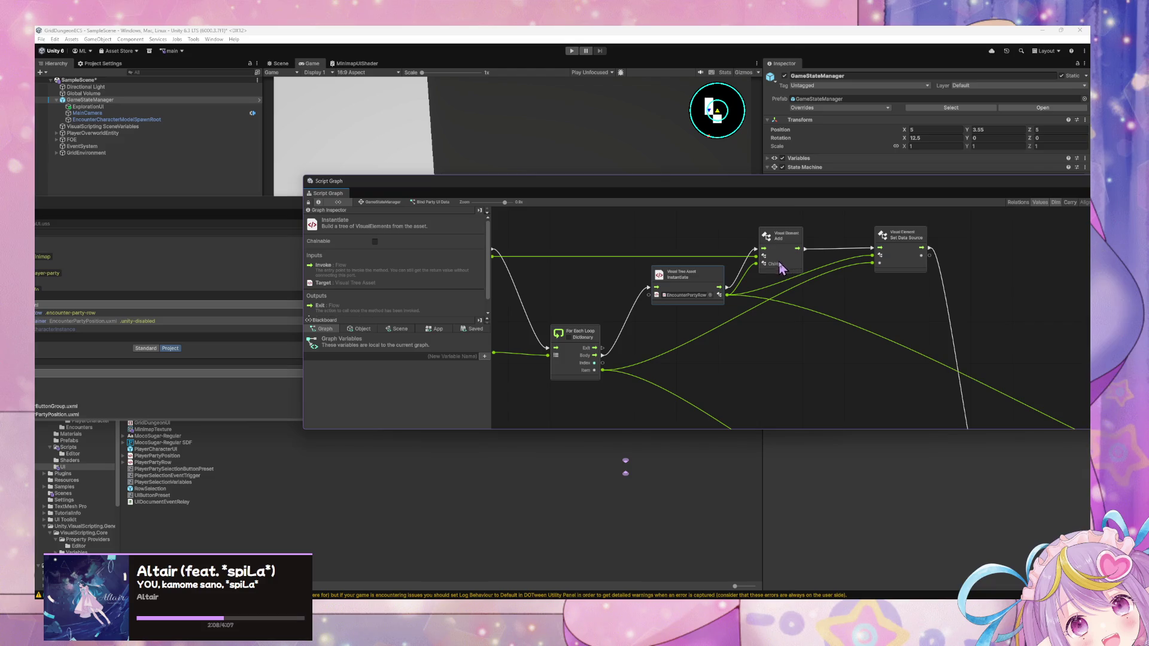
mouse_move(870, 254)
mouse_down()
mouse_move(805, 263)
mouse_move(896, 256)
mouse_up()
drag(825, 295, 878, 287)
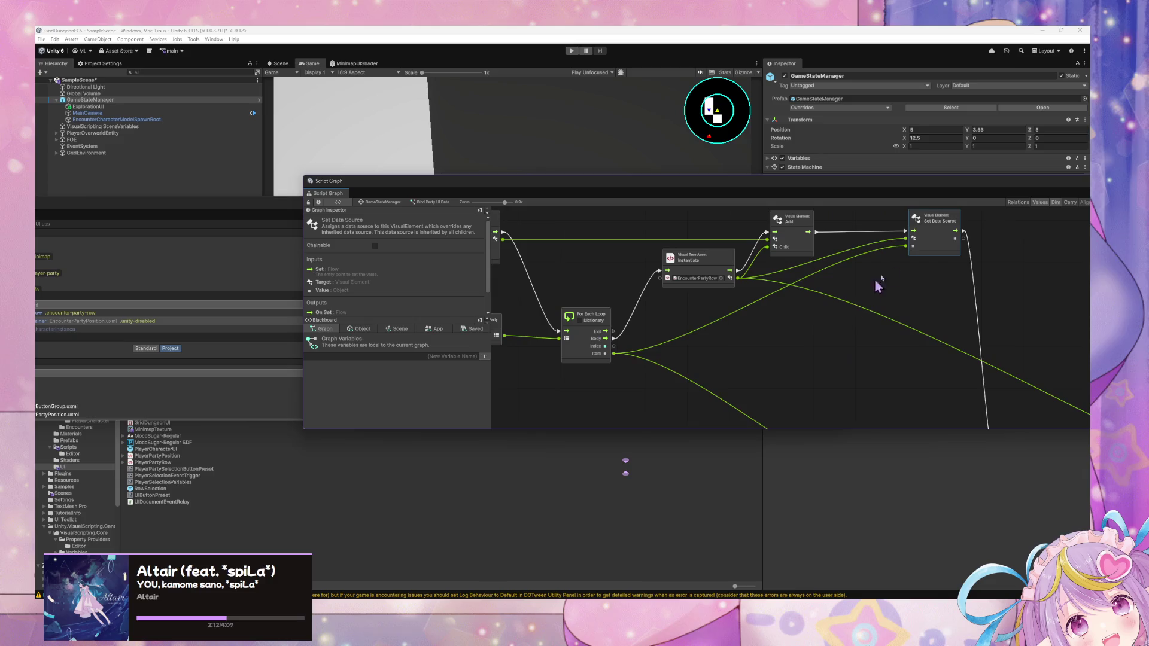
mouse_move(947, 250)
mouse_down()
mouse_move(942, 288)
mouse_move(867, 326)
mouse_move(896, 350)
mouse_up()
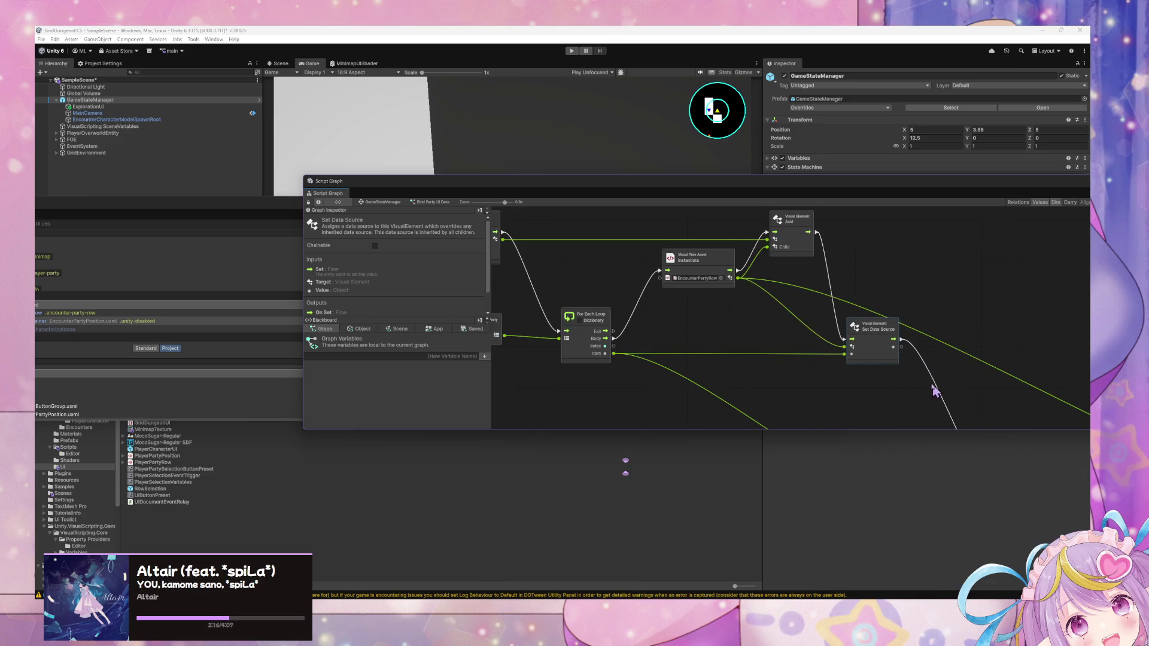
Step: Tidy the party-position Instantiate, Set Data Source and Add nodes, then put the UI Builder above the graph
mouse_move(936, 385)
mouse_down()
mouse_move(778, 326)
mouse_move(769, 403)
mouse_move(924, 454)
mouse_move(873, 418)
mouse_move(850, 376)
mouse_move(633, 364)
mouse_up()
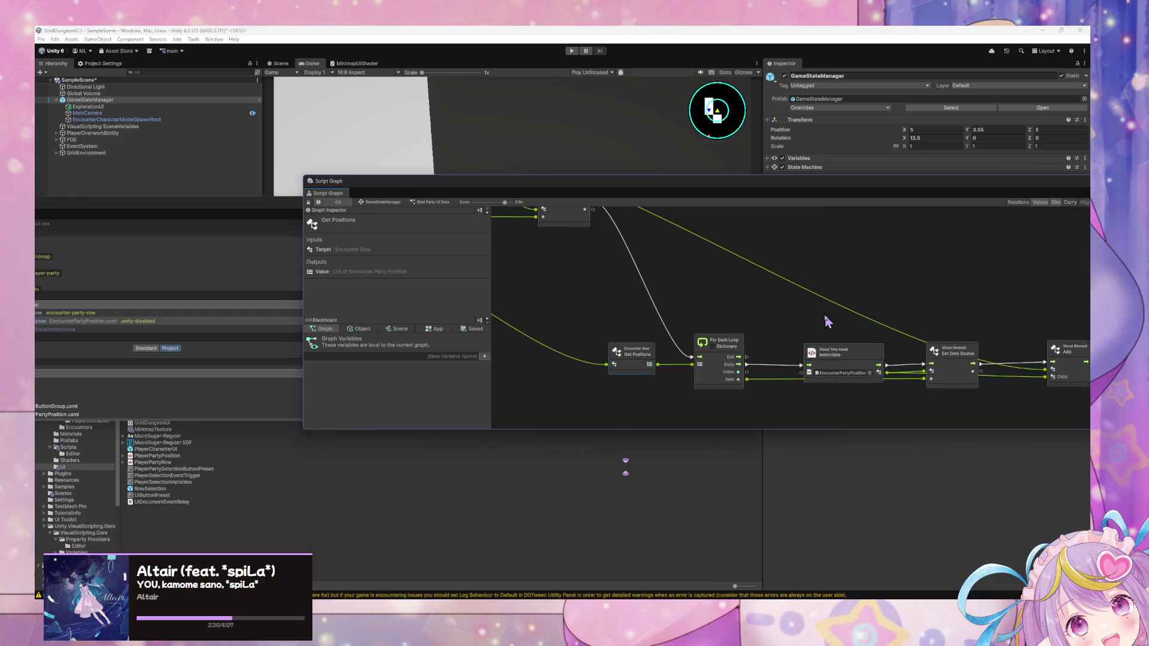
click(862, 344)
mouse_move(862, 344)
mouse_down()
mouse_move(850, 318)
mouse_move(832, 325)
mouse_up()
click(958, 353)
mouse_move(957, 353)
mouse_down()
mouse_move(964, 372)
mouse_move(953, 366)
mouse_move(1007, 384)
mouse_move(1023, 414)
mouse_move(925, 443)
mouse_up()
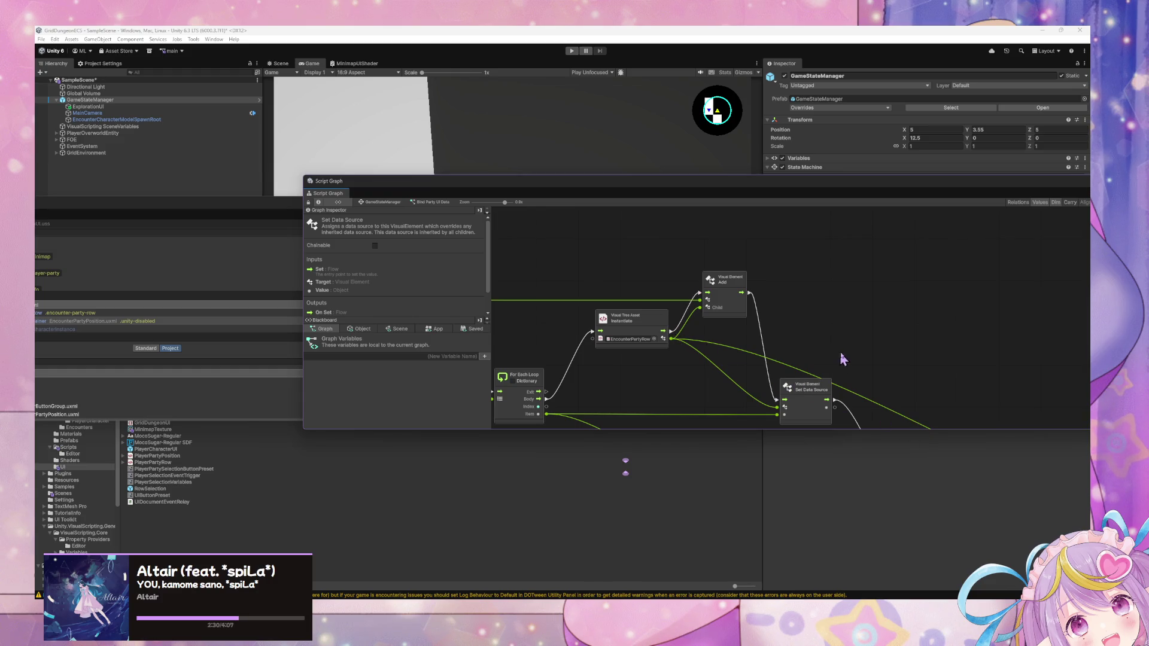
mouse_move(842, 357)
mouse_down()
mouse_move(580, 244)
mouse_move(826, 321)
mouse_move(910, 380)
mouse_up()
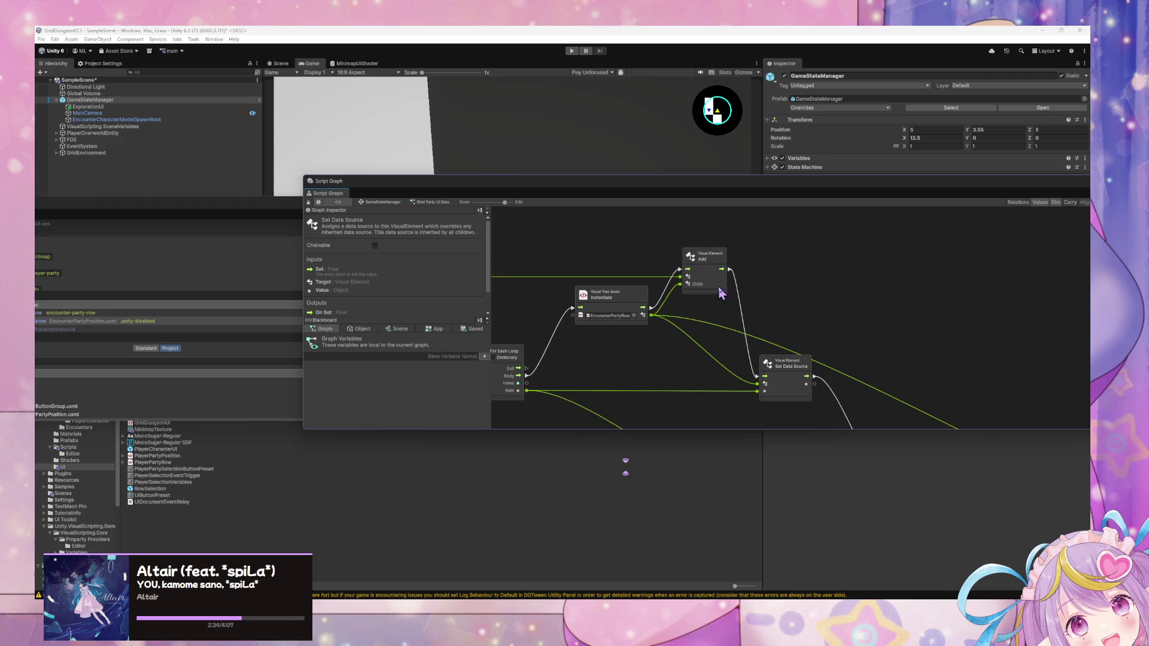
drag(721, 293, 712, 286)
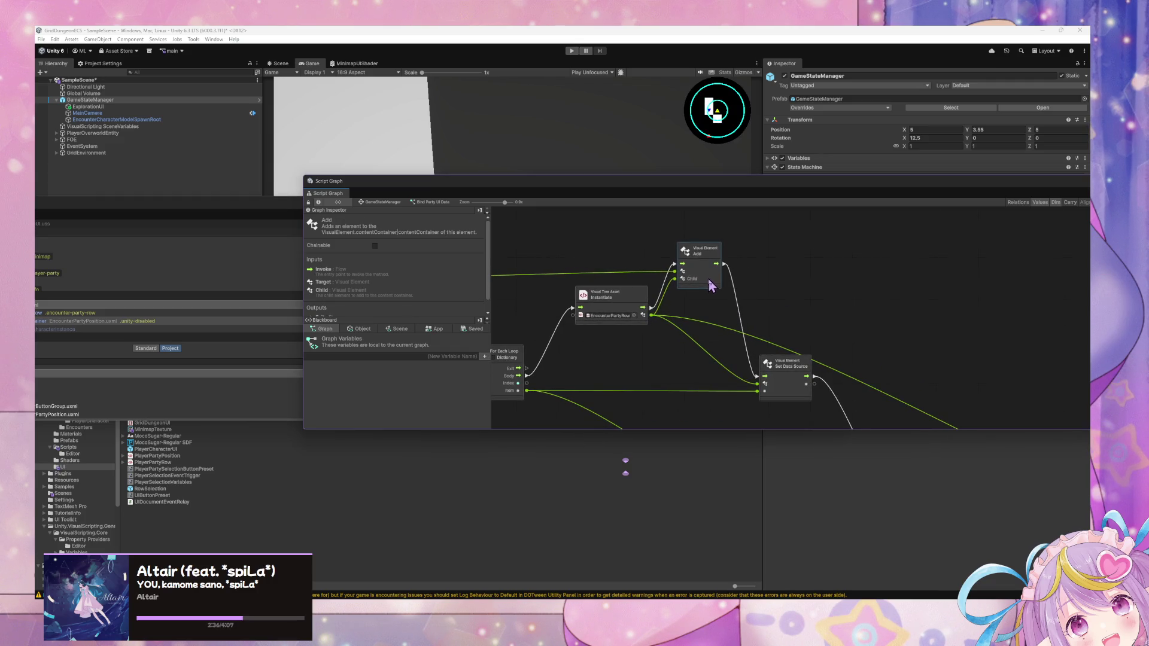
mouse_move(803, 394)
mouse_down()
mouse_move(794, 376)
mouse_move(796, 400)
mouse_up()
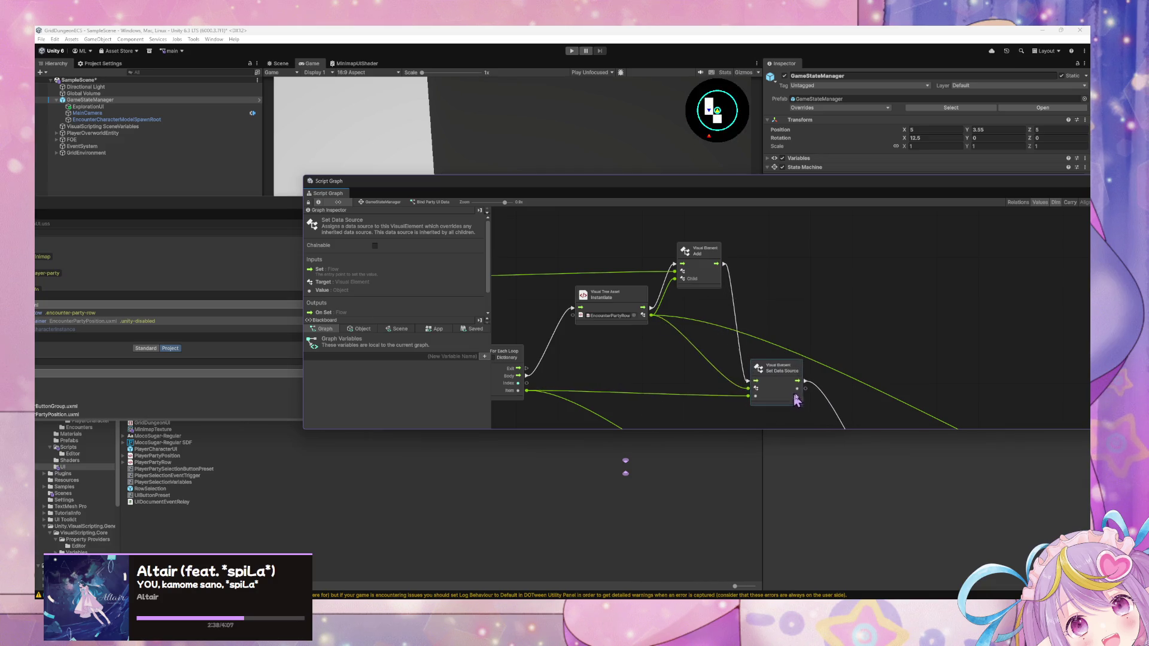
drag(890, 357, 882, 311)
mouse_move(534, 192)
mouse_down()
mouse_move(688, 308)
mouse_move(618, 346)
mouse_up()
drag(511, 203, 750, 161)
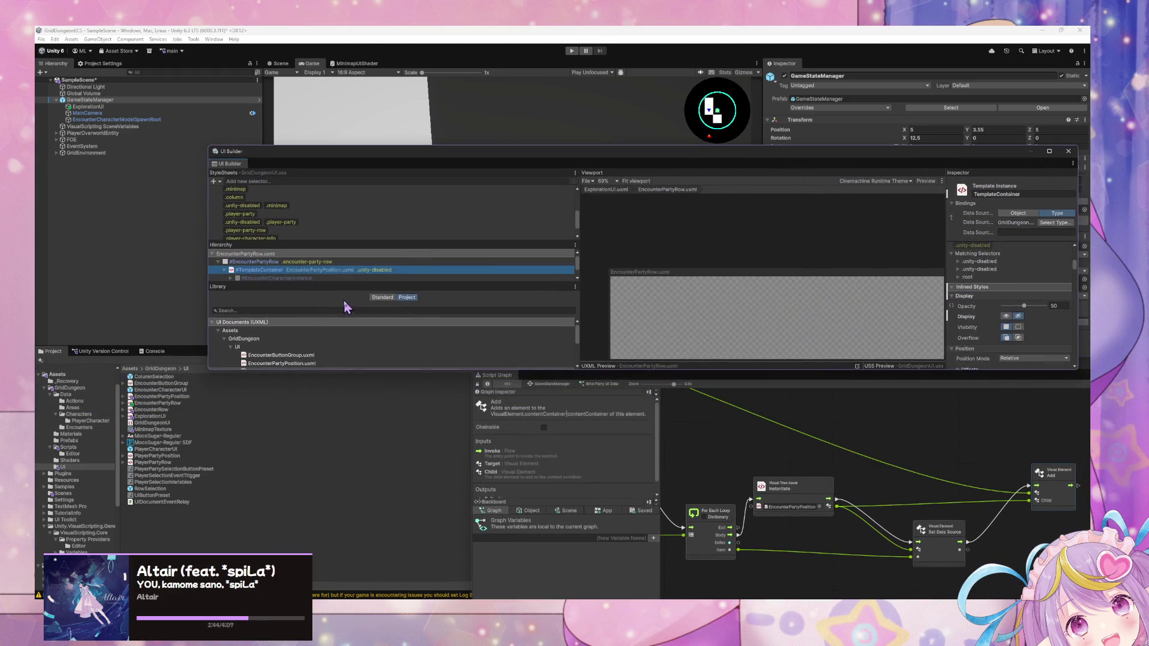
Step: Delete both EncounterPartyPosition instances from EncounterPartyRow.uxml, save, and enter Play mode
scroll(335, 363, down, 1)
scroll(335, 364, down, 1)
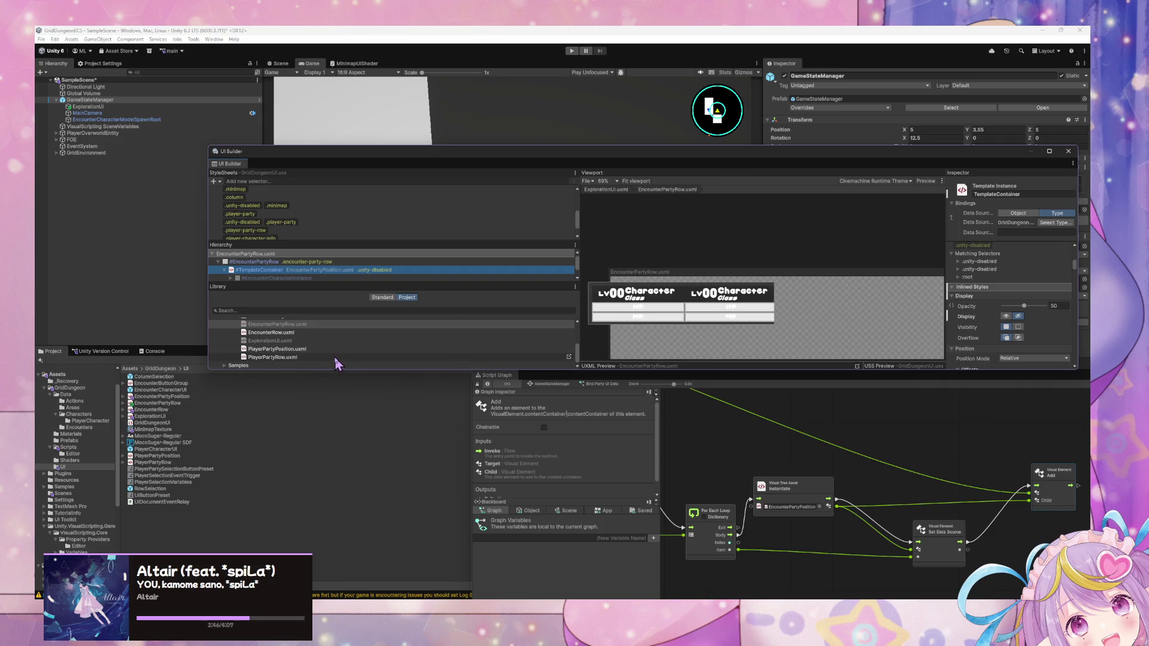
click(296, 334)
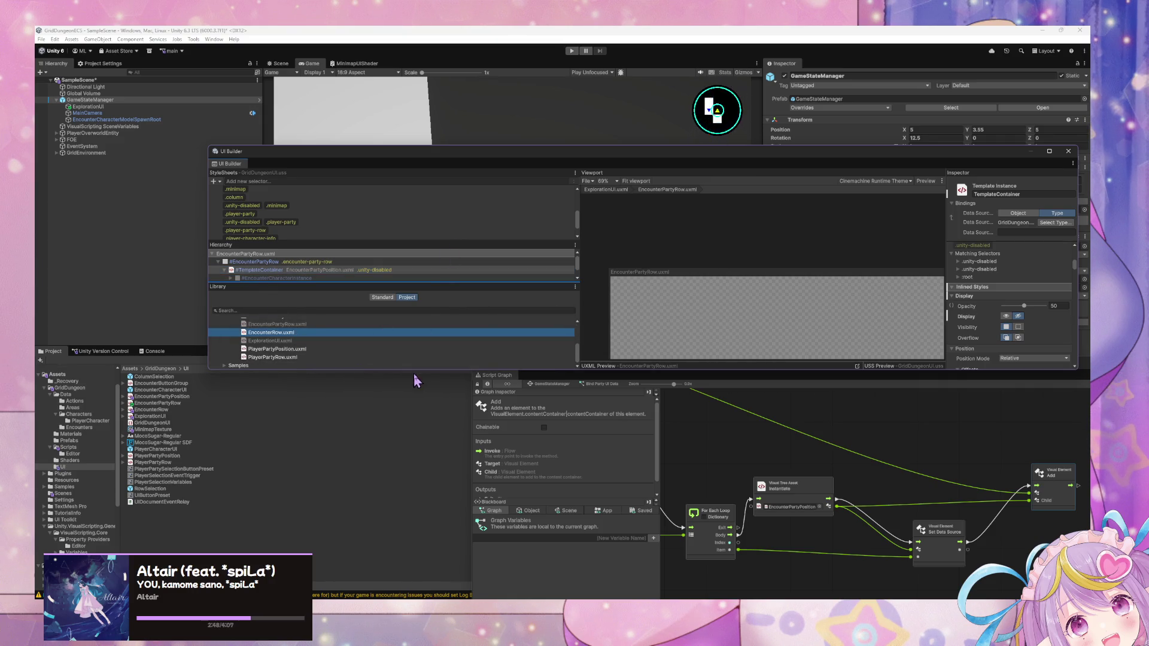
drag(419, 371, 419, 515)
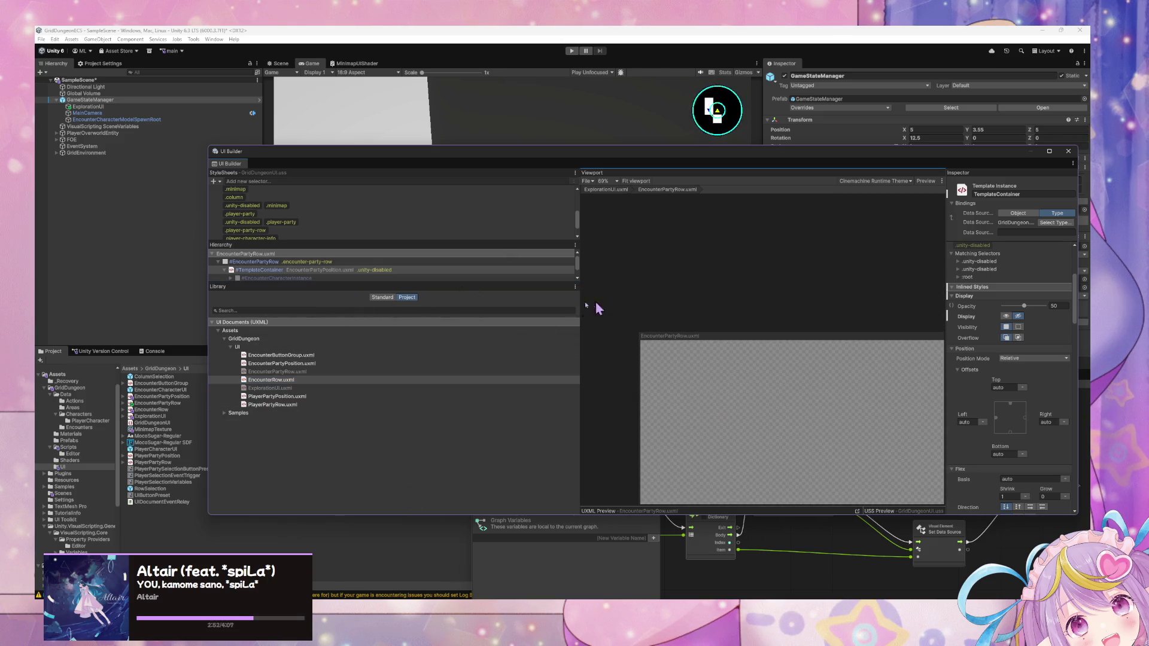
drag(345, 283, 343, 348)
click(302, 287)
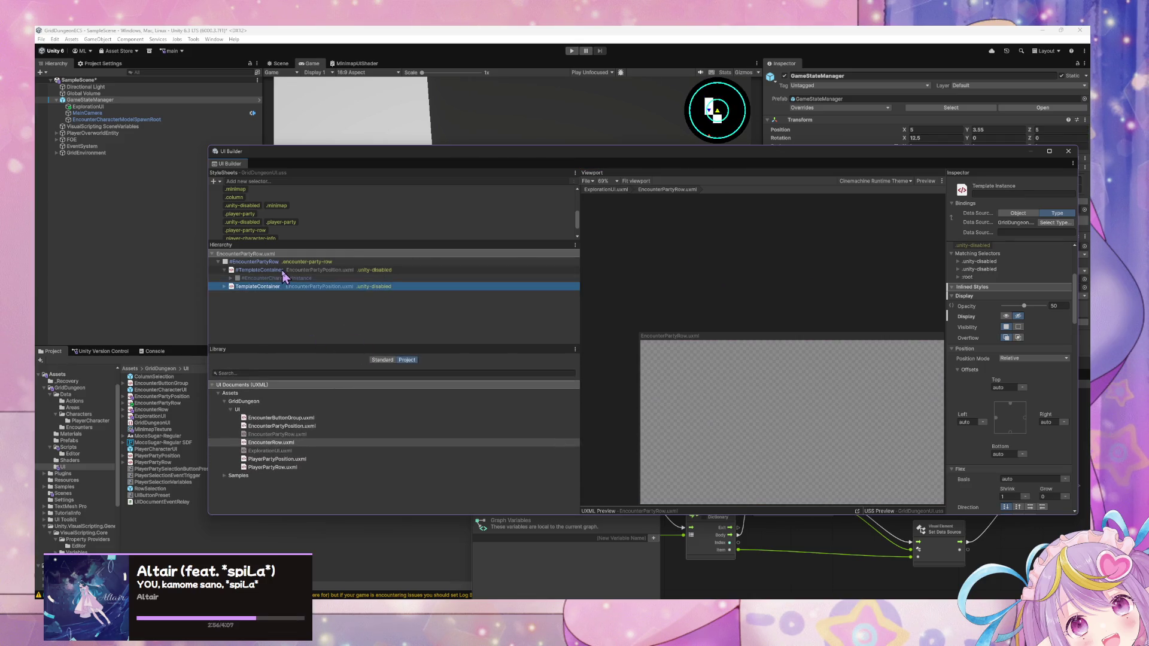
key(Delete)
key(Delete)
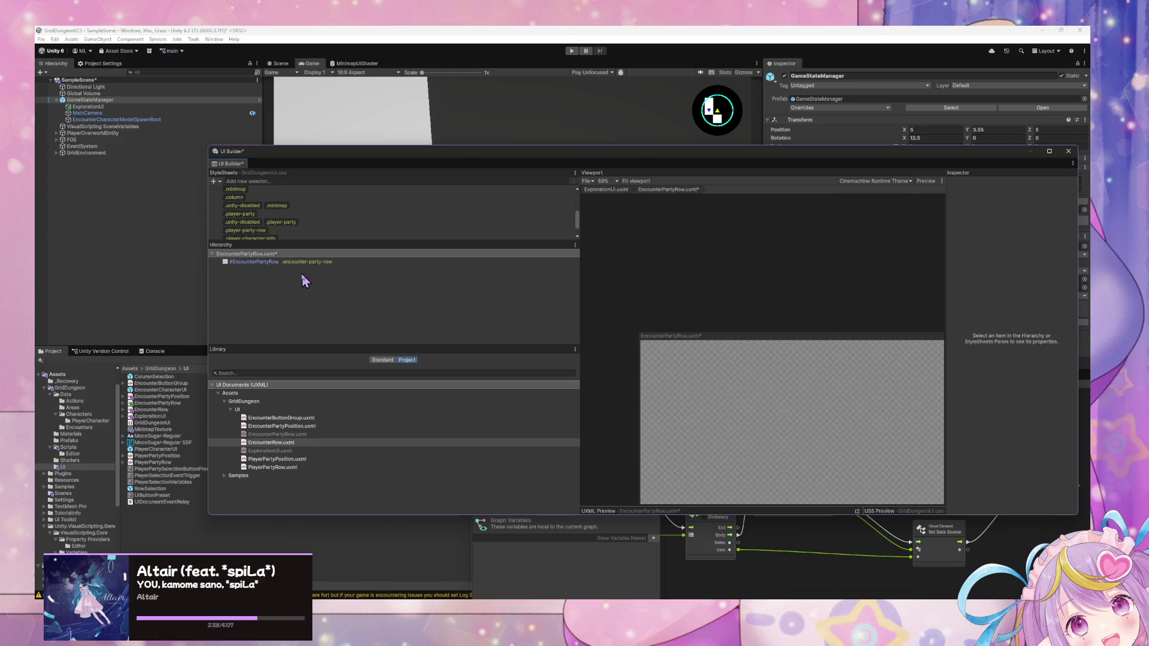
key(ctrl+s)
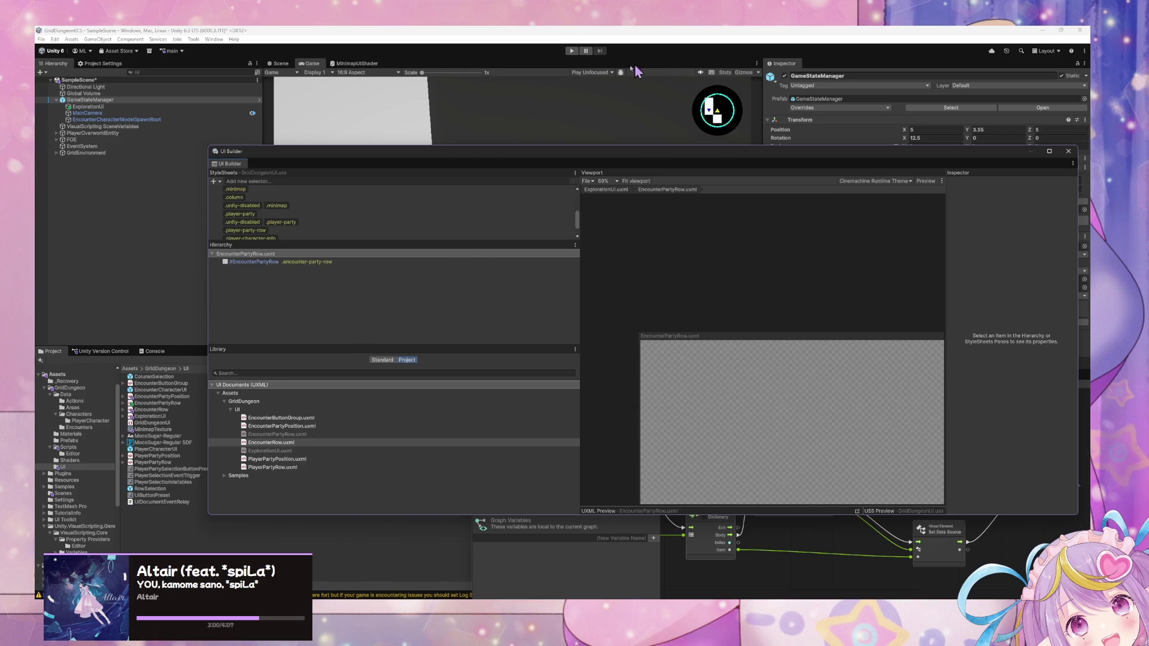
click(571, 51)
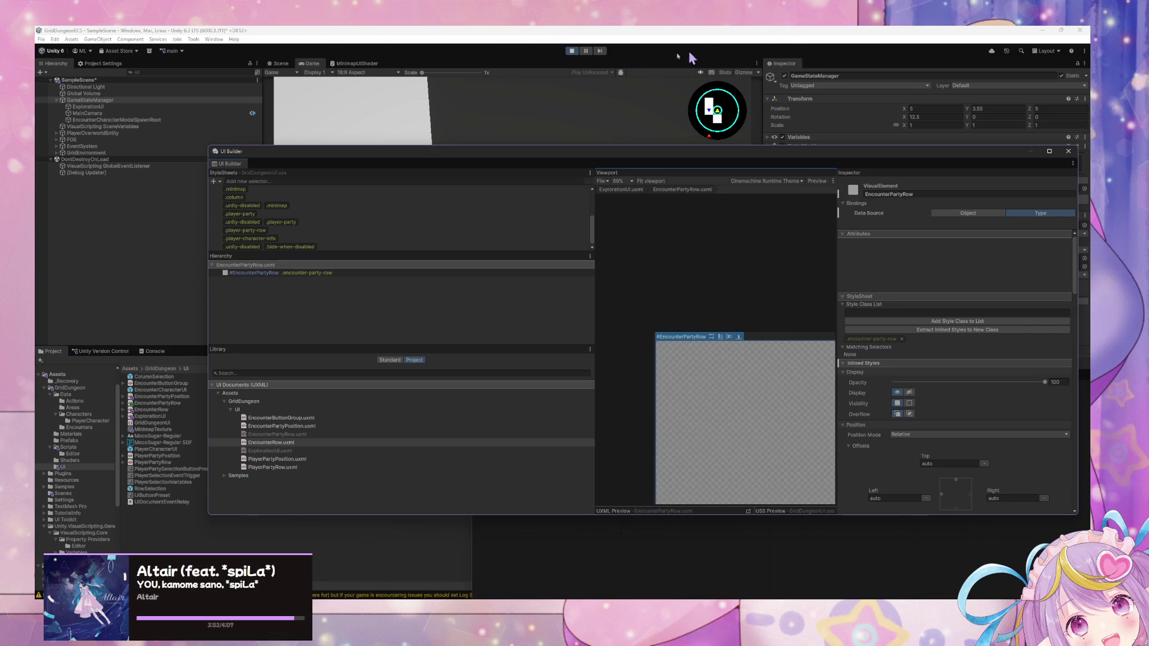
Step: Move the UI Builder aside and return to the parent GameStateManager state graph's test states
drag(520, 151, 500, 164)
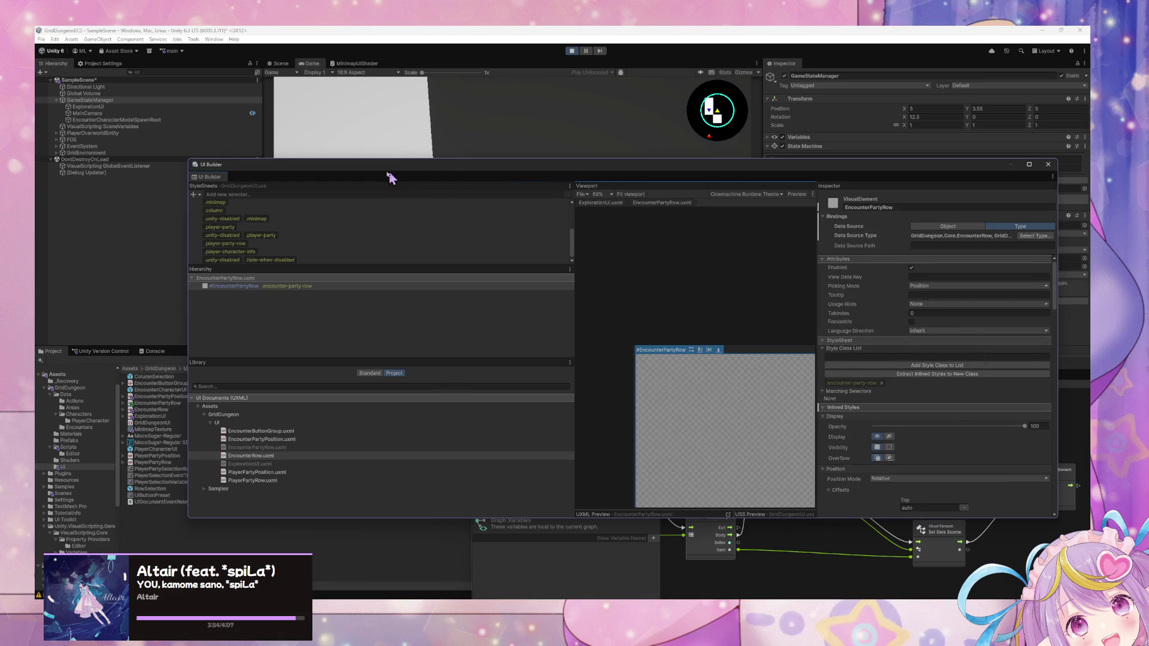
drag(389, 174, 306, 174)
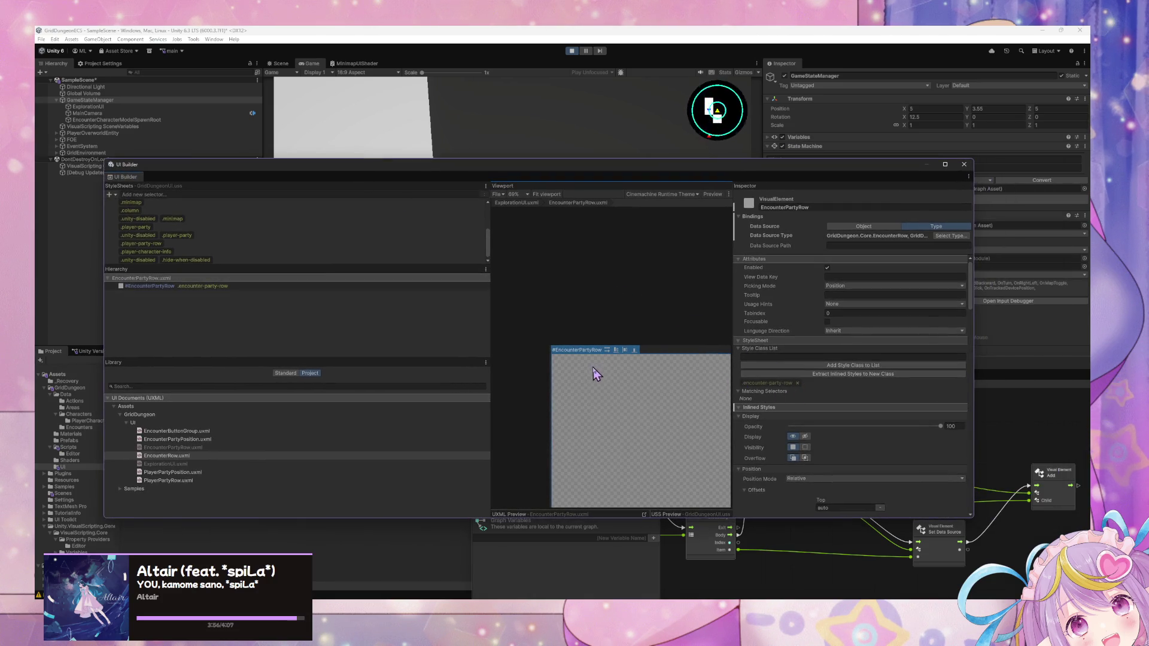
click(1056, 479)
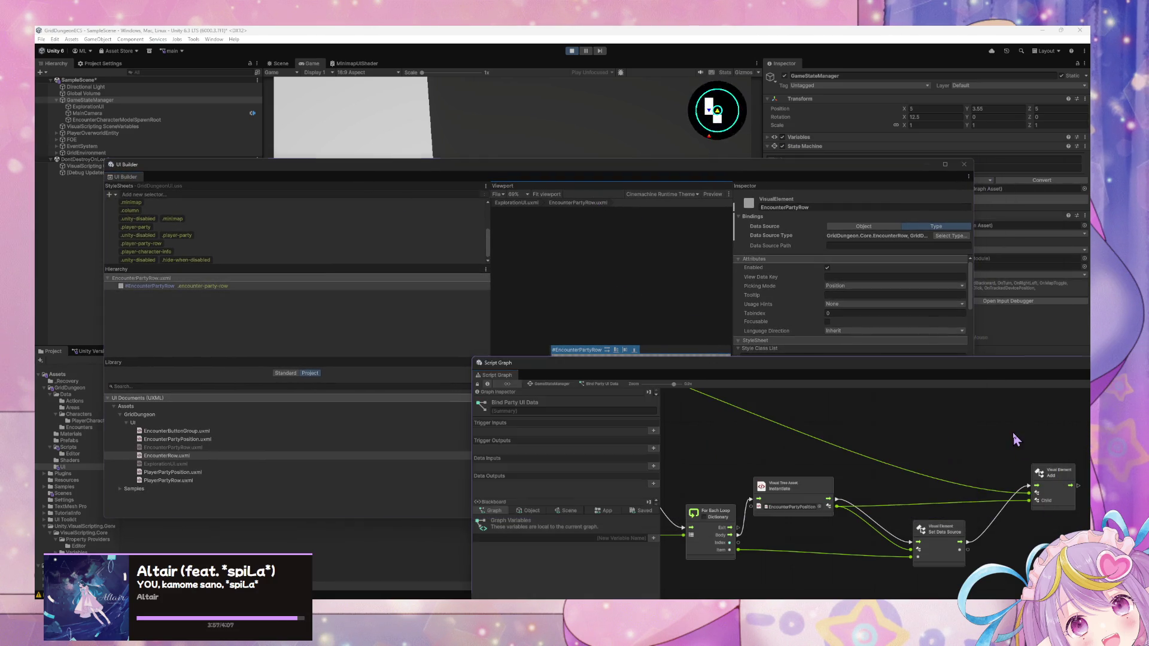
click(547, 384)
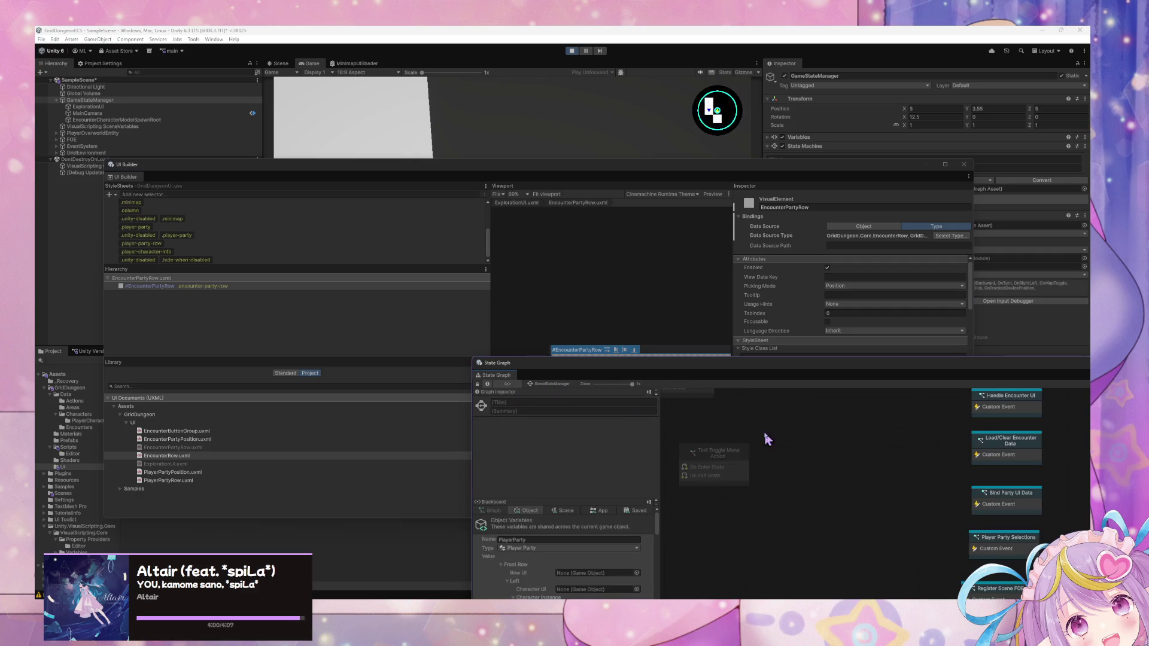
mouse_move(768, 440)
mouse_down()
mouse_move(849, 538)
mouse_move(771, 541)
mouse_move(866, 441)
mouse_move(812, 462)
mouse_up()
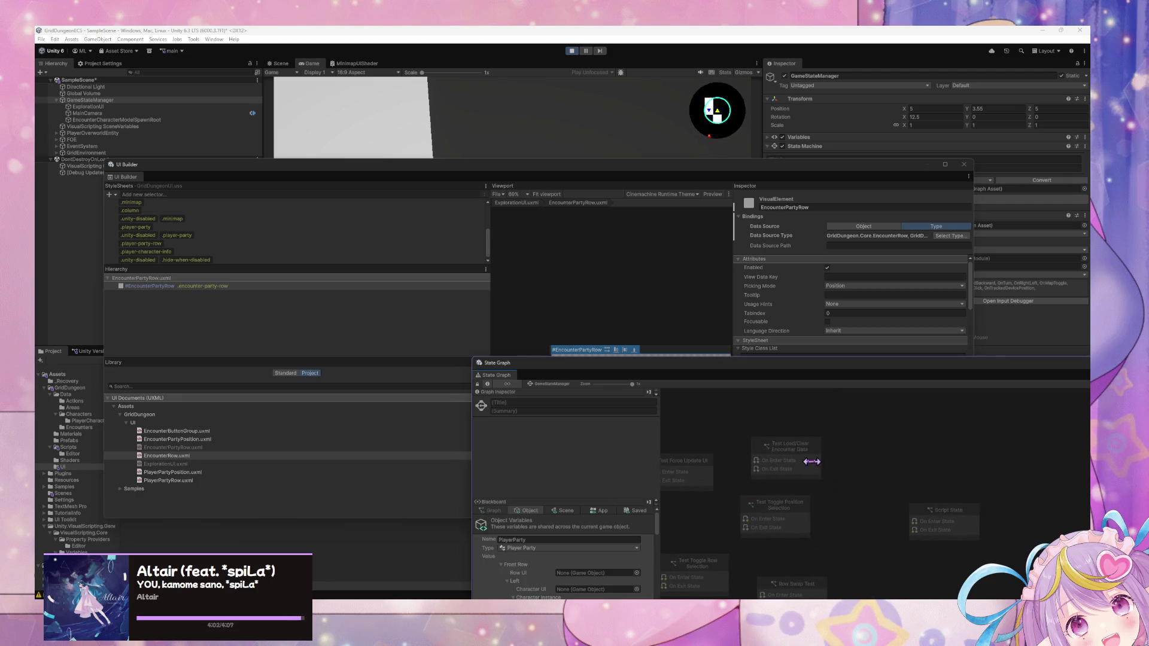
Step: Trigger Test Load/Clear Encounter Data so Blue Slime enemies appear in the Game view
click(811, 461)
right_click(804, 457)
click(857, 479)
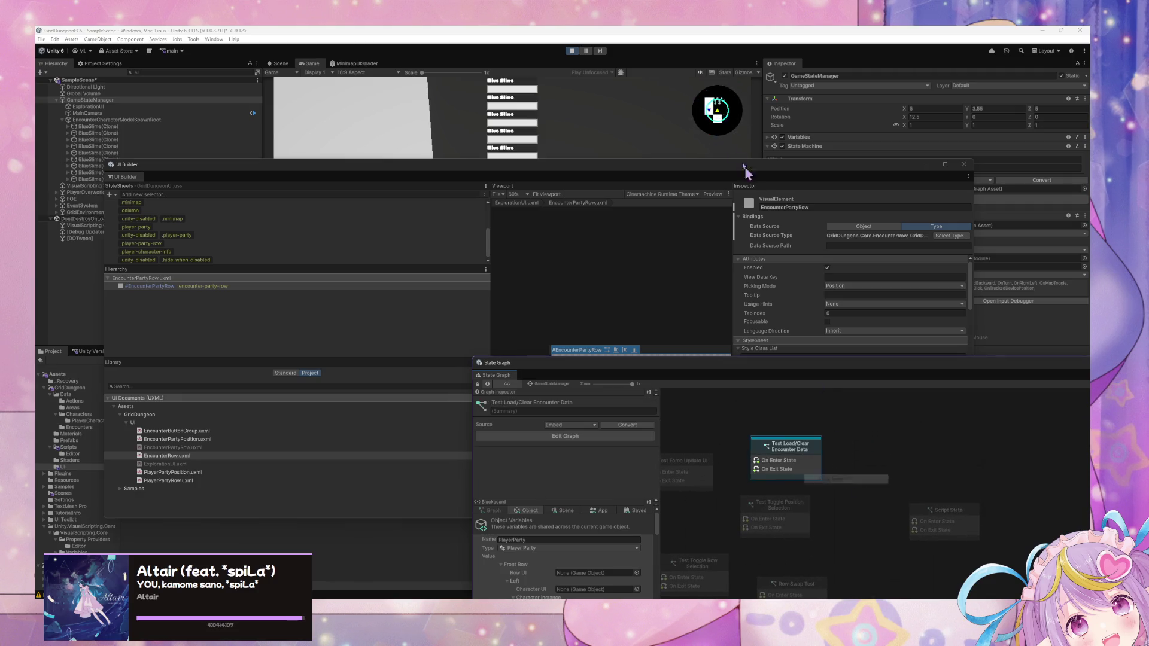
mouse_move(624, 175)
mouse_down()
mouse_move(580, 215)
mouse_move(554, 384)
mouse_move(530, 384)
mouse_up()
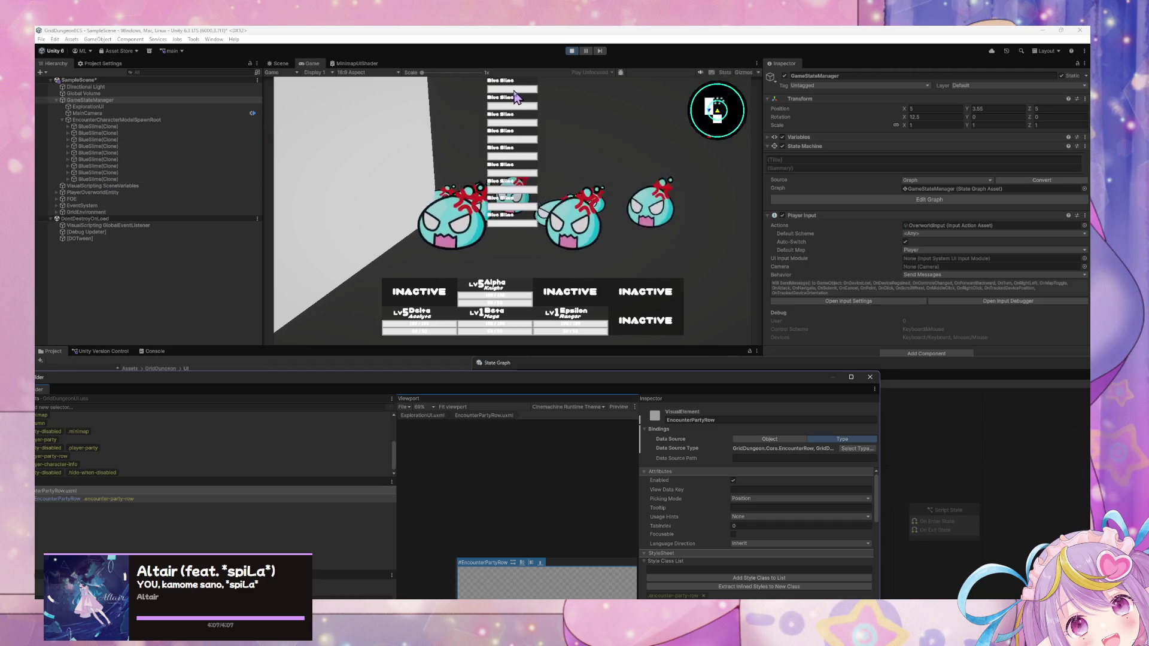
click(869, 376)
Step: Enlarge the State Graph window and open the Bind Party UI Data script graph
drag(869, 373, 587, 213)
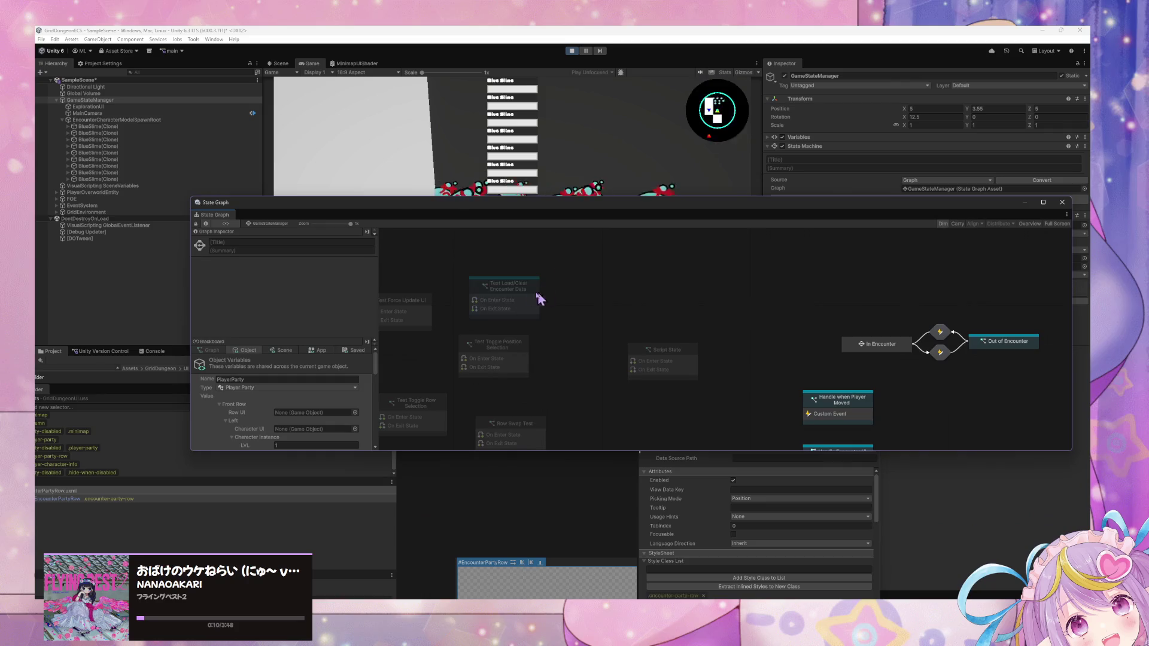
scroll(722, 402, down, 2)
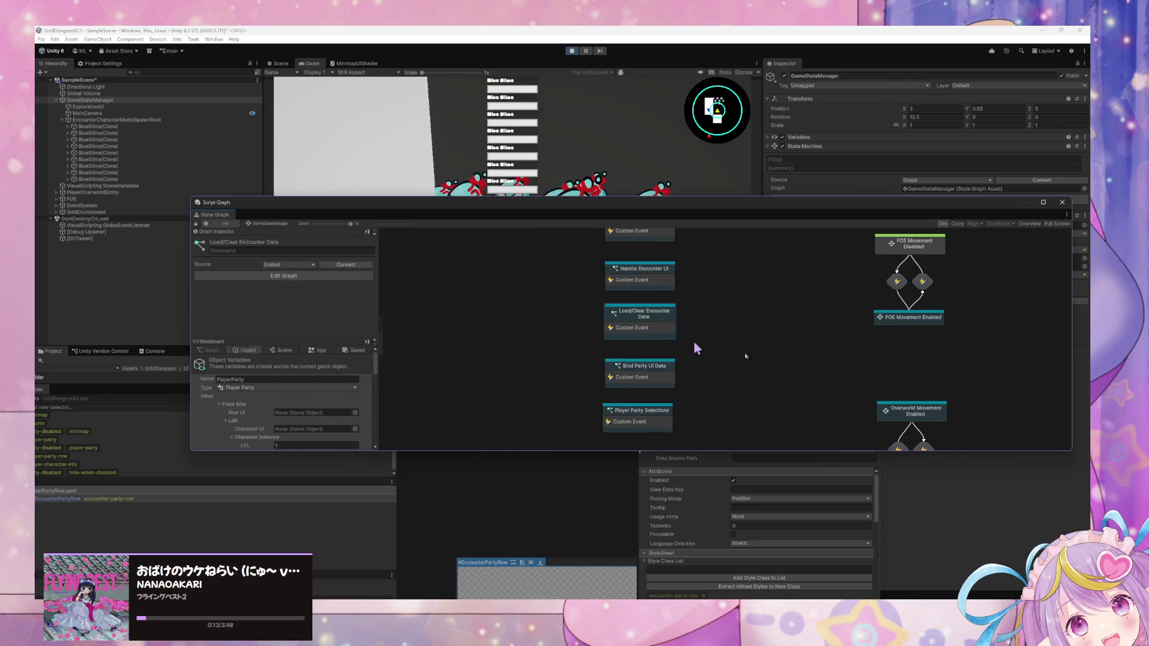
double_click(661, 335)
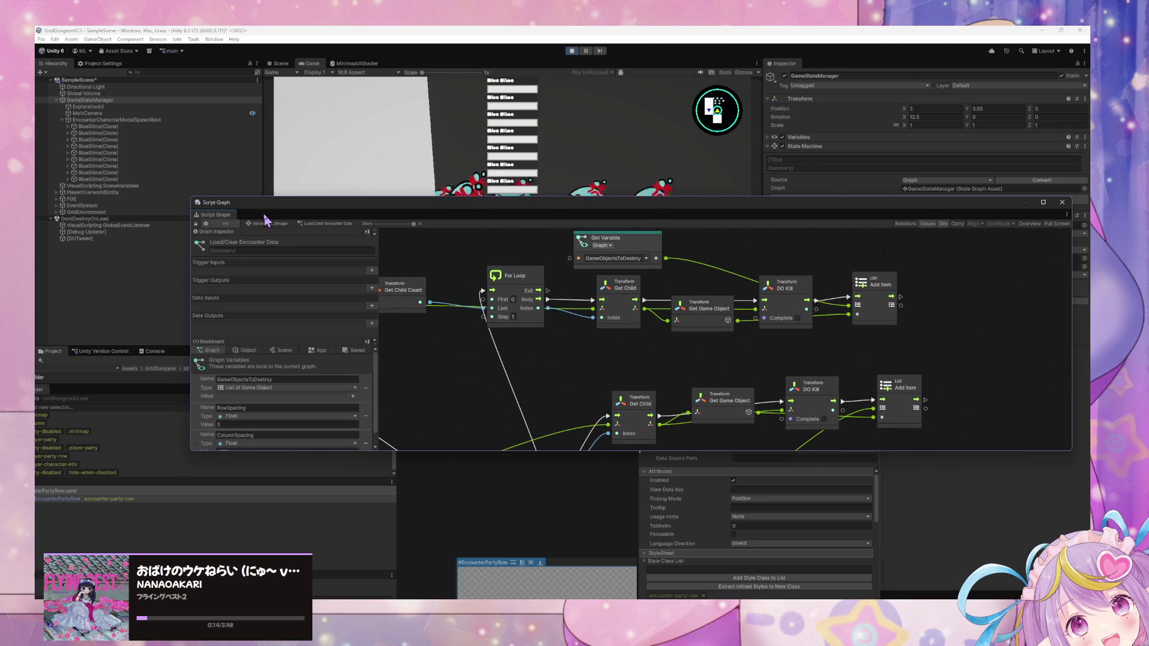
click(263, 223)
scroll(942, 390, right, 2)
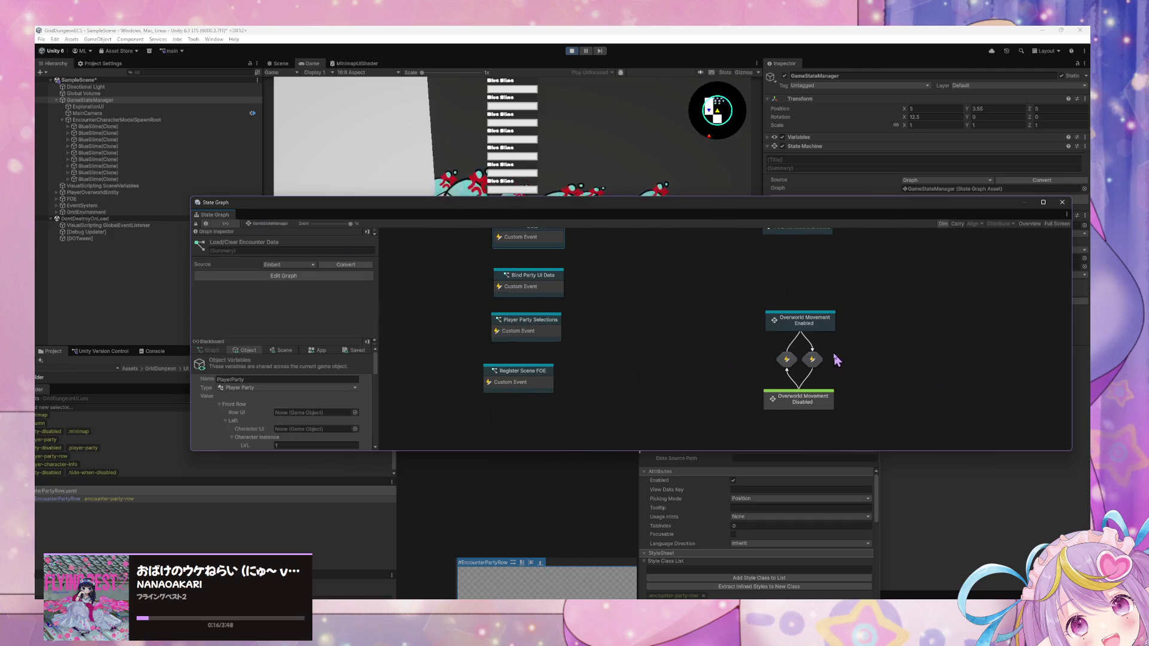
scroll(633, 368, down, 2)
scroll(632, 367, up, 2)
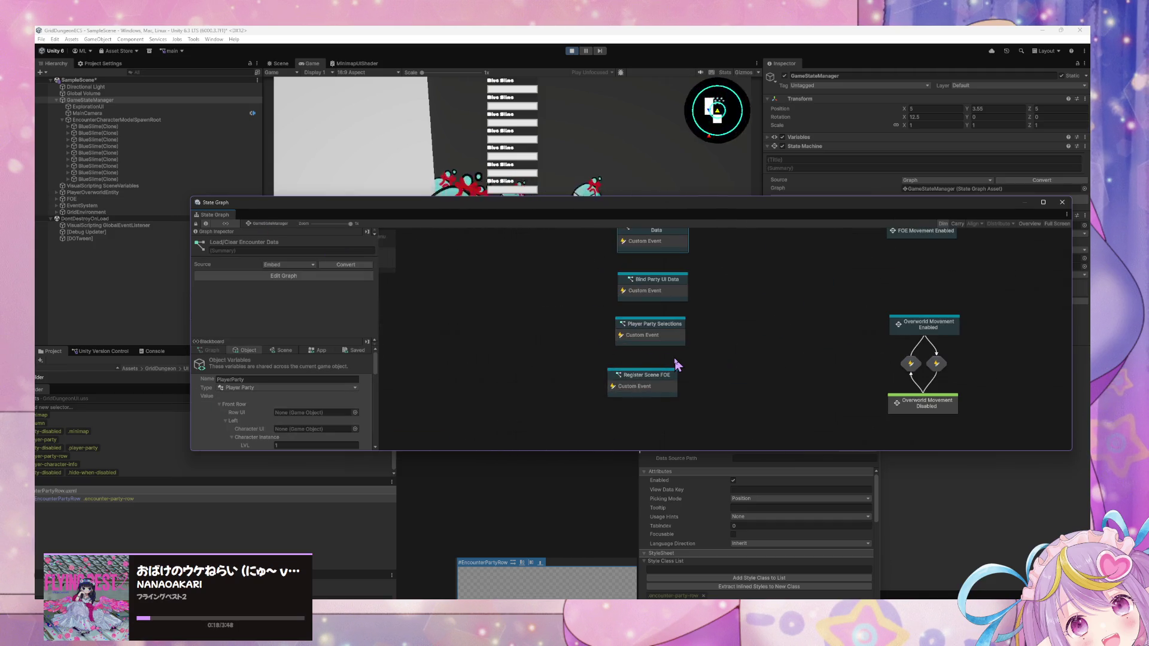
double_click(676, 285)
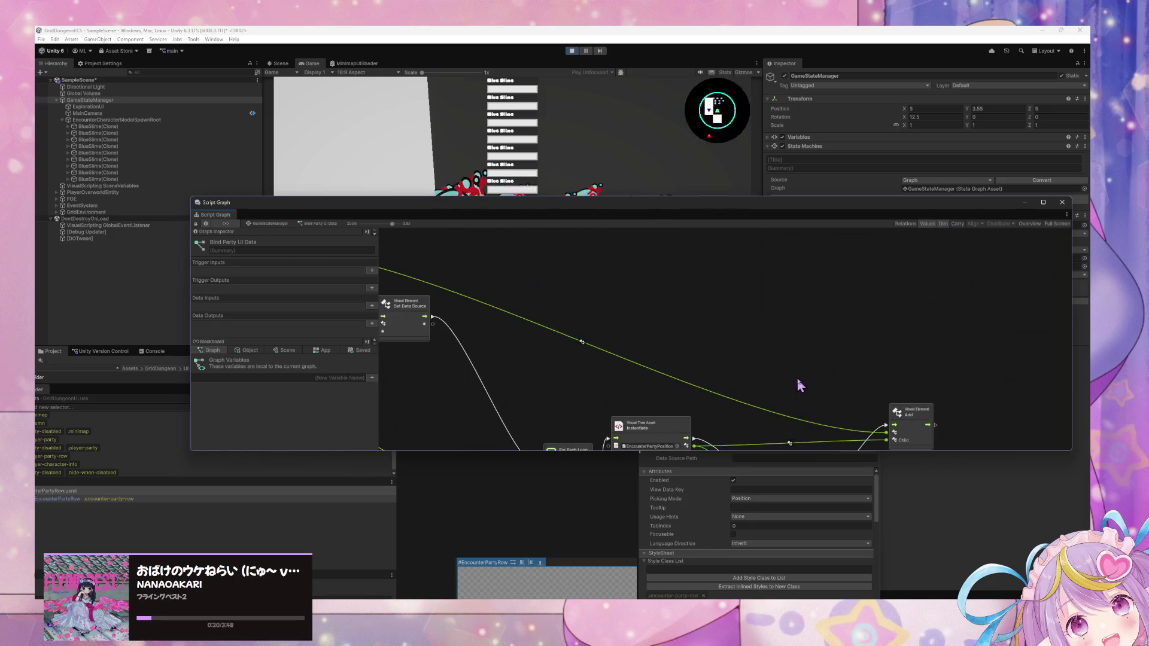
Step: Move the Add node above Instantiate and nudge Instantiate left, then check the Q query node
click(933, 350)
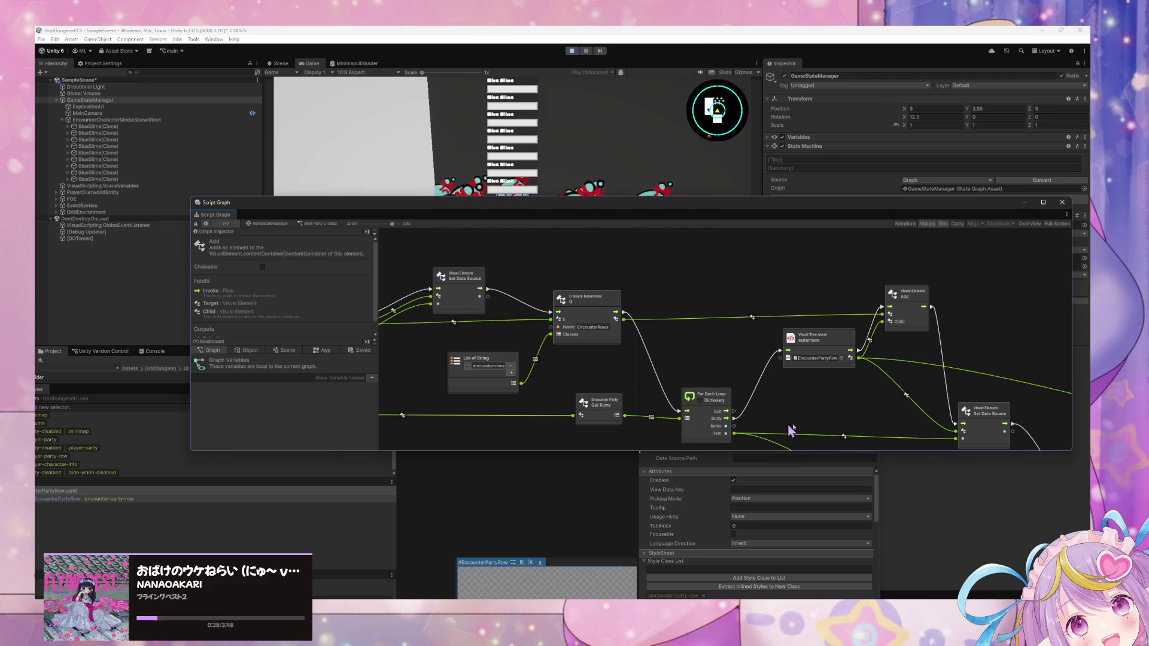
drag(791, 430, 704, 374)
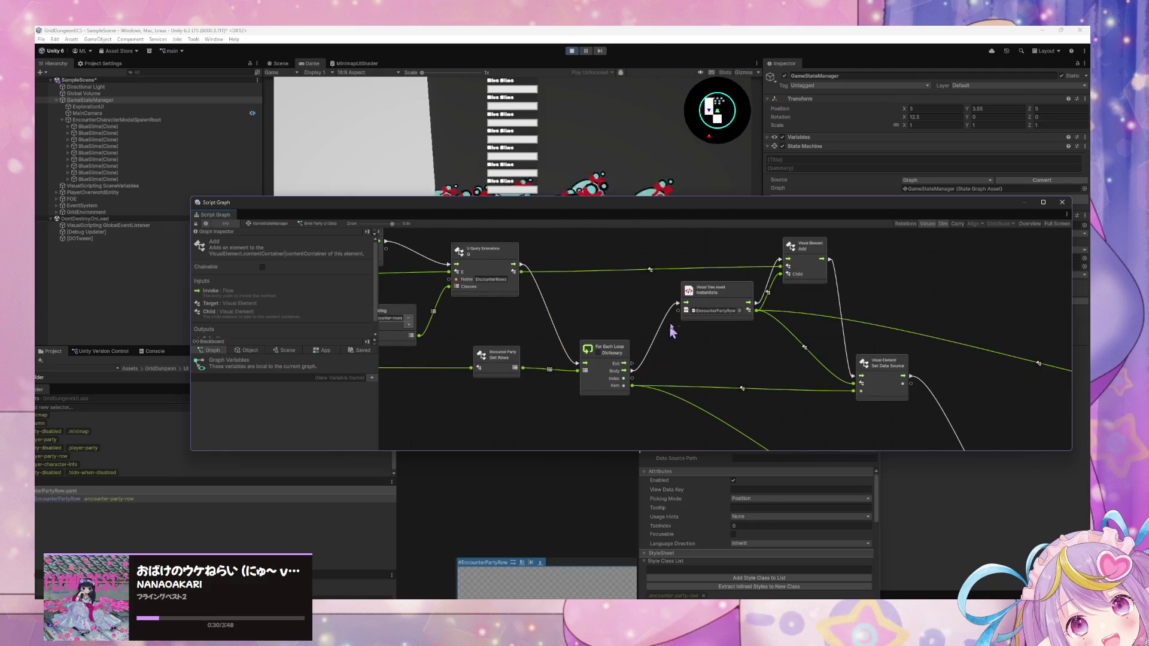
drag(762, 358, 658, 354)
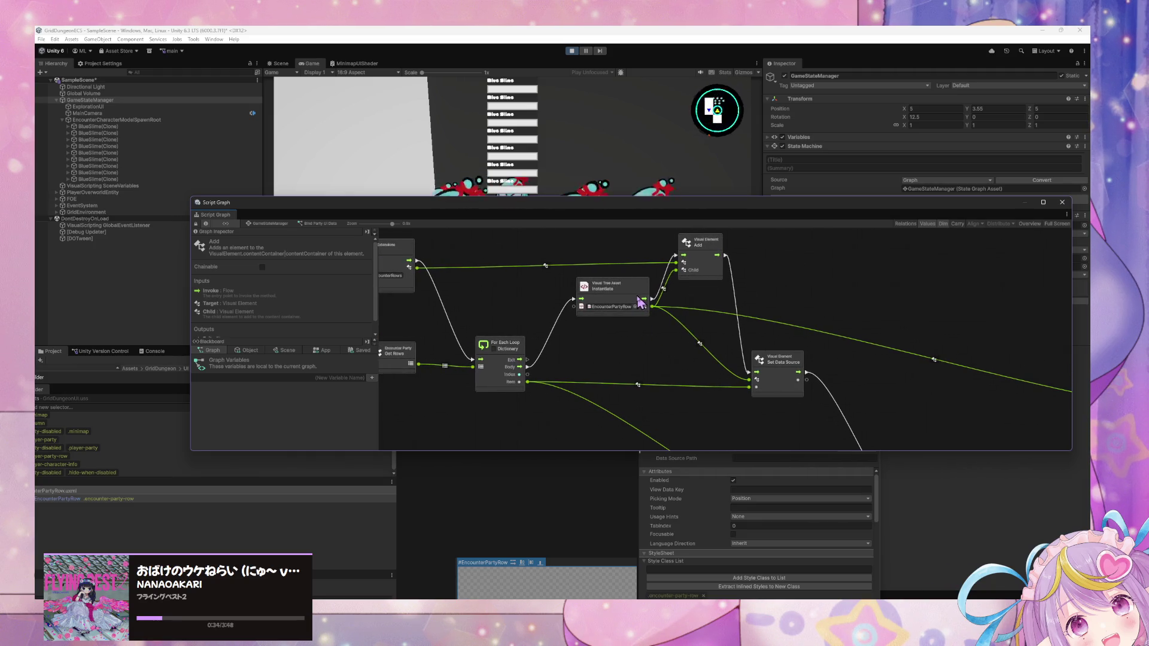
drag(640, 302, 638, 304)
drag(801, 328, 713, 336)
drag(627, 295, 618, 274)
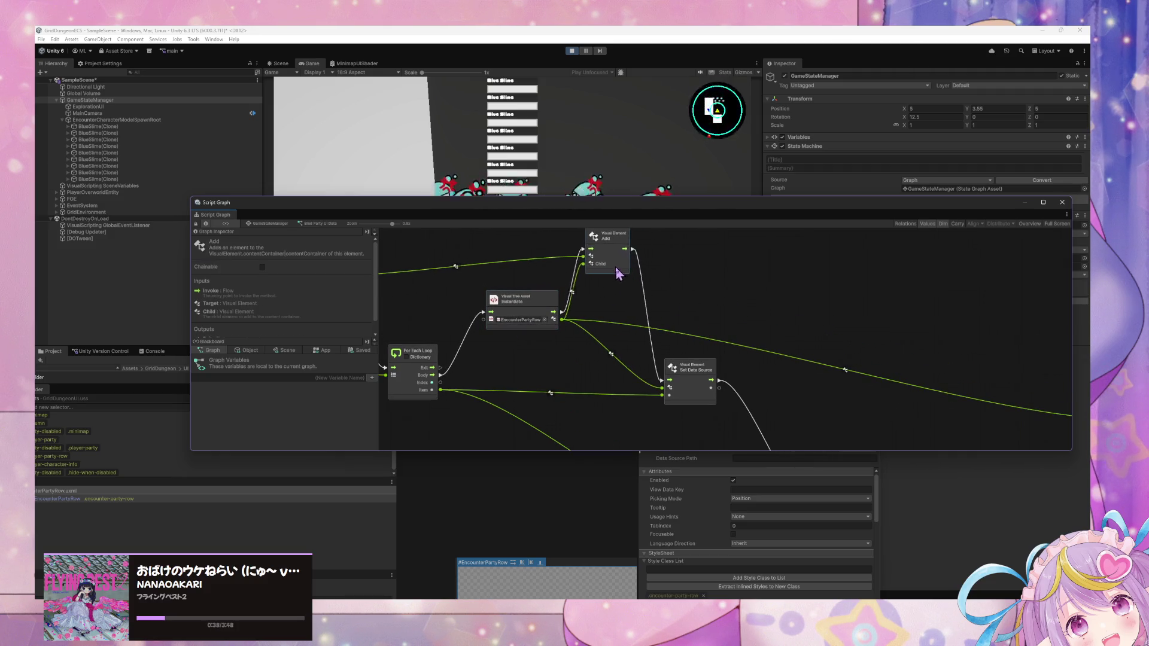
drag(594, 313, 724, 355)
click(454, 281)
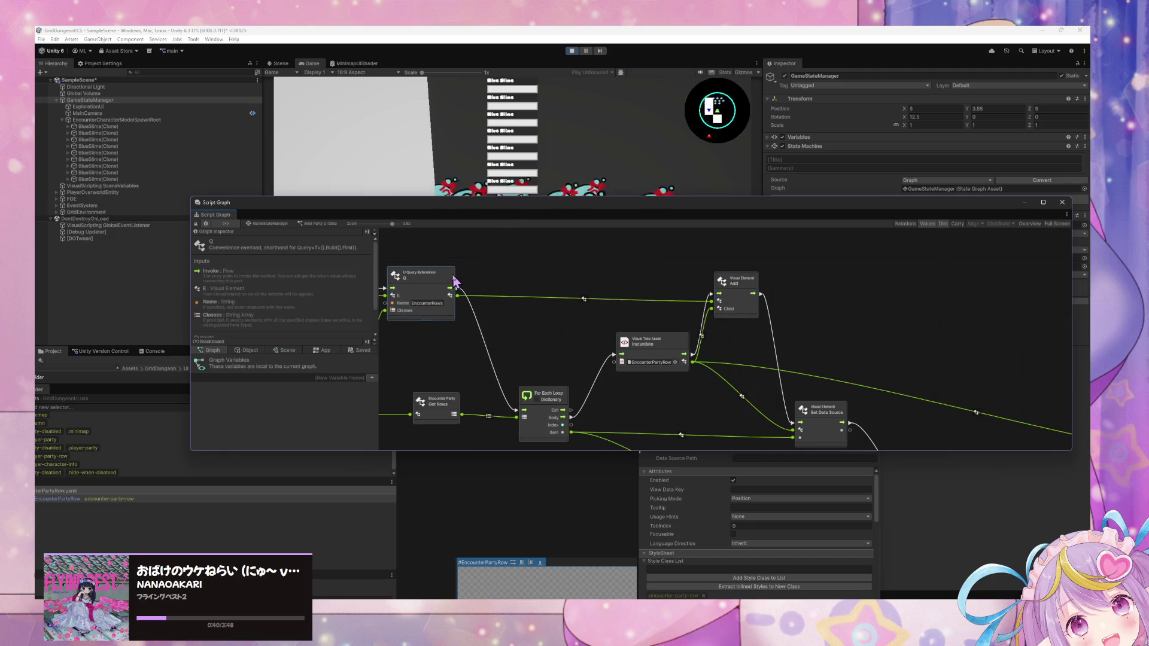
Step: Check the Add node and shift the Set Data Source node slightly left
drag(819, 359, 754, 332)
click(693, 292)
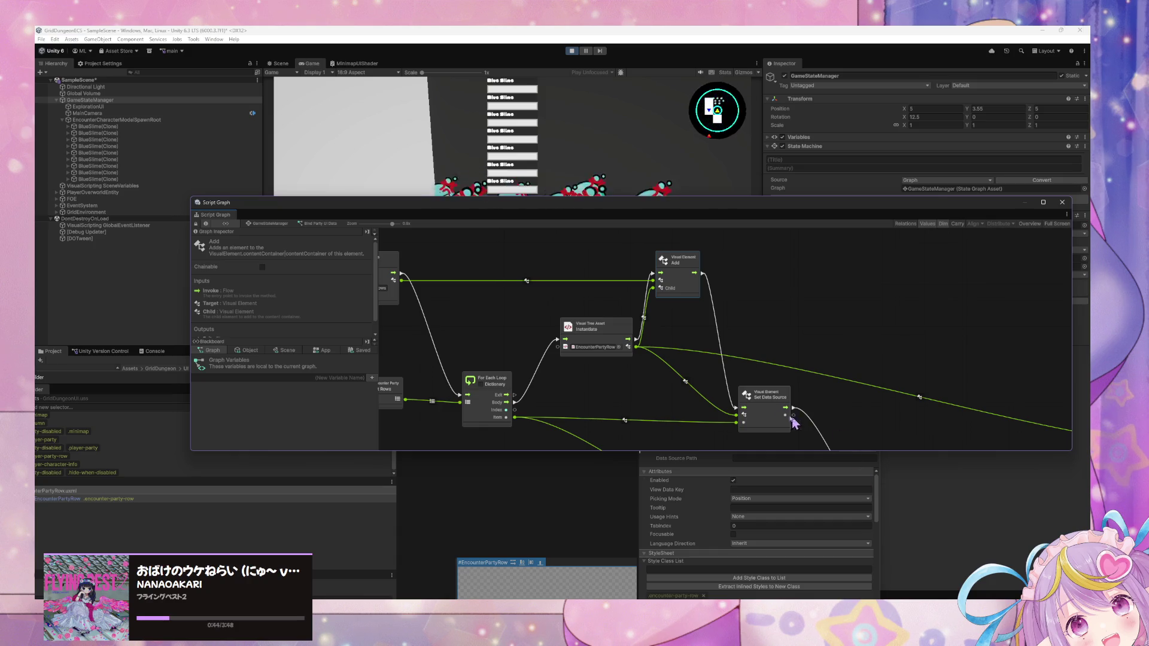
drag(794, 422, 700, 362)
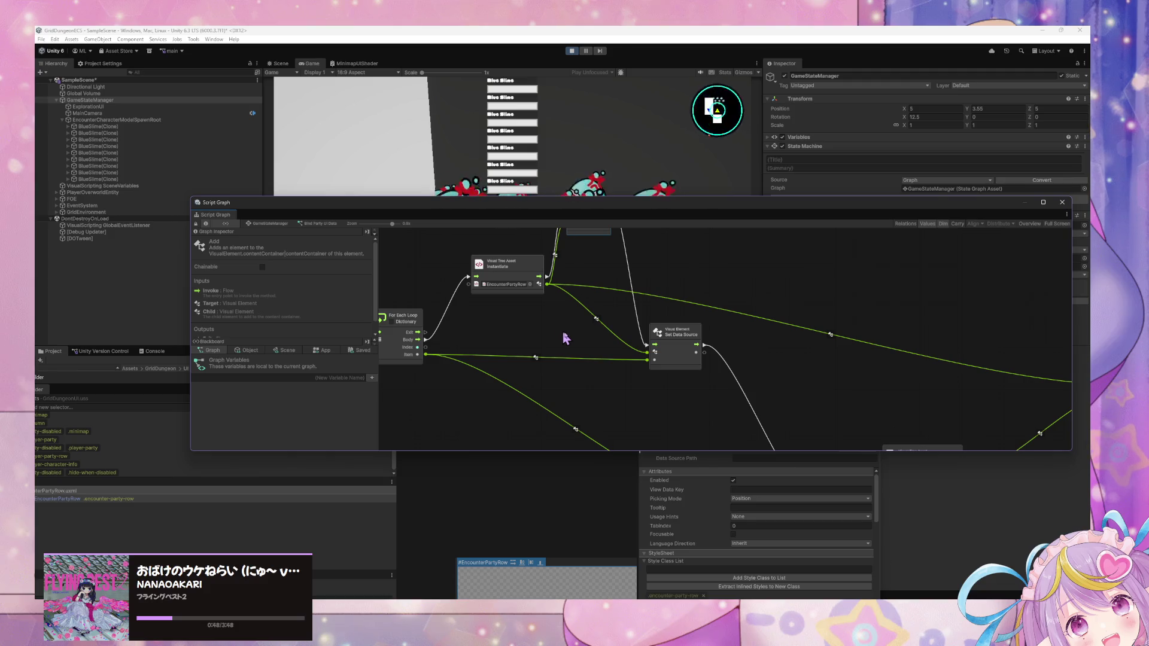
drag(616, 372, 631, 405)
mouse_move(704, 393)
mouse_down()
mouse_move(688, 390)
mouse_move(743, 402)
mouse_move(700, 307)
mouse_move(633, 290)
mouse_up()
Step: Check the Get Positions node and reposition the For Each Loop node
mouse_move(745, 359)
mouse_down()
mouse_move(635, 322)
mouse_move(653, 343)
mouse_up()
click(691, 414)
drag(883, 408, 729, 377)
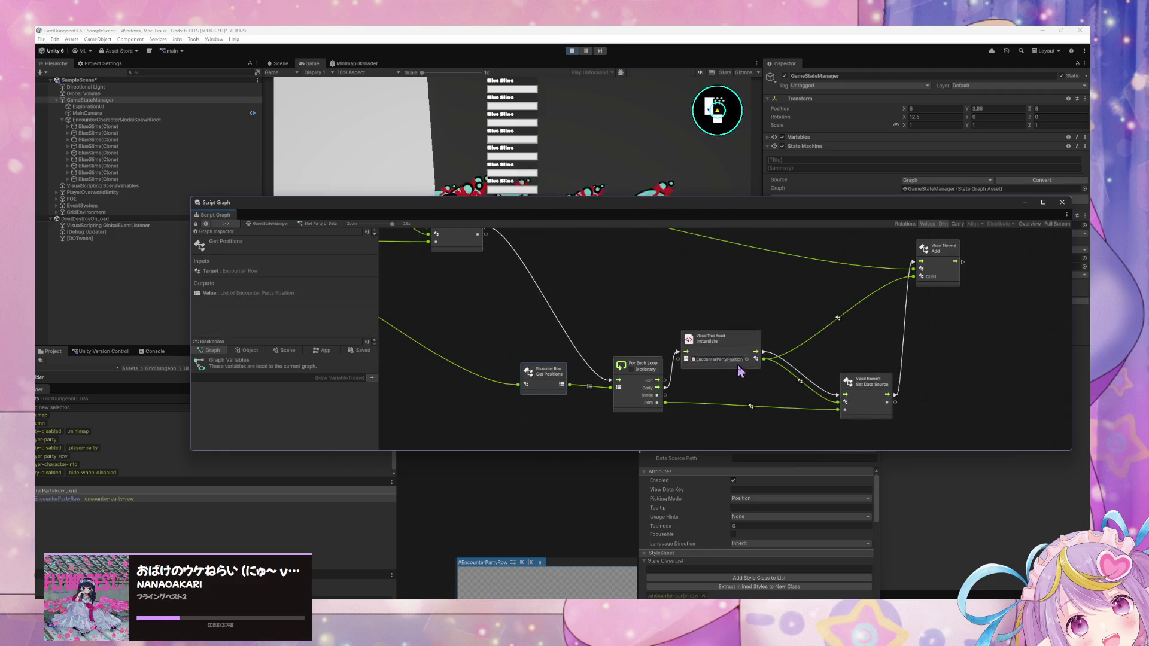
drag(630, 380, 599, 406)
drag(688, 335, 500, 315)
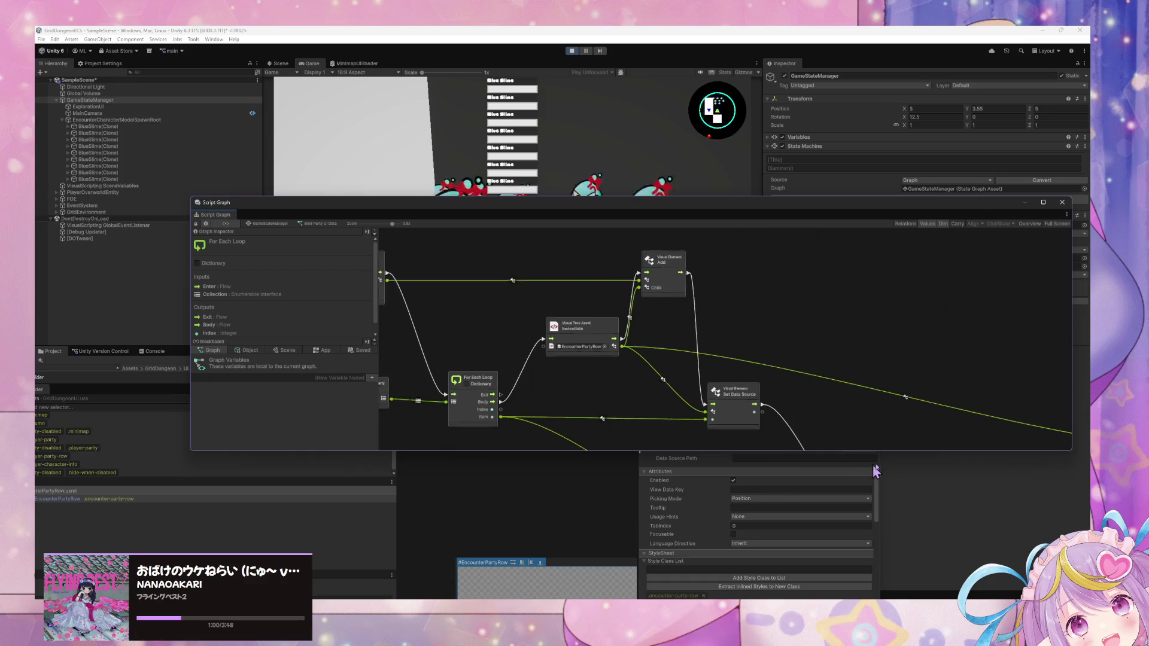